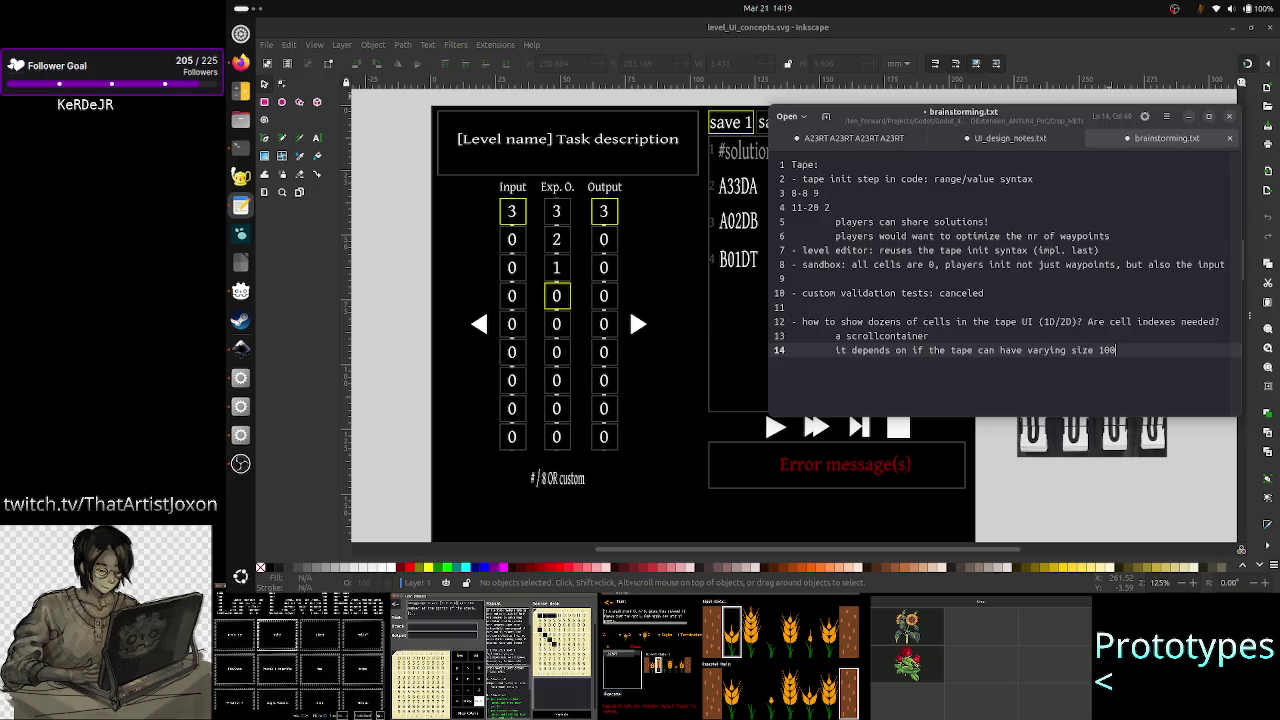
Step: Add an unindented blank line 15 after the note on varying tape size 100
key(Return)
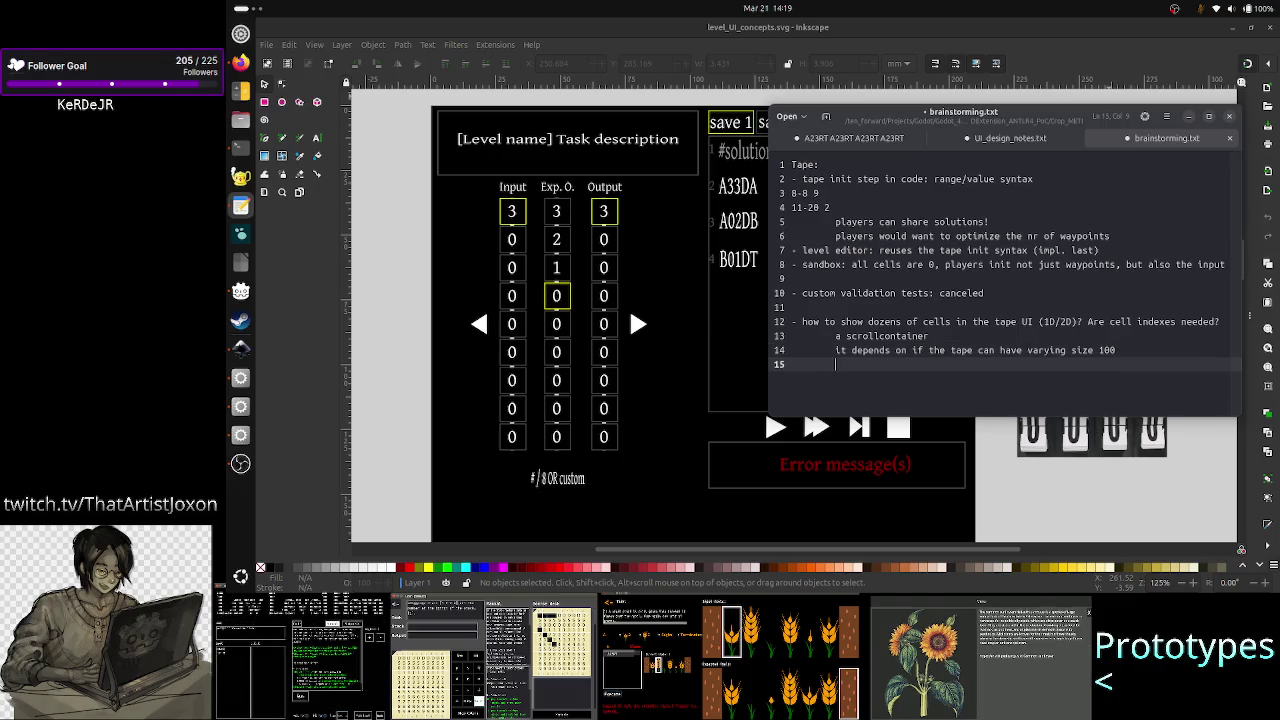
key(BackSpace)
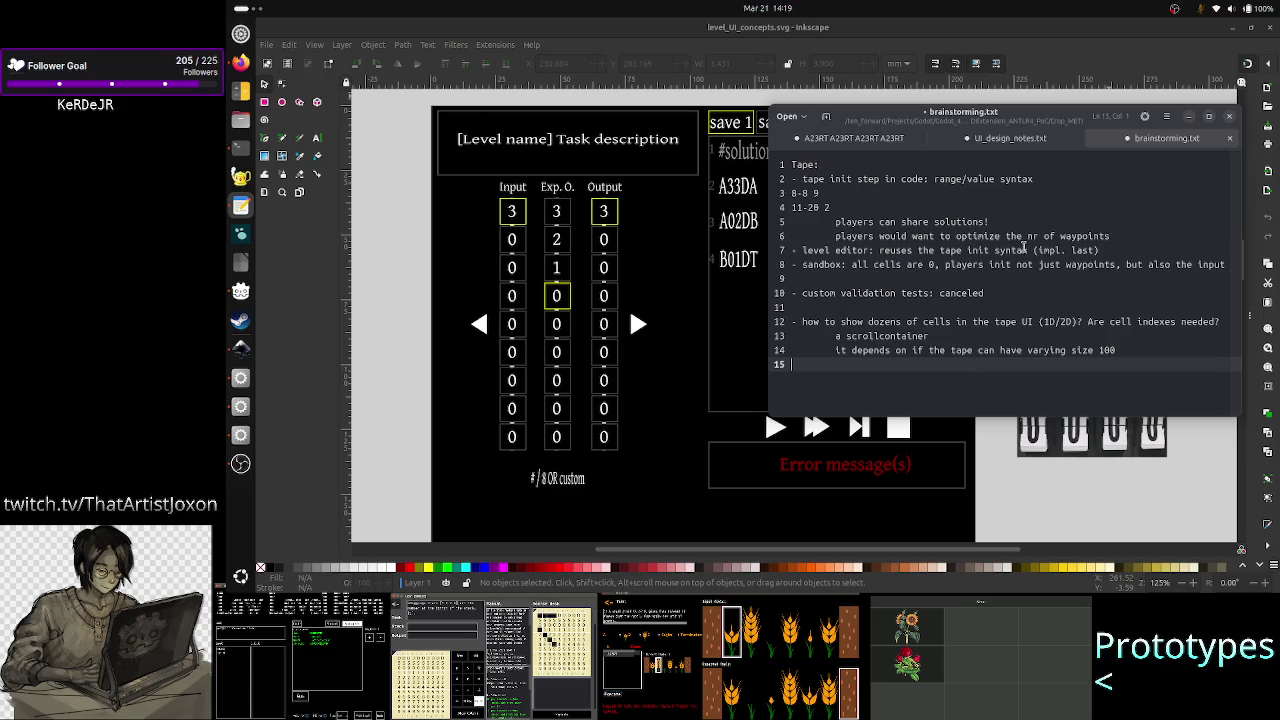
click(818, 206)
drag(818, 206, 789, 207)
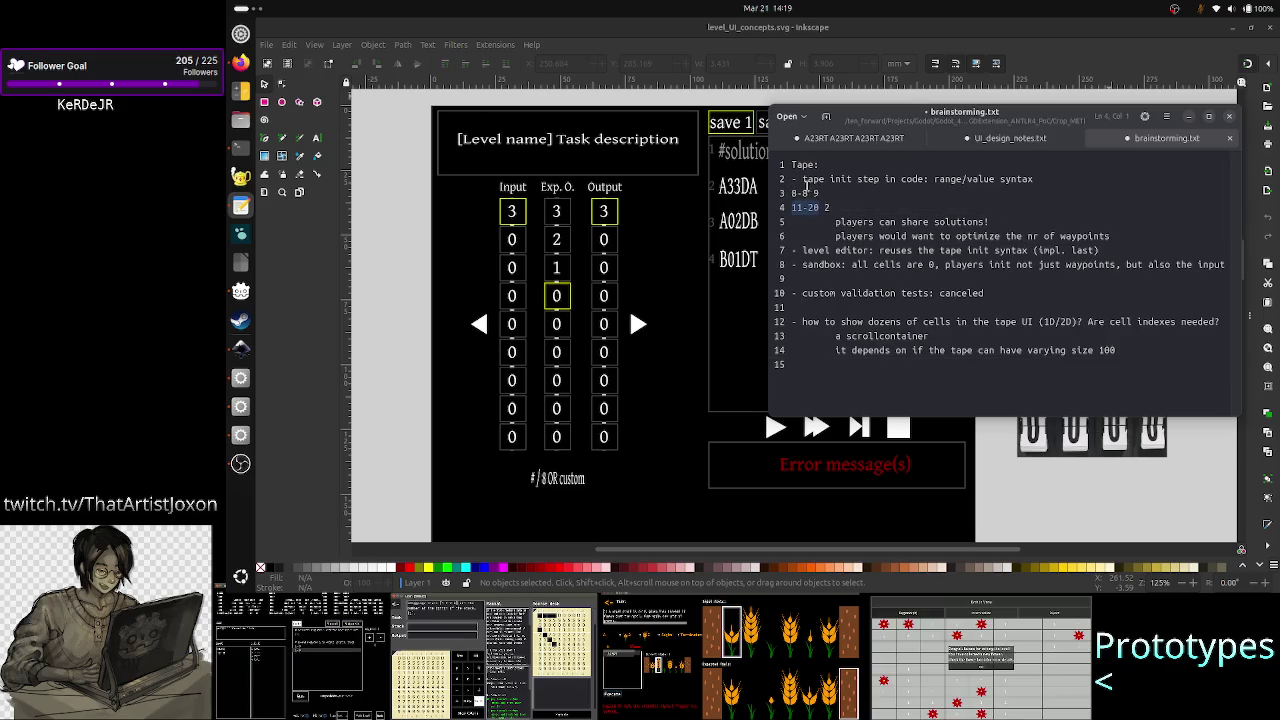
click(818, 207)
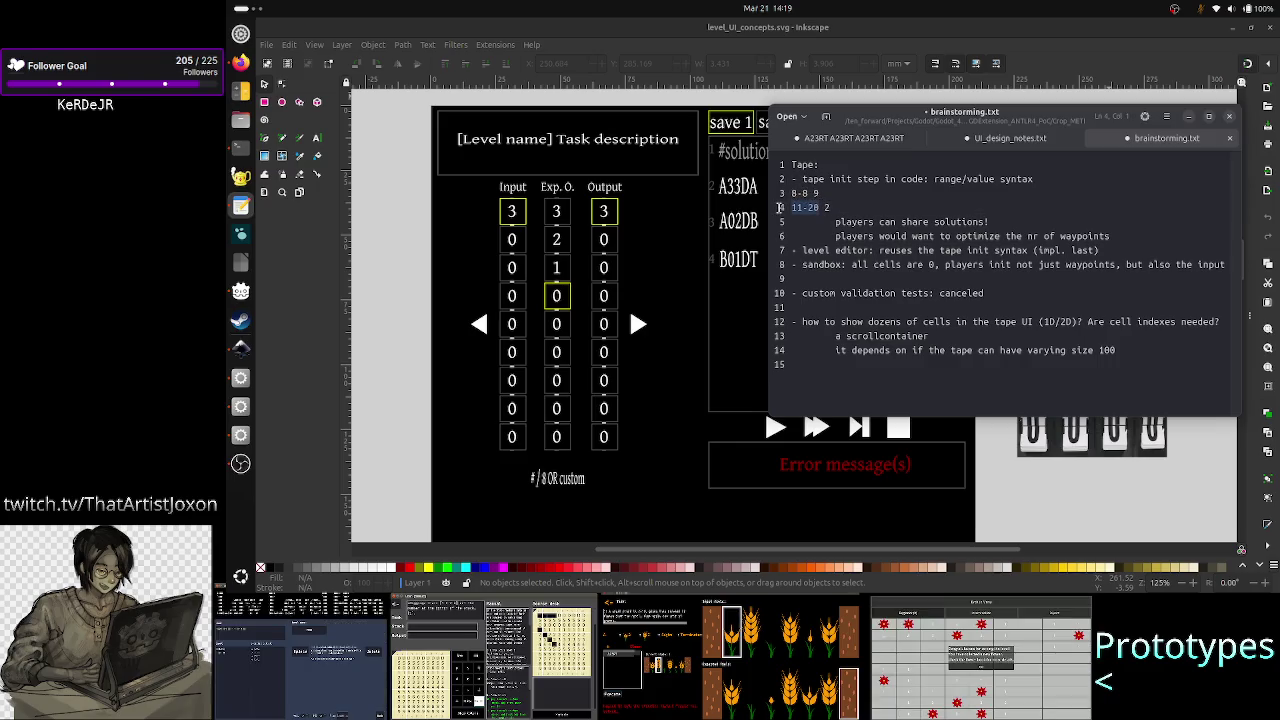
double_click(818, 207)
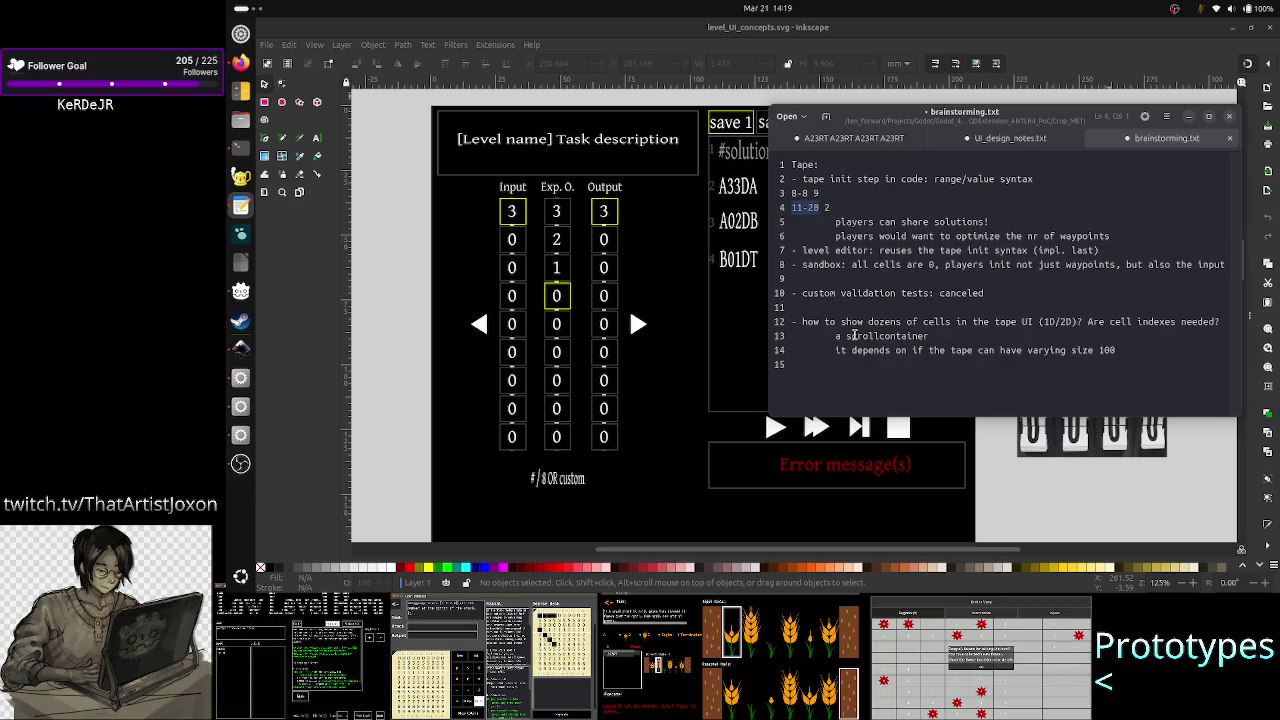
click(865, 392)
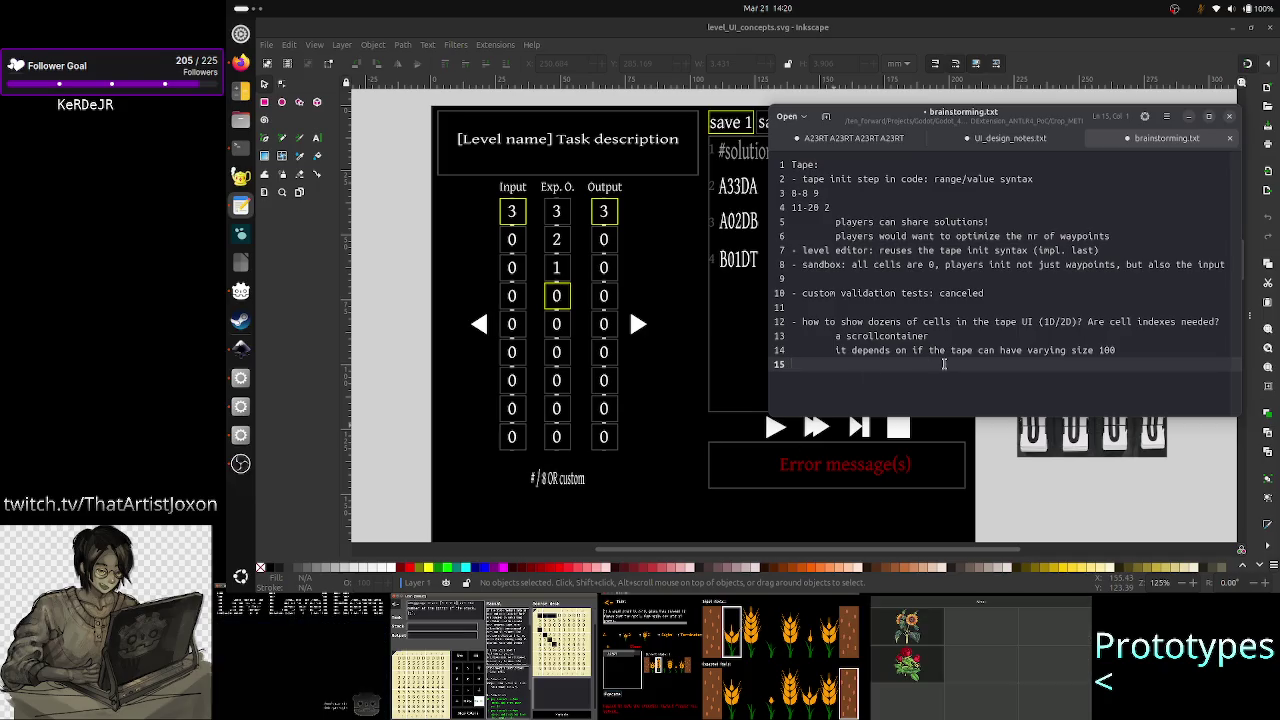
key(shift+Up)
key(shift+Home)
key(shift+Left)
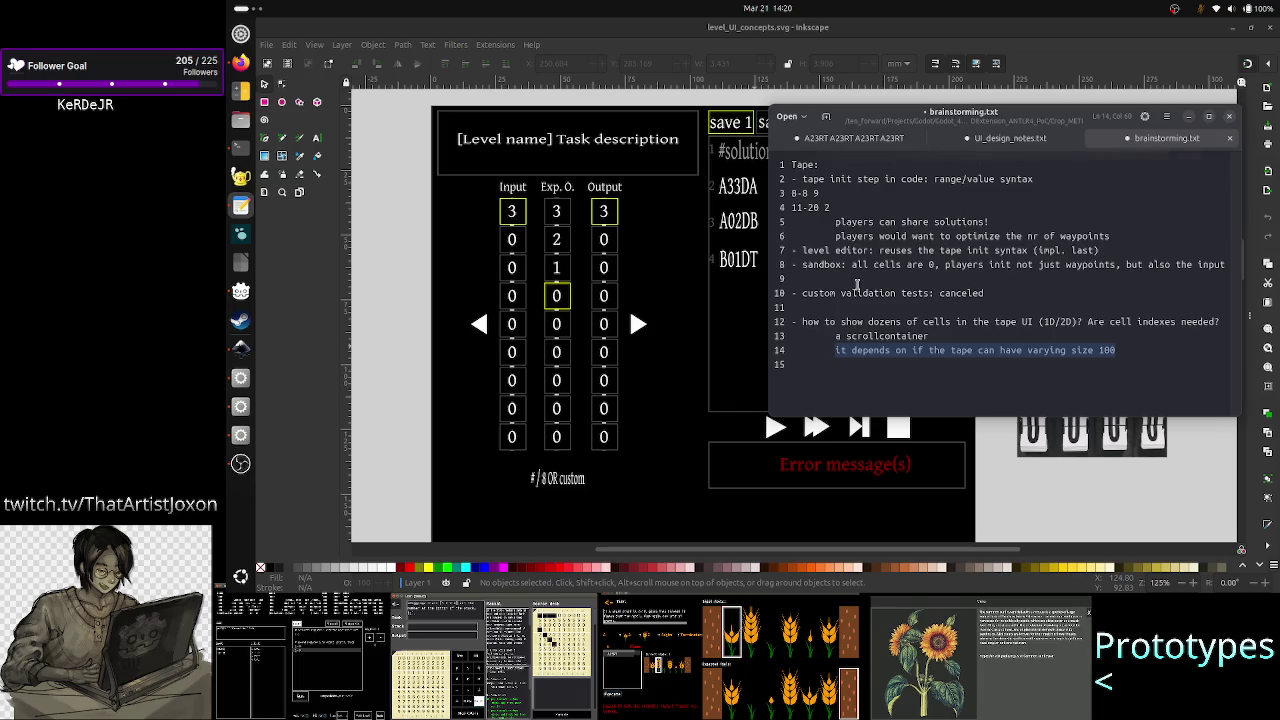
click(859, 209)
Step: Look over range example lines 3–4, then move to the end of the syntax note
key(Up)
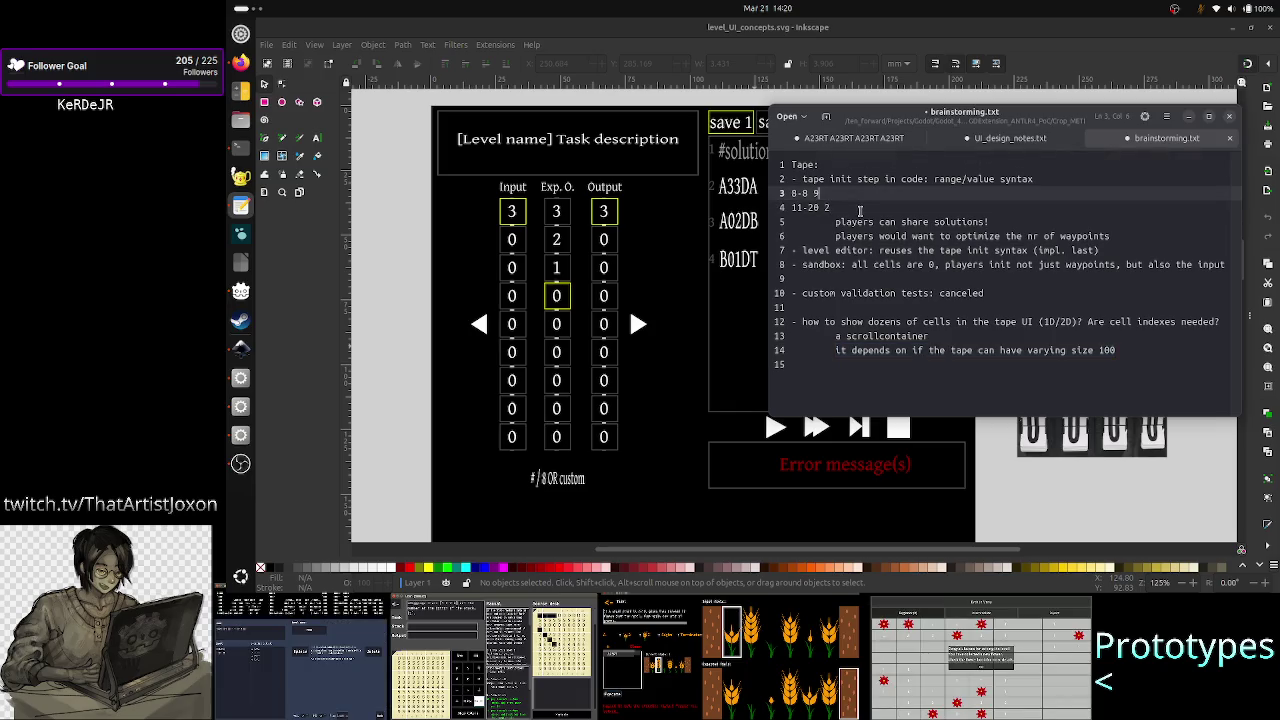
key(Home)
key(shift+Down)
key(shift+End)
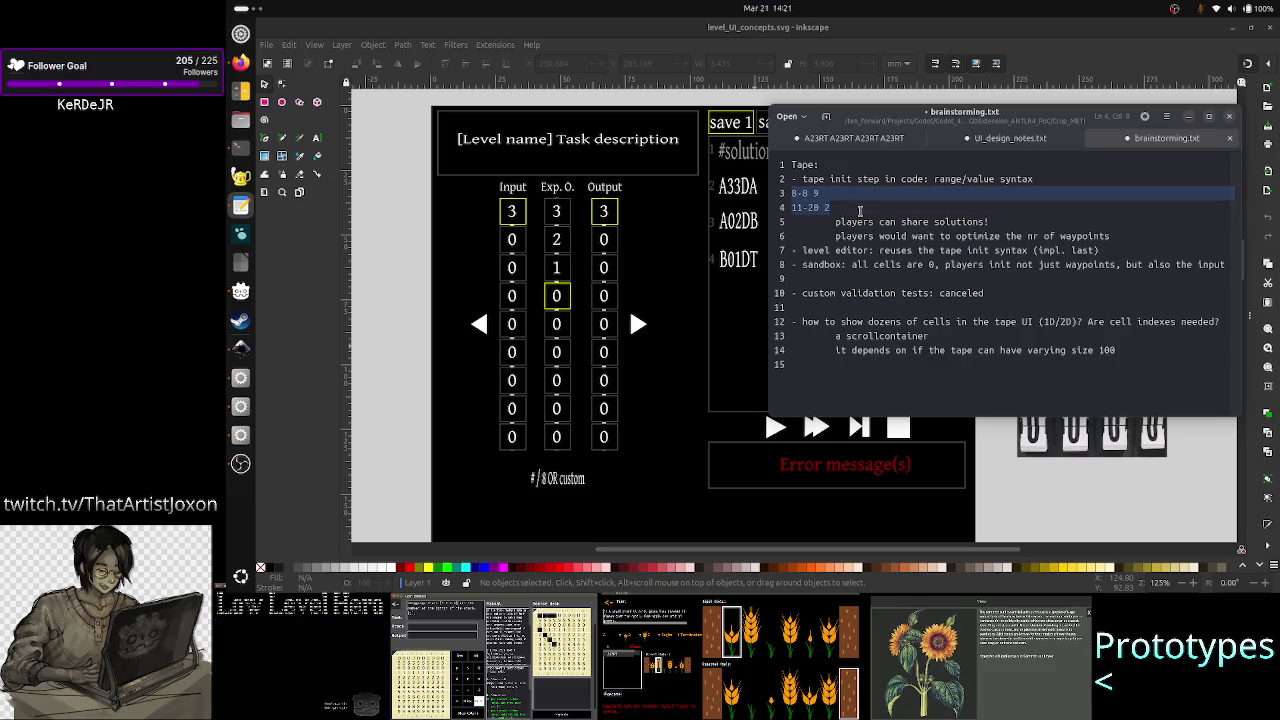
click(859, 209)
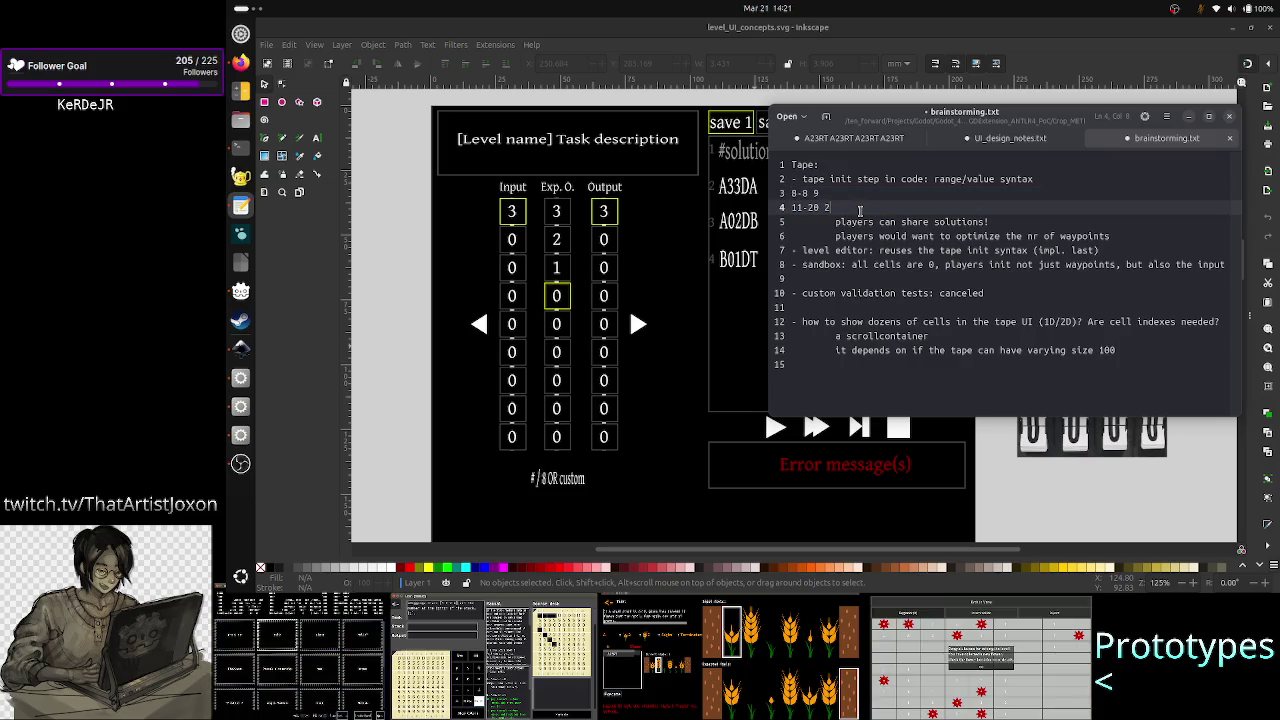
key(Up)
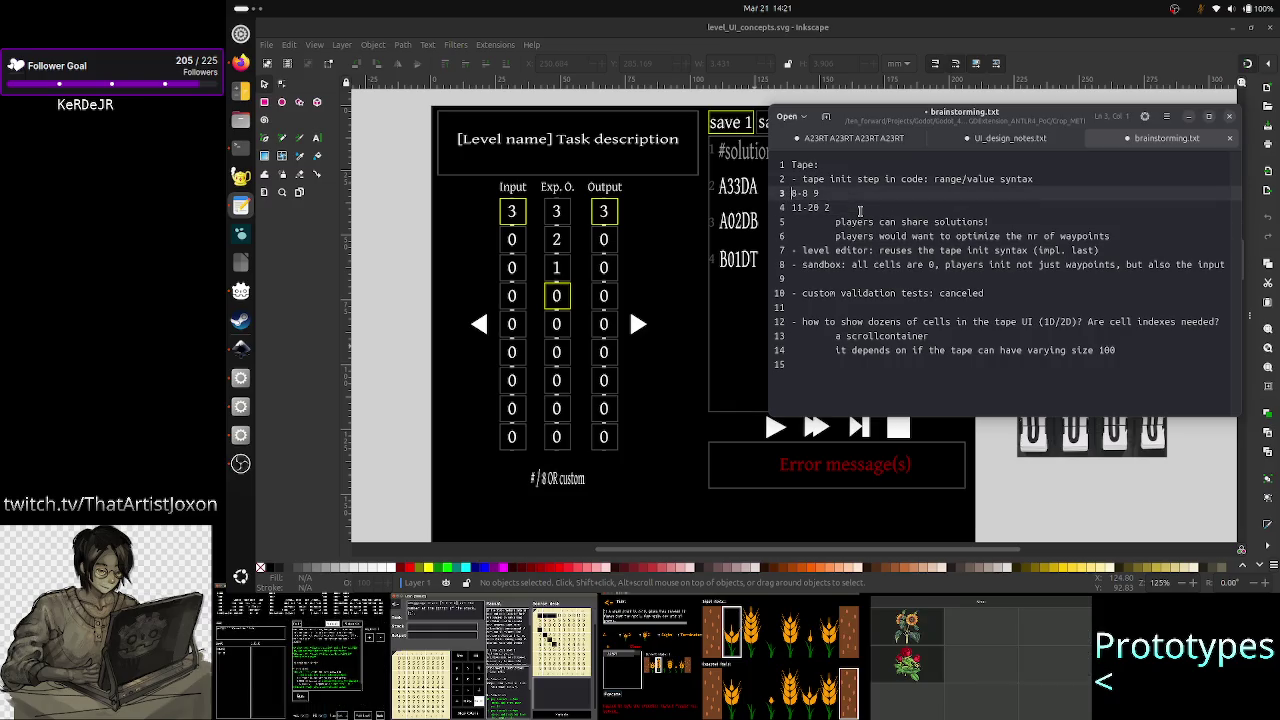
key(Up)
key(End)
Step: Add the indented line 'Disadvantage/Warning: NEVER, EVER change default tape size to be less'
key(Return)
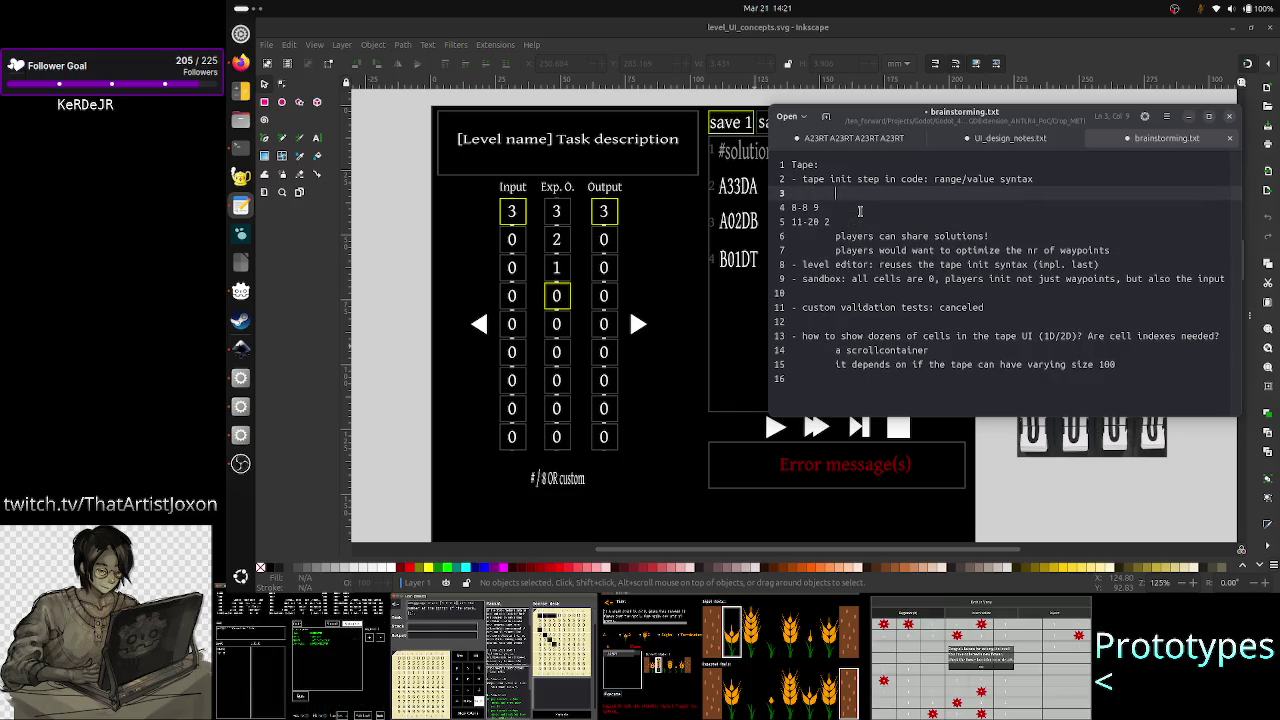
text(D)
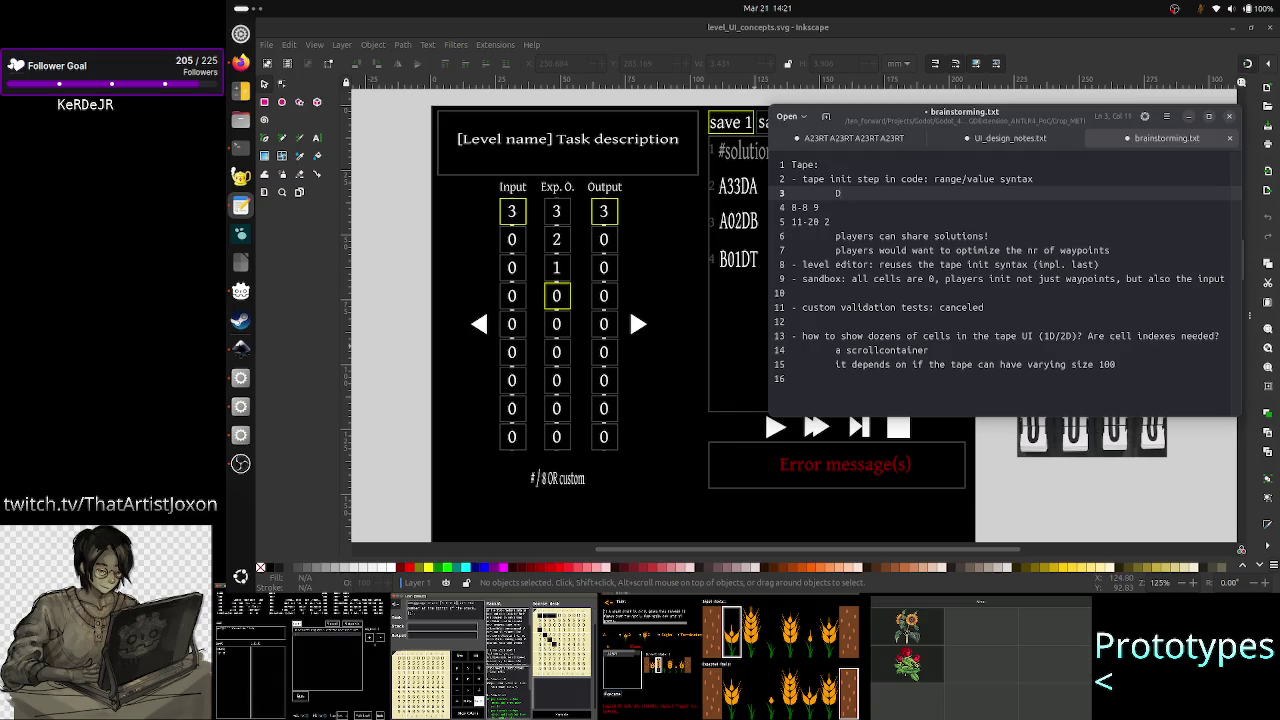
text(isadvant)
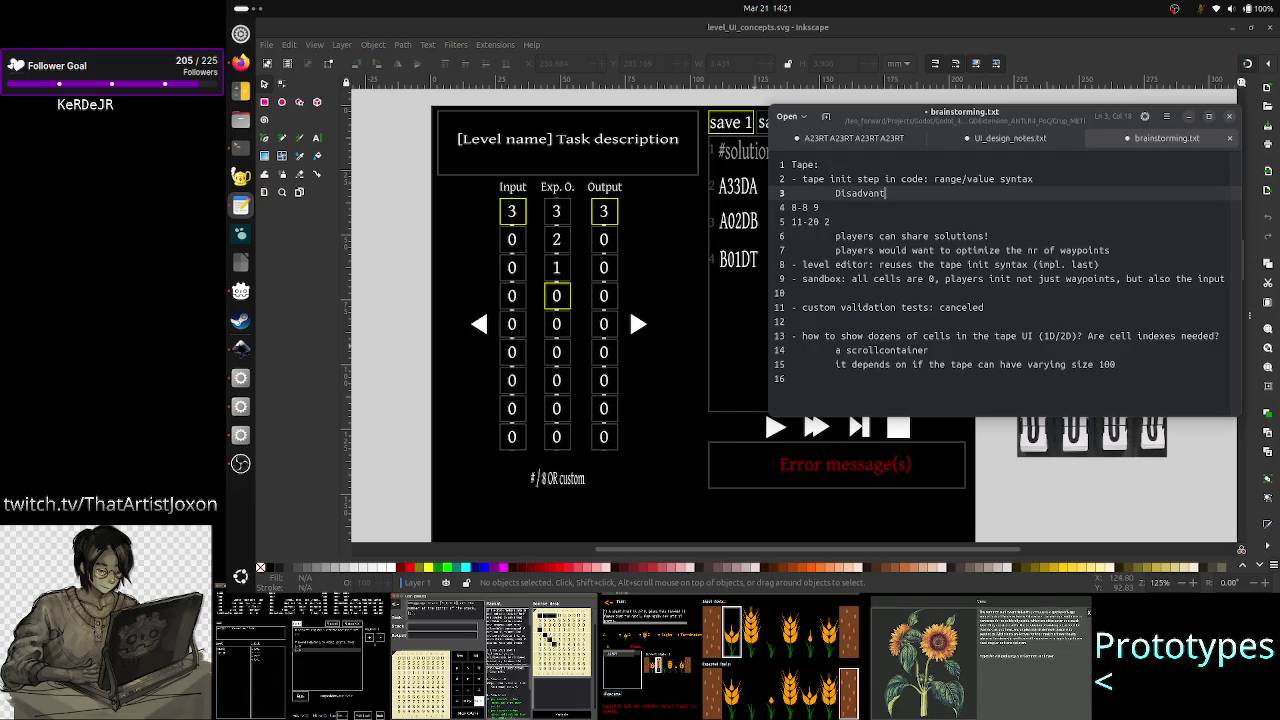
text(age/W)
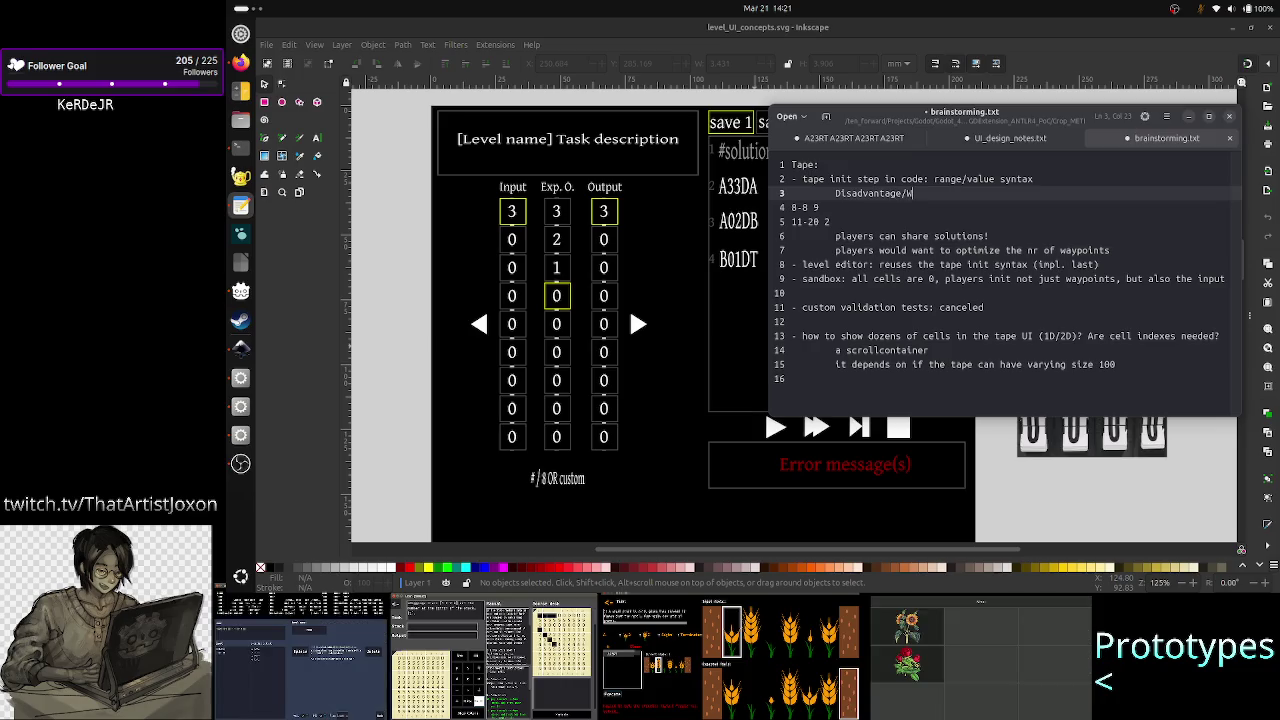
text(arning: )
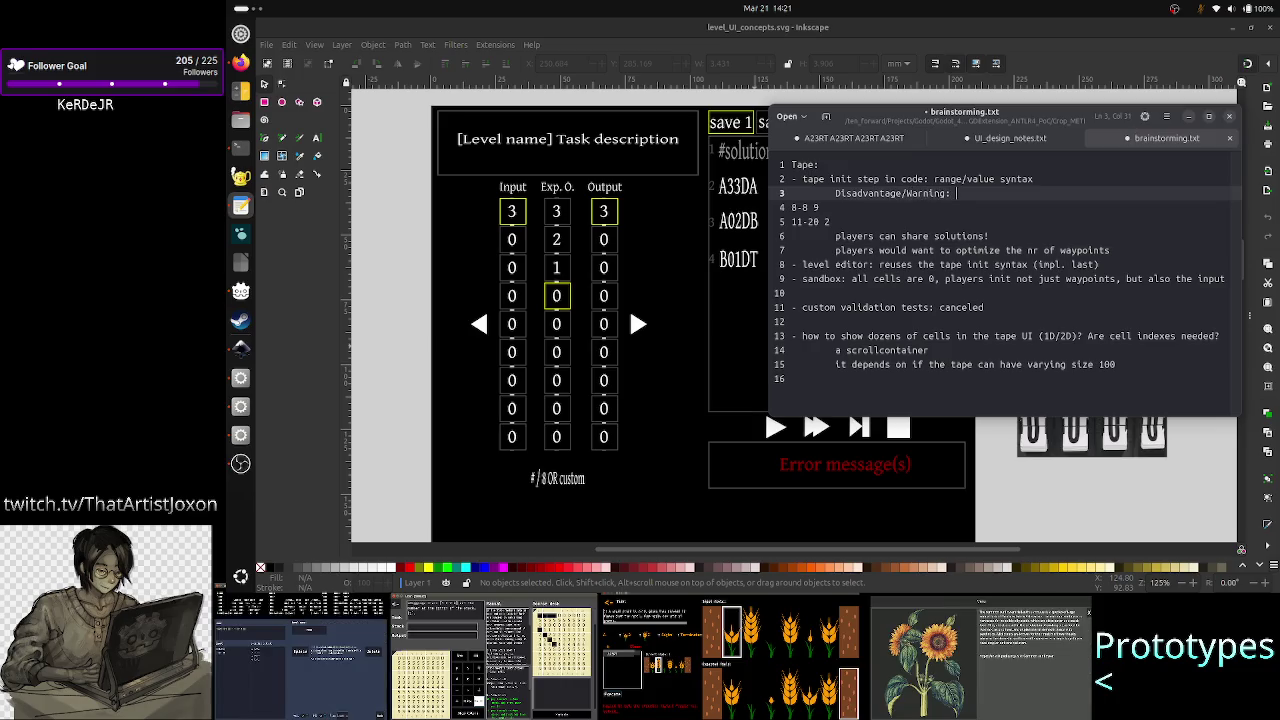
text(NEVER<)
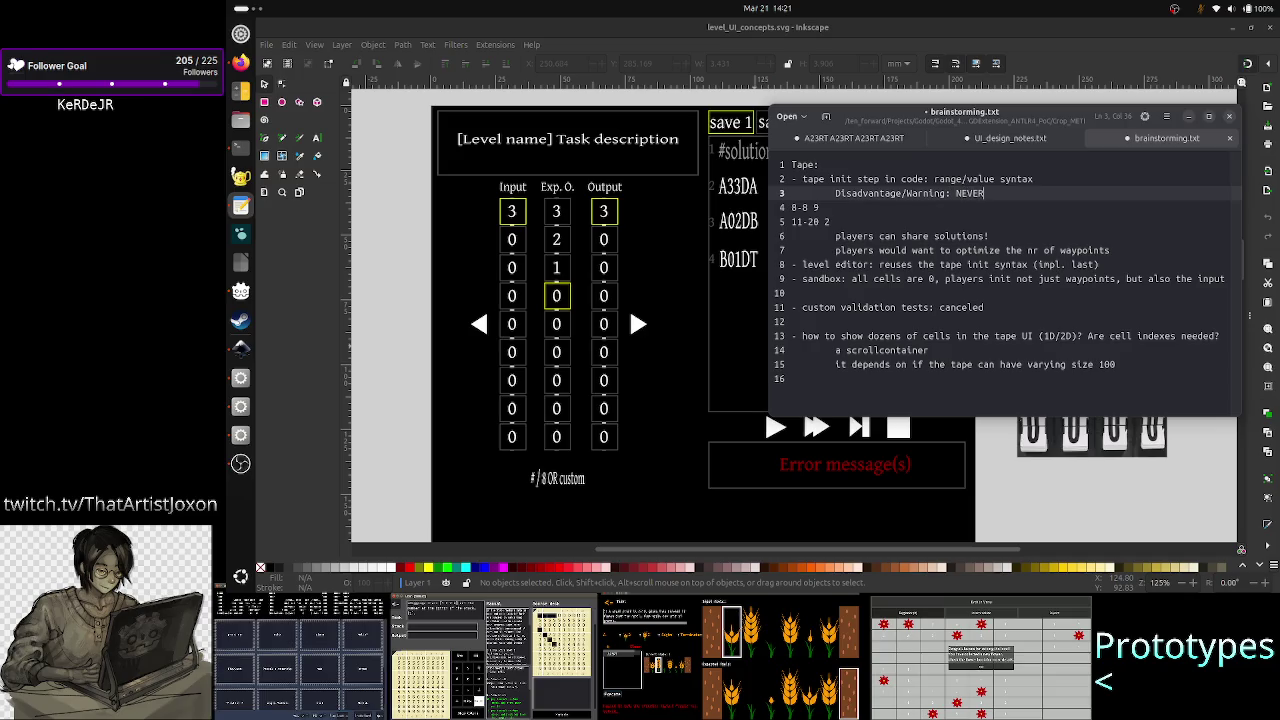
text( EV)
key(BackSpace)
key(BackSpace)
key(BackSpace)
key(BackSpace)
text(,)
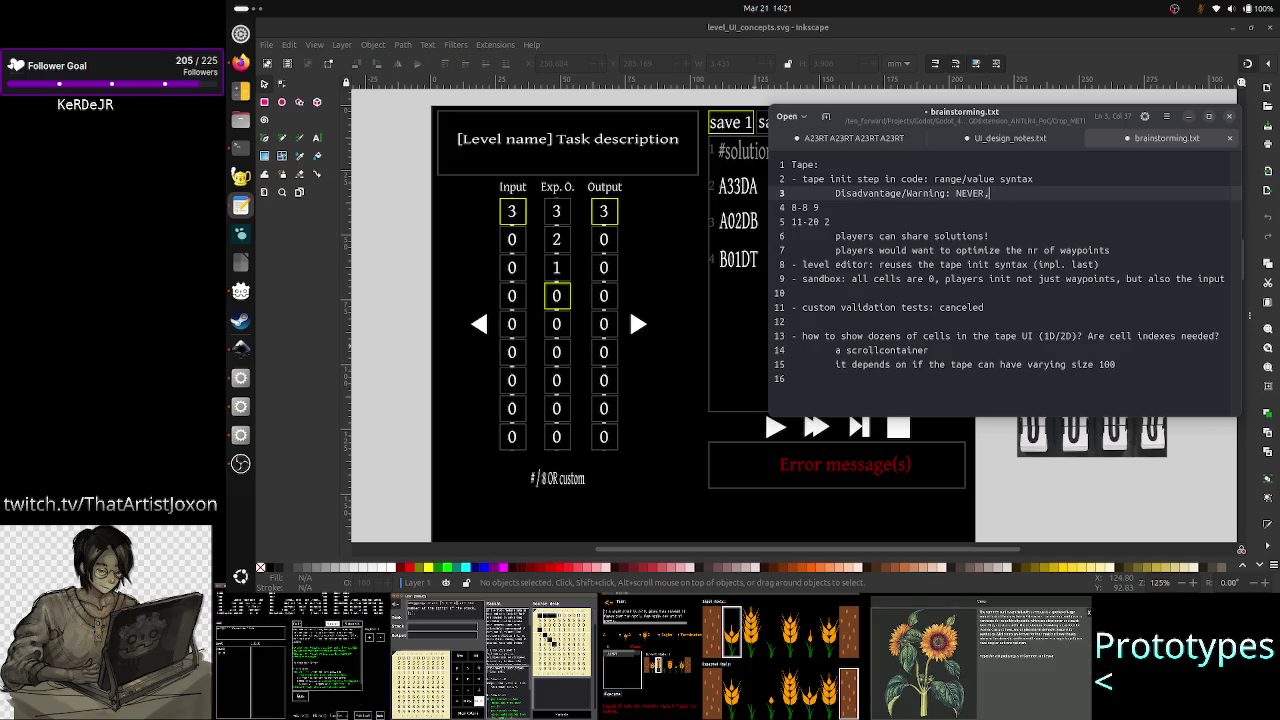
text( EVER )
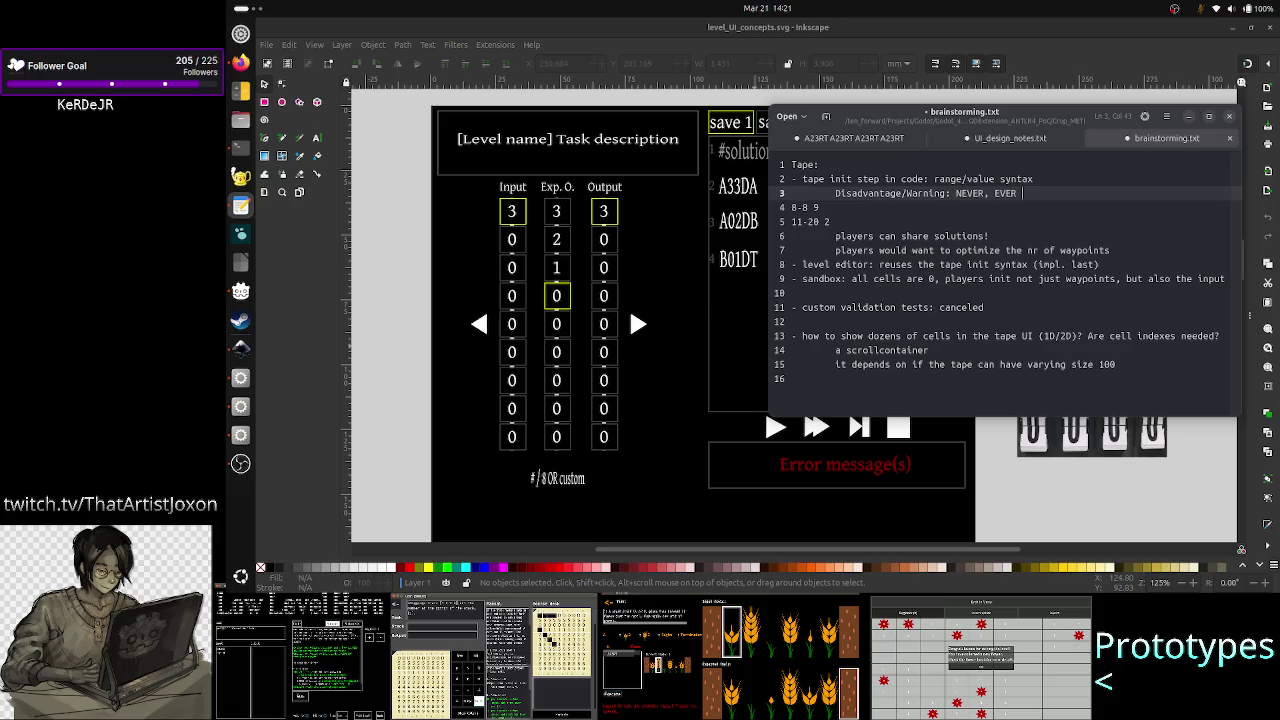
text(c)
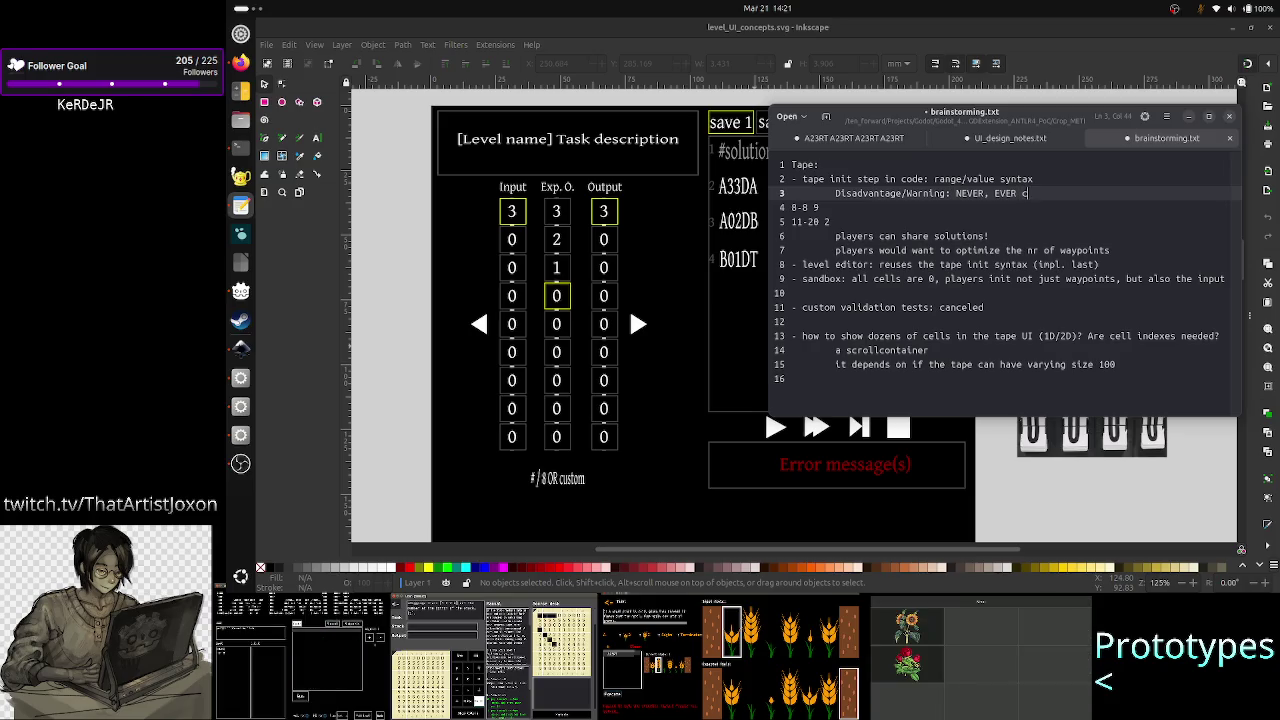
text(hange )
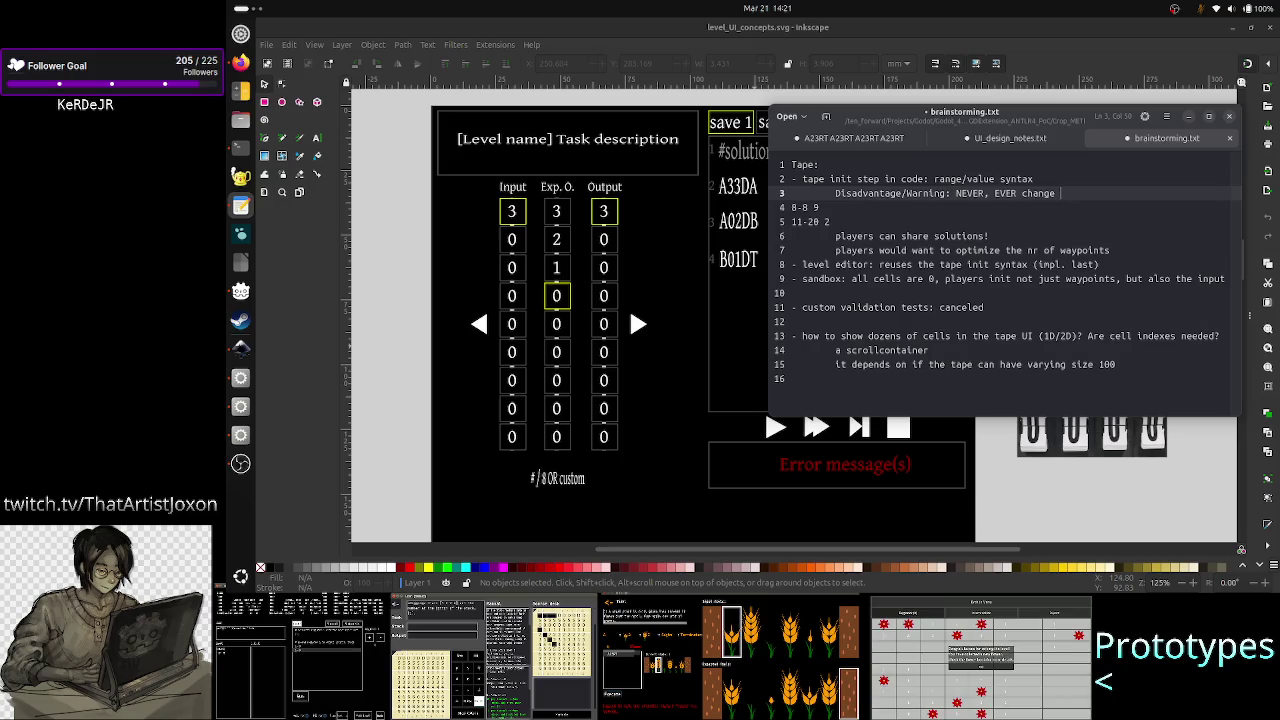
text(default )
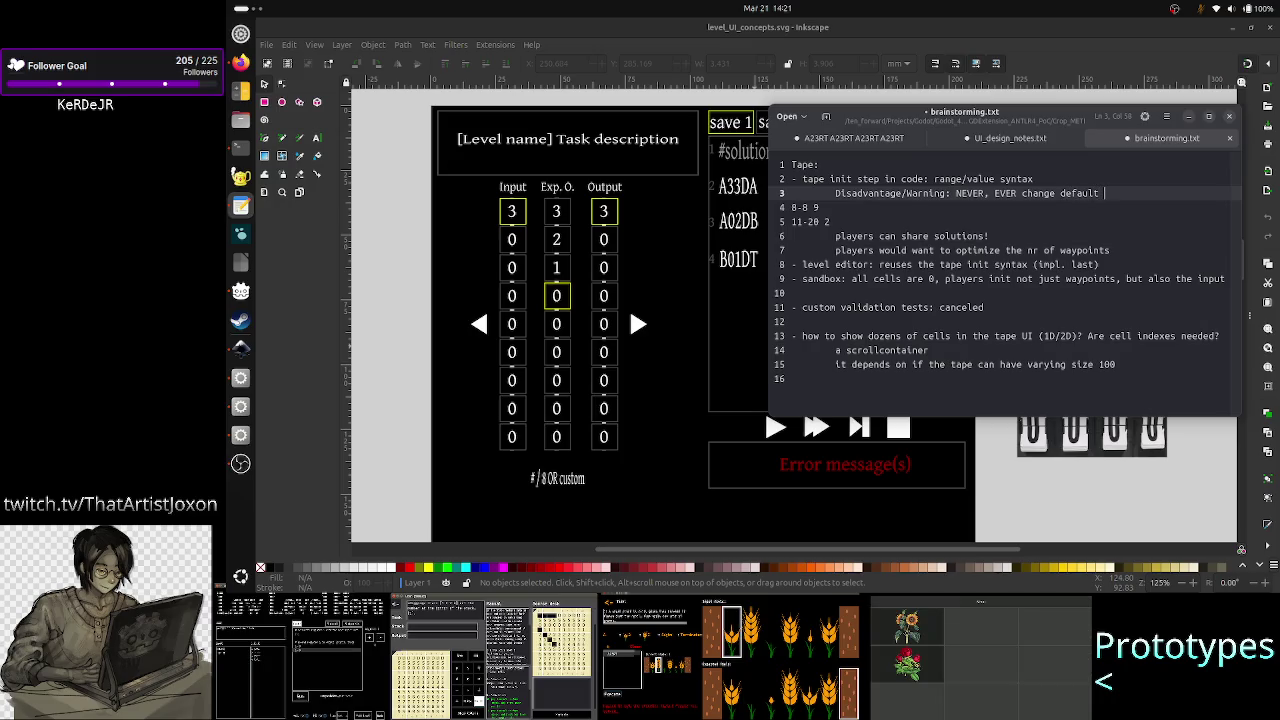
text(tape size t)
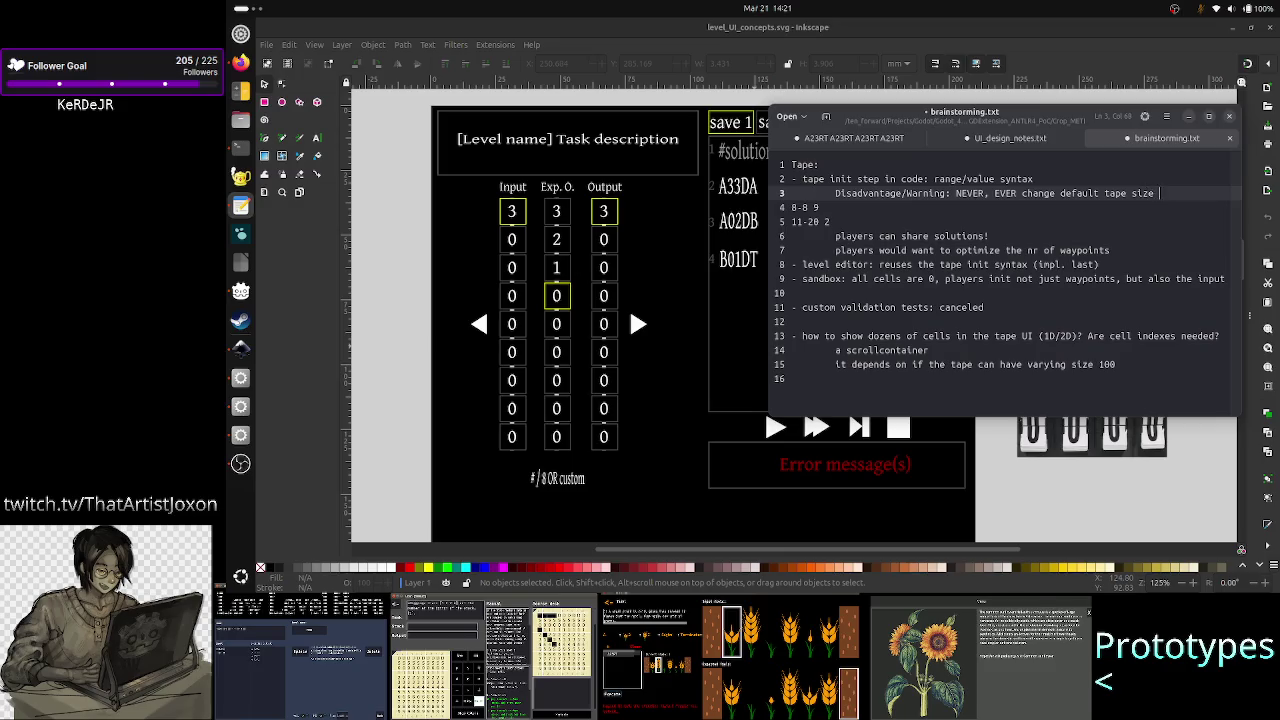
text(o be less)
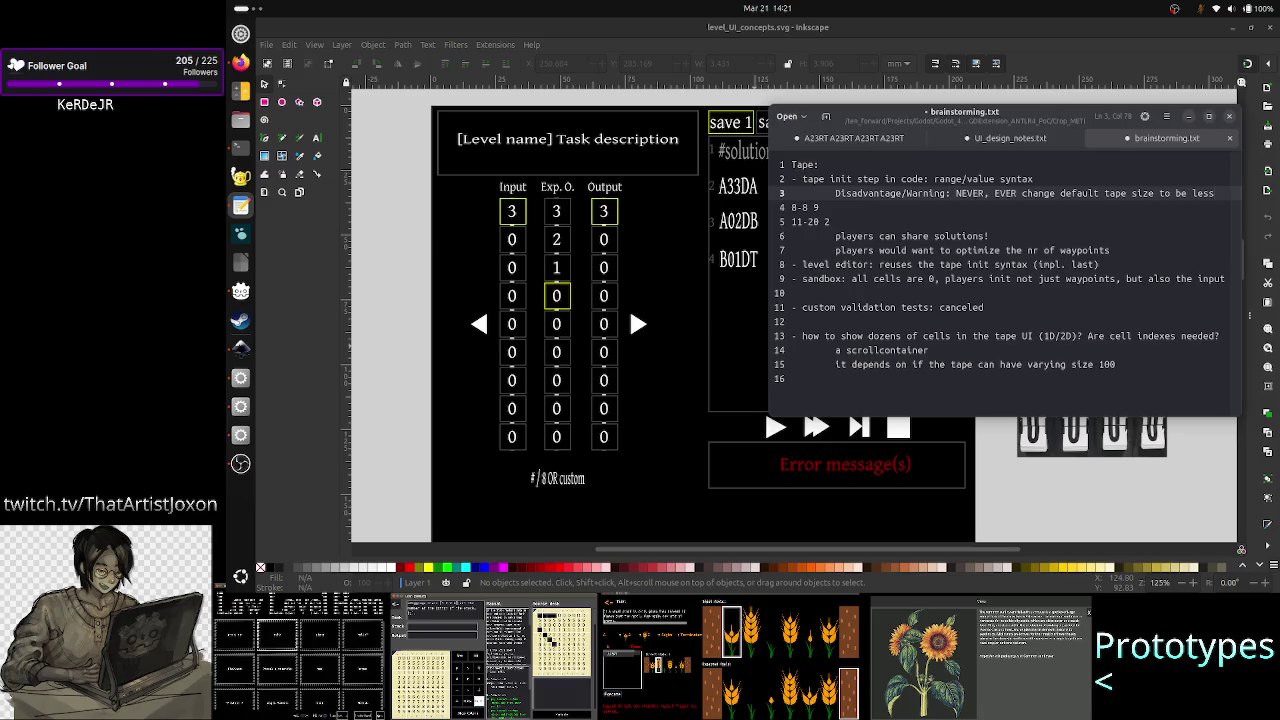
click(792, 207)
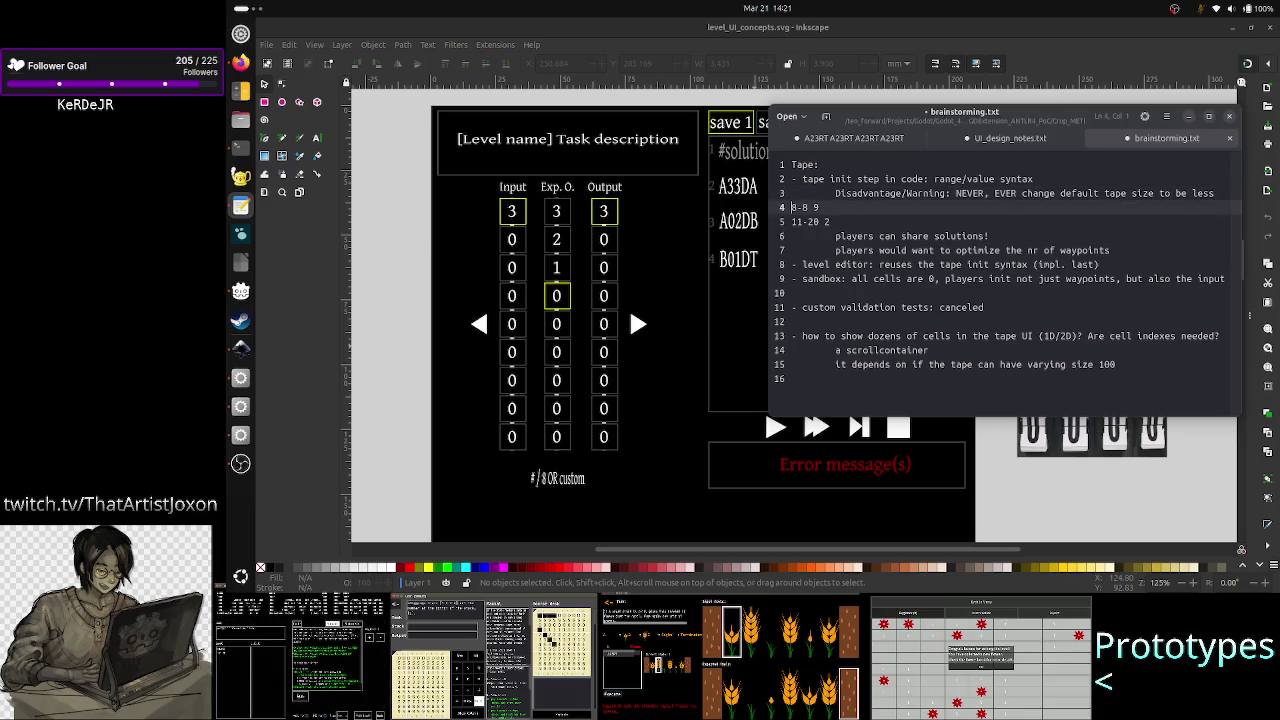
Step: Select and review parts of the '8-8 9' and '11-20 2' range example lines
click(792, 221)
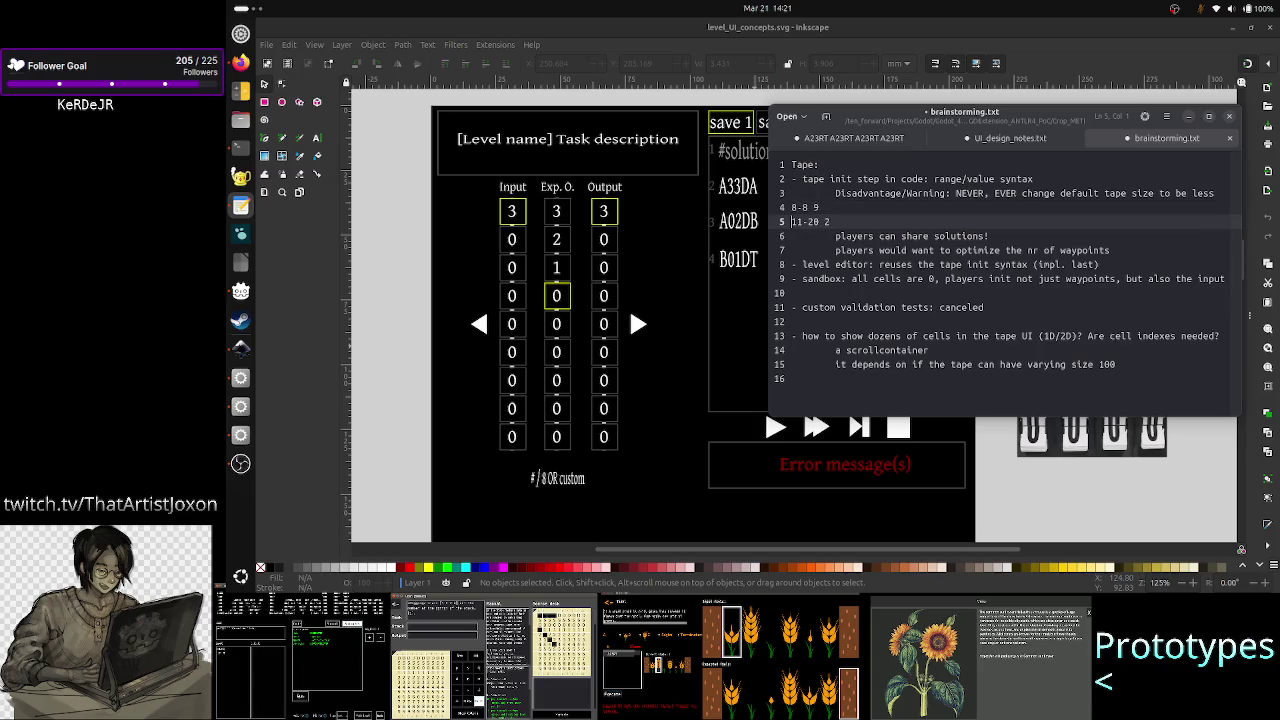
drag(792, 207, 830, 221)
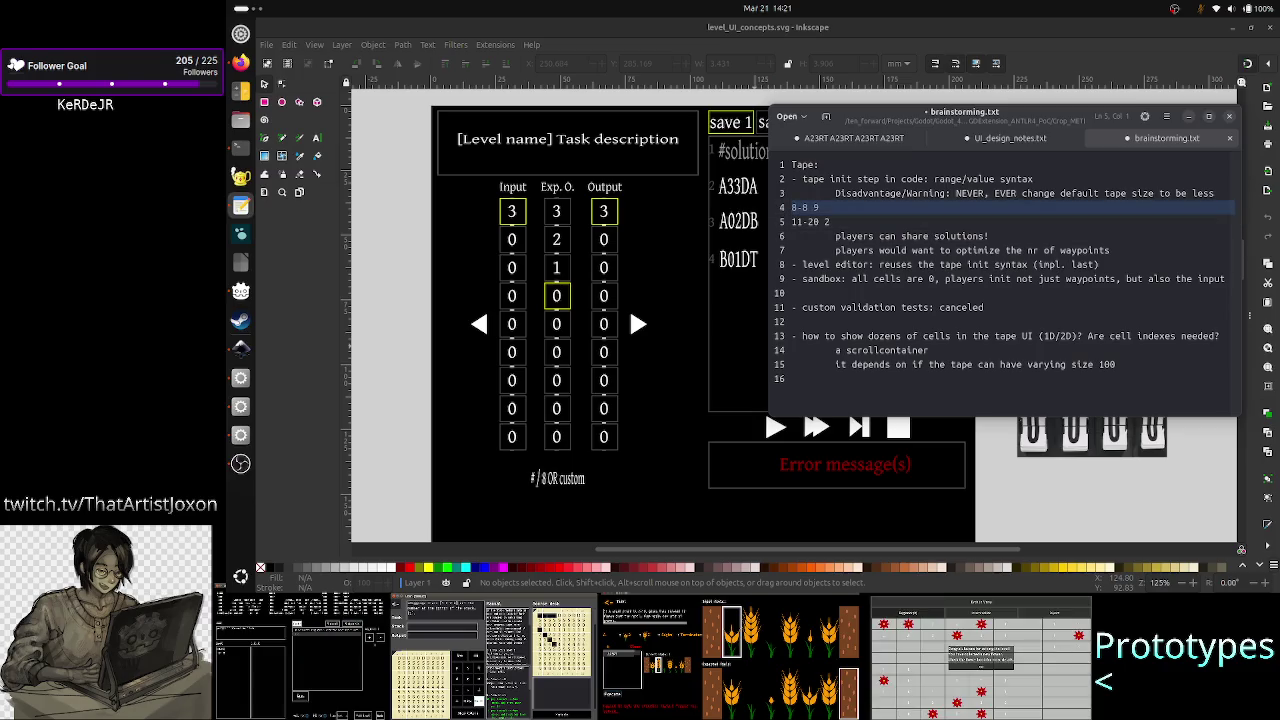
key(shift+Up)
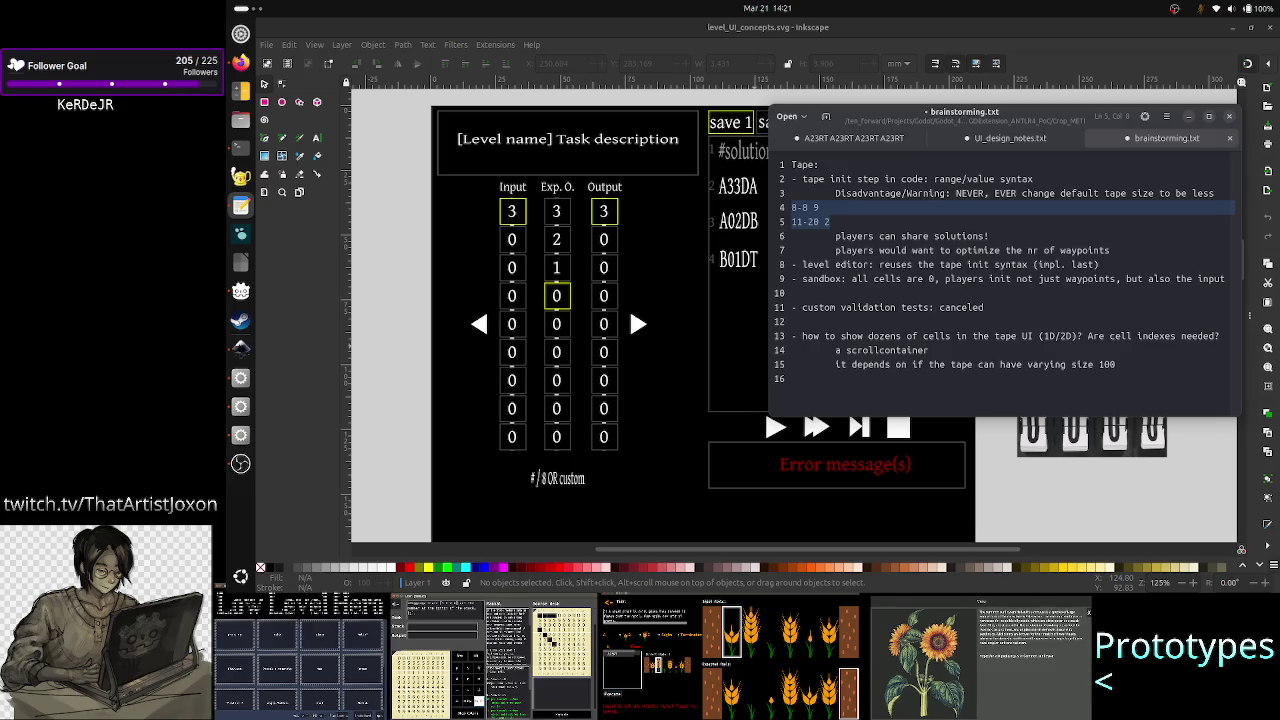
click(825, 221)
click(819, 221)
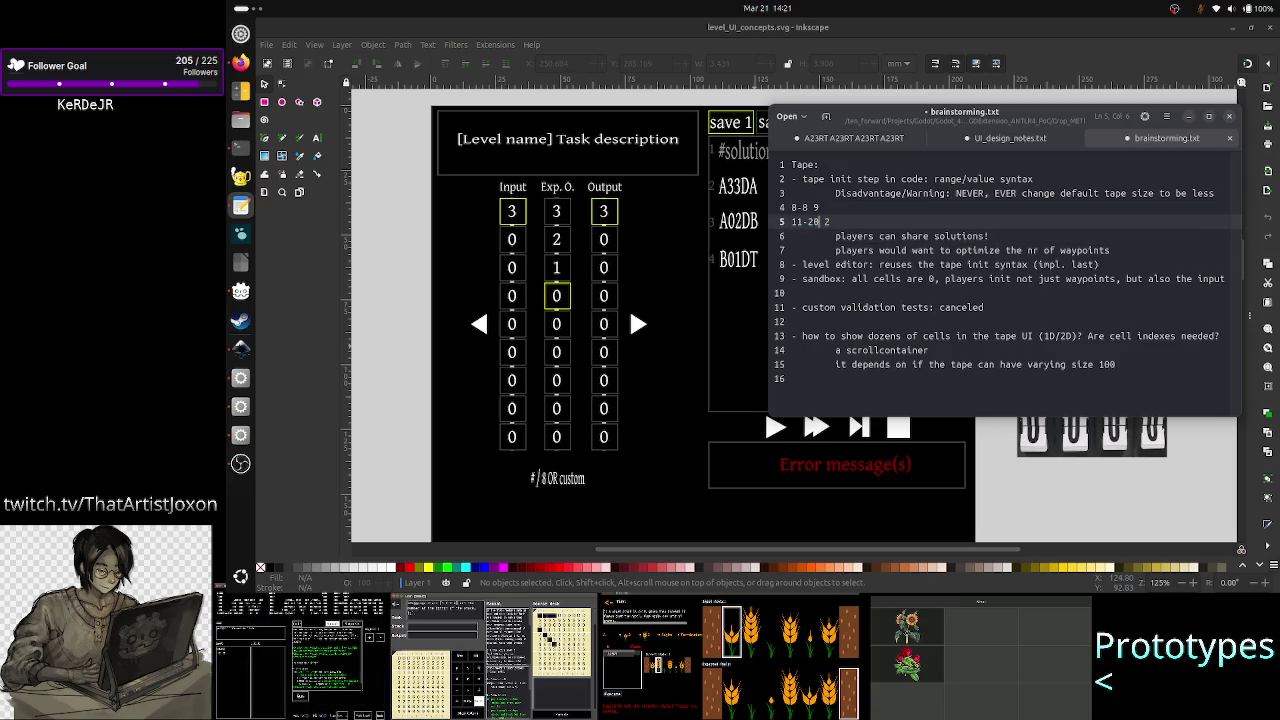
key(shift+Left)
key(shift+Left)
key(shift+Left)
key(shift+Left)
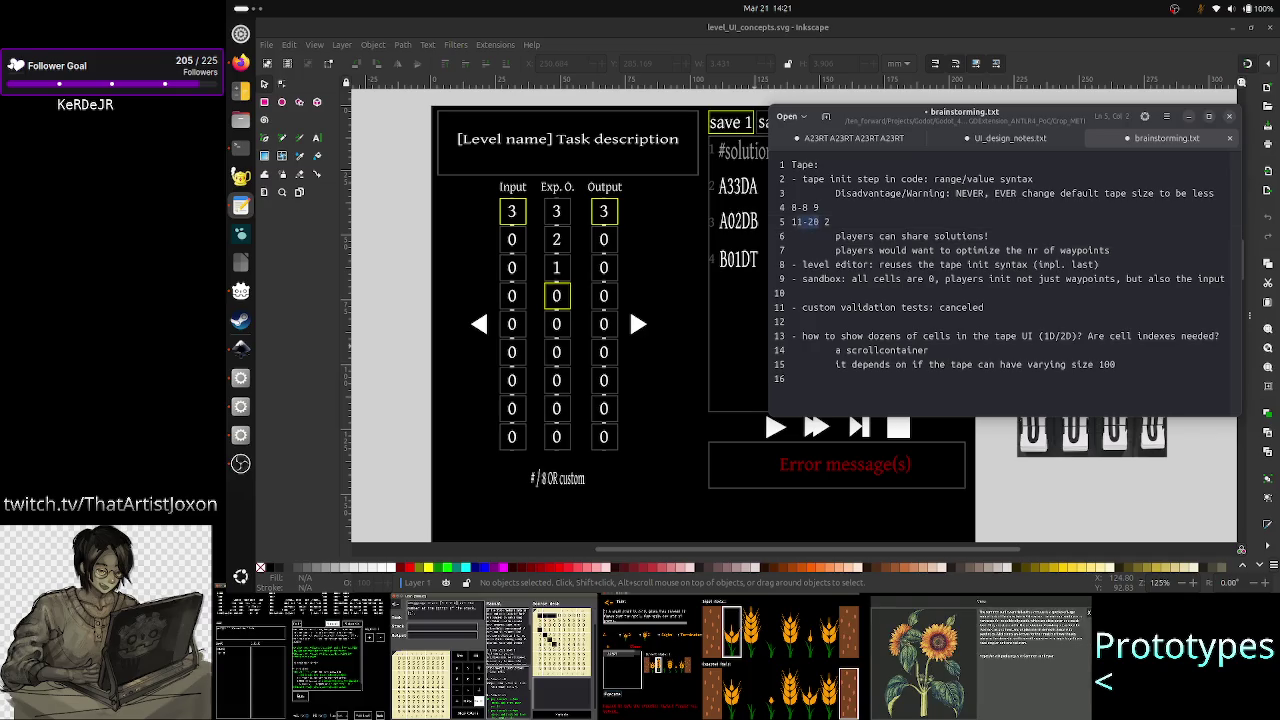
click(822, 221)
key(shift+Right)
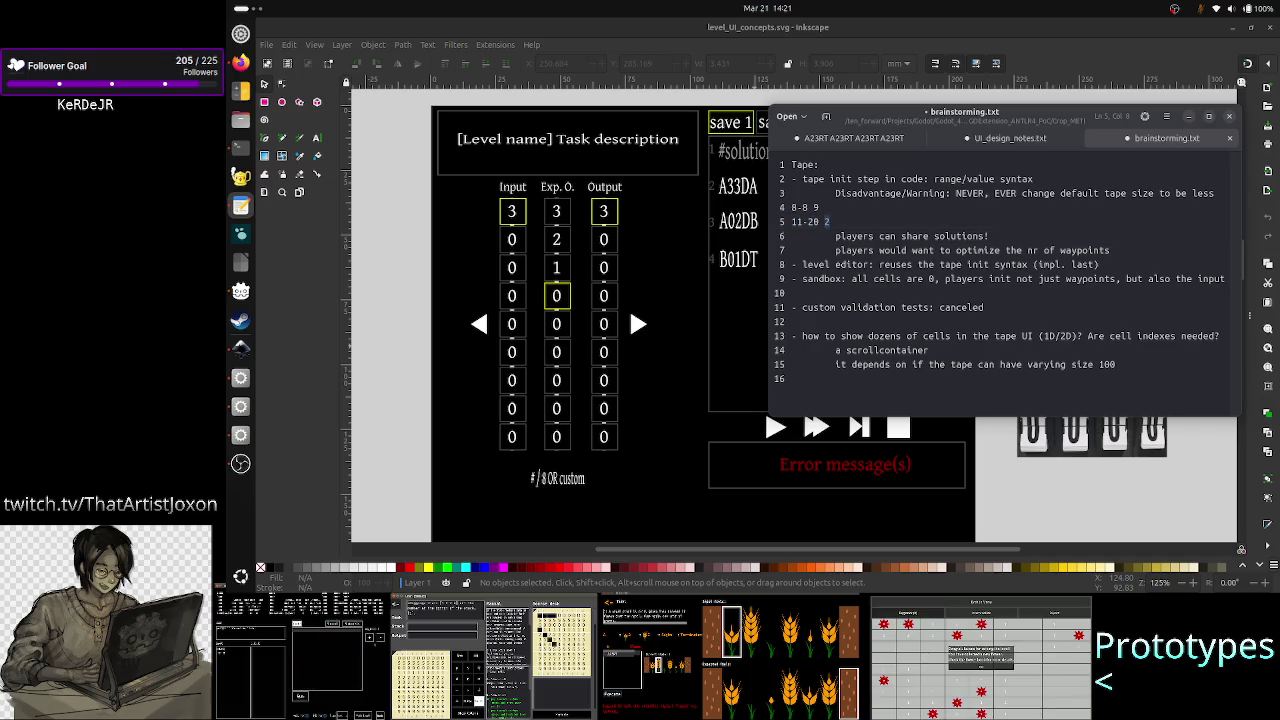
key(Left)
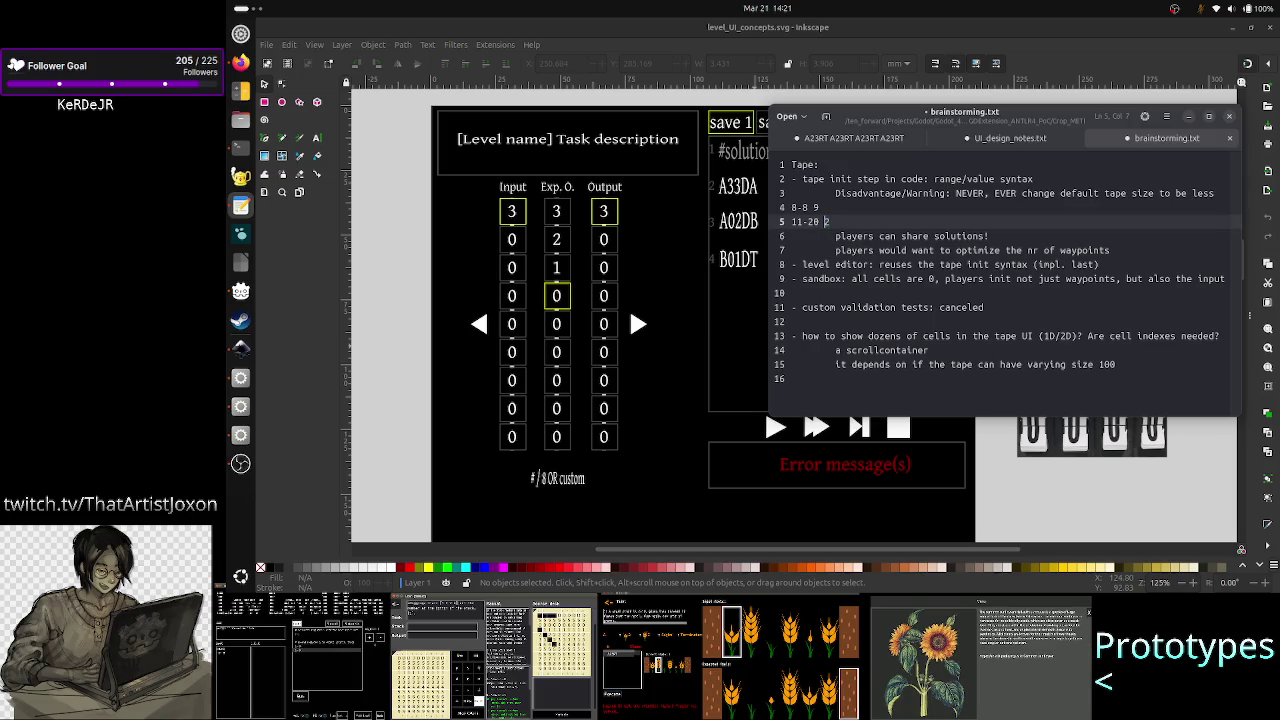
key(shift+Left)
key(shift+Left)
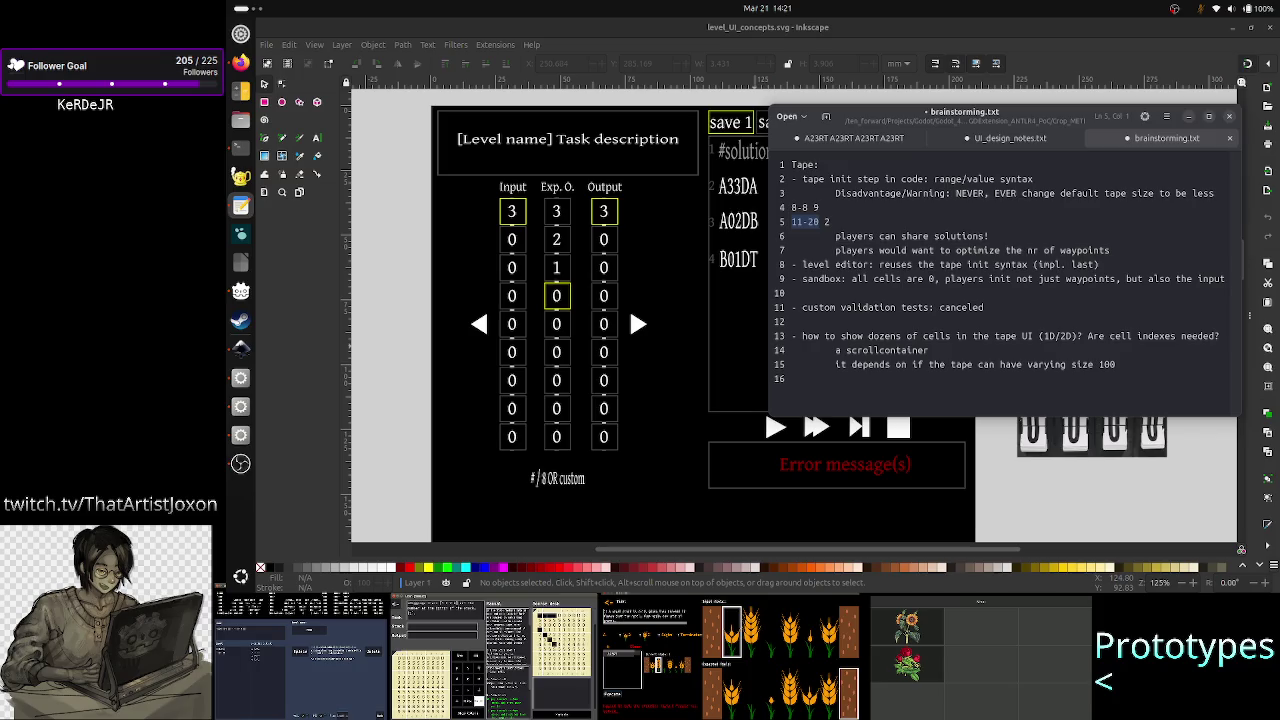
key(Right)
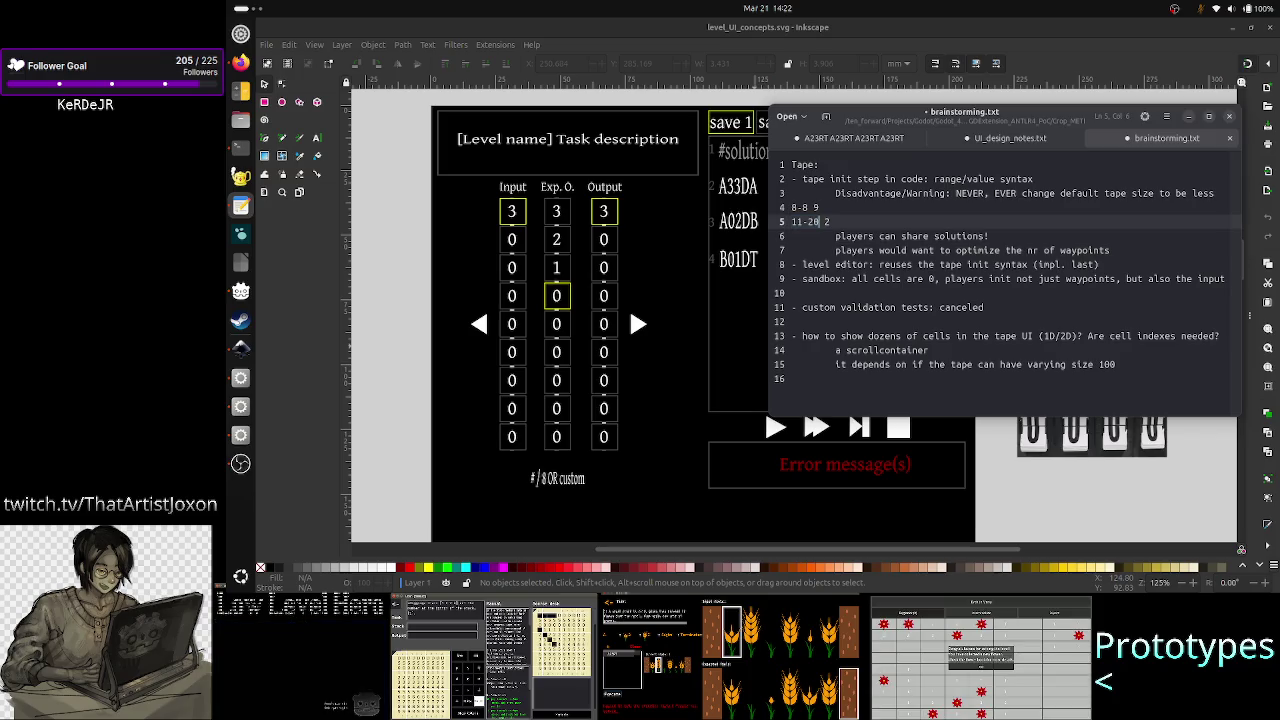
key(shift+Left)
key(shift+Left)
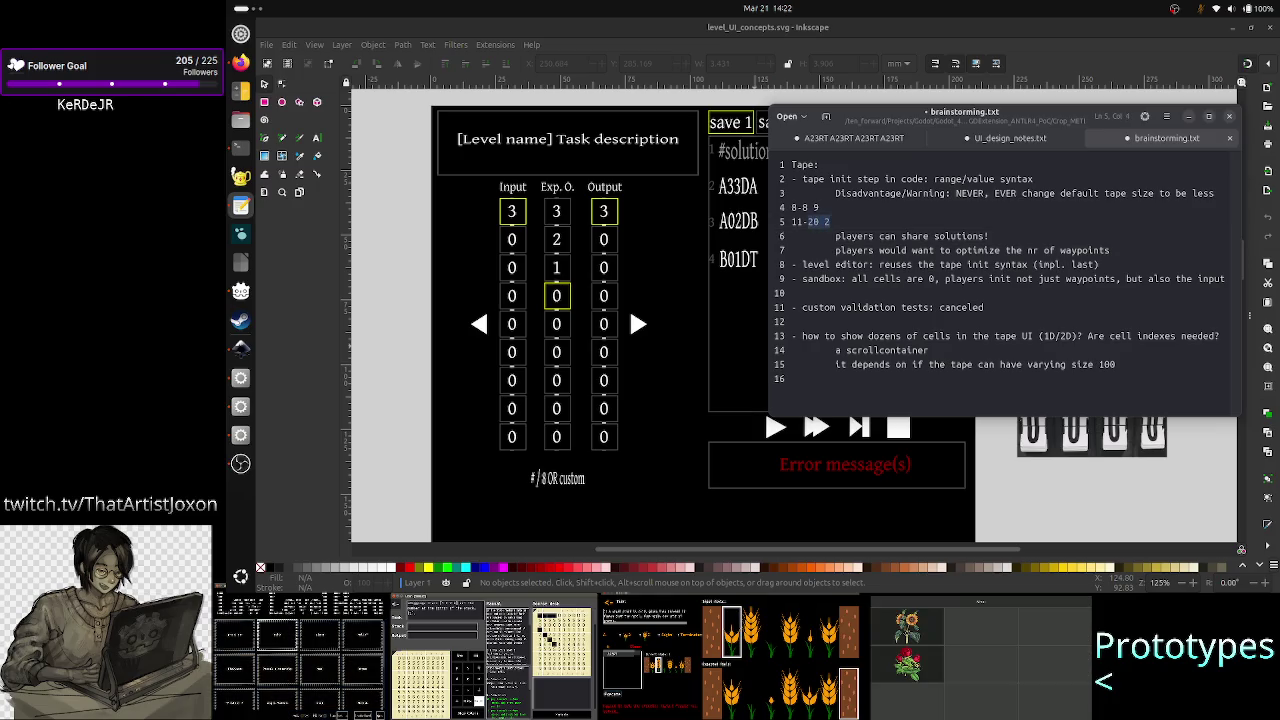
key(shift+Left)
Step: Review the words of the warning line and reselect the range example lines
key(Up)
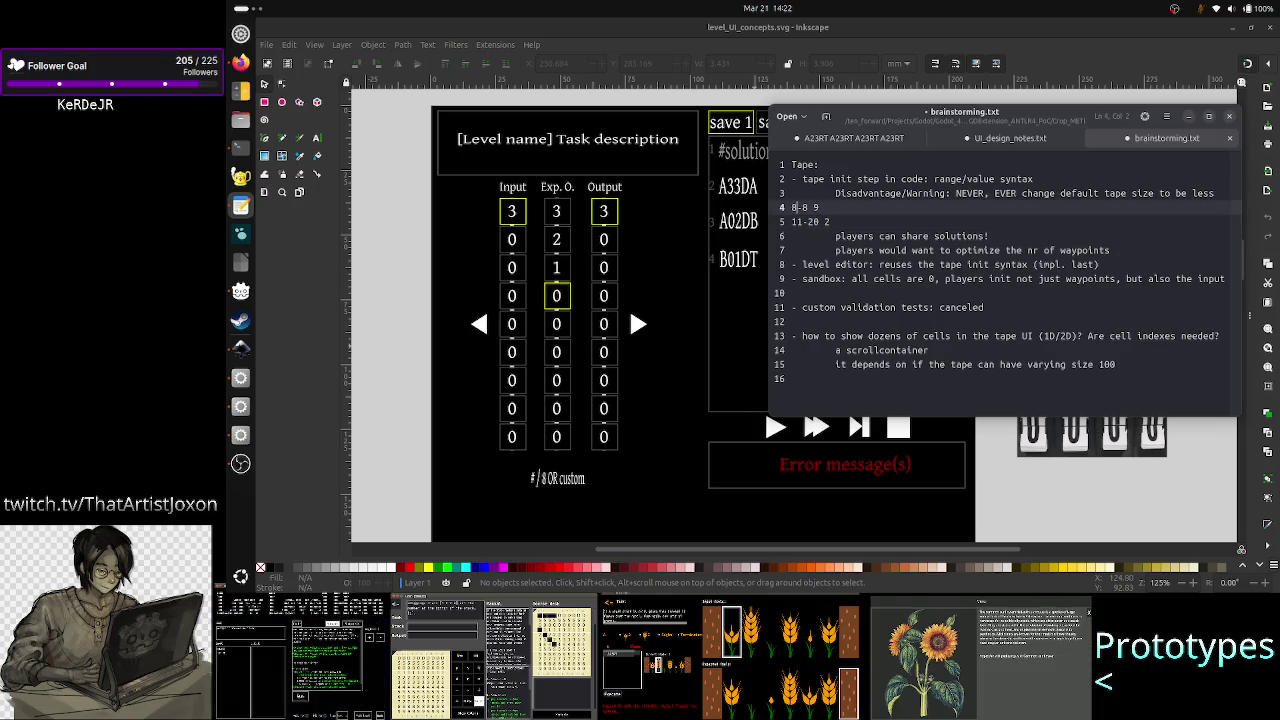
key(Up)
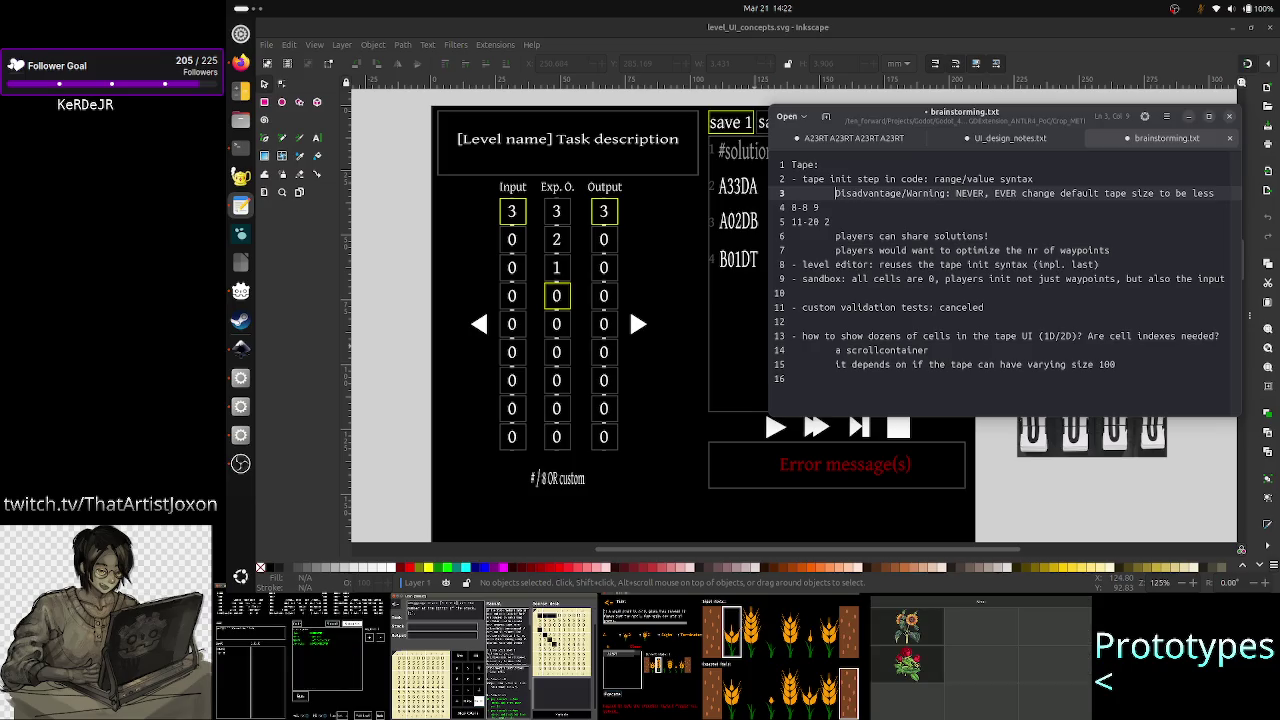
key(ctrl+shift+Right)
key(ctrl+shift+Right)
key(ctrl+shift+Right)
key(ctrl+shift+Right)
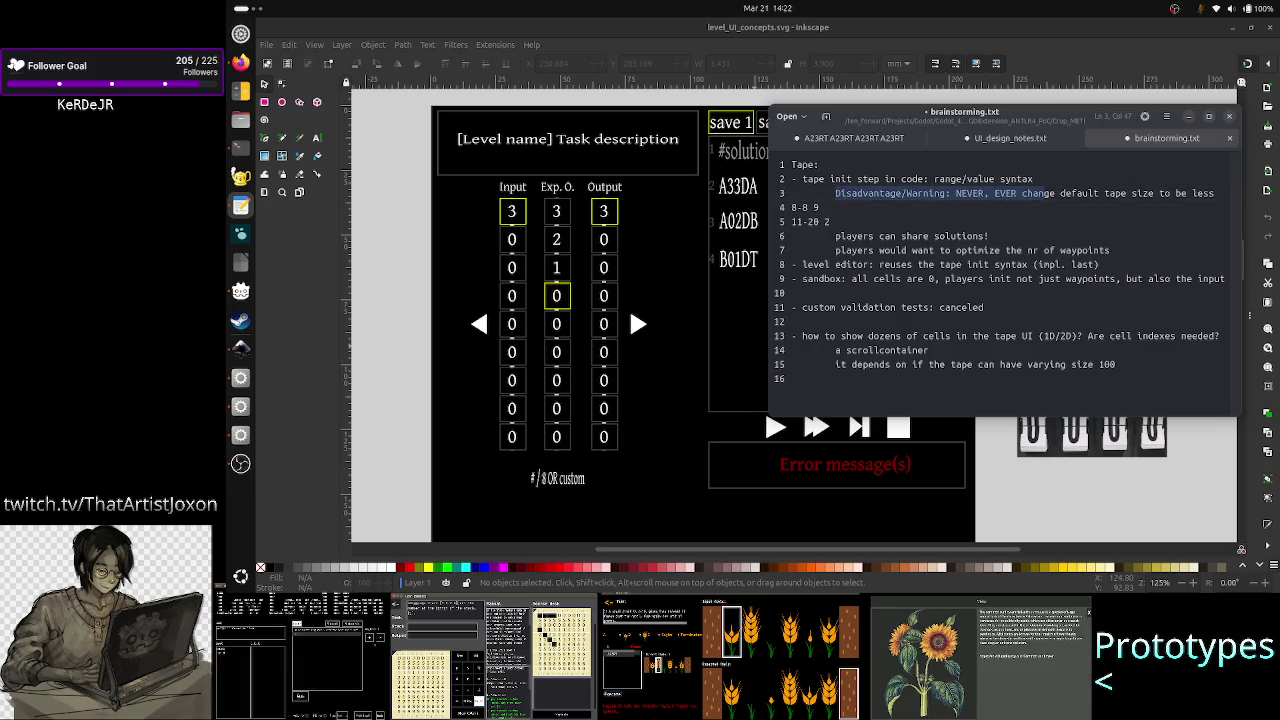
click(1050, 193)
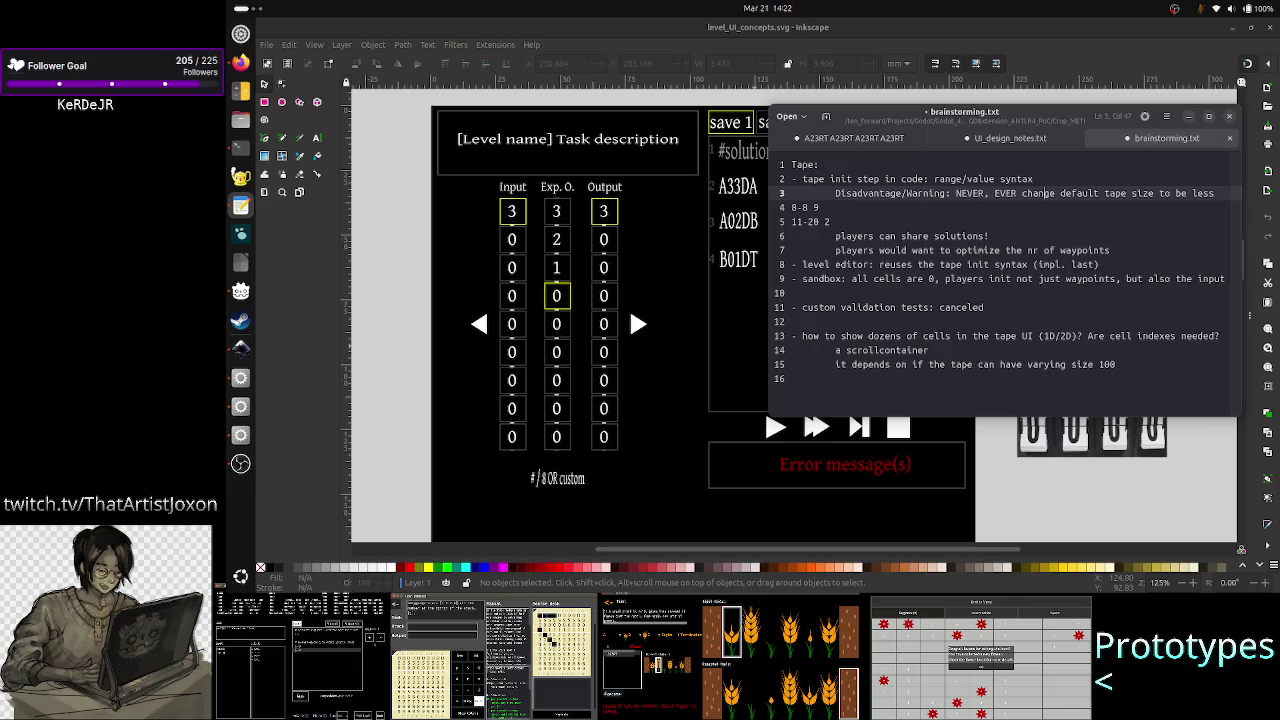
click(1032, 193)
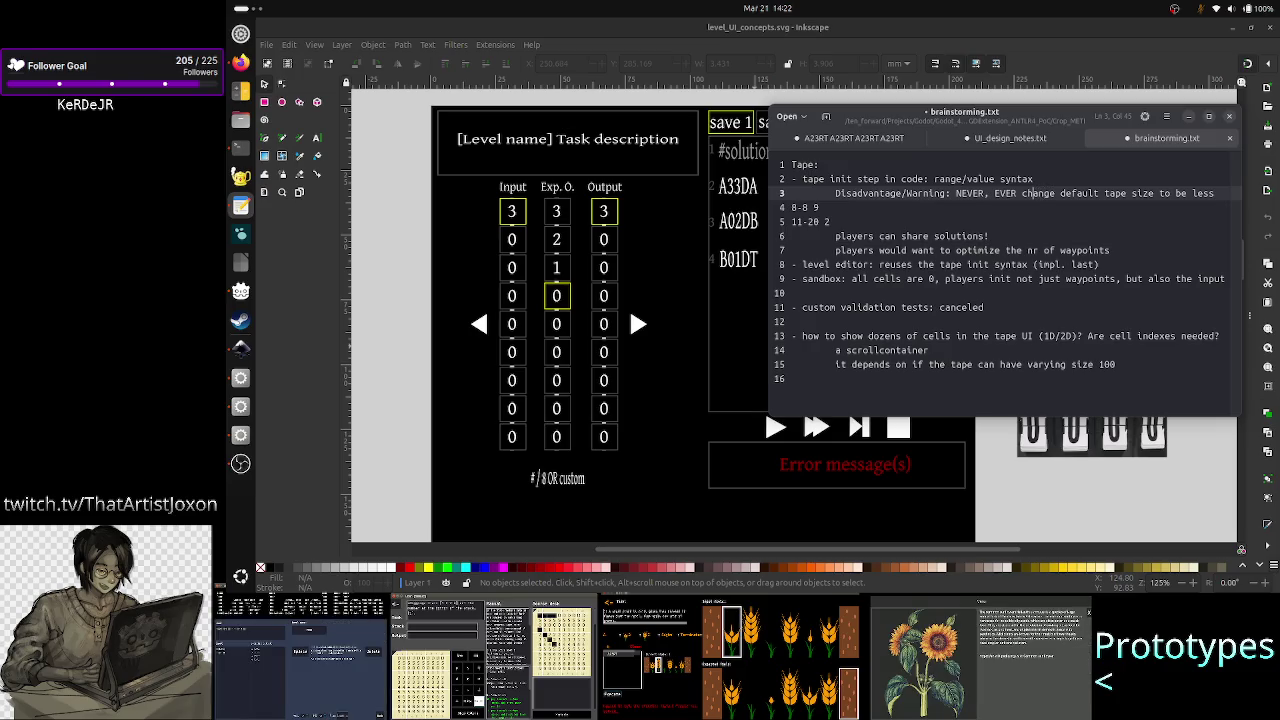
key(Right)
key(Right)
key(Right)
key(Right)
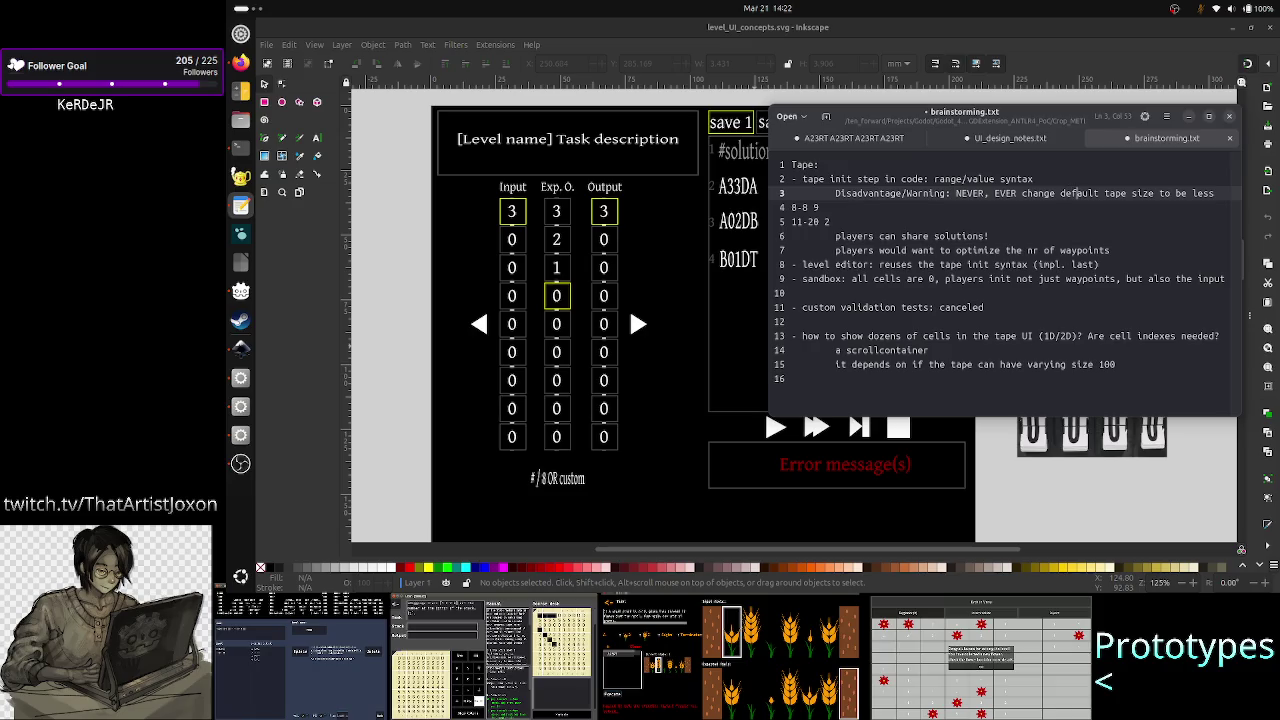
click(1100, 364)
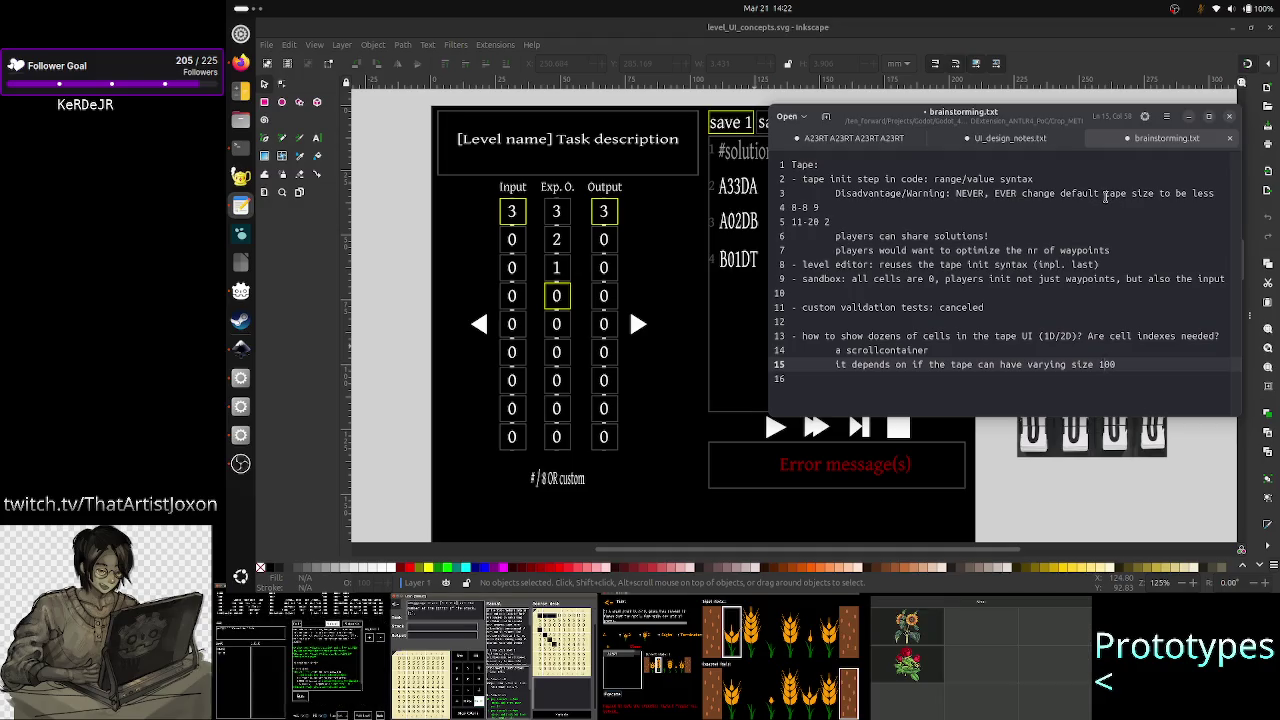
drag(1020, 193, 990, 196)
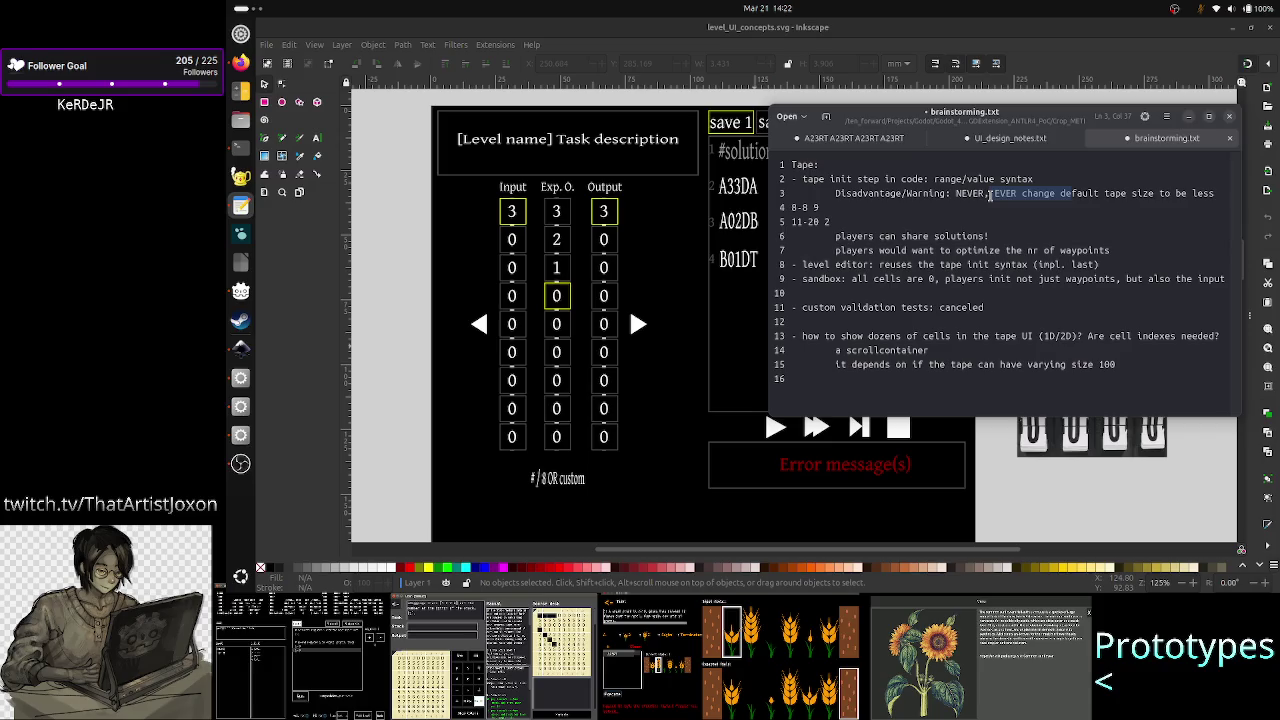
click(834, 230)
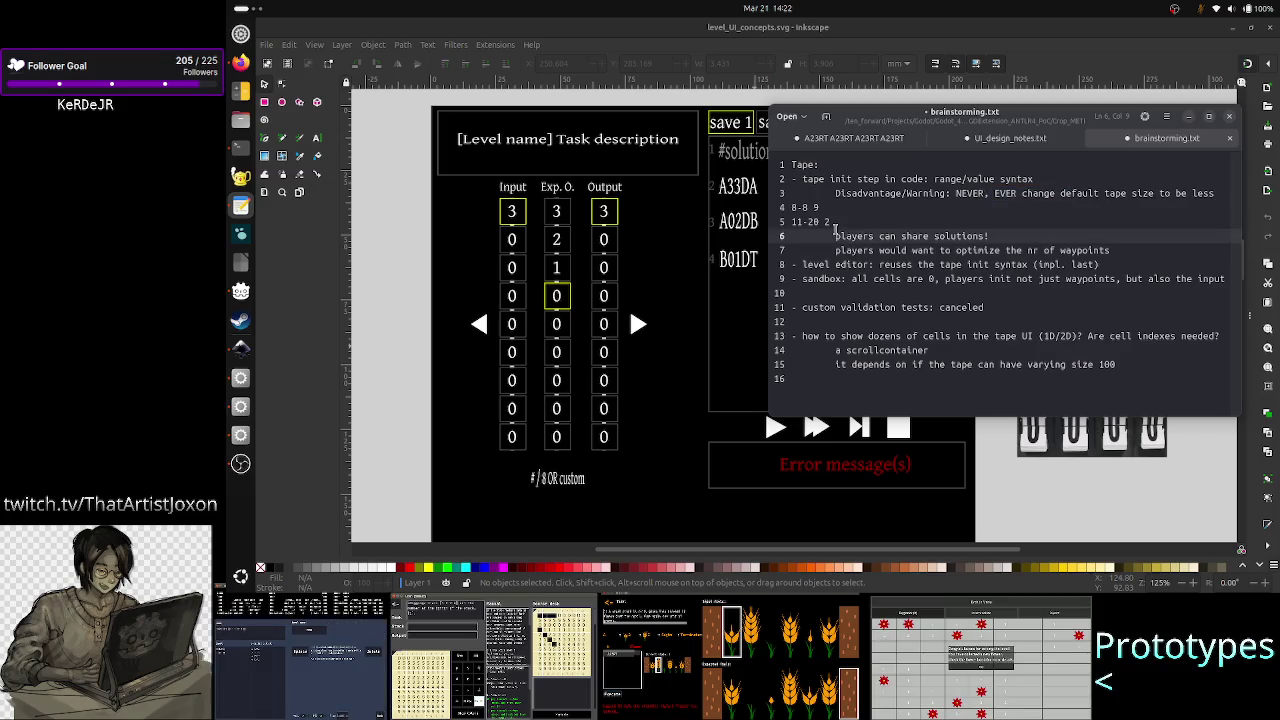
drag(838, 222, 785, 207)
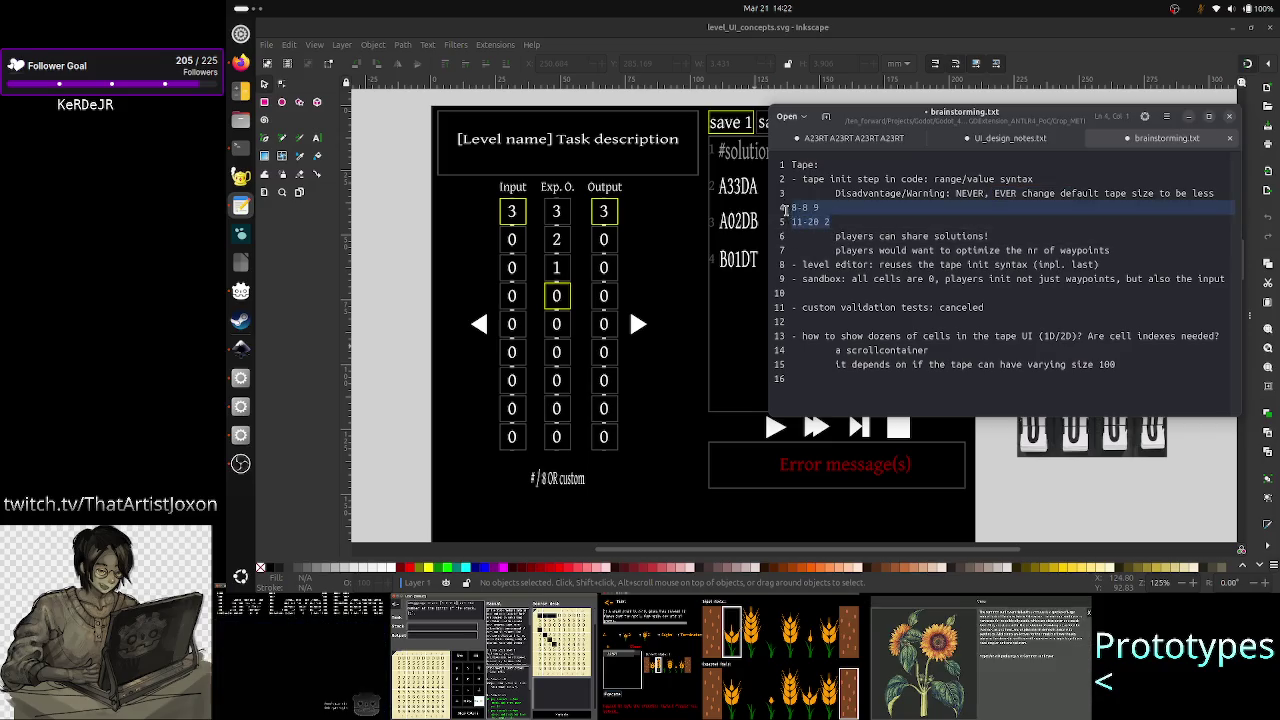
click(845, 221)
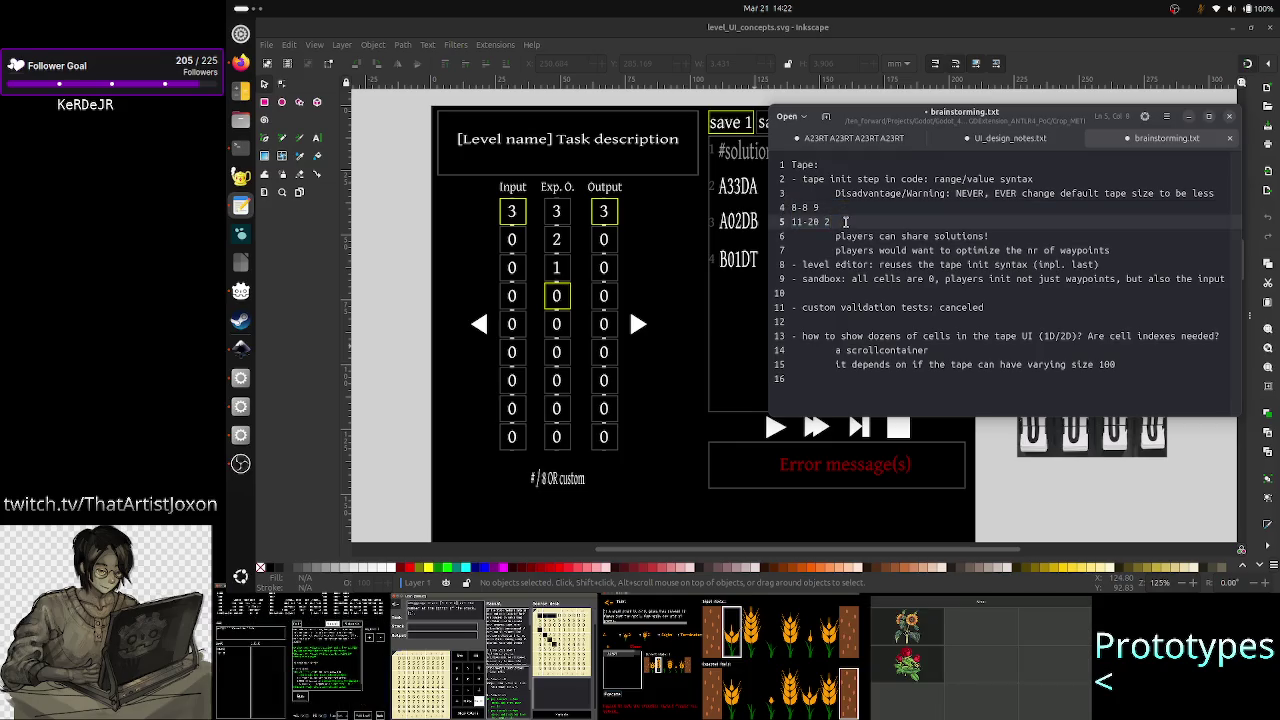
Step: End the warning with 'to be less!' and save brainstorming.txt
click(1219, 192)
text(!)
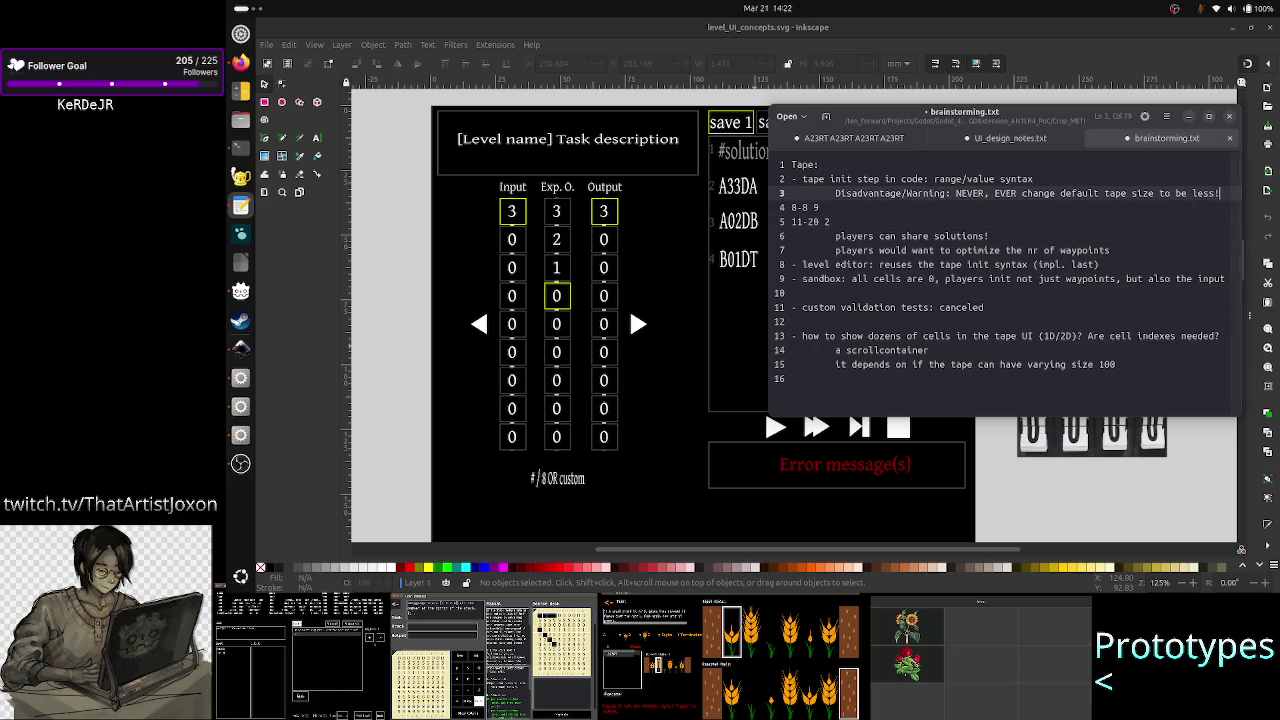
key(ctrl+s)
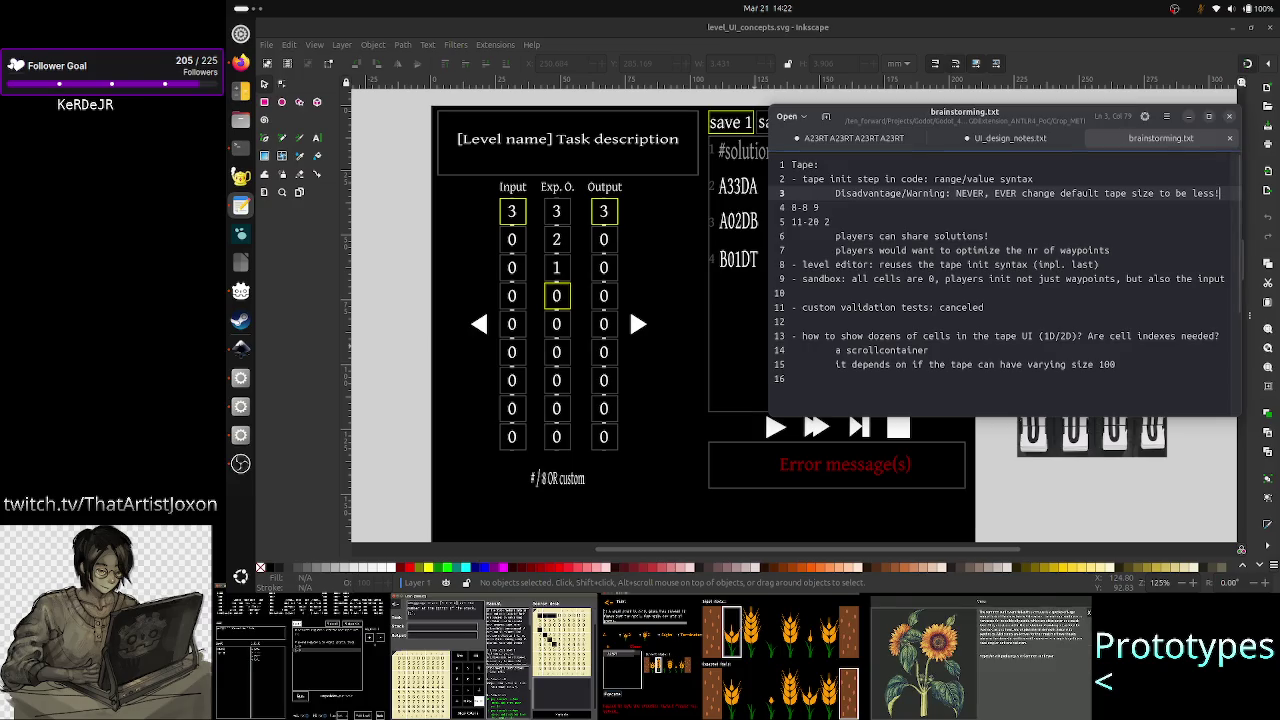
key(Down)
key(Down)
key(Down)
key(Down)
key(Down)
key(Down)
key(Down)
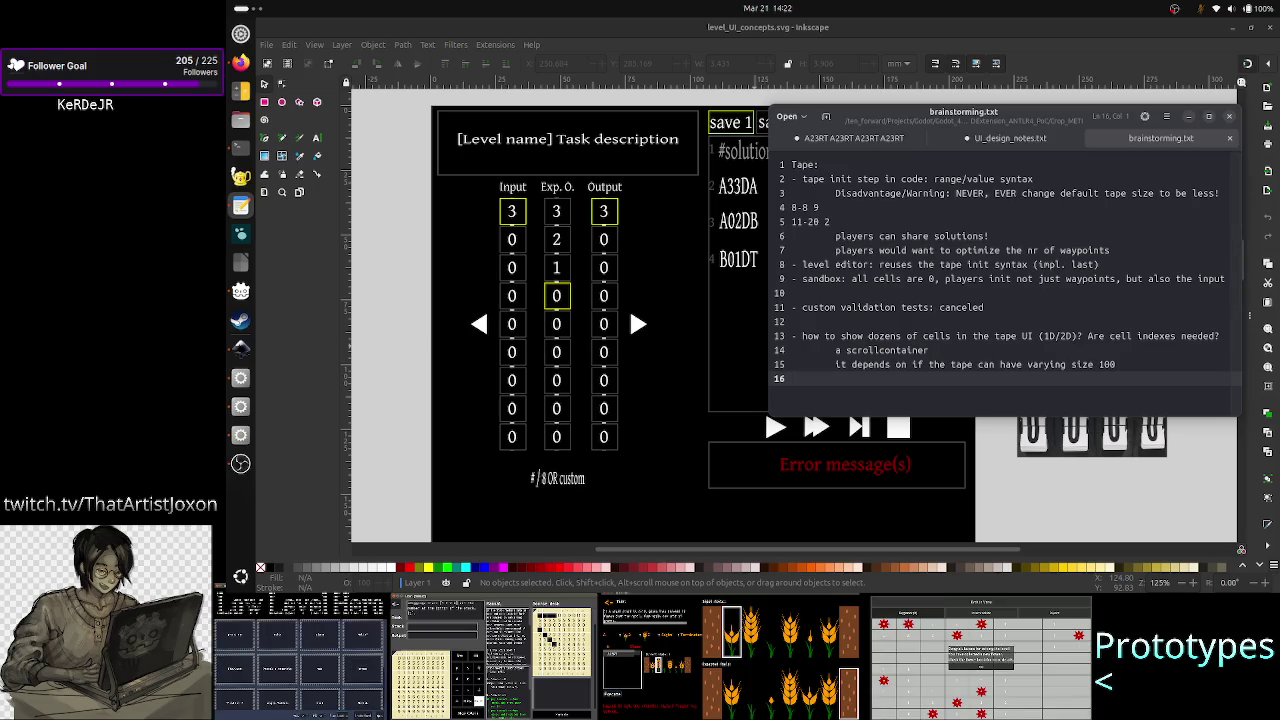
Step: Delete the scrollcontainer note, then undo to restore it
key(Up)
key(Up)
key(End)
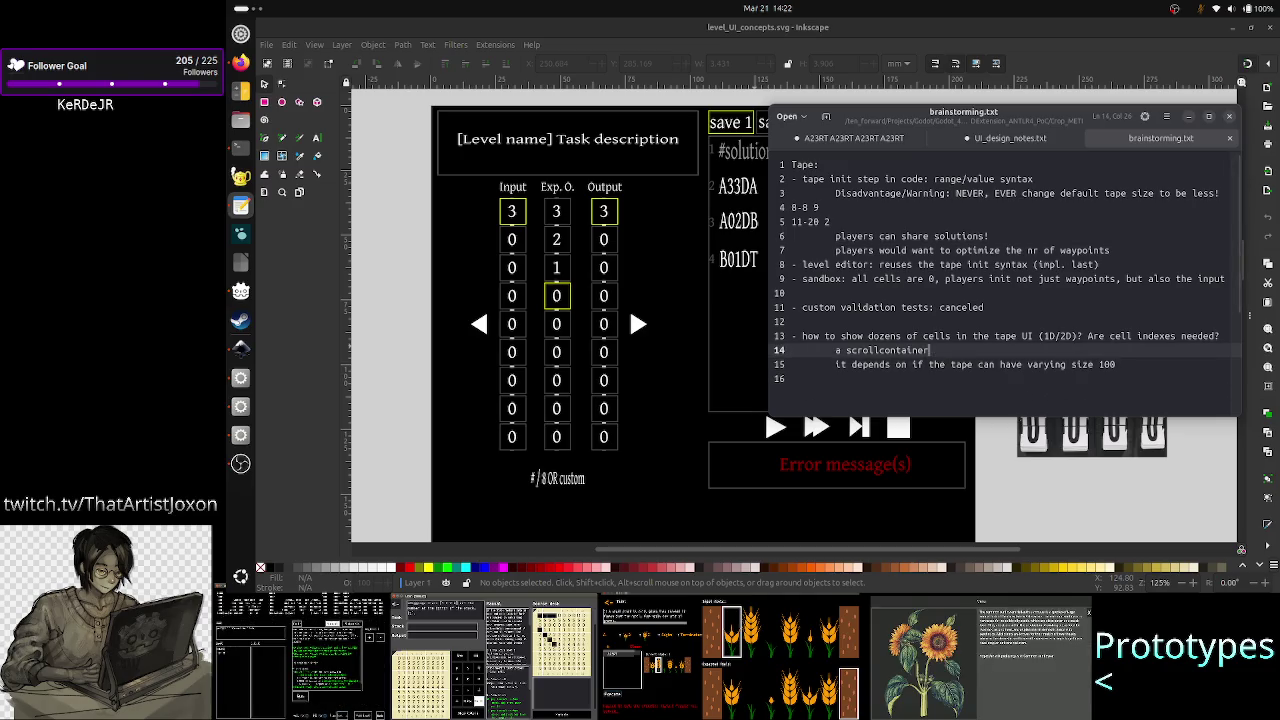
key(shift+Home)
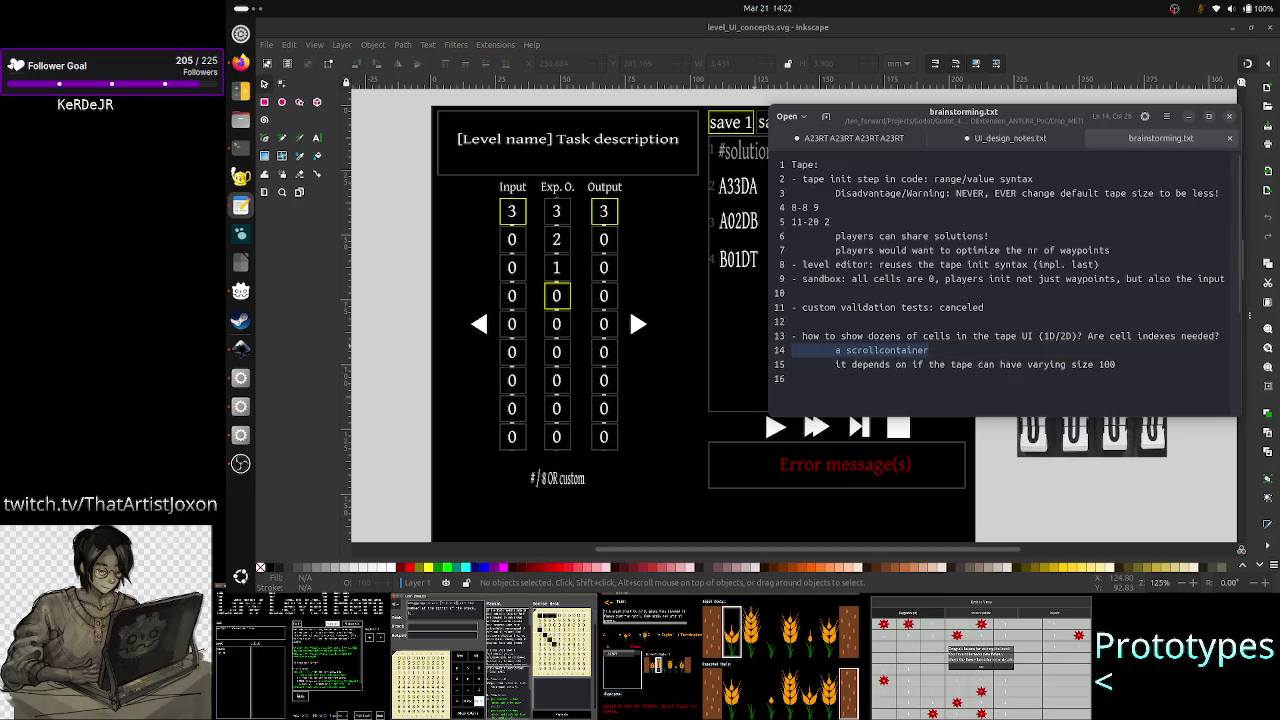
key(BackSpace)
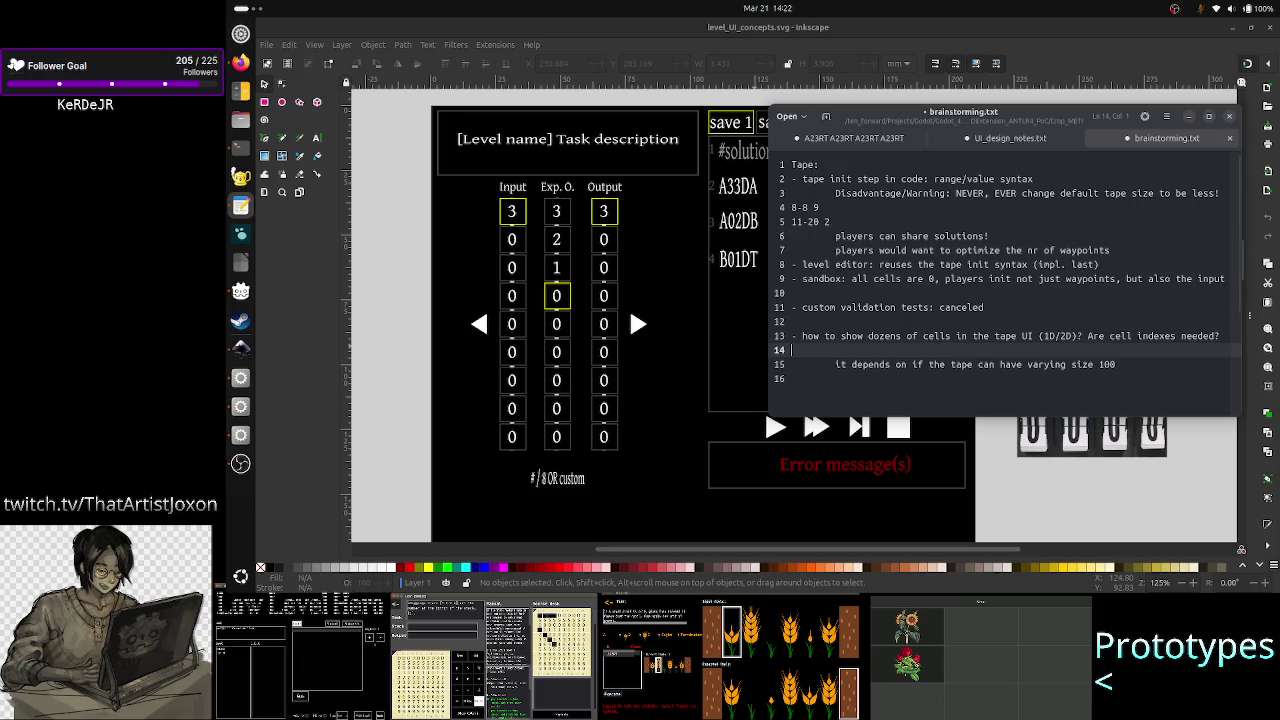
key(ctrl+z)
Step: Change the size note to end '100?' and start a new line below it
click(929, 364)
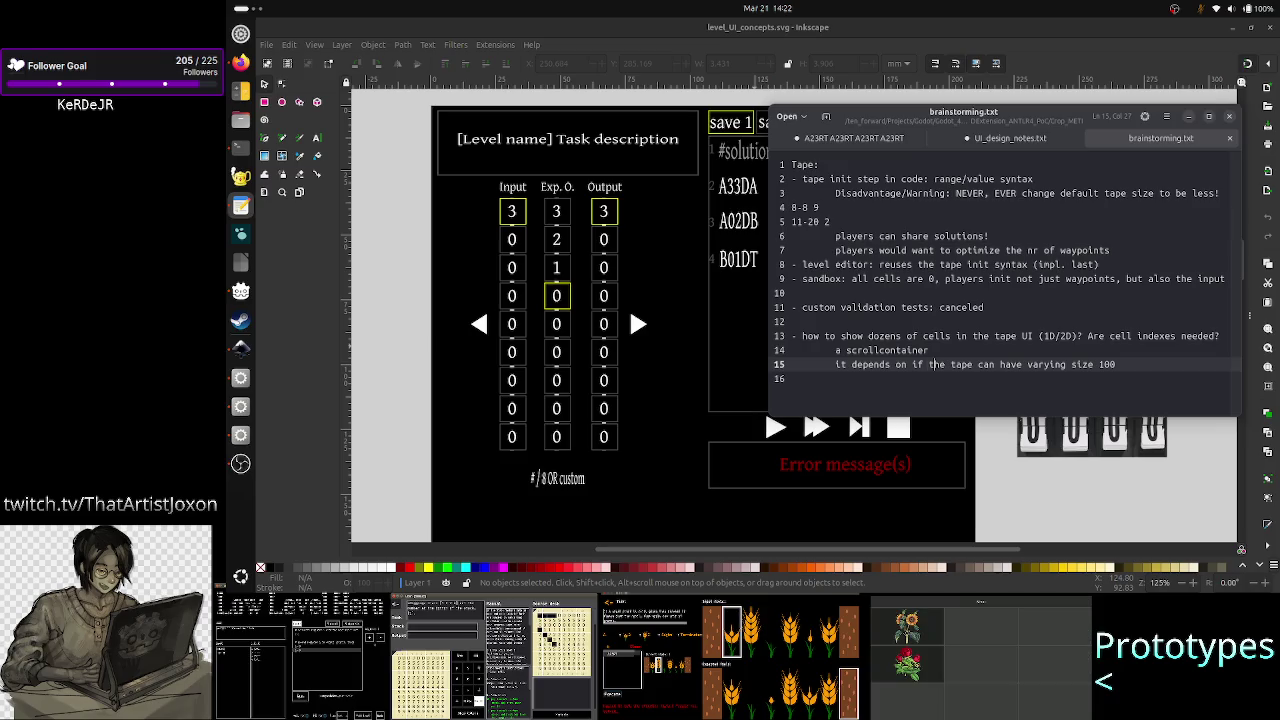
click(1116, 364)
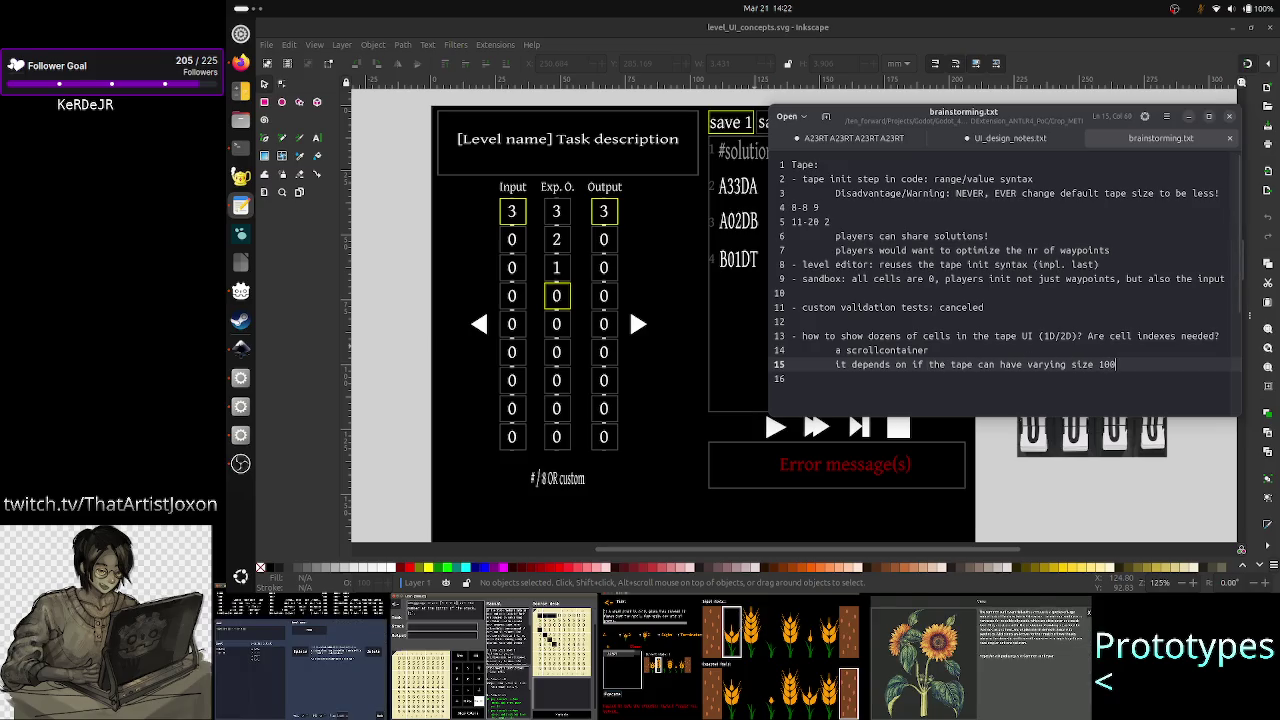
text(?)
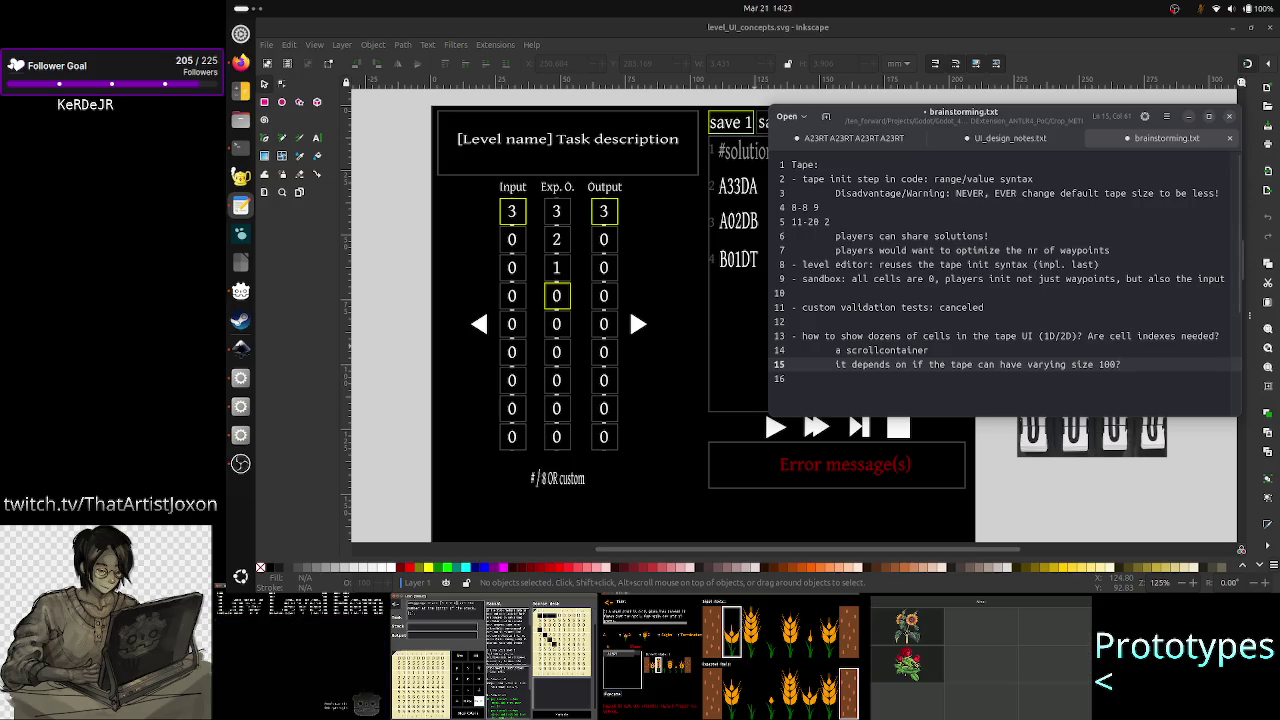
key(Return)
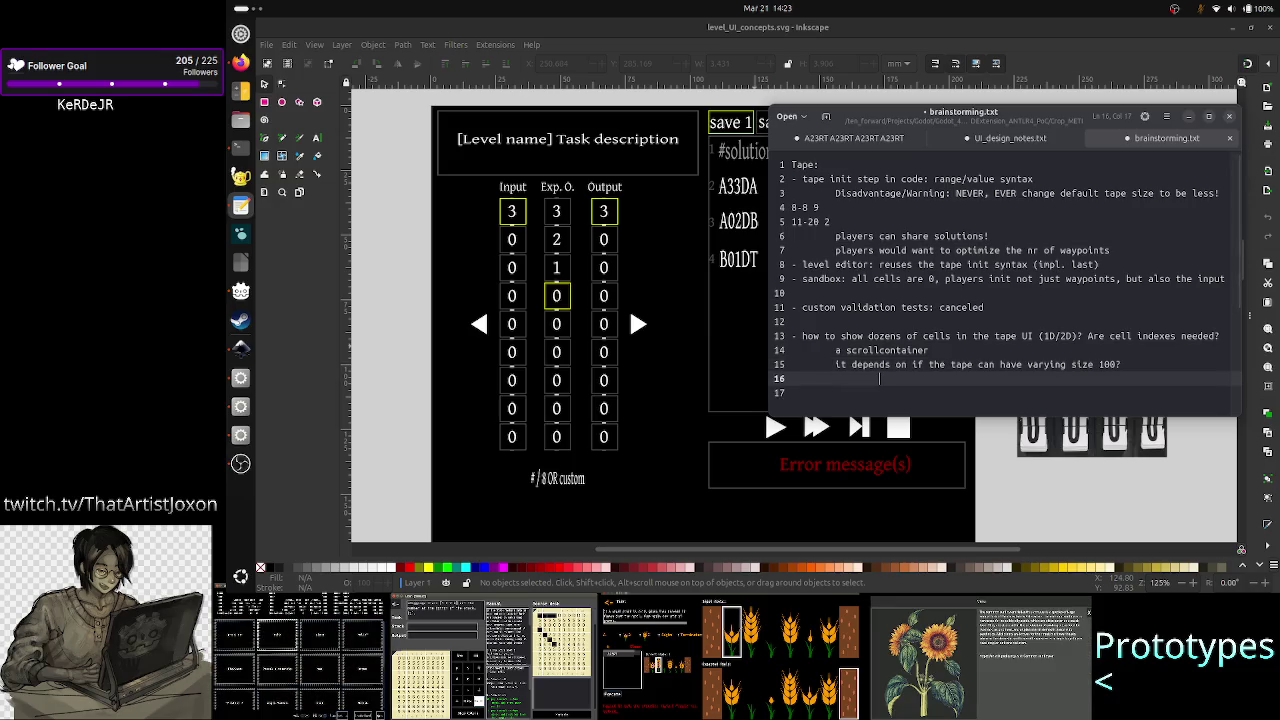
Step: Add the indented lines 'the game's levels could have a fixed tape size: 100' and 'sandbox: 1000'
key(Tab)
text(the ga)
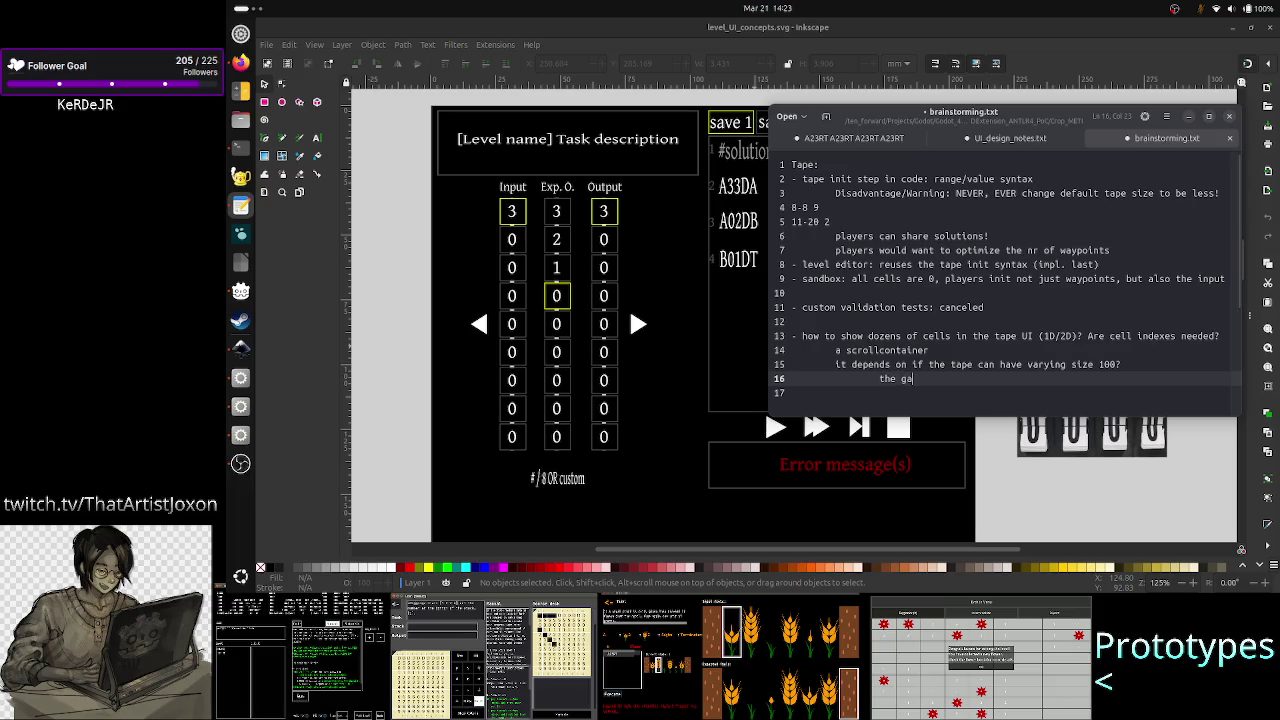
text(me's level)
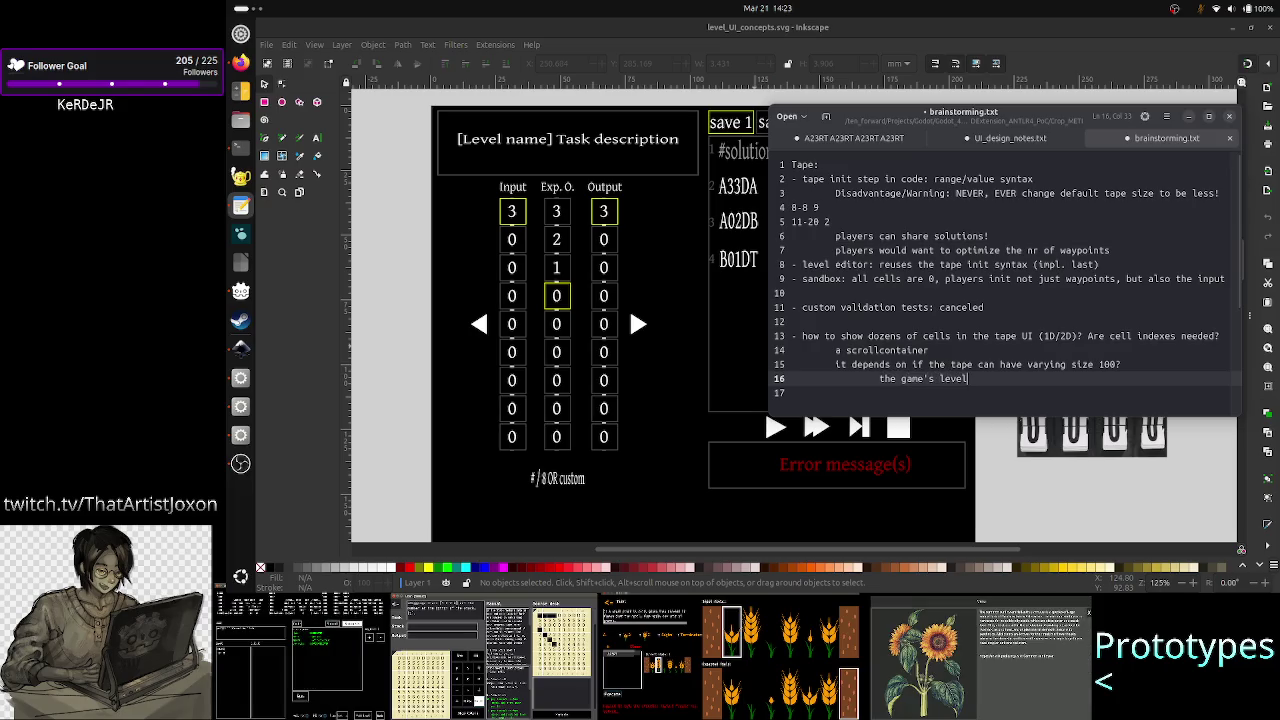
text(s could )
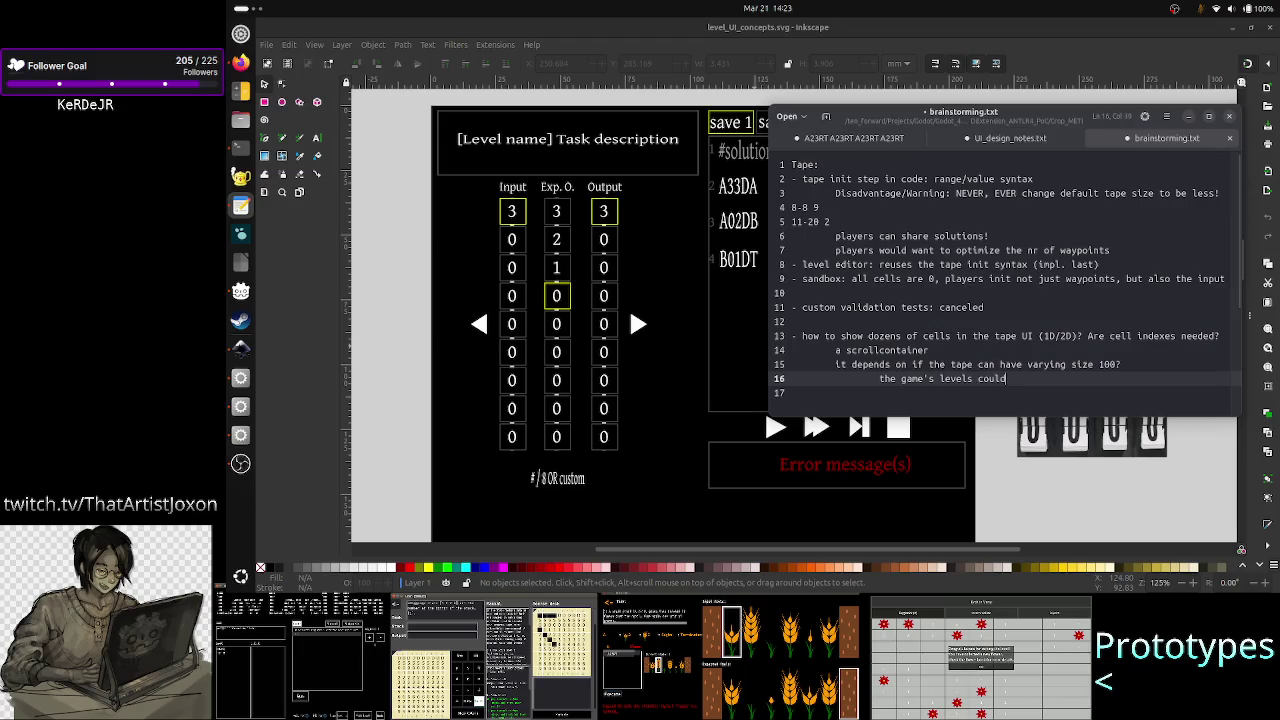
text(have a fixed )
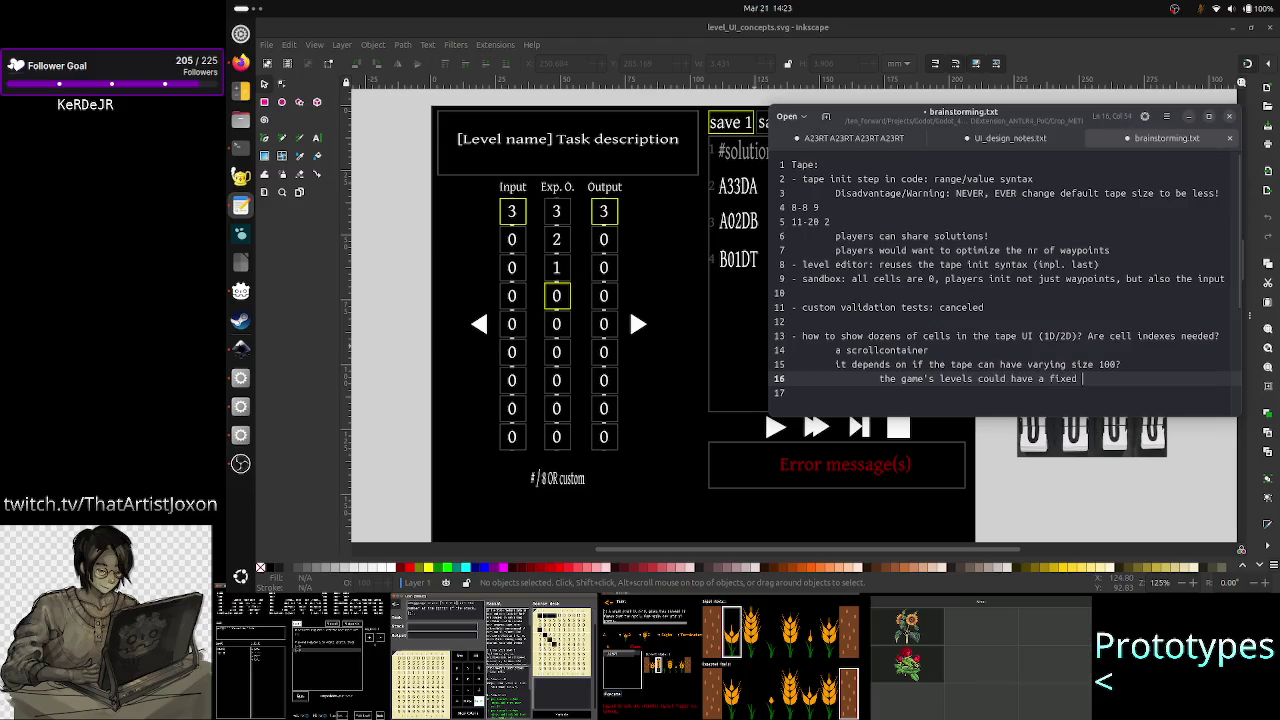
text(tape size)
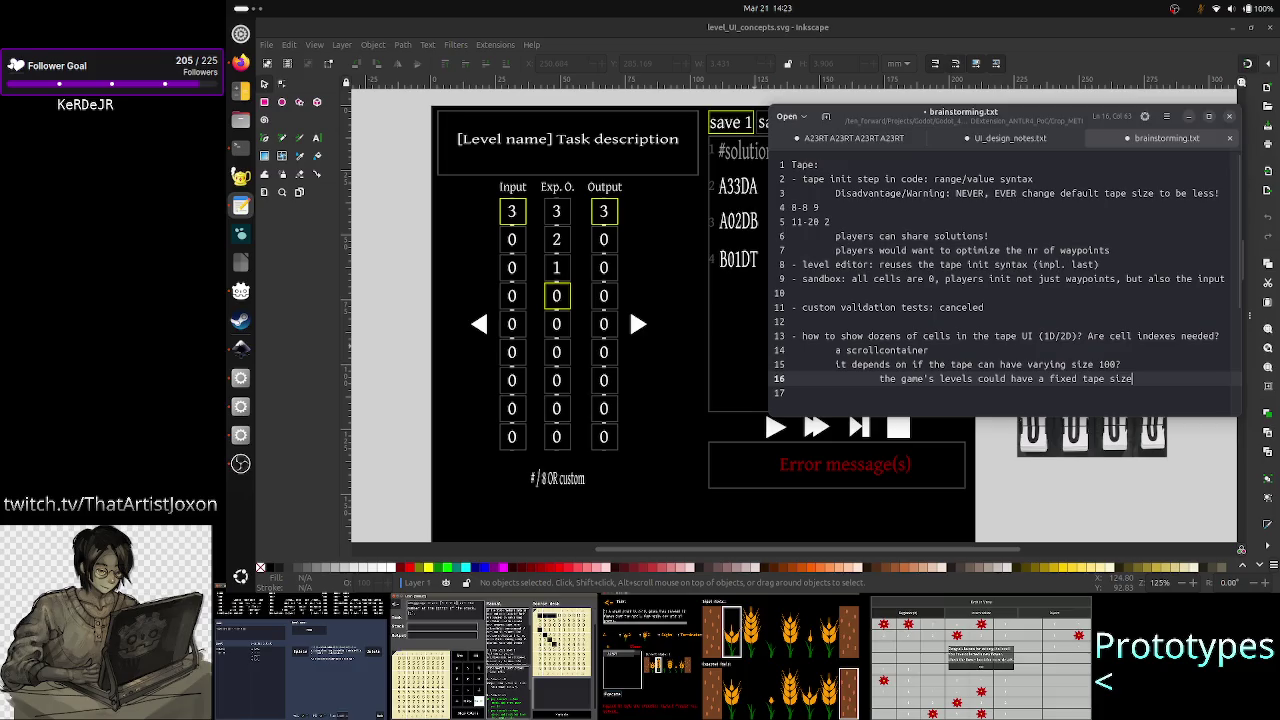
text(: 100)
key(Return)
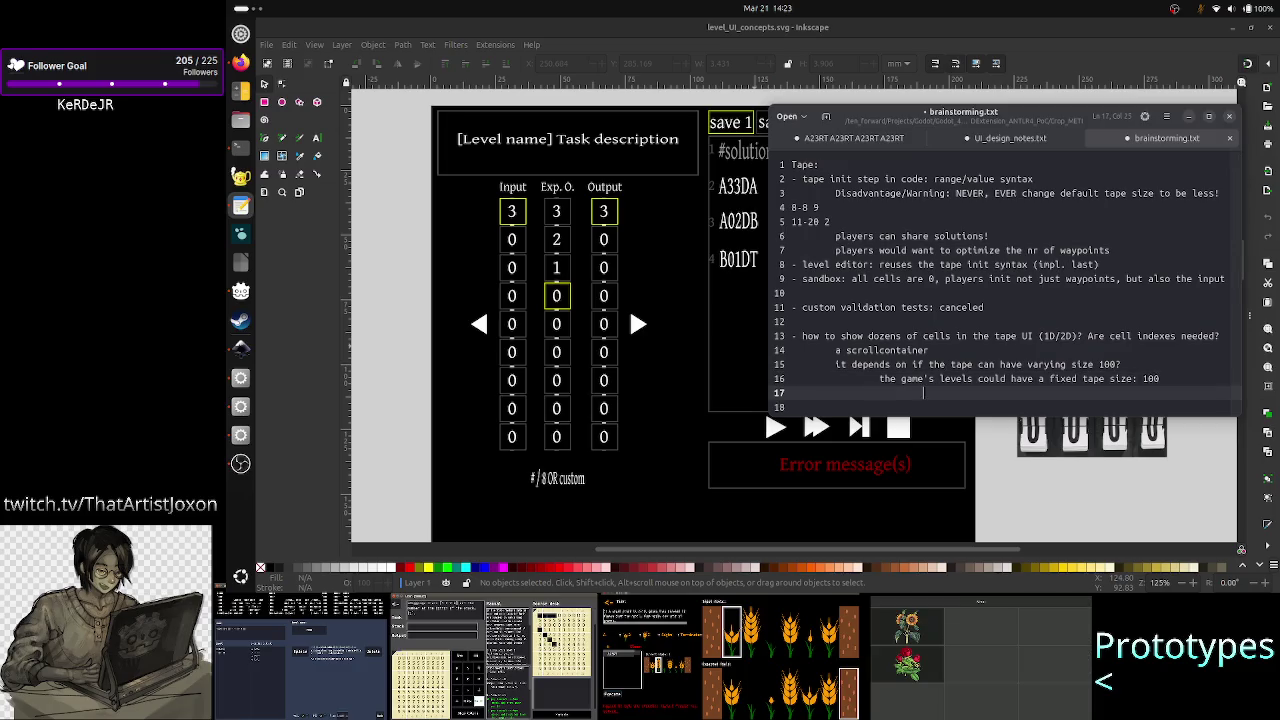
text(sand)
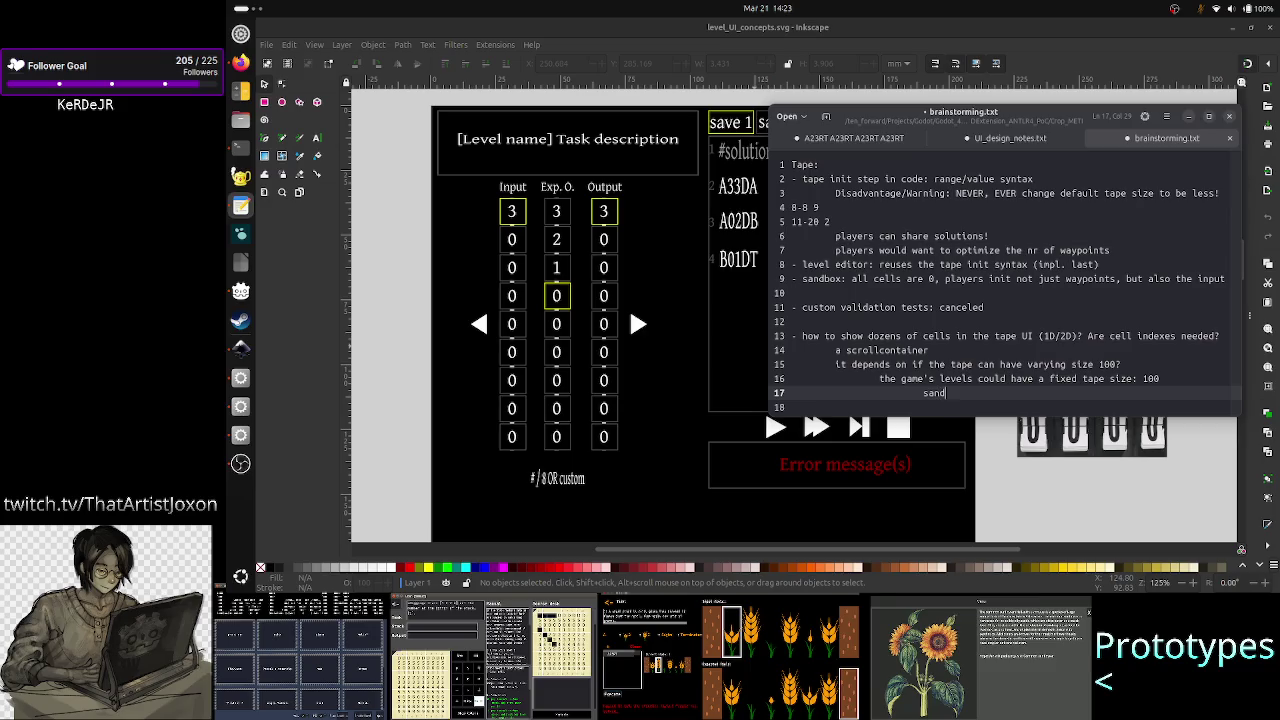
text(box: )
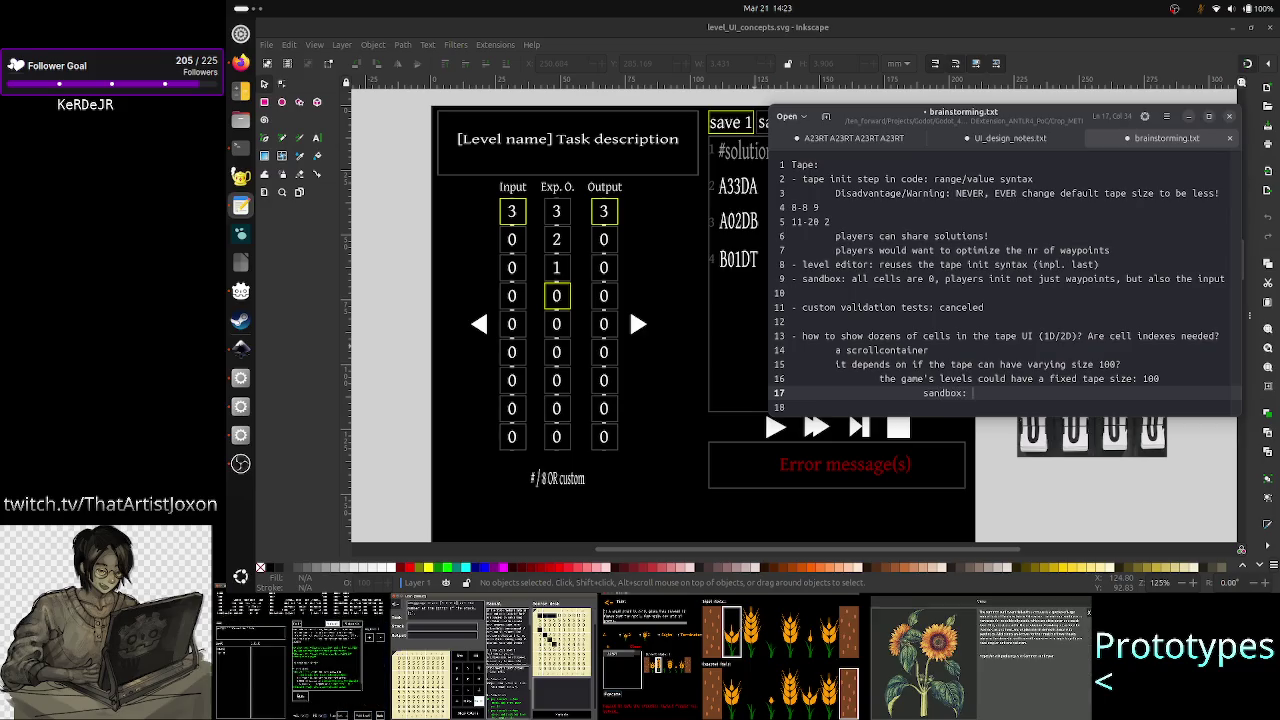
text(1000)
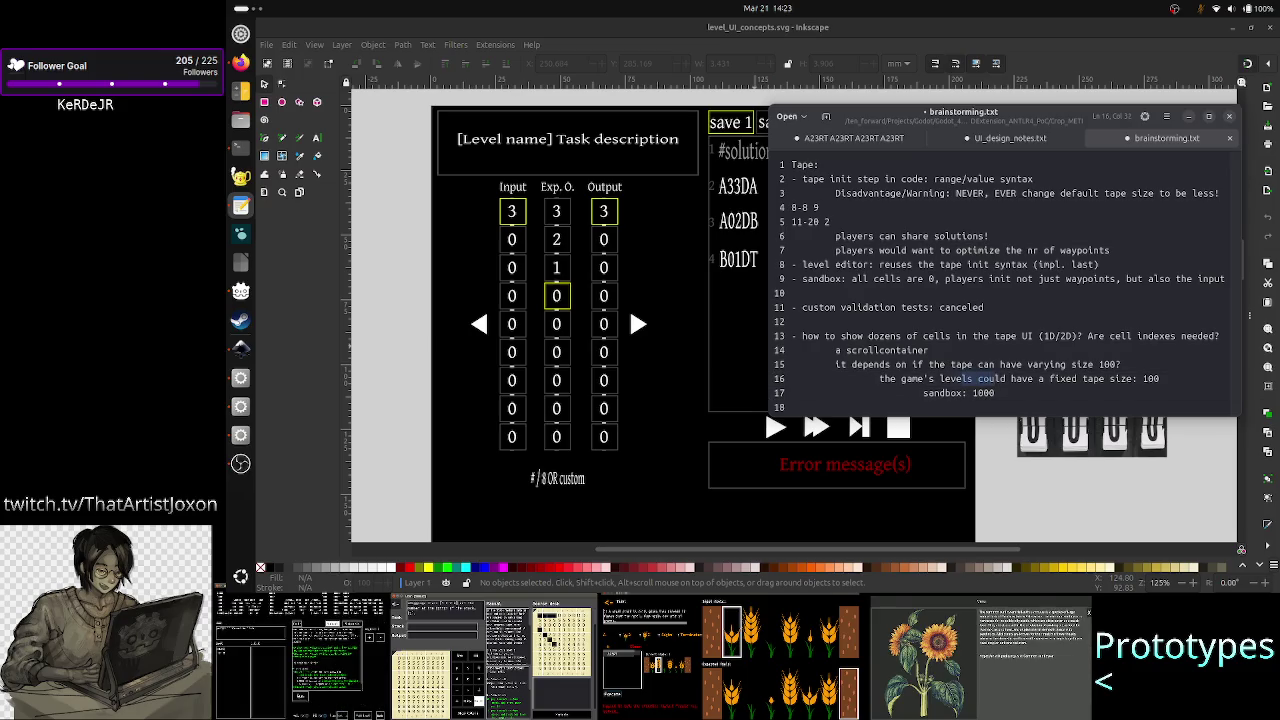
Step: Select and review the 'sandbox: 1000' entry, leaving the caret at its line end
drag(995, 379, 928, 379)
click(995, 379)
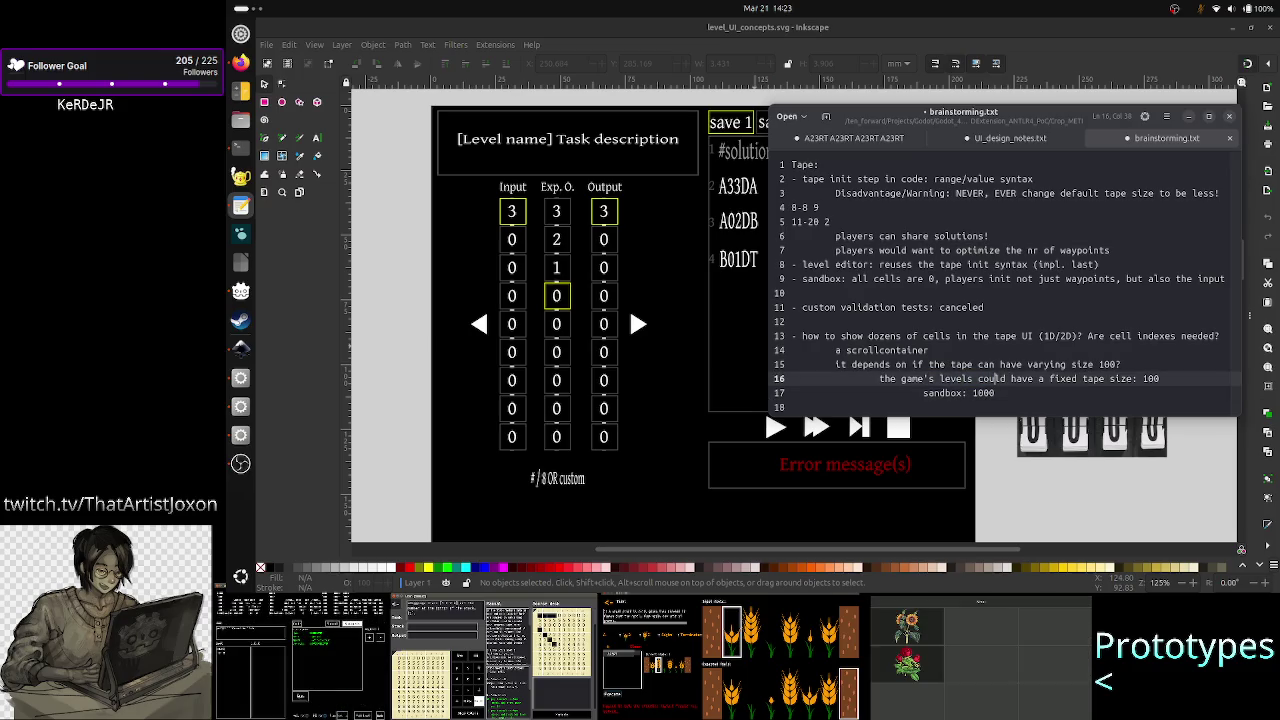
drag(995, 393, 922, 393)
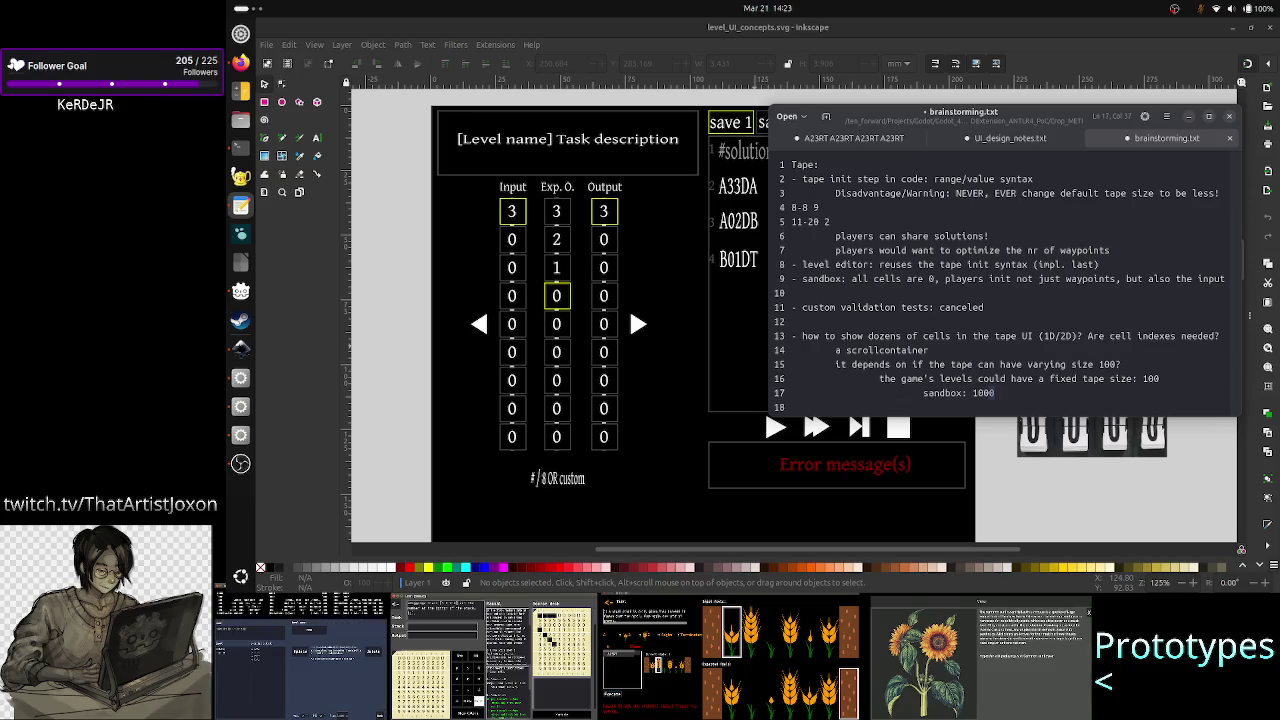
drag(995, 393, 940, 393)
click(995, 393)
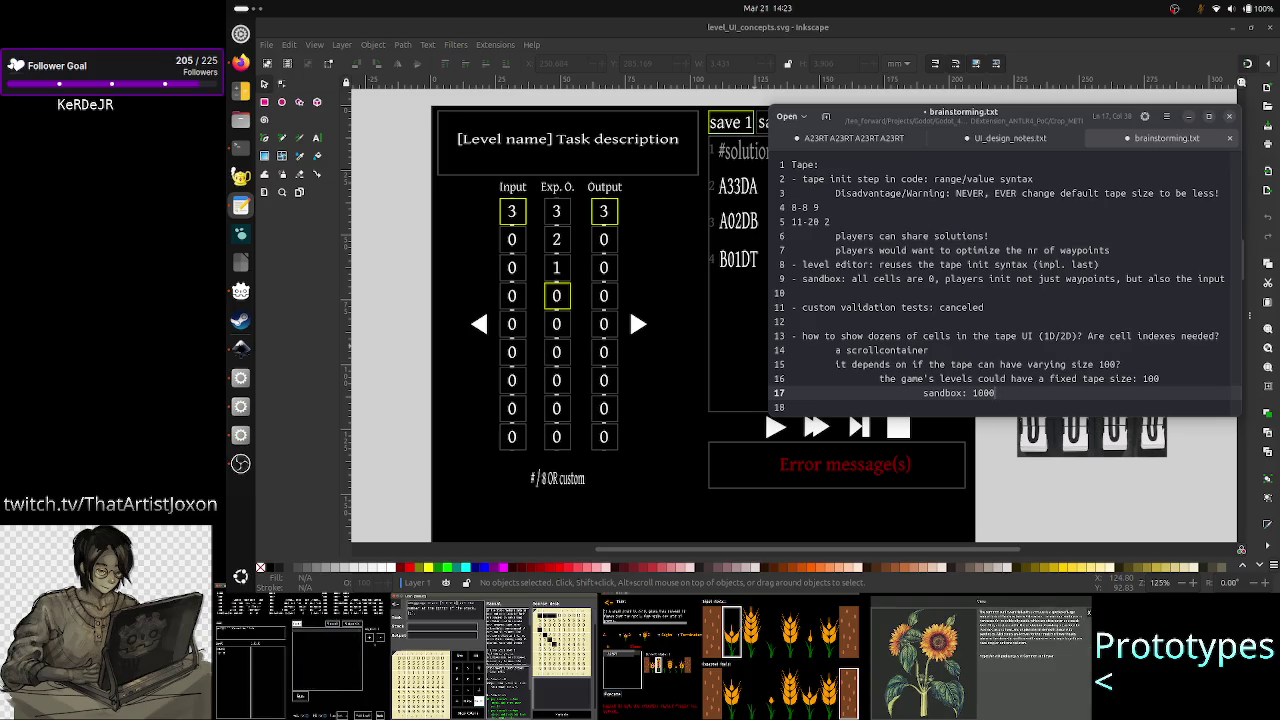
Step: Add the line 'level editor: 1000' beneath the sandbox note
key(Return)
text(le)
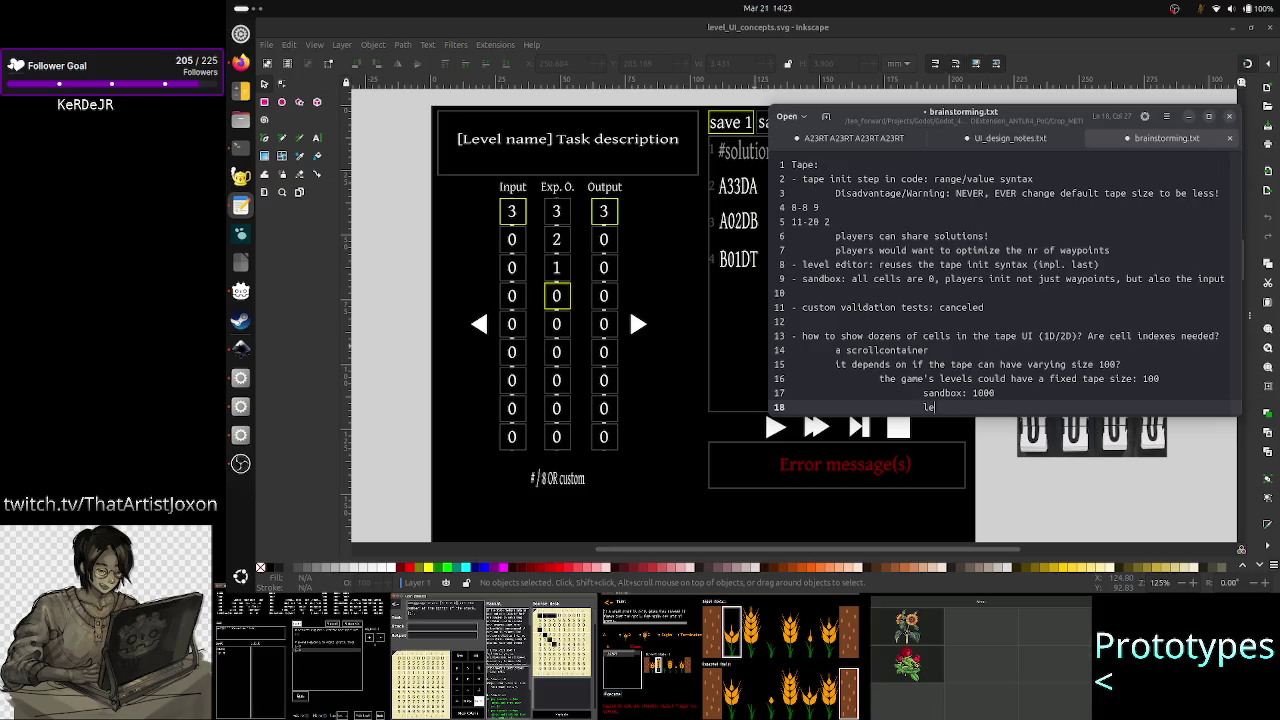
text(vel editor)
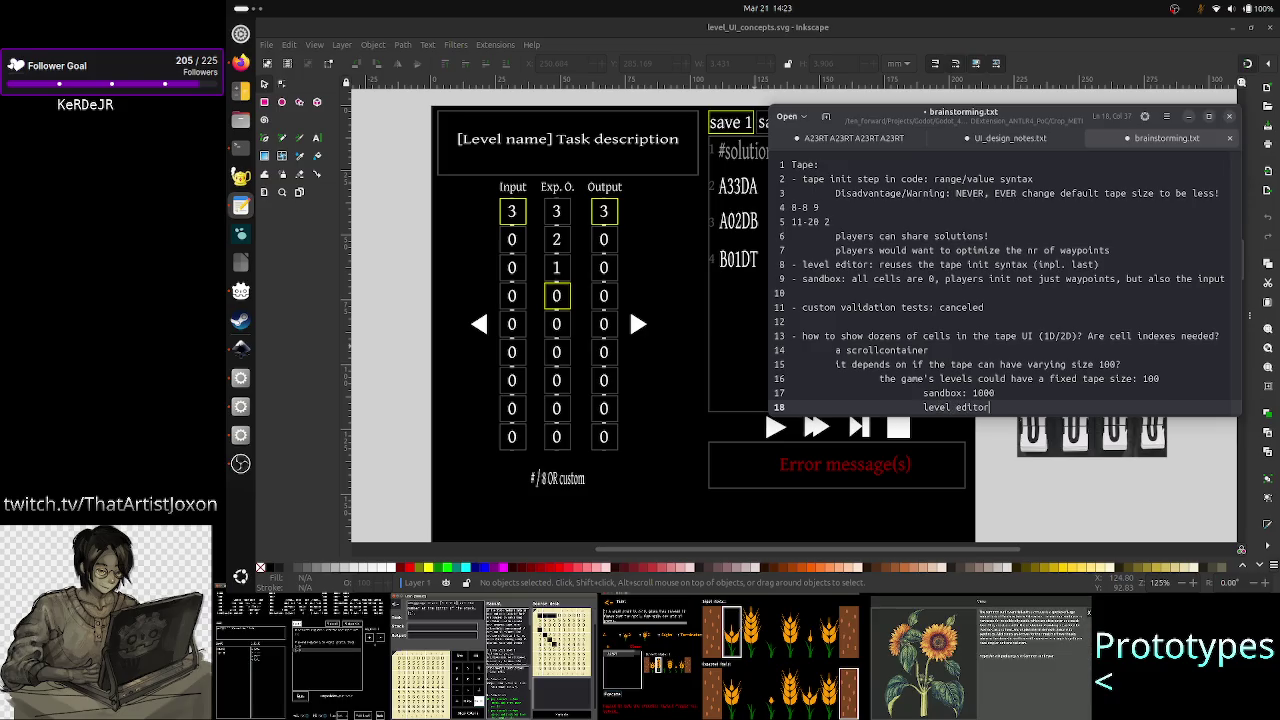
text(:)
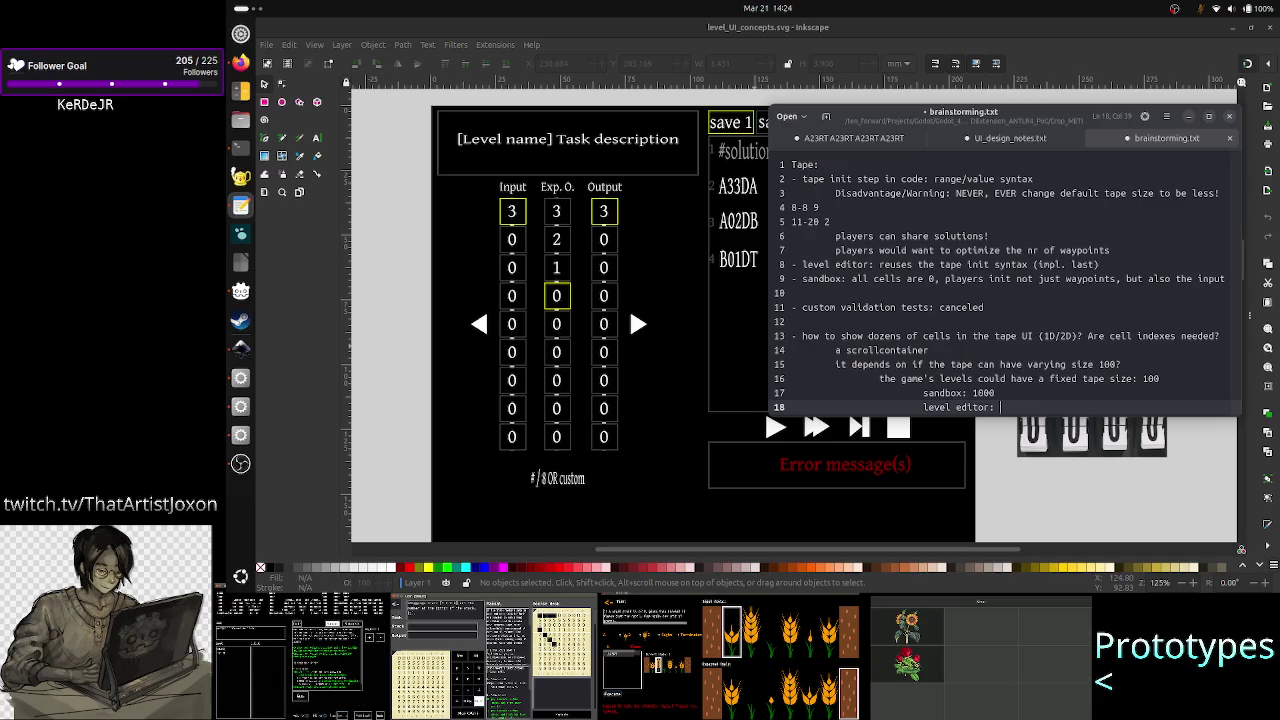
text(100?)
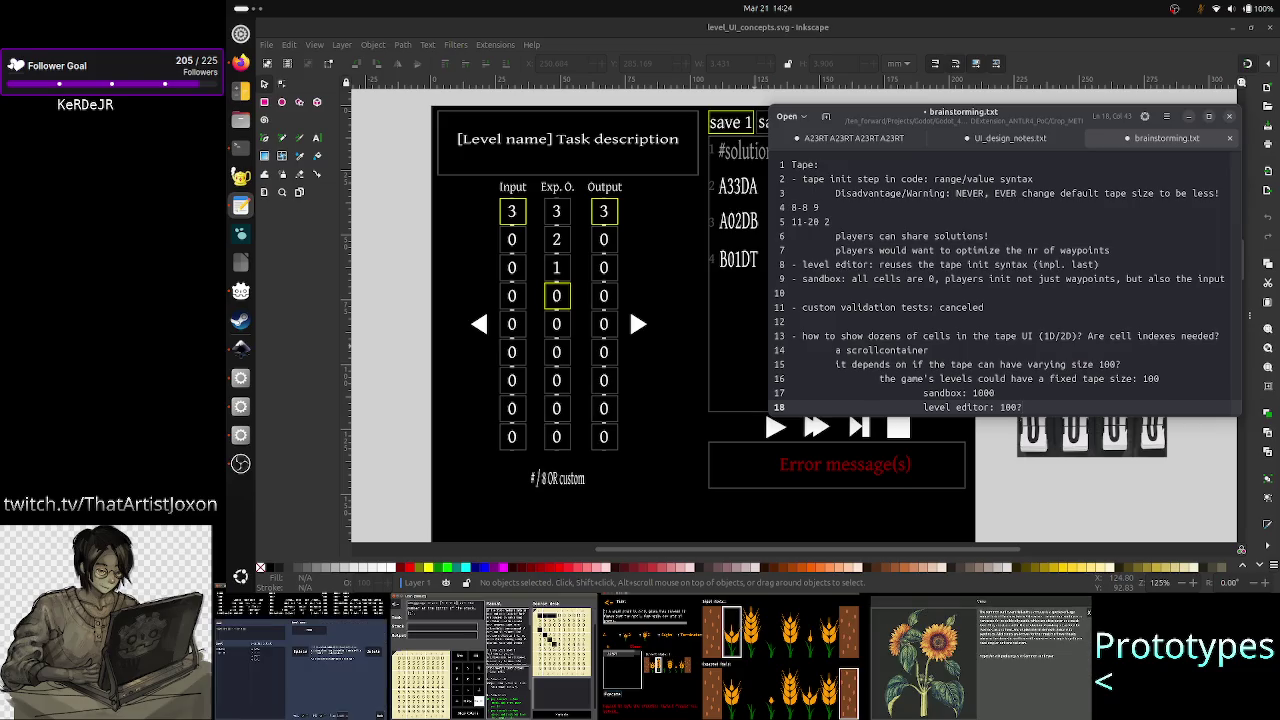
key(BackSpace)
text(0)
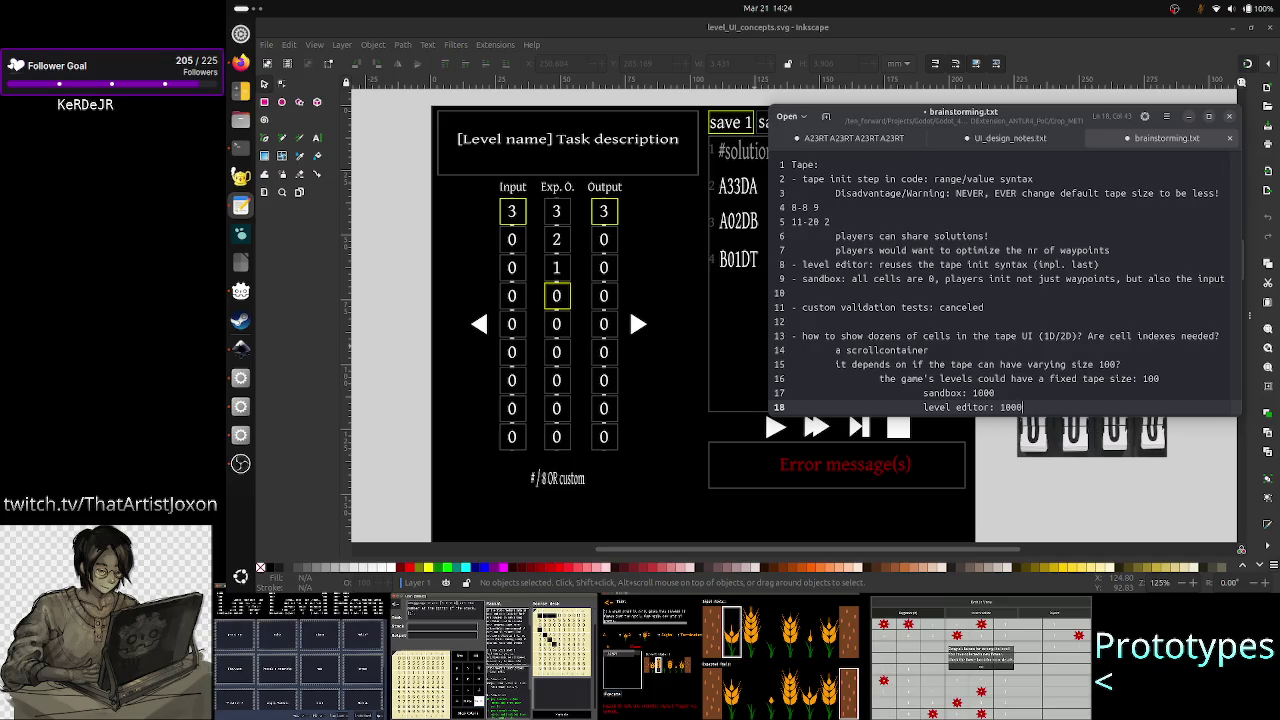
Step: Compare the sandbox line's 1000 with the new level editor line
key(Up)
double_click(983, 393)
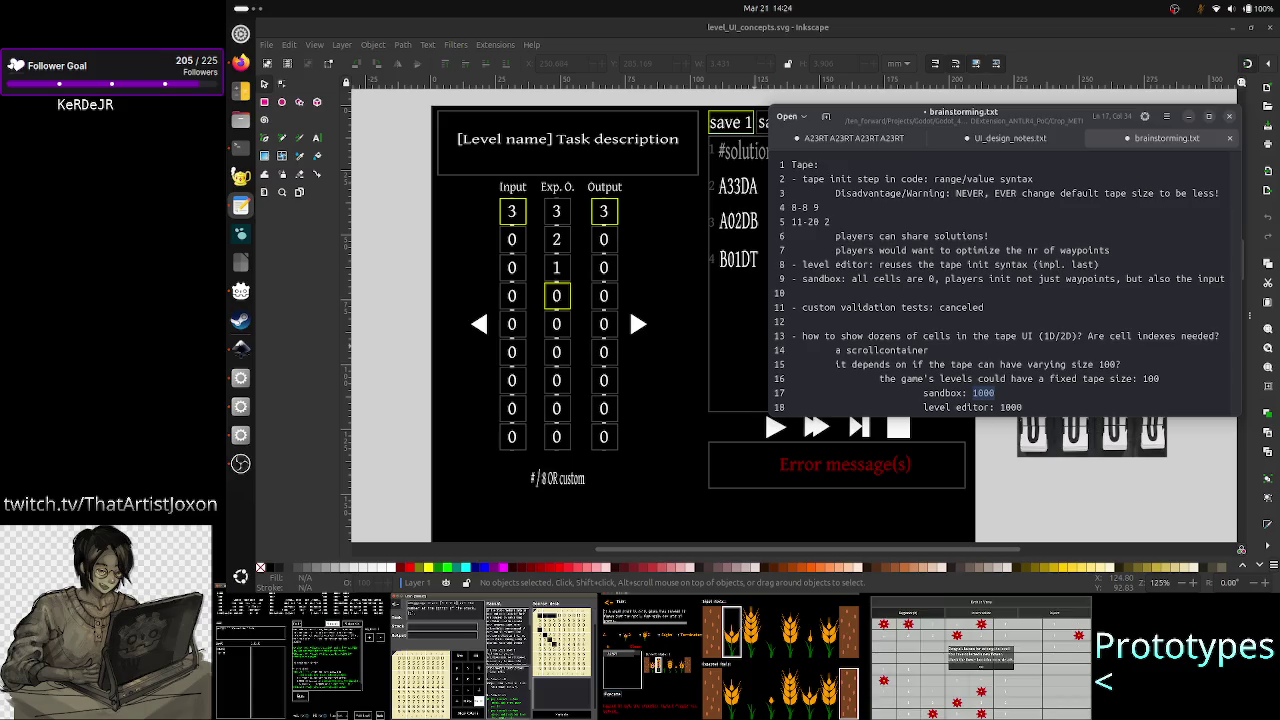
click(1022, 407)
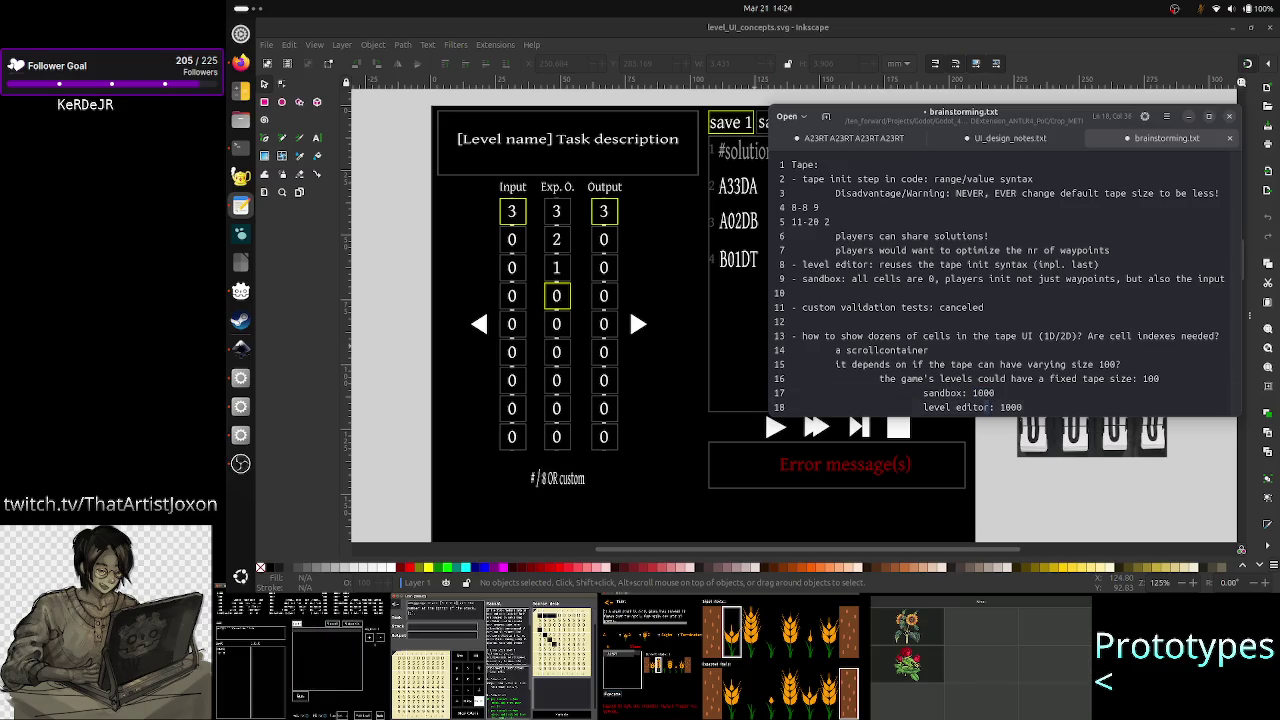
key(shift+Left)
key(shift+Left)
key(shift+Left)
key(shift+Left)
key(shift+Left)
key(shift+Left)
key(shift+Left)
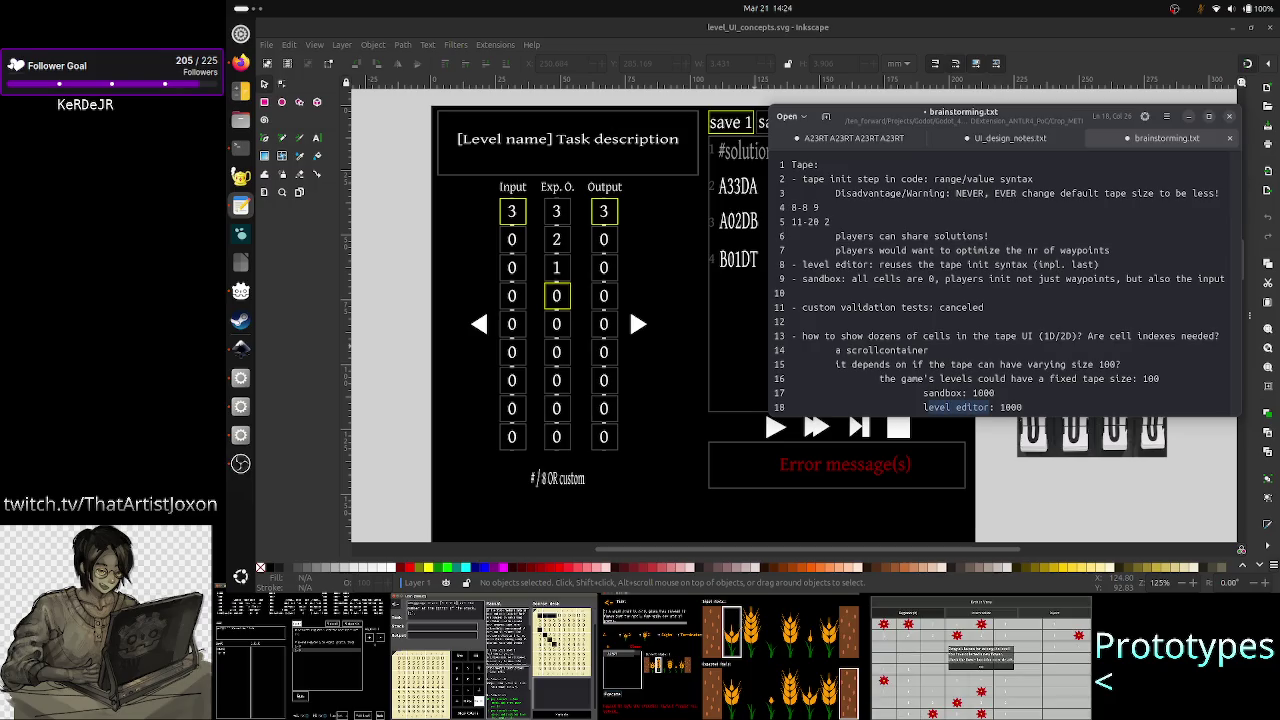
key(Right)
key(Right)
key(Right)
key(Right)
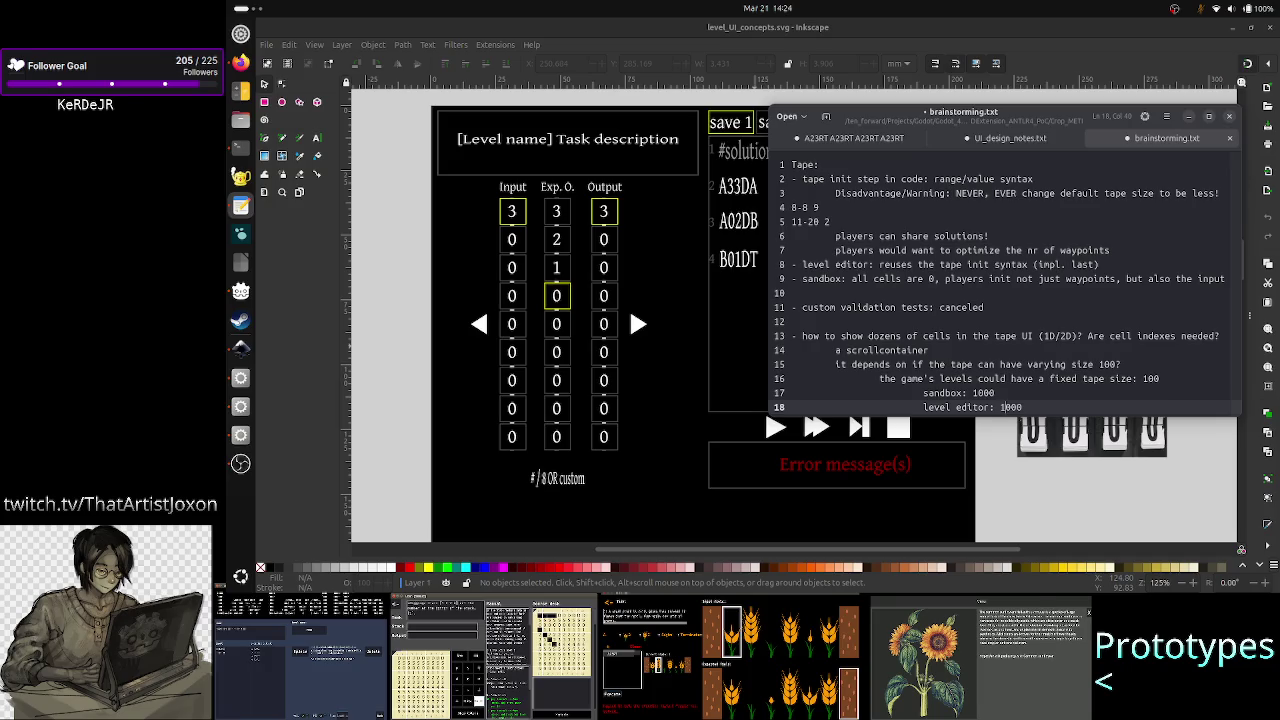
click(1010, 378)
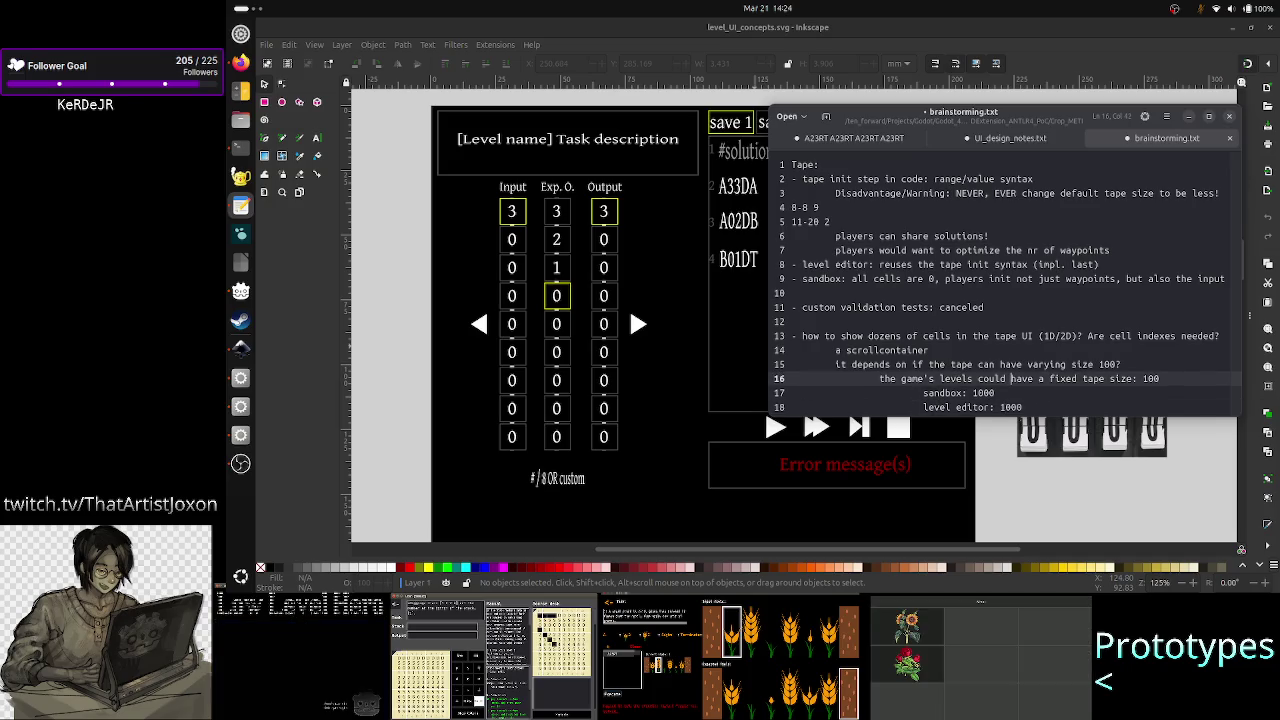
key(Right)
key(Right)
key(Right)
key(Right)
key(Right)
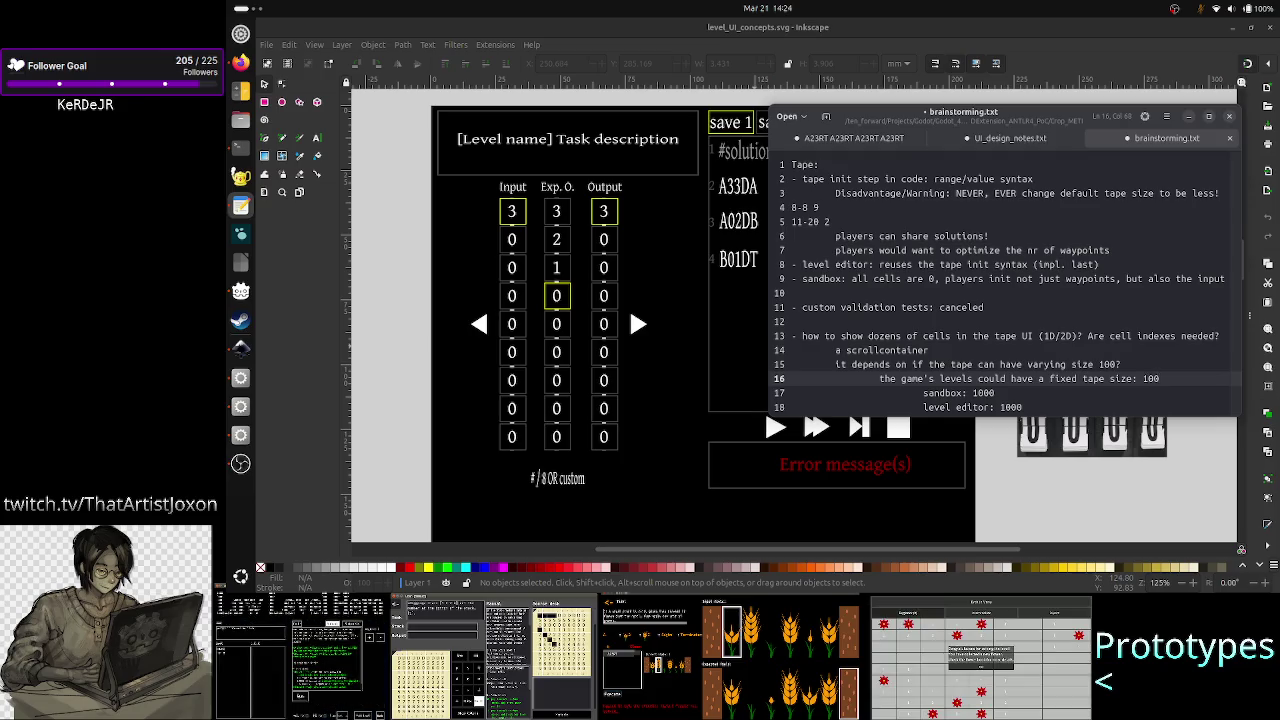
key(Down)
key(Down)
key(Return)
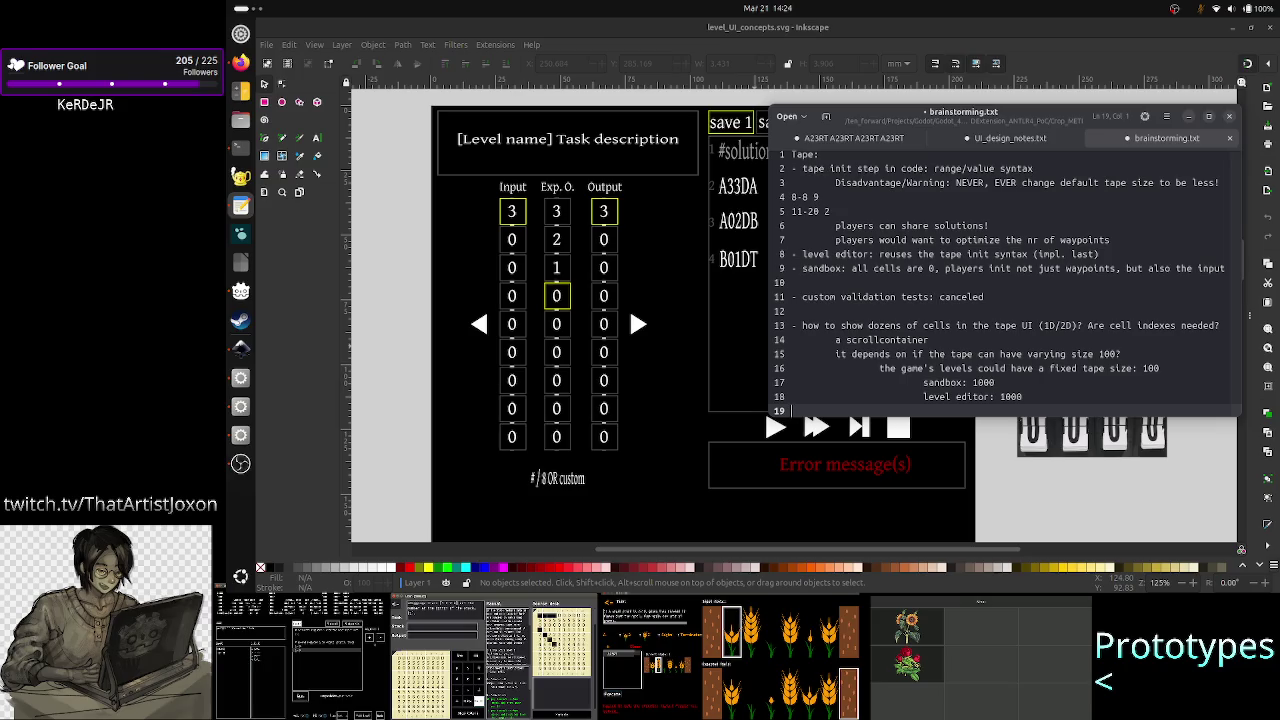
key(Up)
key(End)
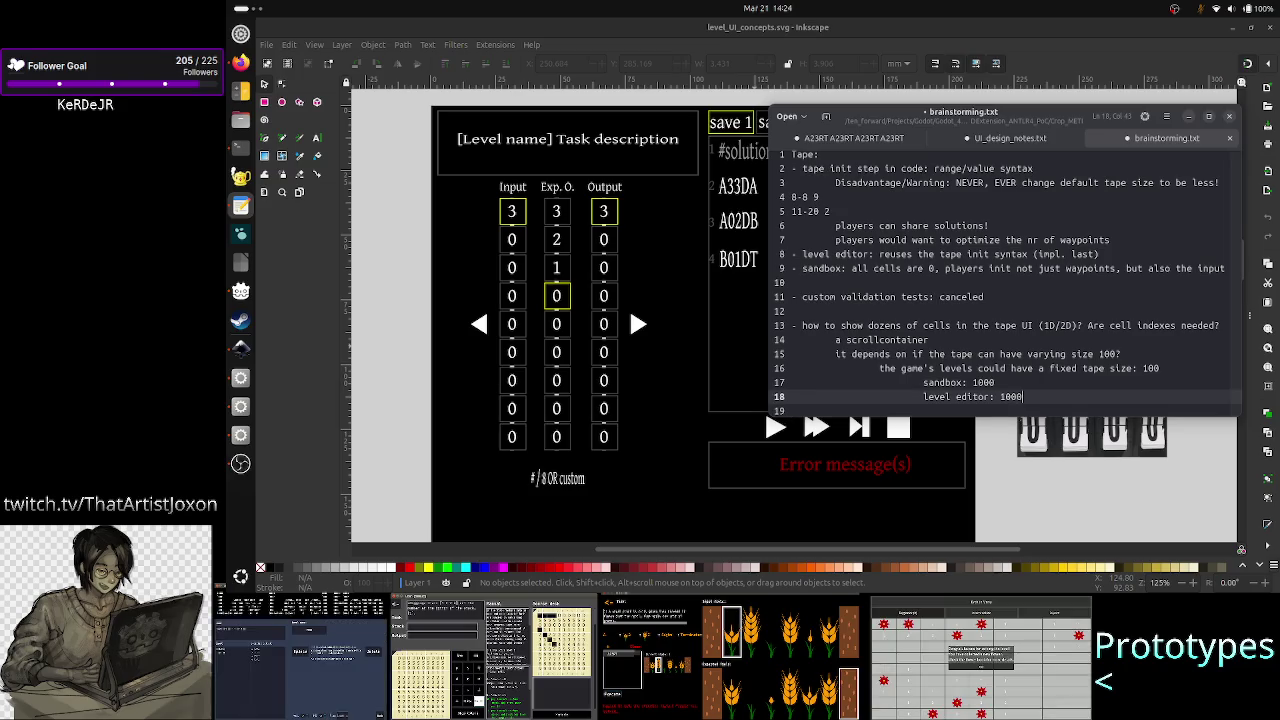
key(Up)
key(Up)
key(End)
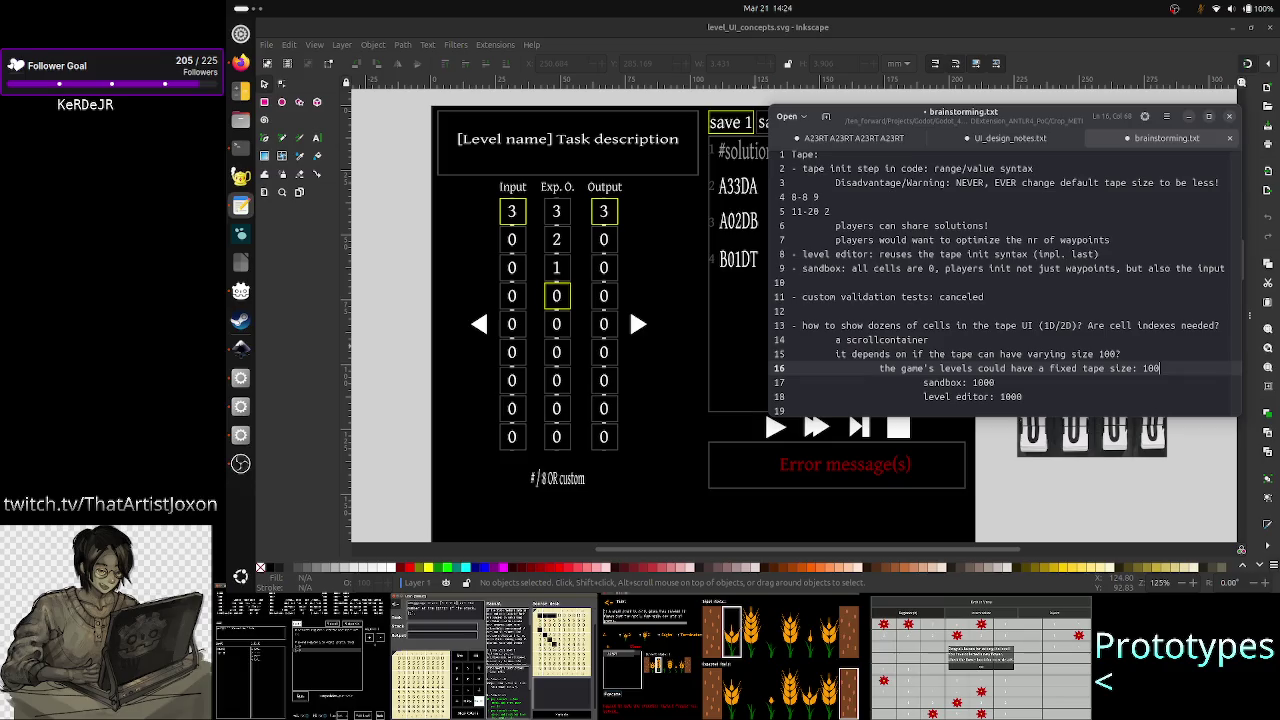
text(0)
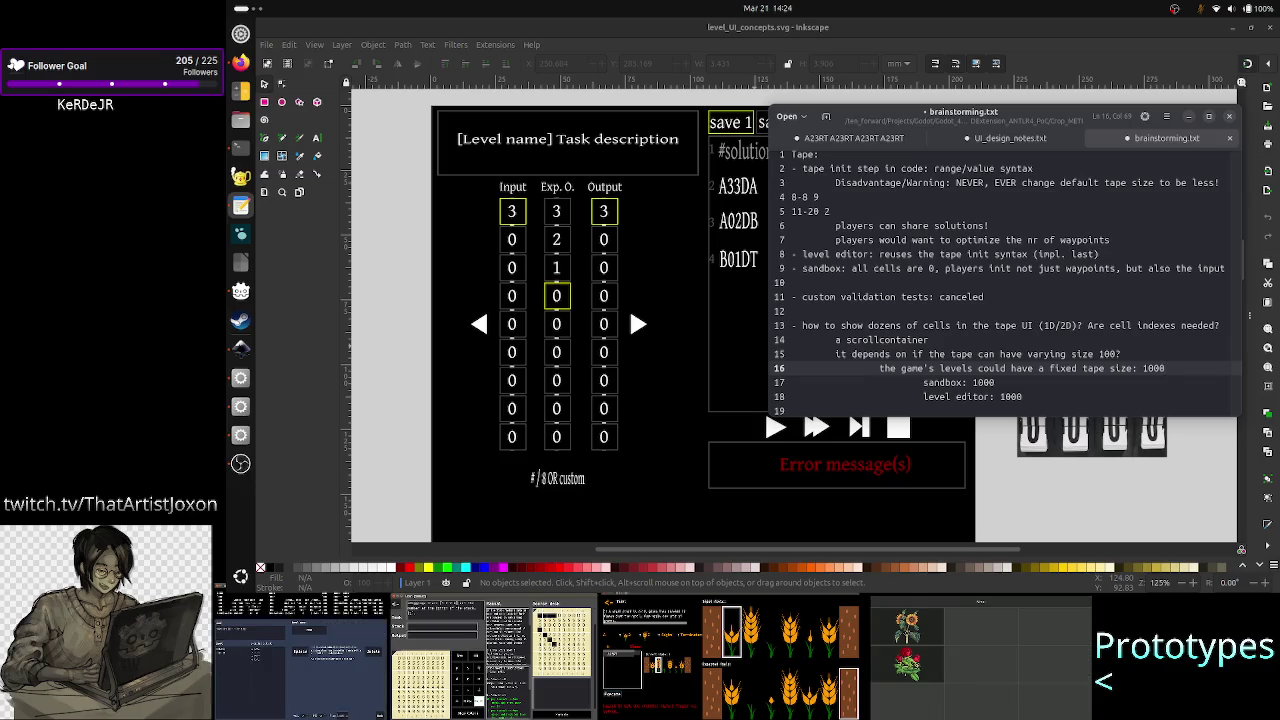
key(Home)
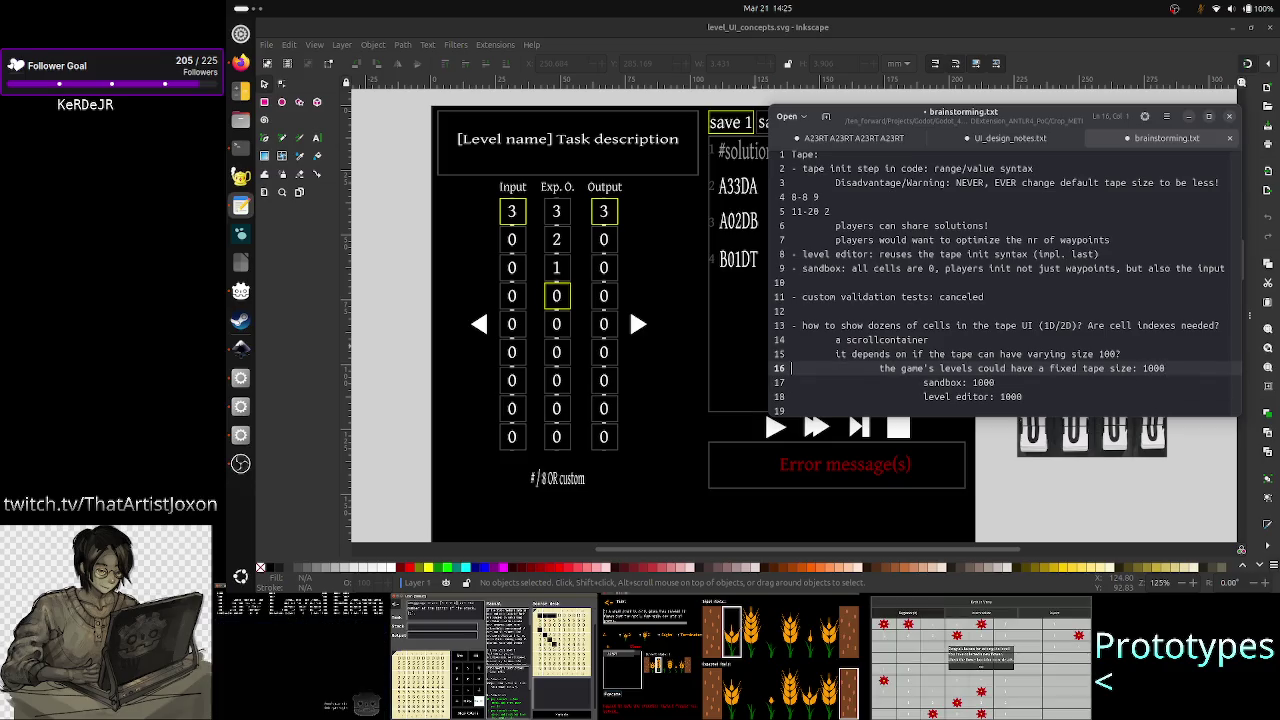
key(shift+Down)
key(shift+Down)
key(shift+Down)
key(shift+Left)
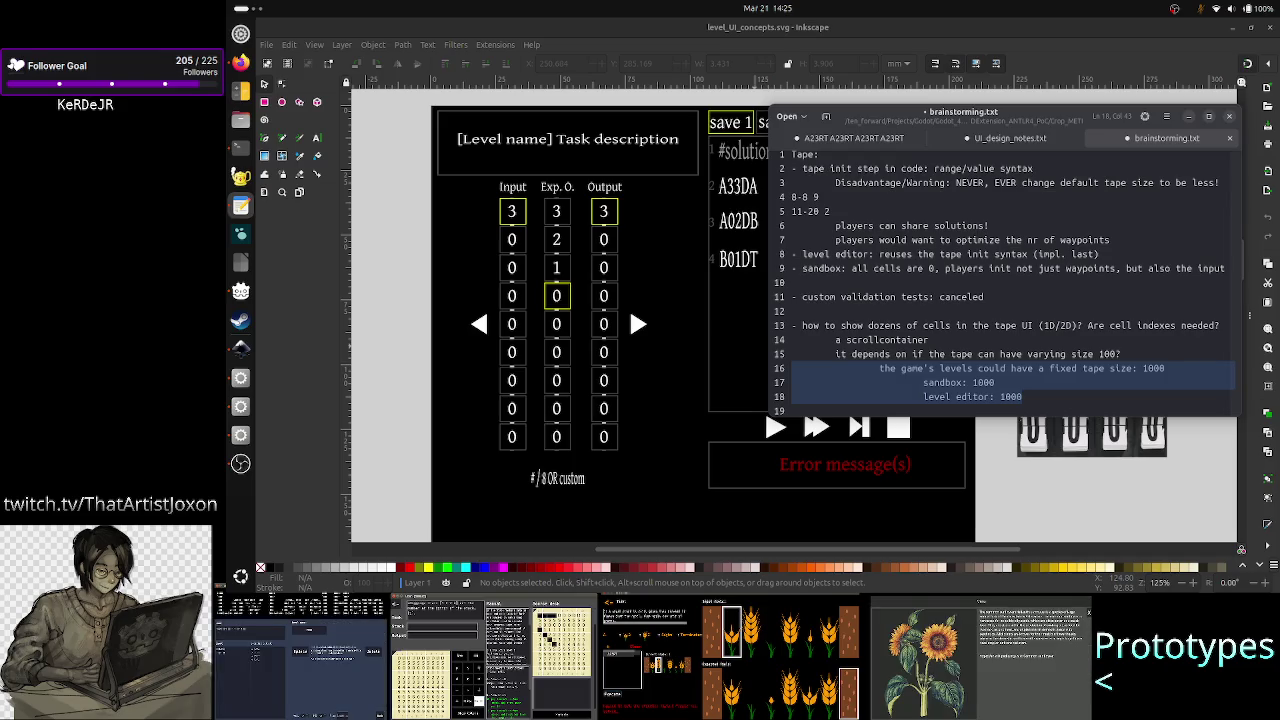
key(Up)
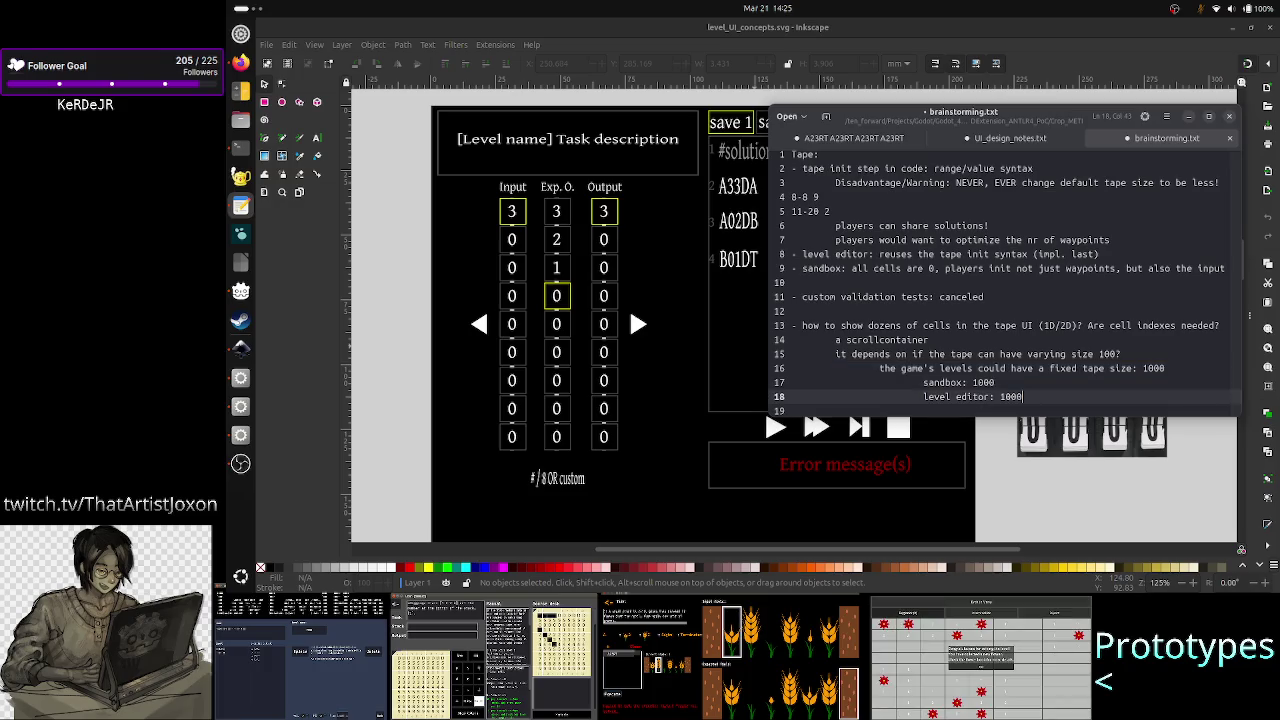
key(Up)
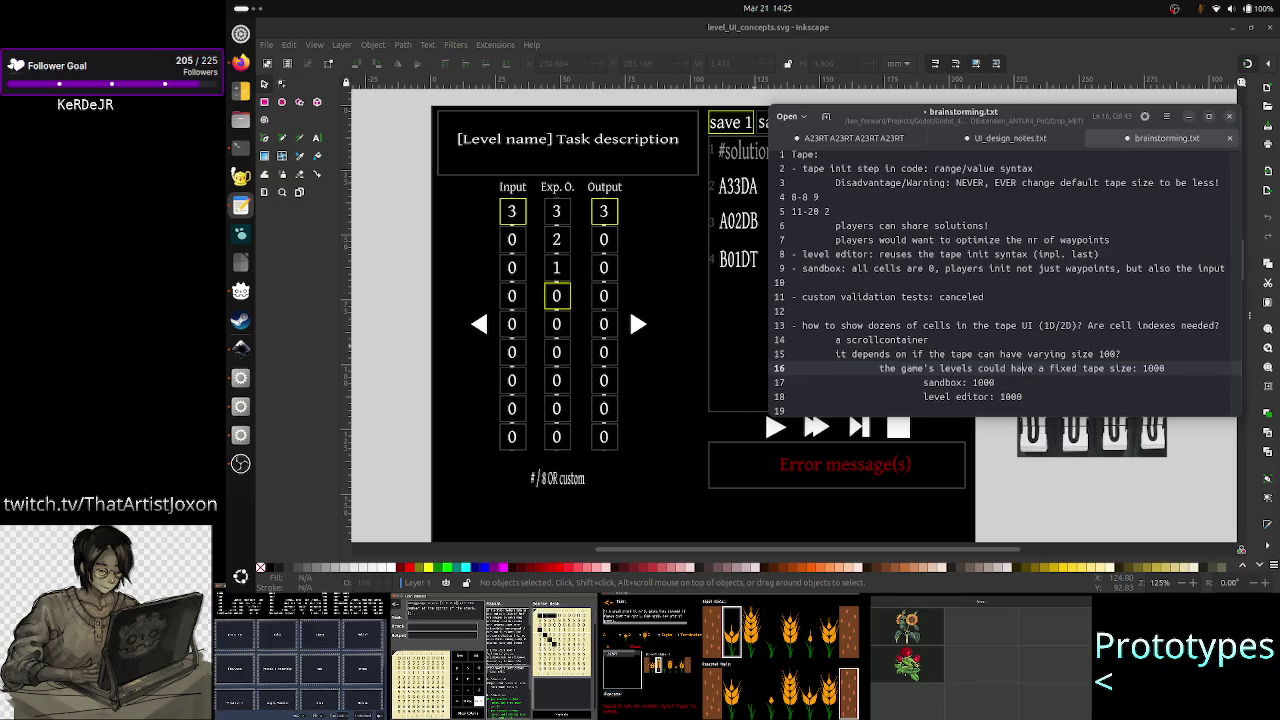
key(Down)
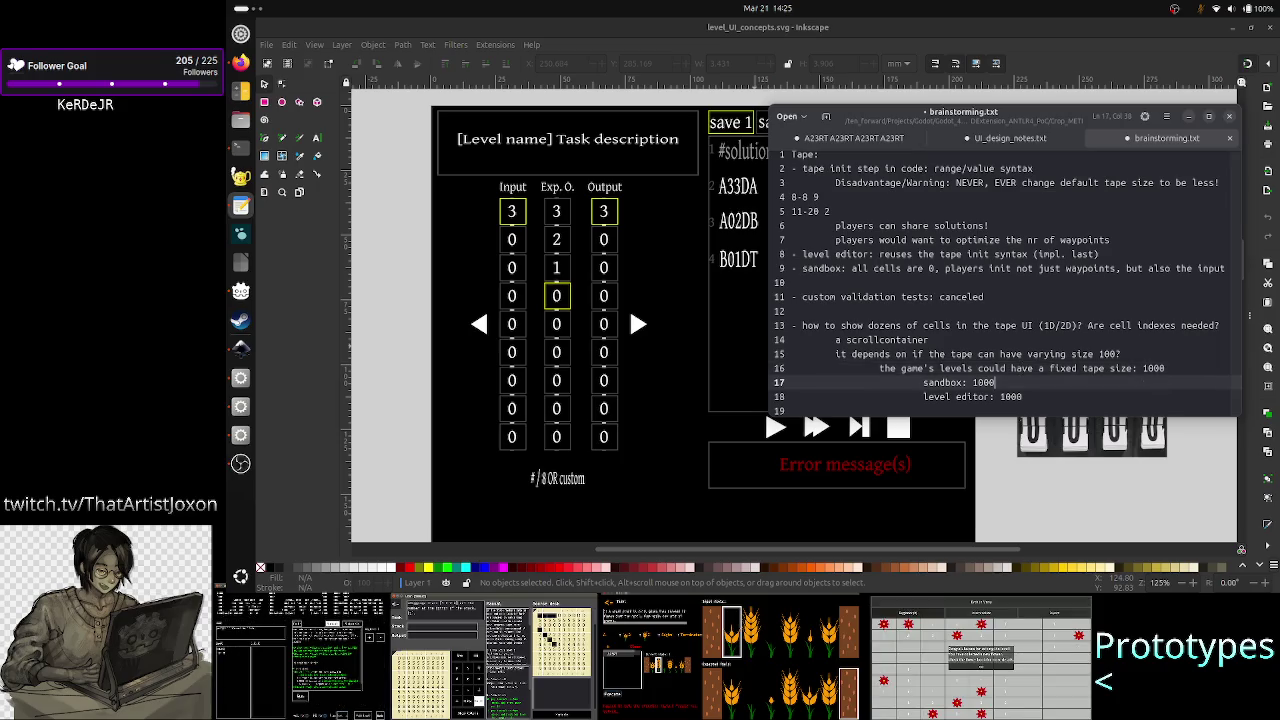
key(Down)
key(Down)
key(Up)
key(Up)
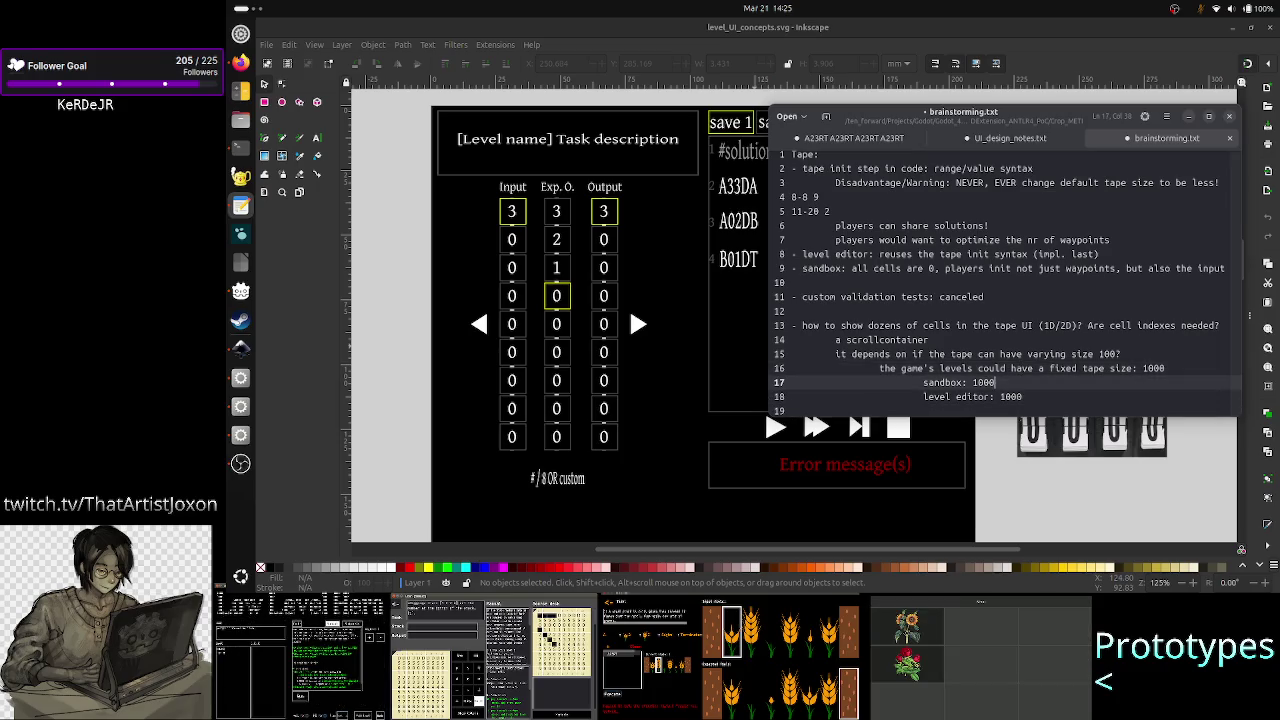
key(Up)
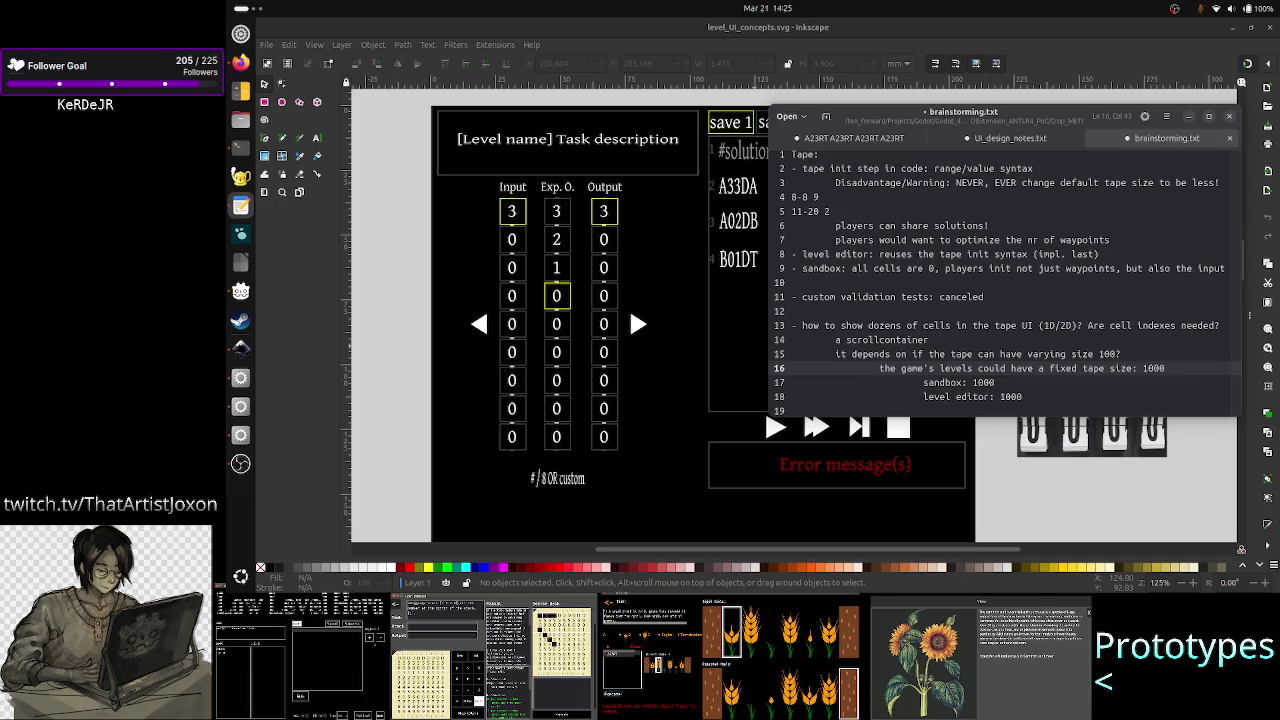
key(Right)
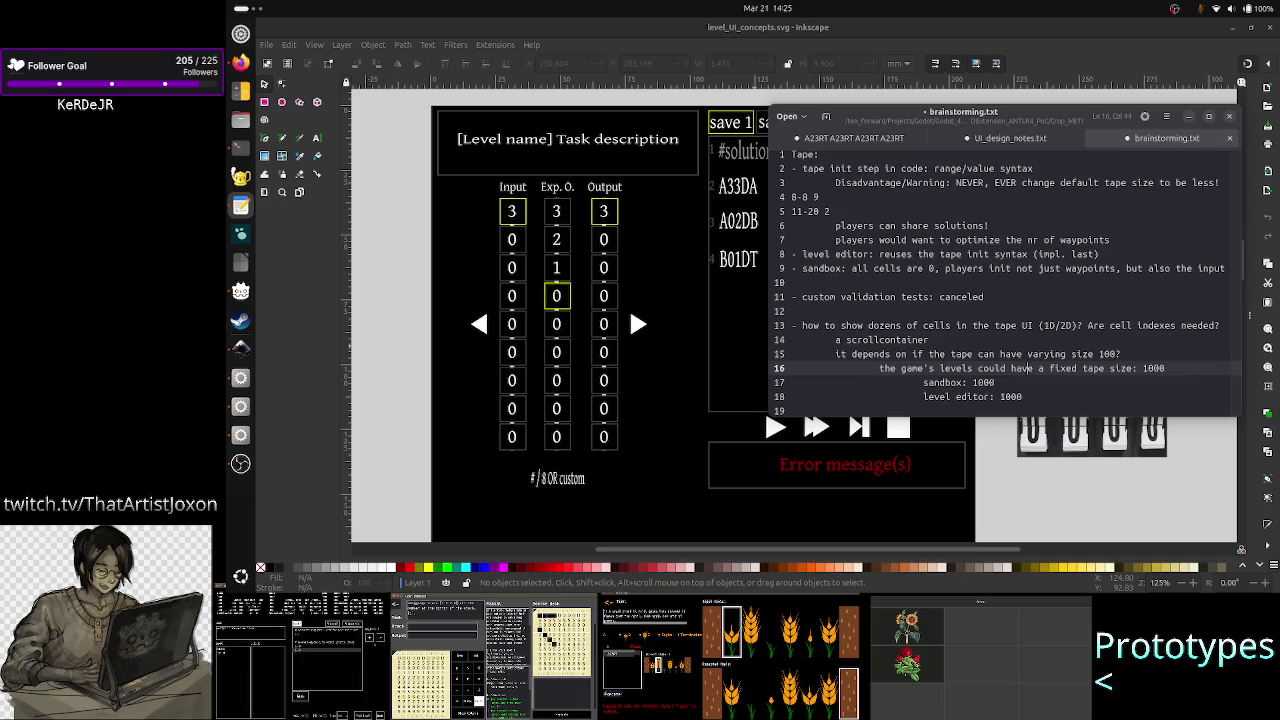
key(Down)
key(Down)
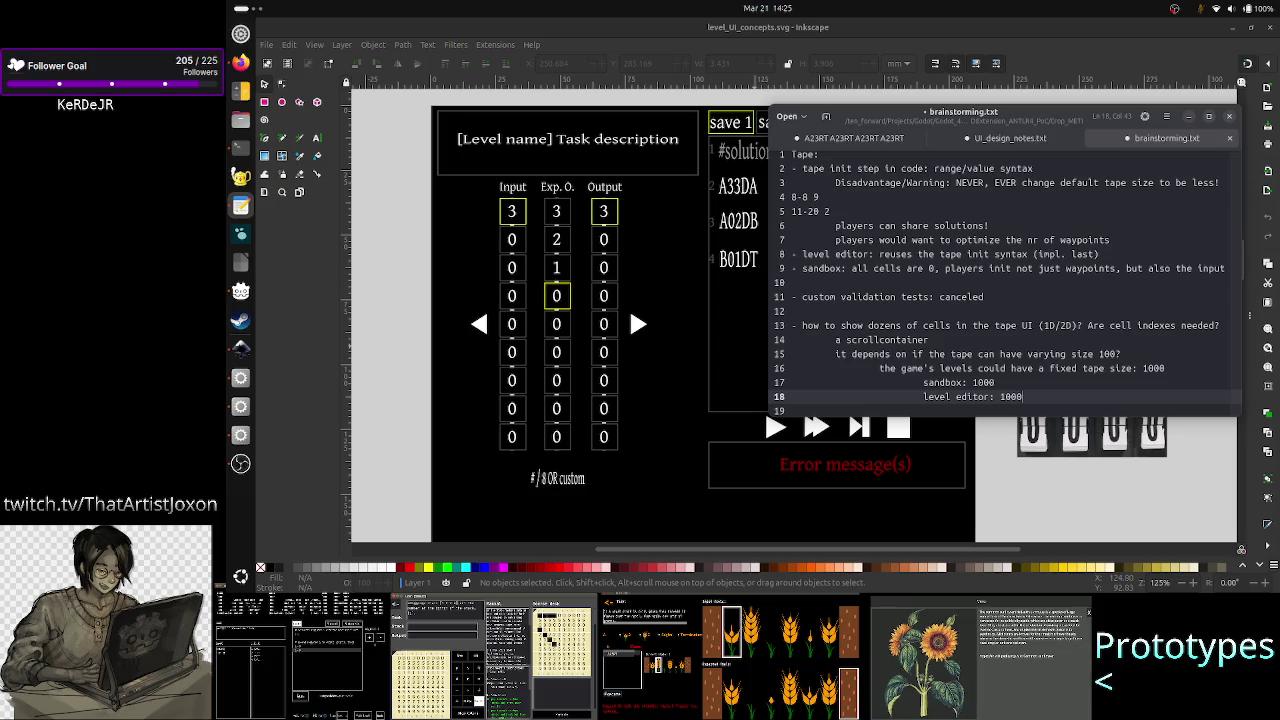
key(Up)
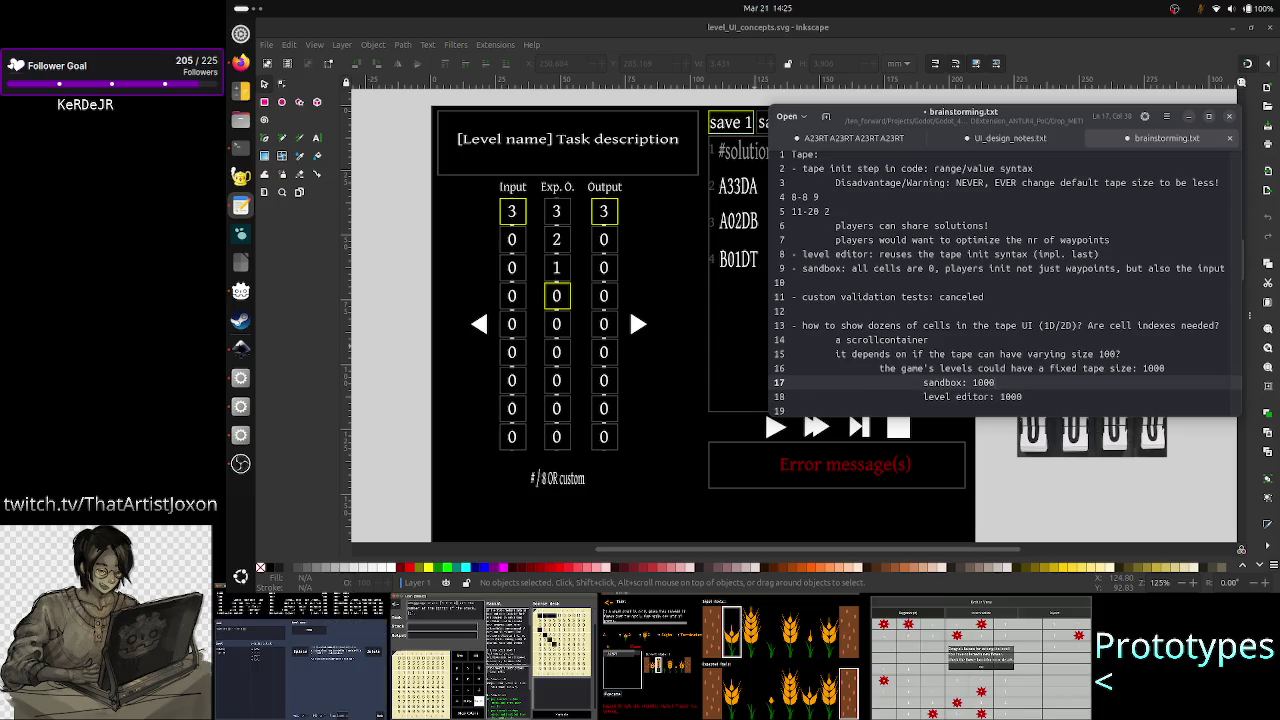
key(Down)
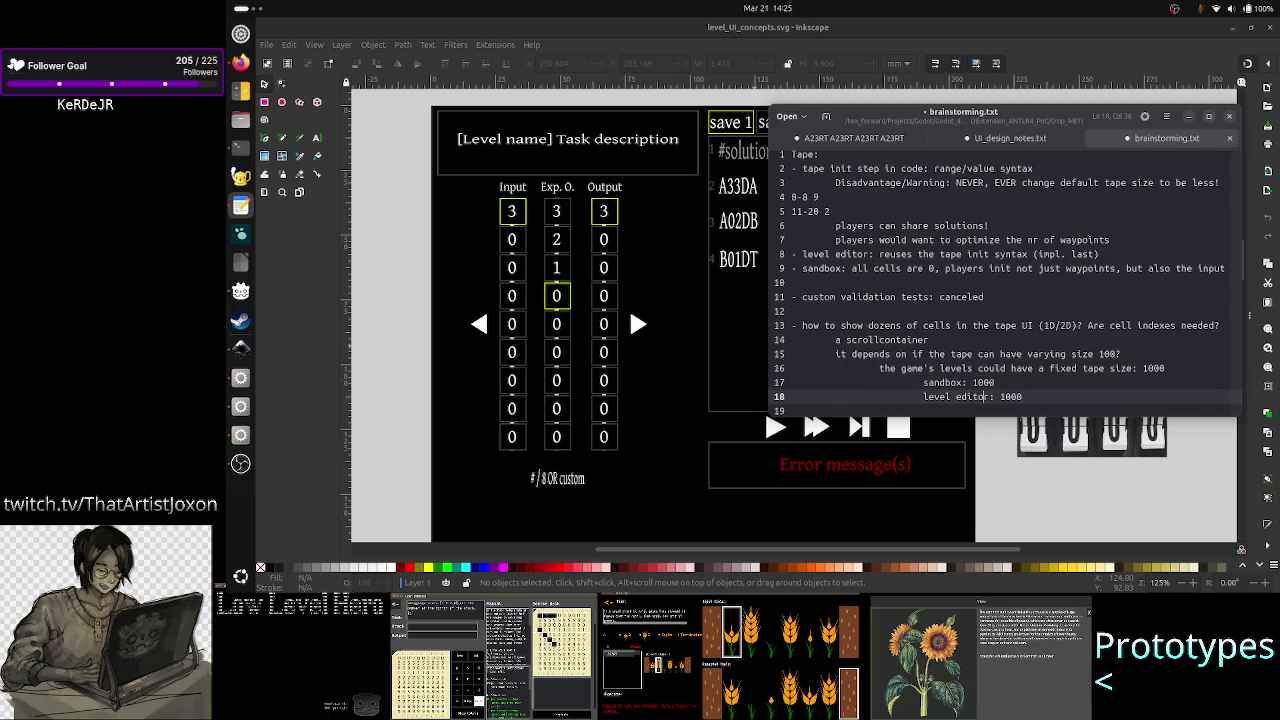
key(Up)
key(Up)
key(Down)
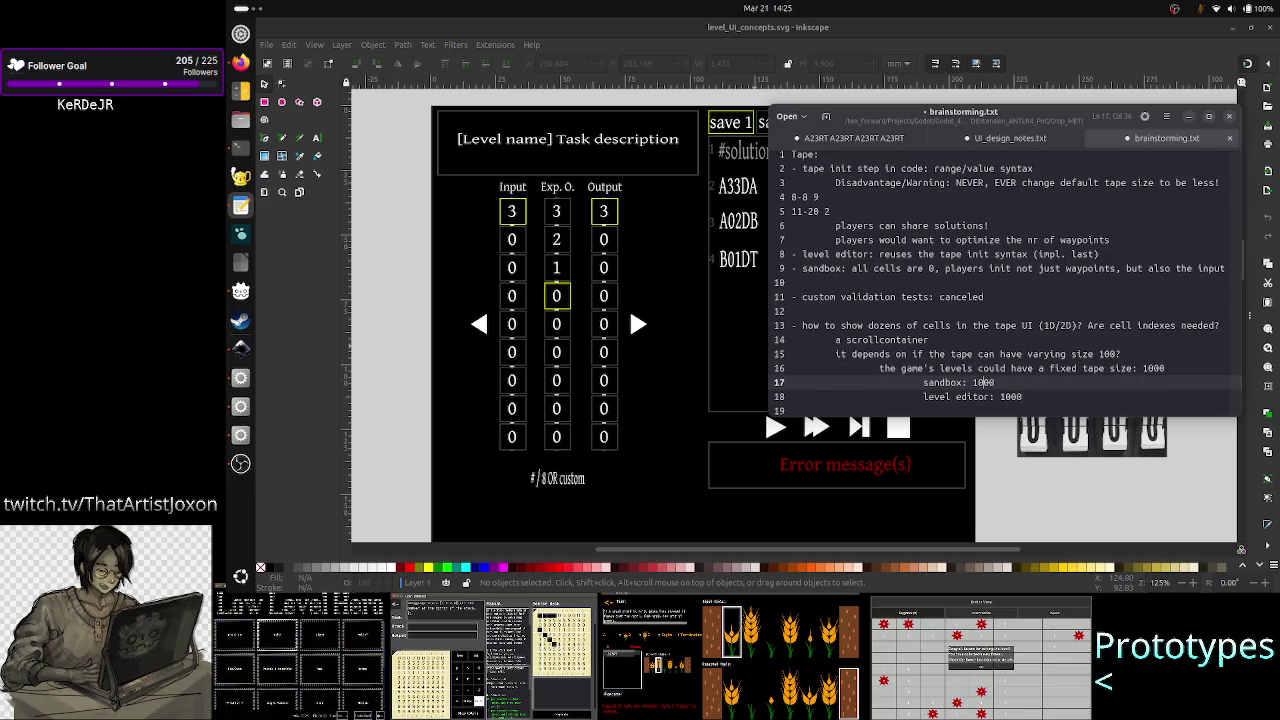
key(Up)
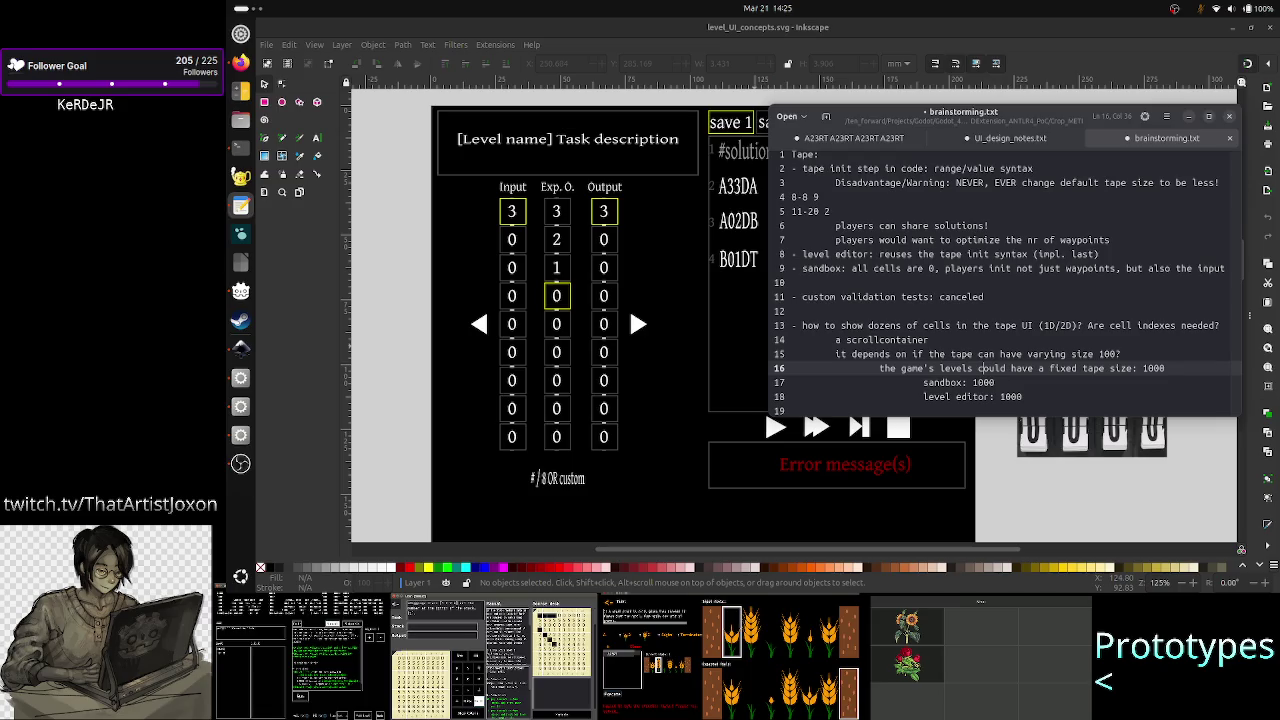
key(Home)
key(Up)
key(Up)
key(Down)
key(Down)
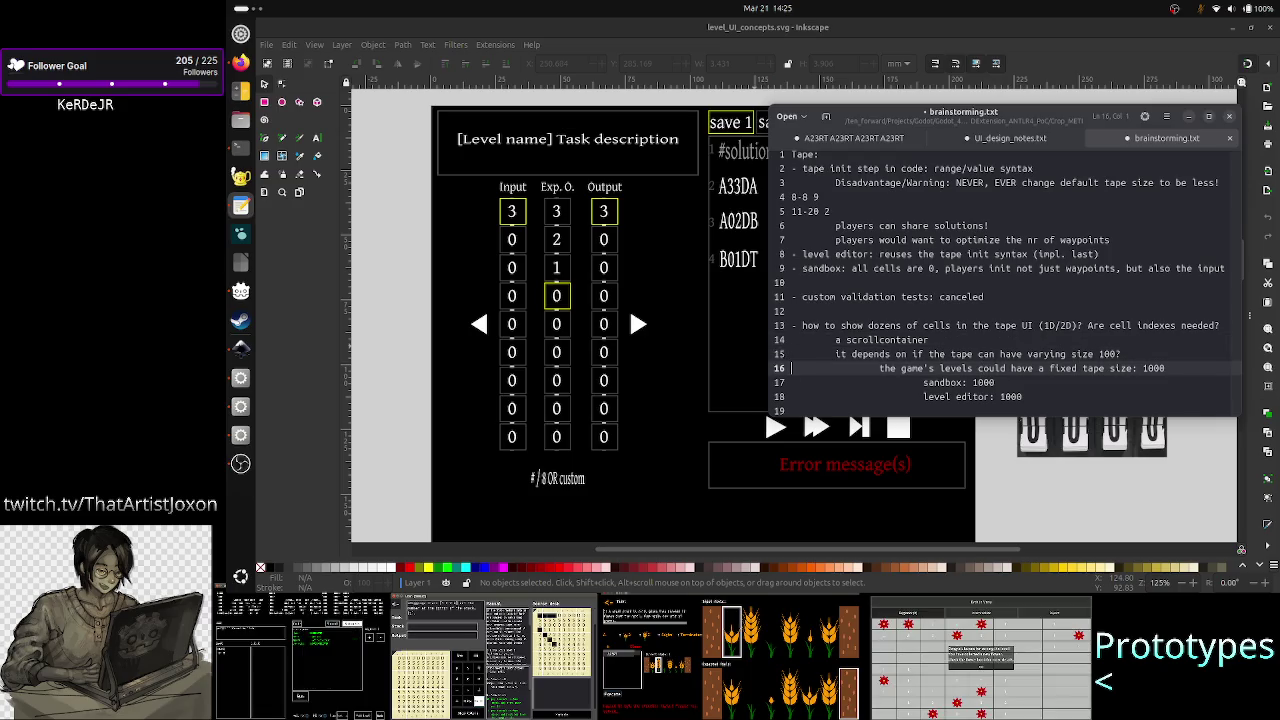
key(Down)
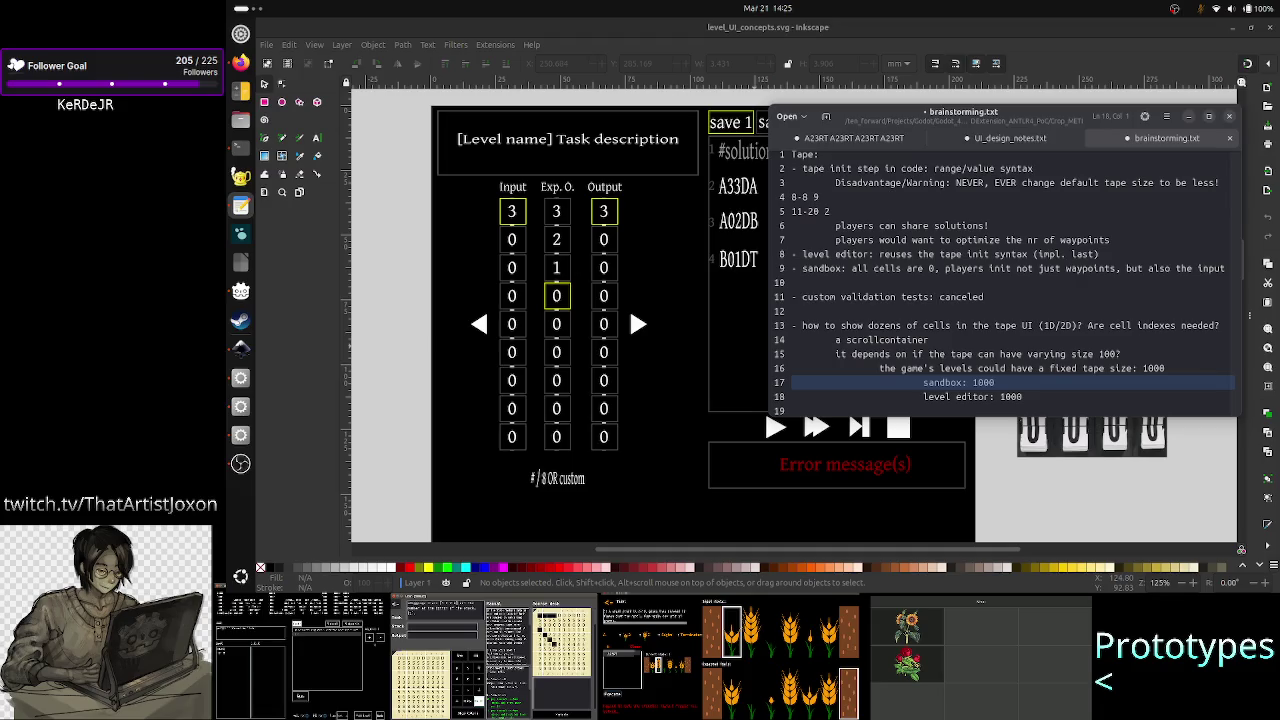
key(shift+Down)
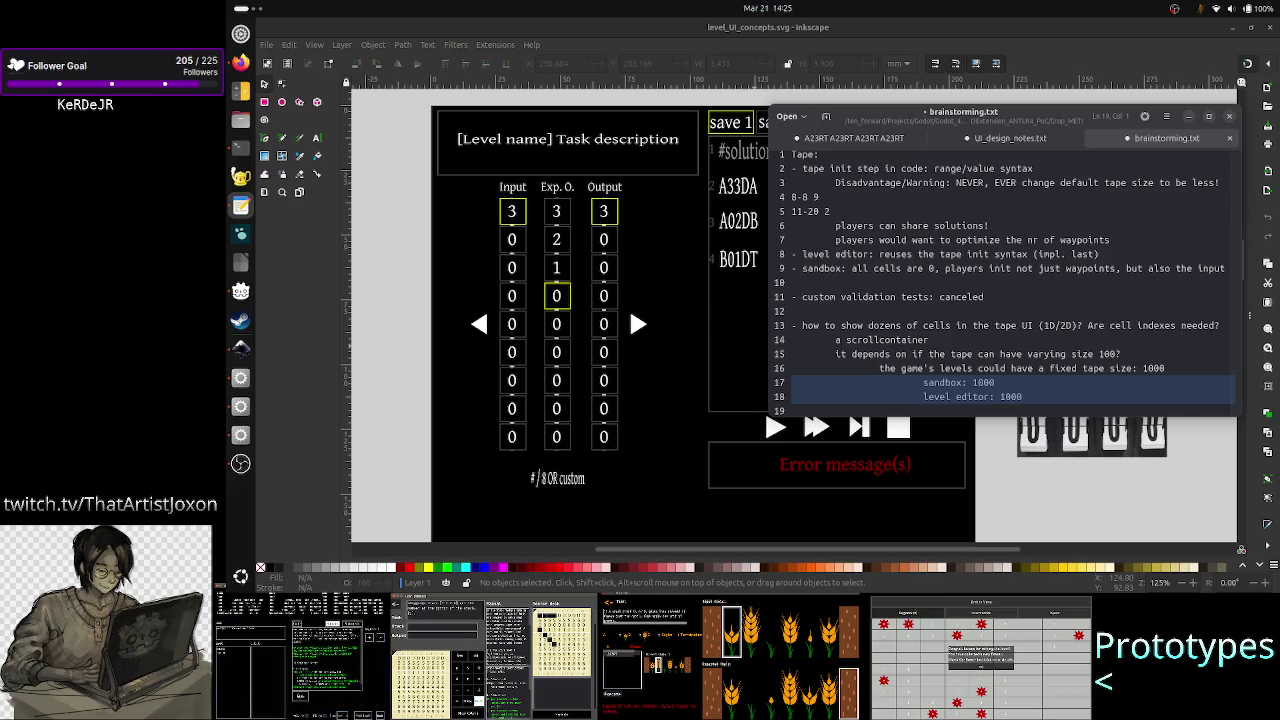
click(791, 368)
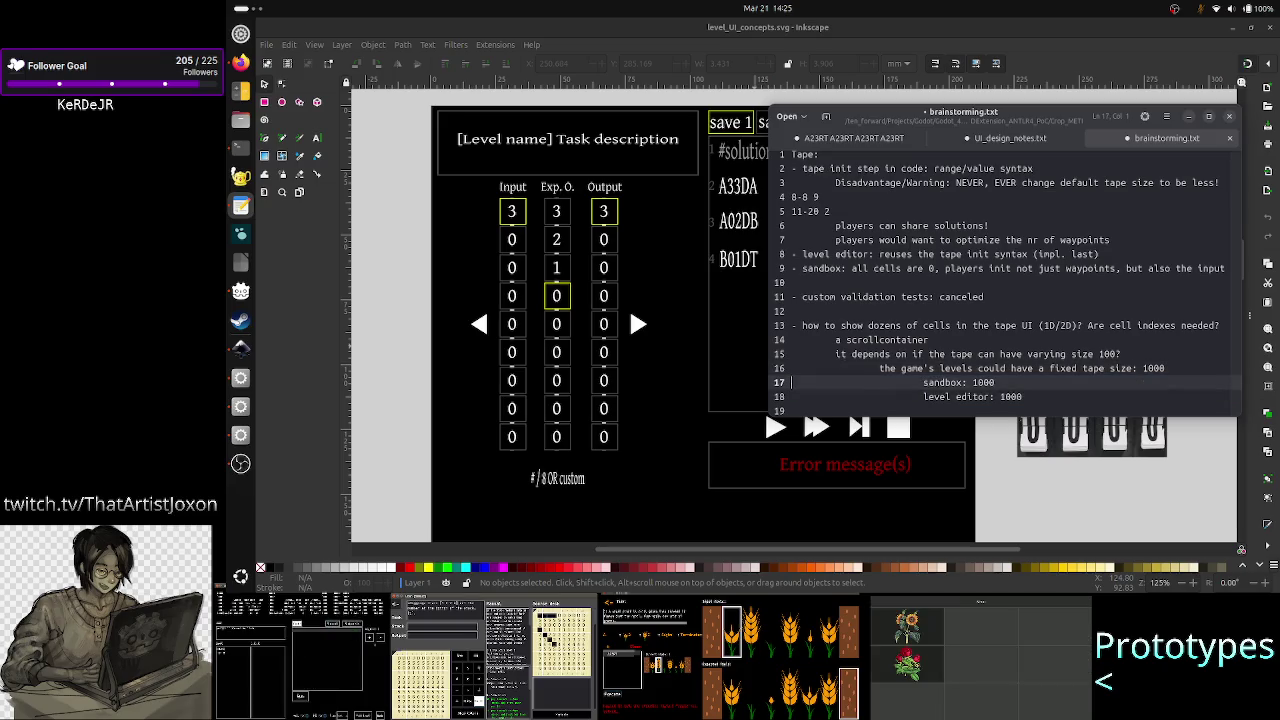
click(791, 382)
drag(978, 382, 995, 382)
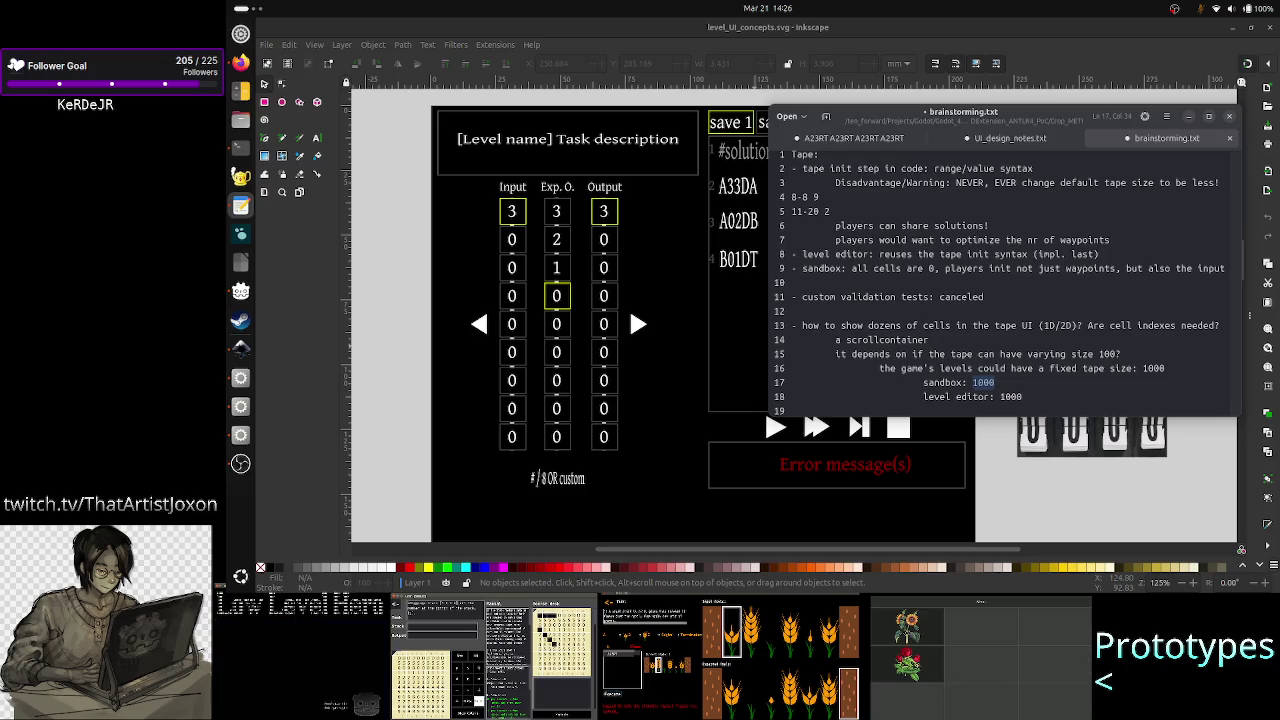
click(978, 396)
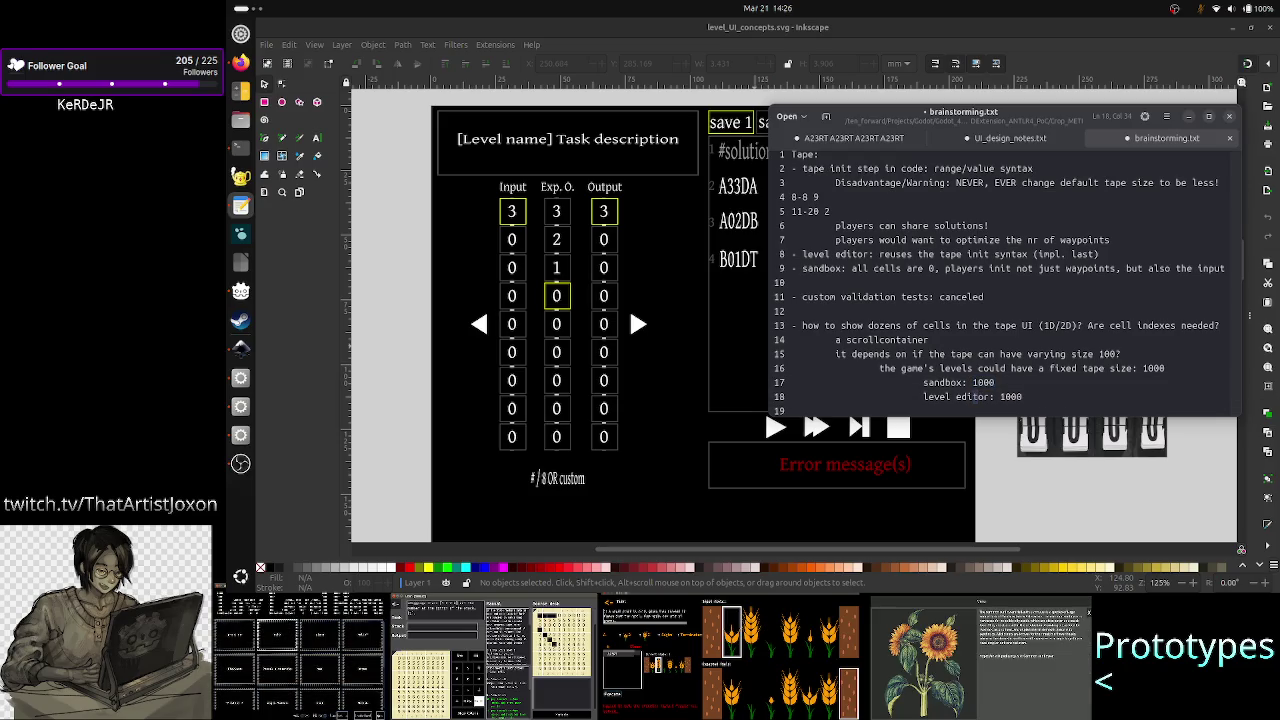
click(1000, 396)
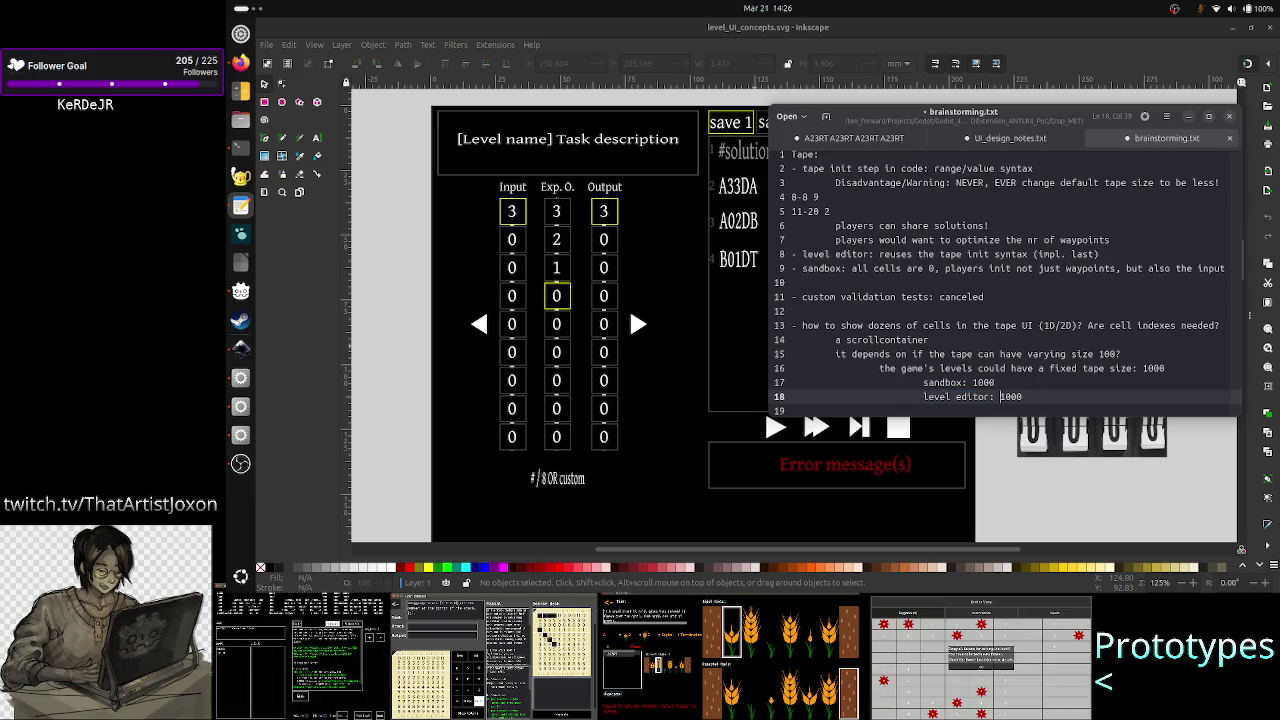
double_click(983, 382)
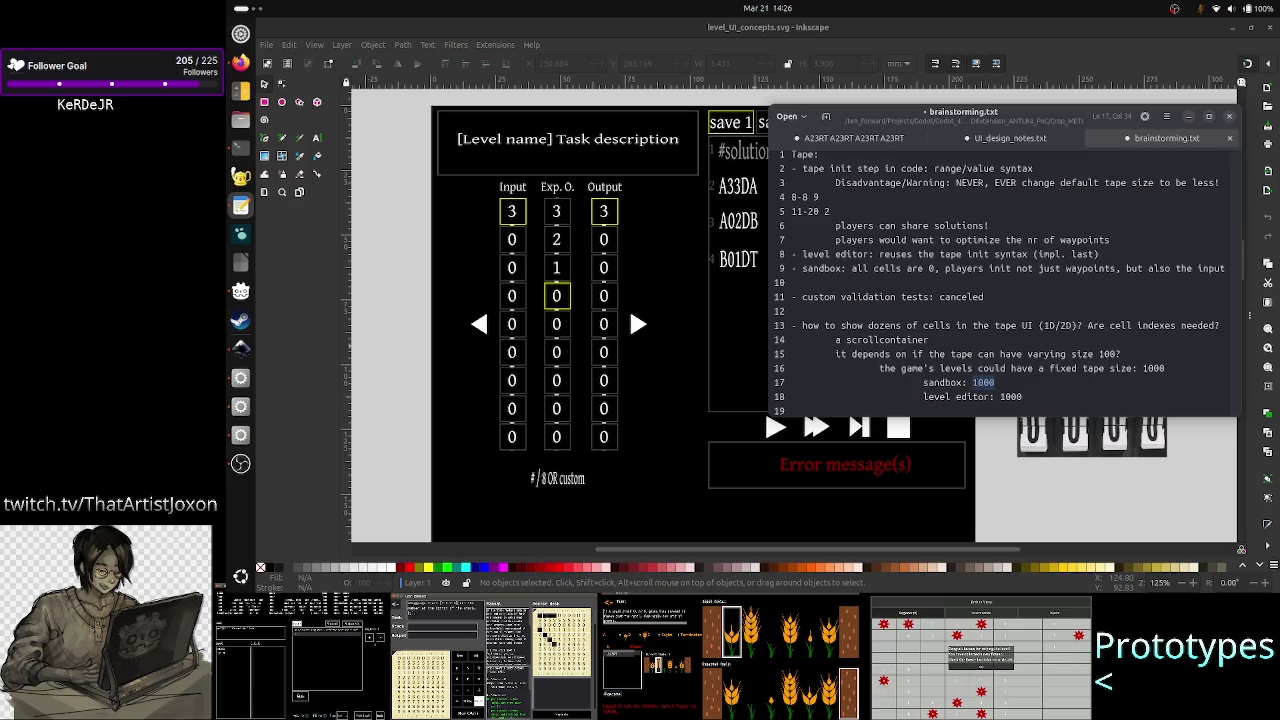
click(1002, 397)
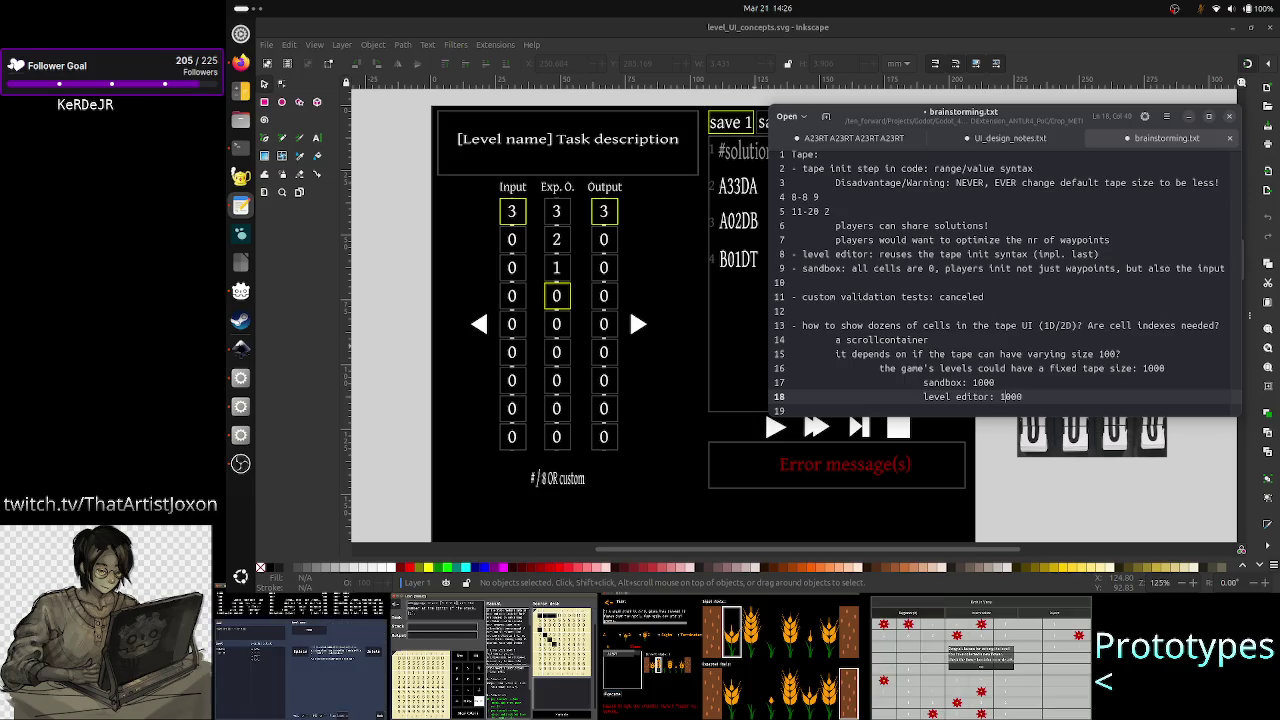
key(Up)
key(Up)
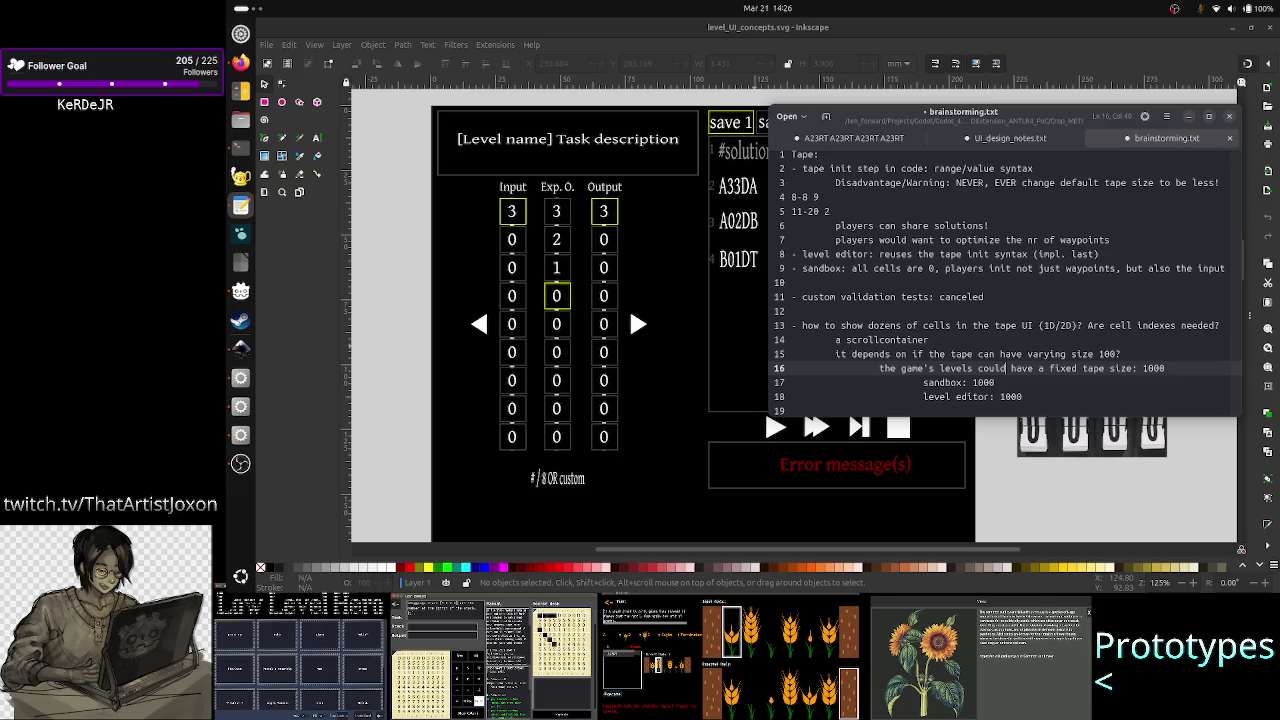
key(shift+Right)
key(shift+Right)
key(shift+Right)
key(shift+Right)
key(shift+Right)
key(shift+Right)
key(shift+Right)
key(shift+Right)
key(shift+Right)
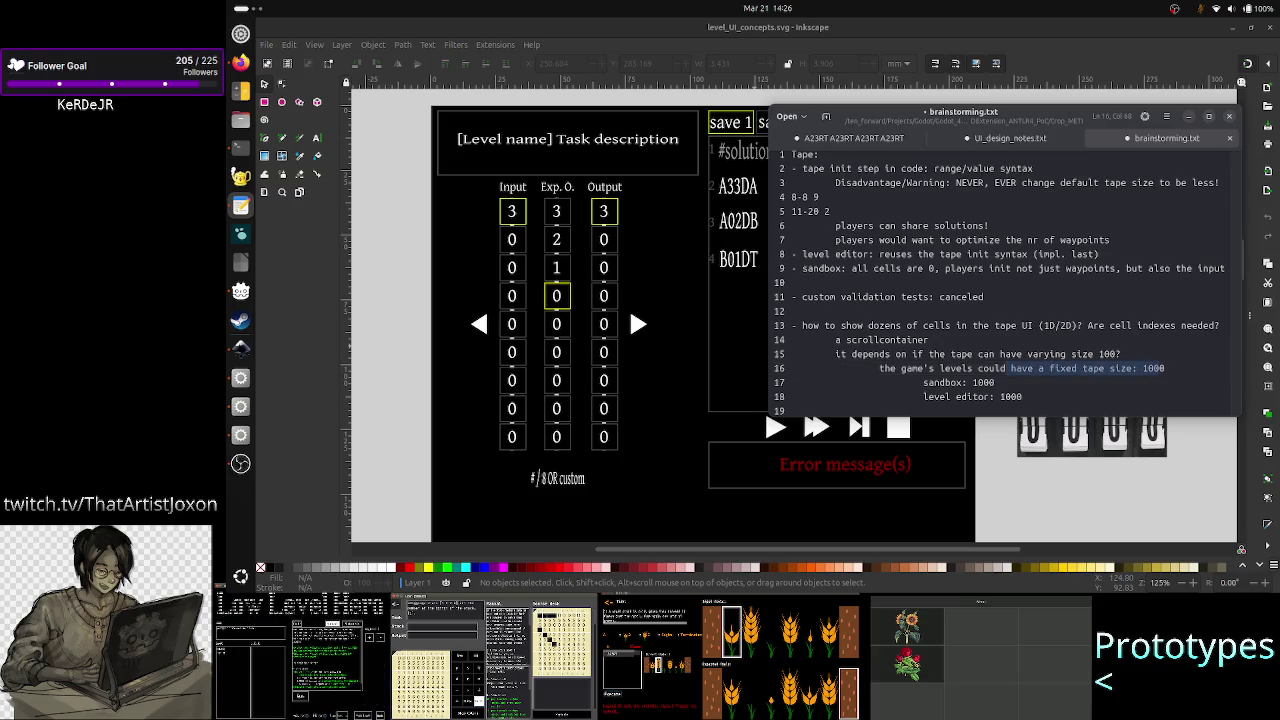
key(Right)
key(Right)
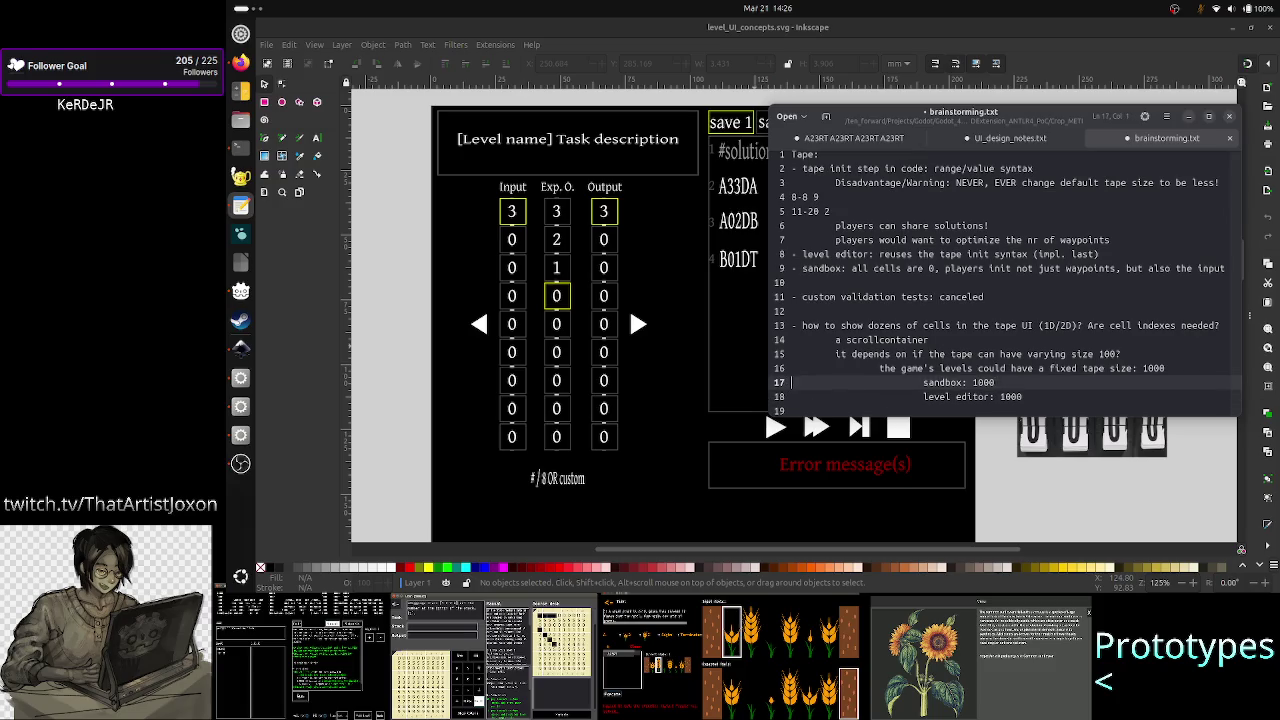
key(shift+Down)
key(shift+End)
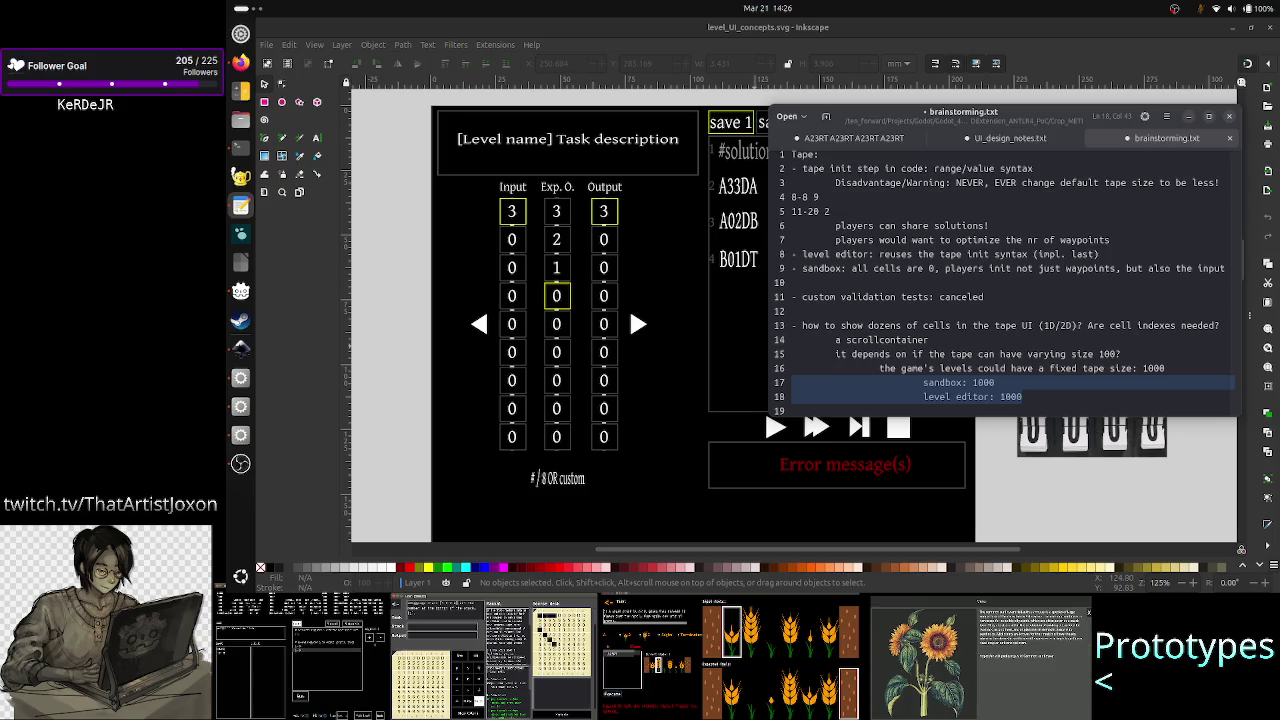
key(Right)
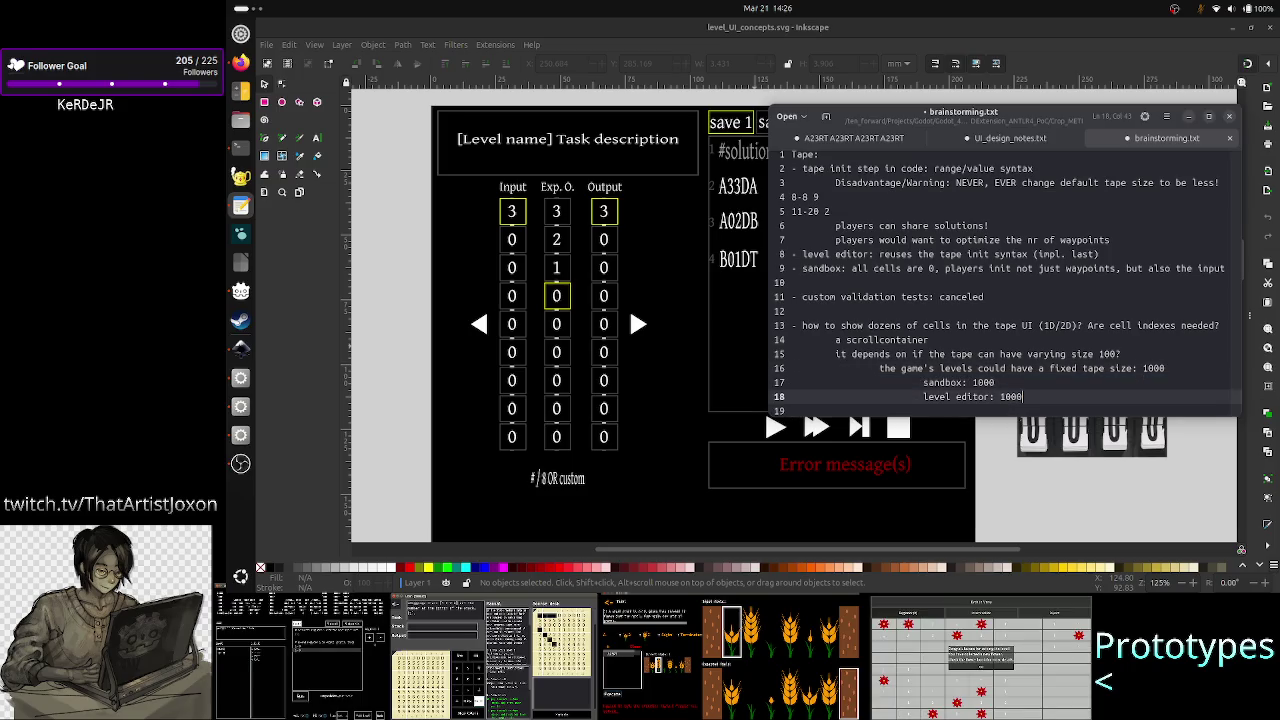
key(shift+Up)
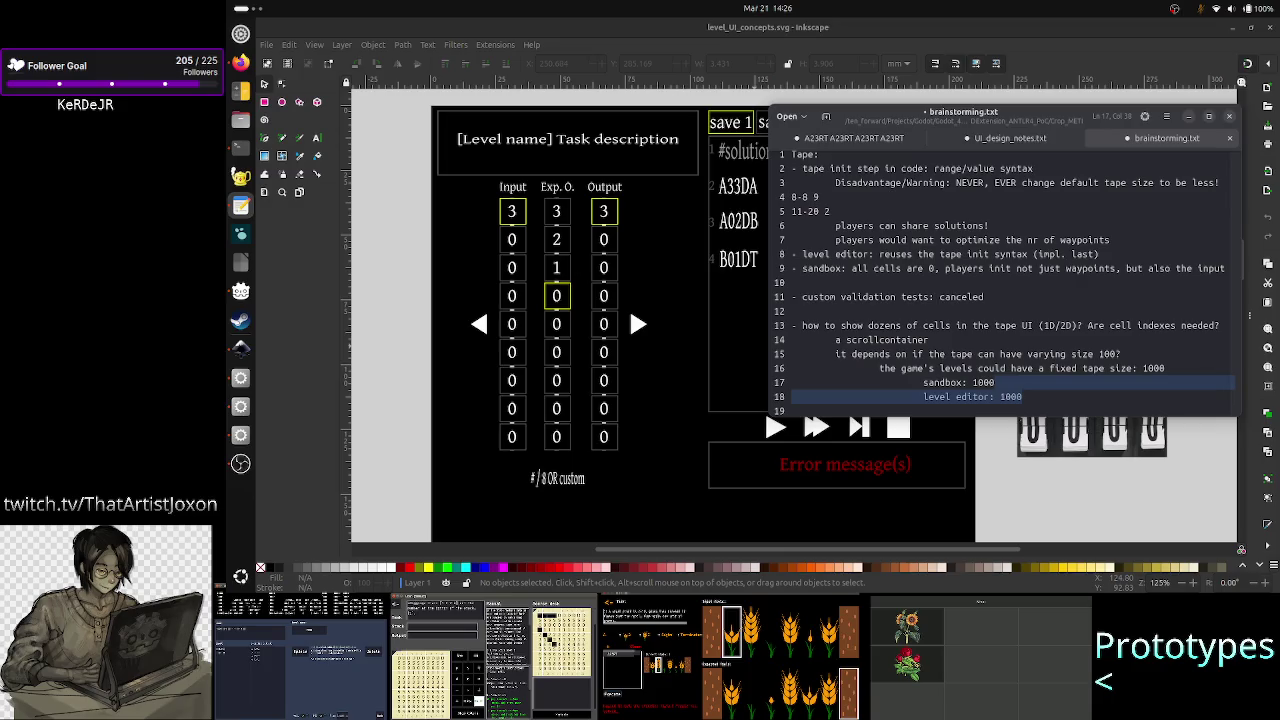
key(Right)
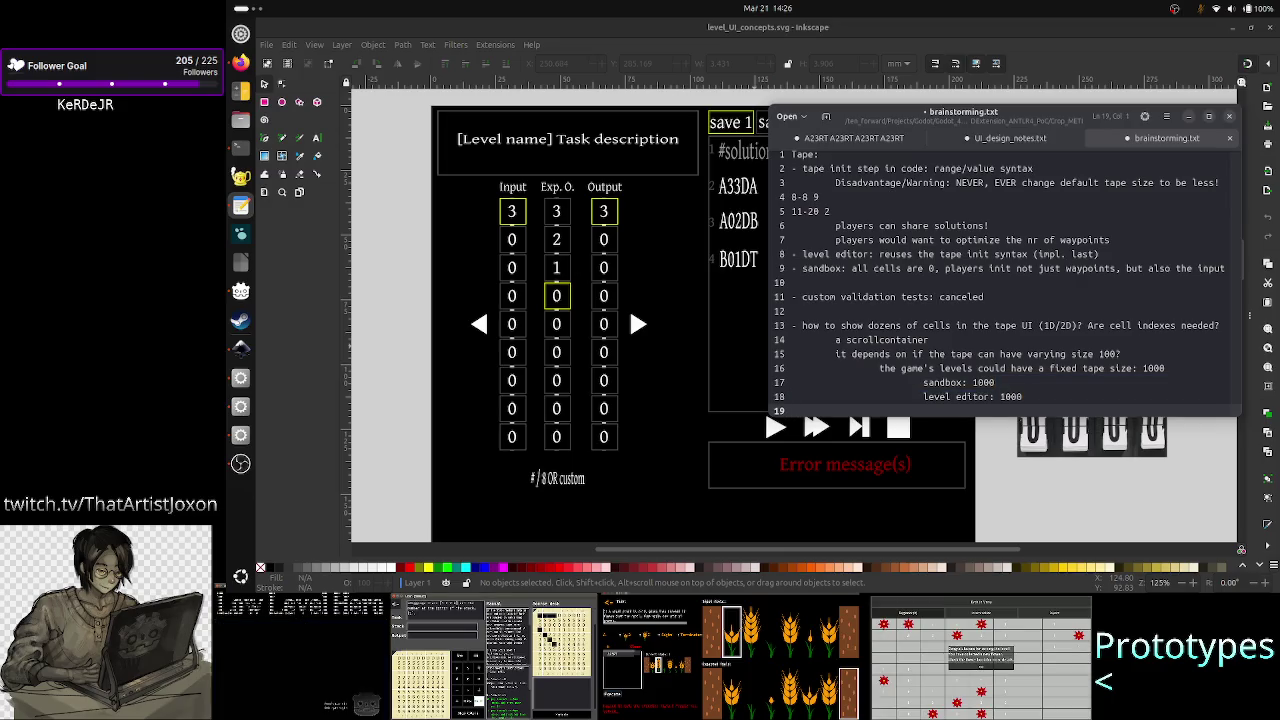
key(Up)
key(Up)
key(End)
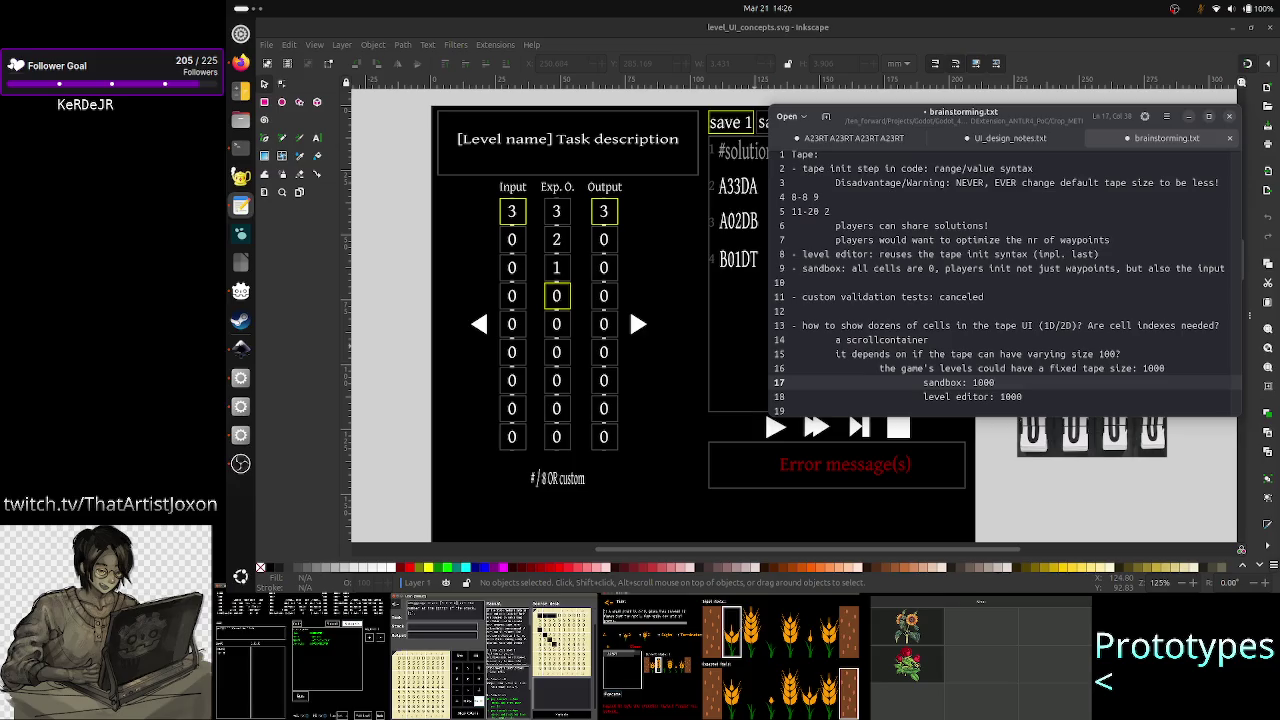
click(791, 396)
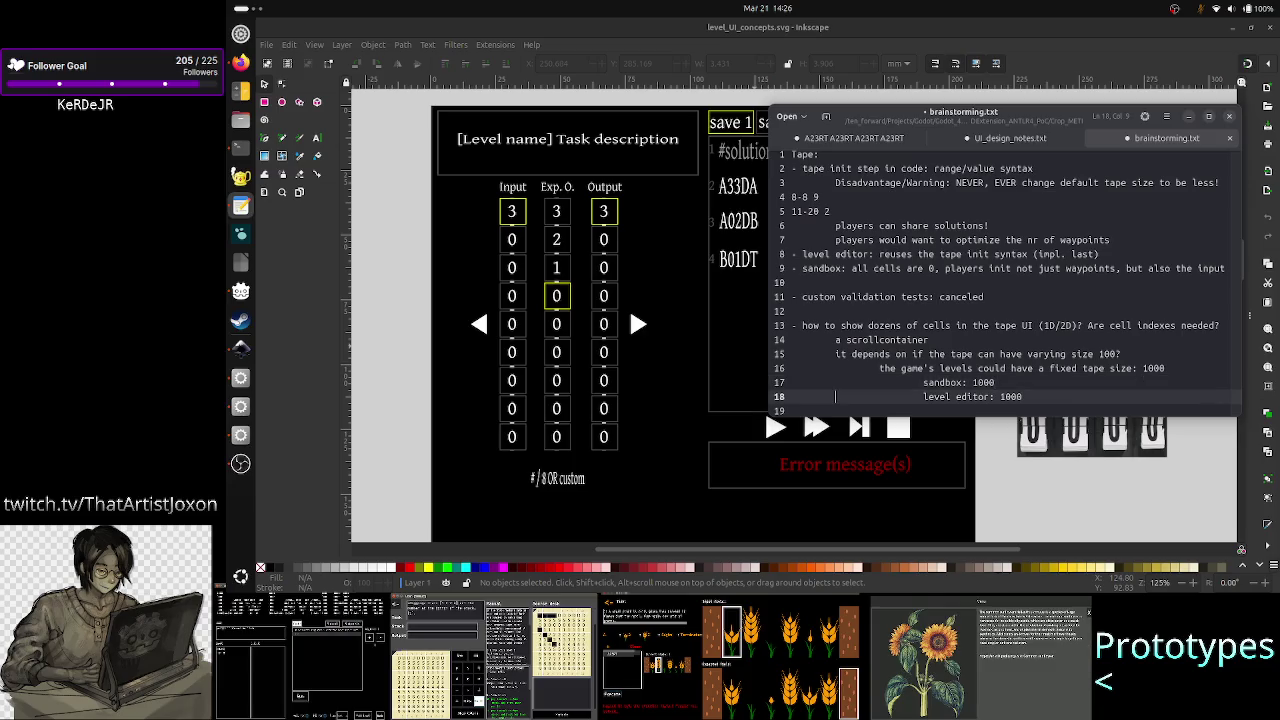
click(835, 382)
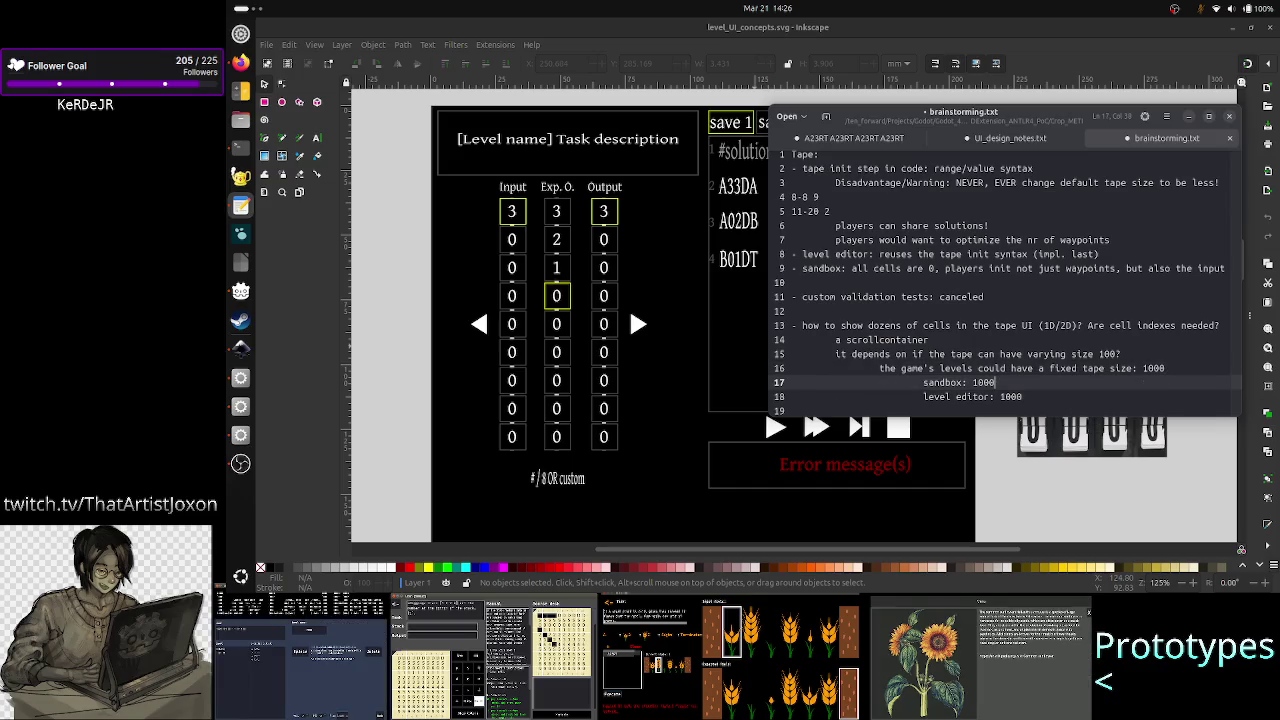
click(1022, 396)
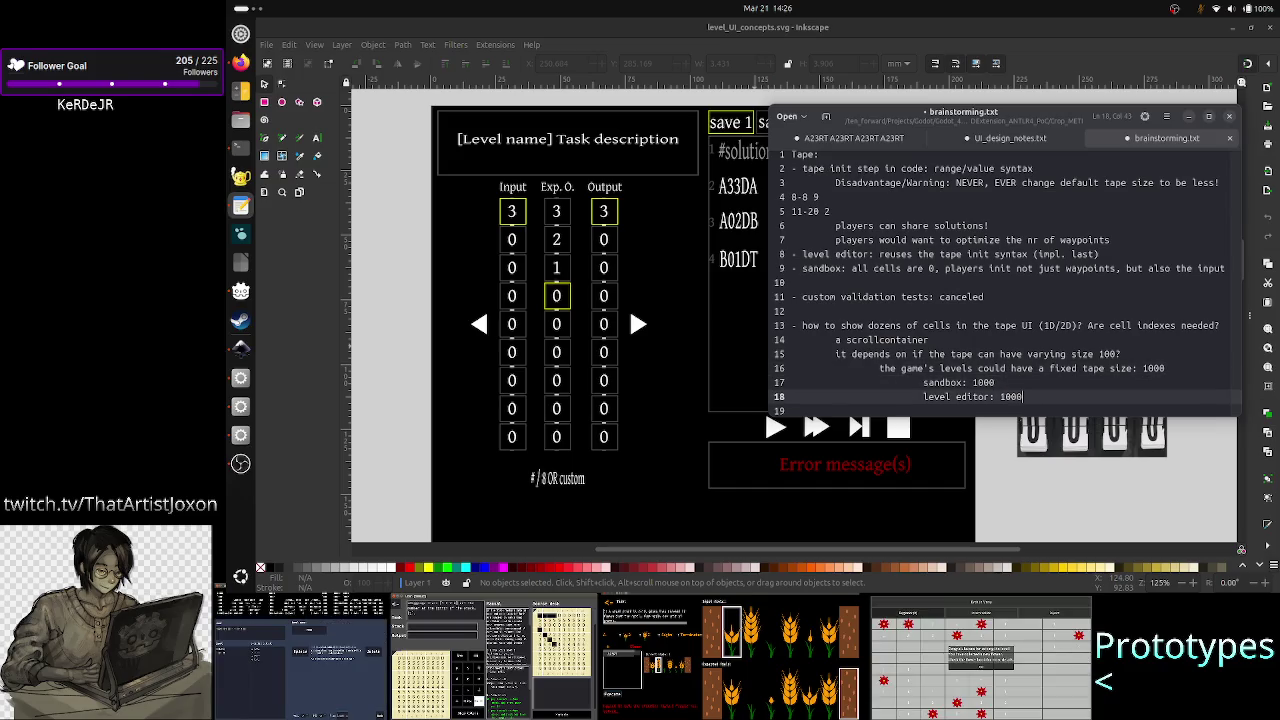
key(shift+Home)
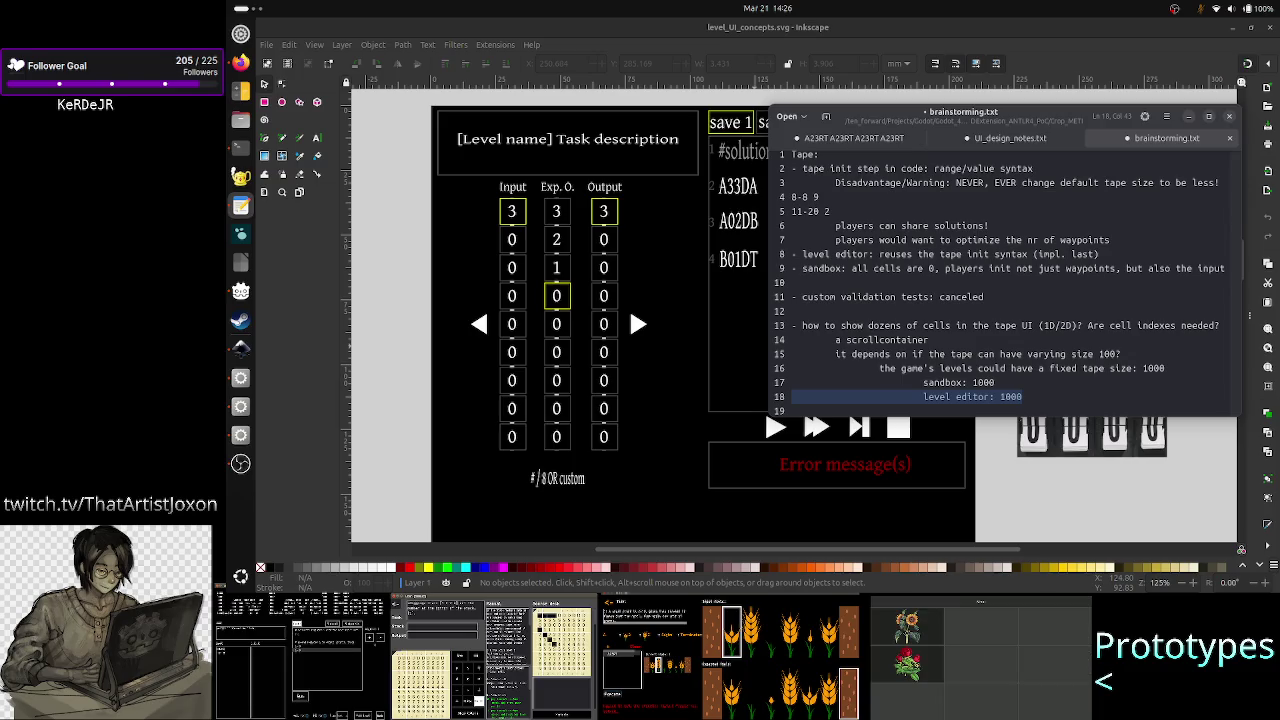
key(Right)
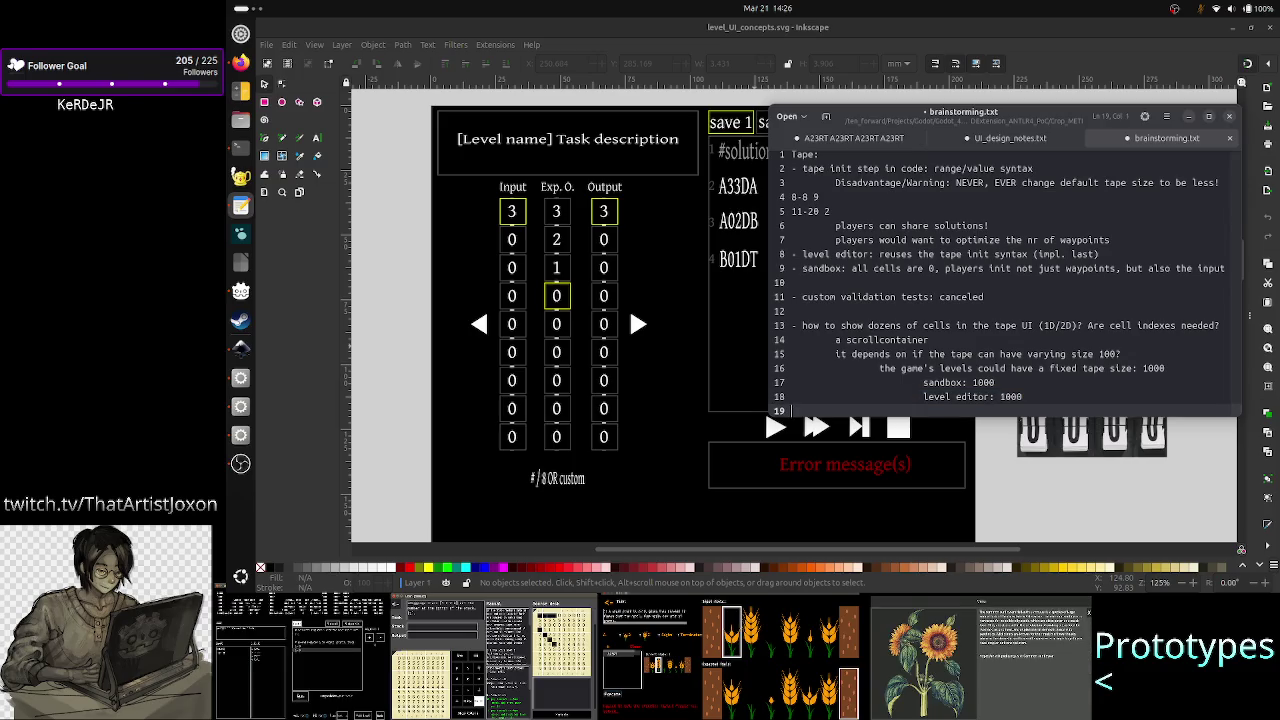
key(Up)
key(Up)
key(End)
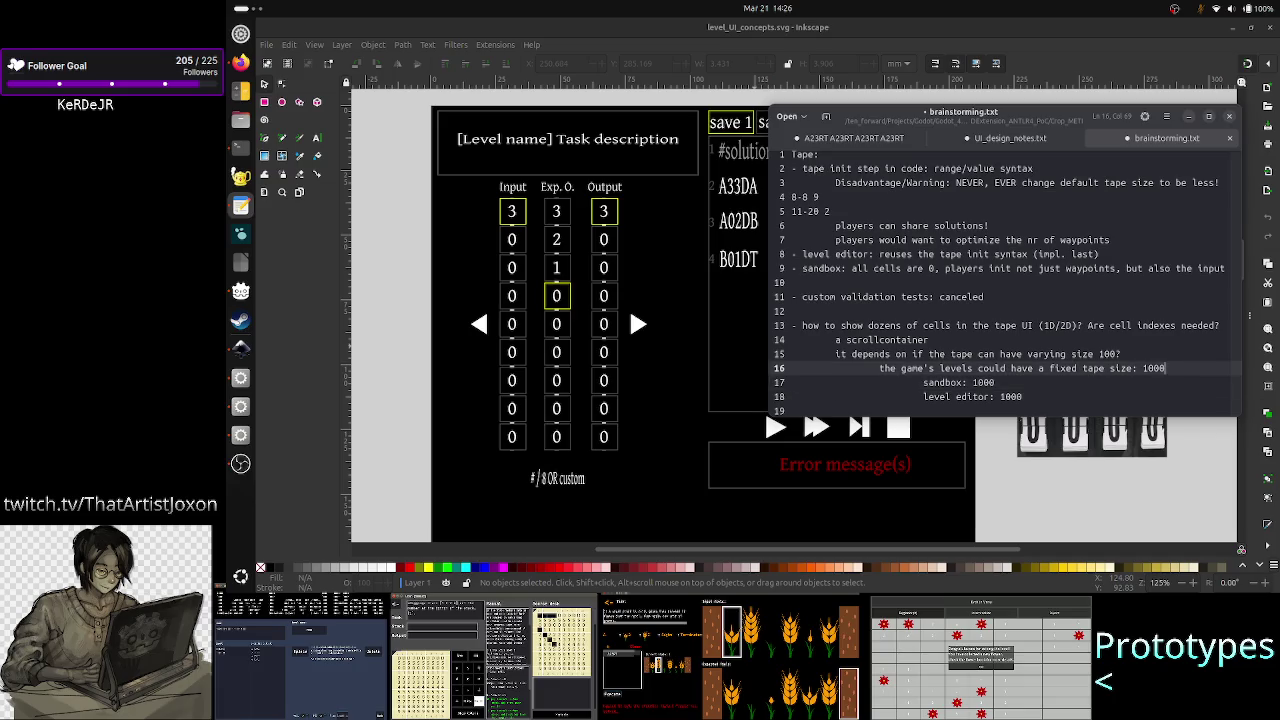
key(BackSpace)
key(Right)
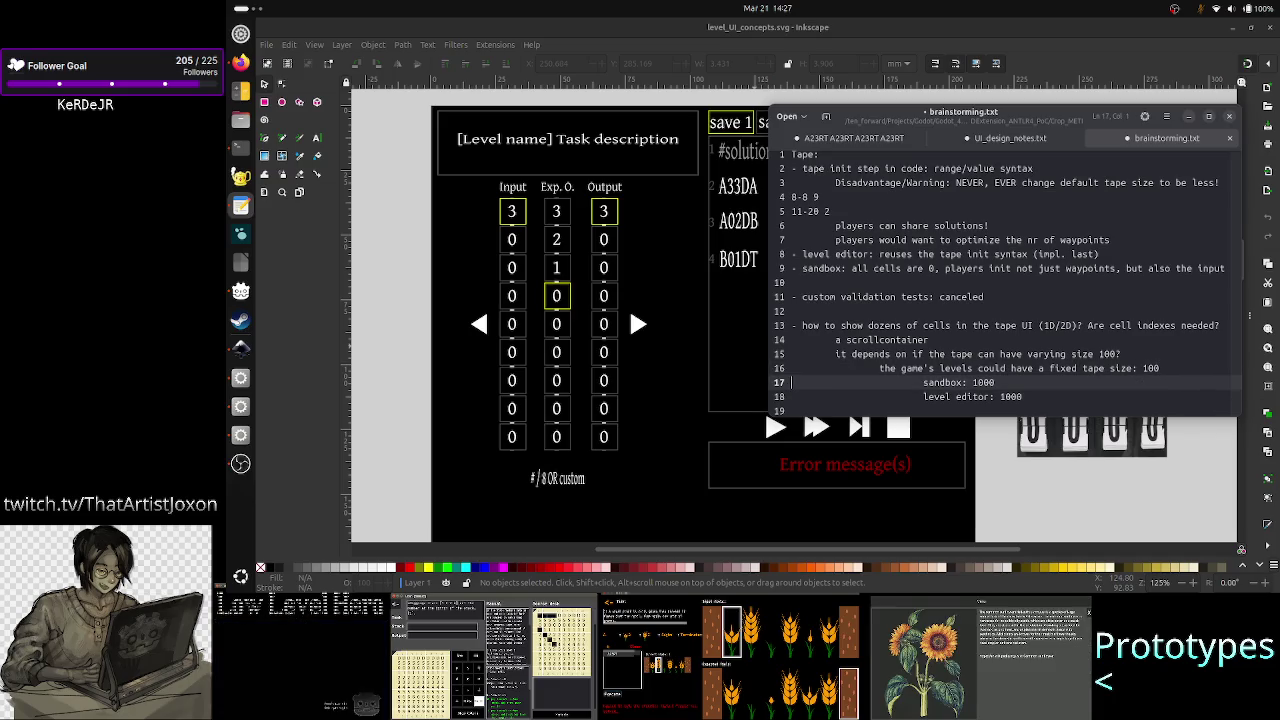
key(shift+Down)
key(shift+Down)
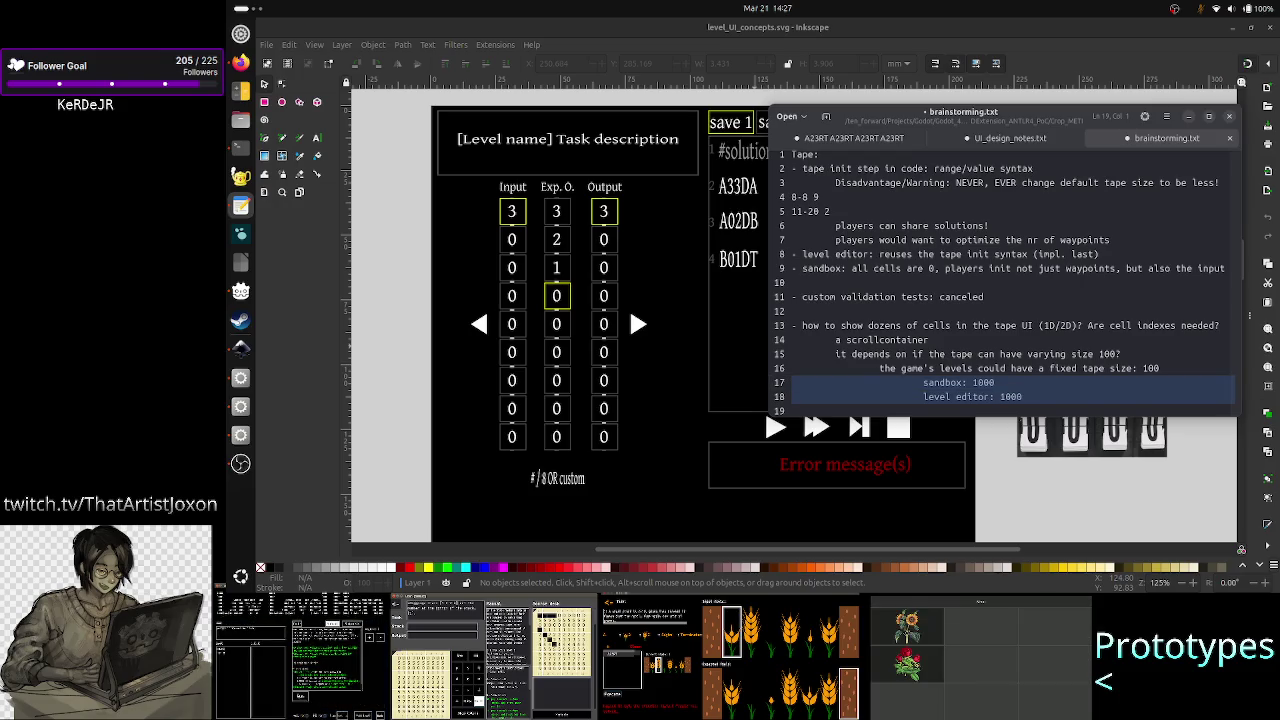
key(Left)
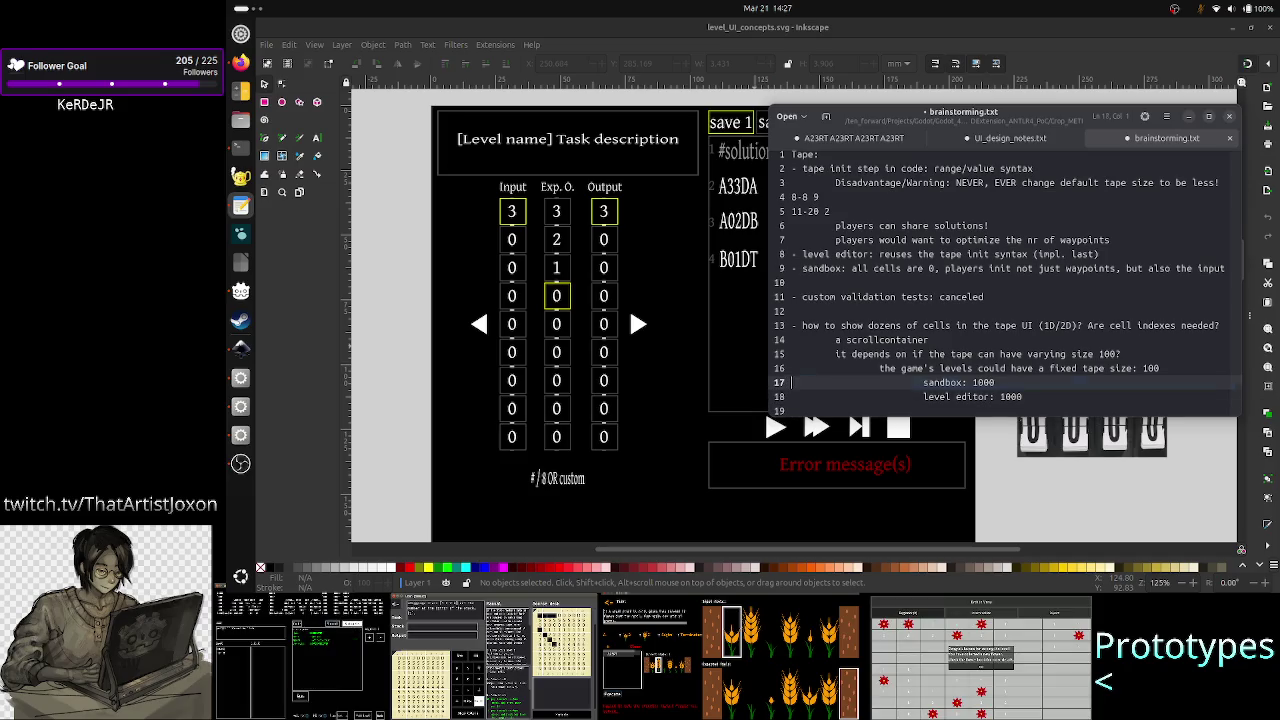
key(Down)
key(End)
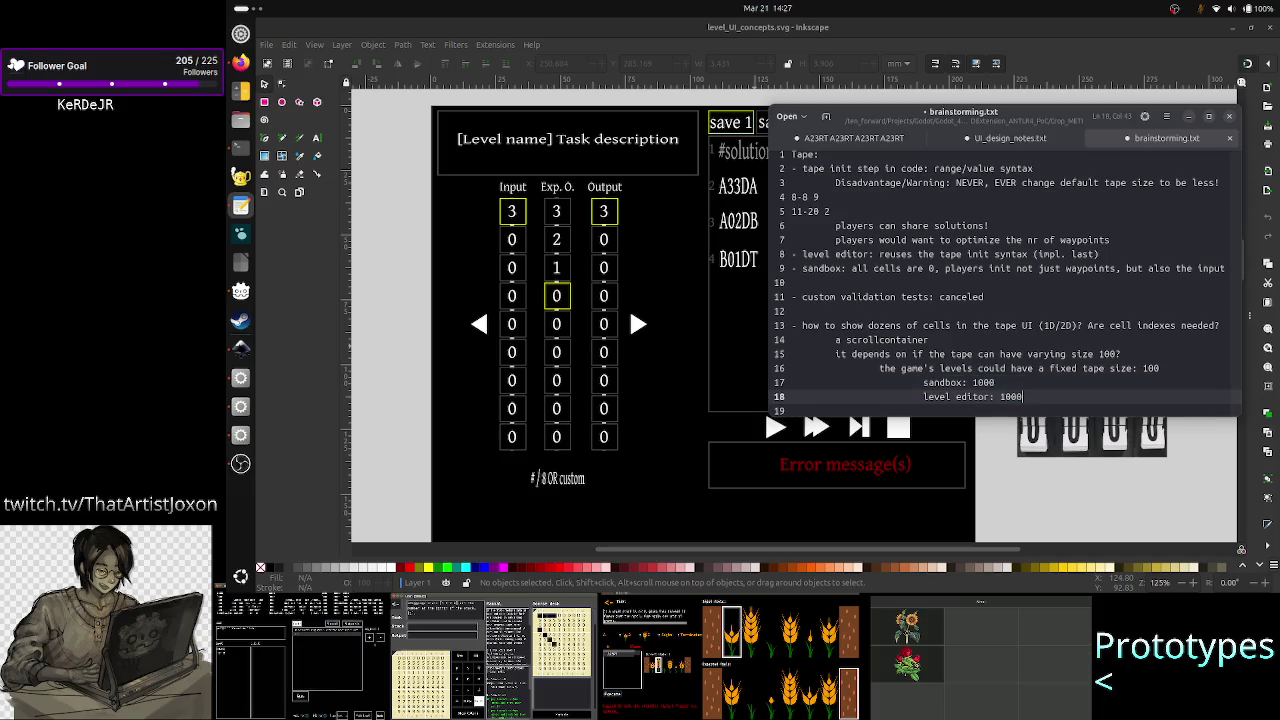
key(Up)
key(Up)
key(Right)
key(Right)
key(Right)
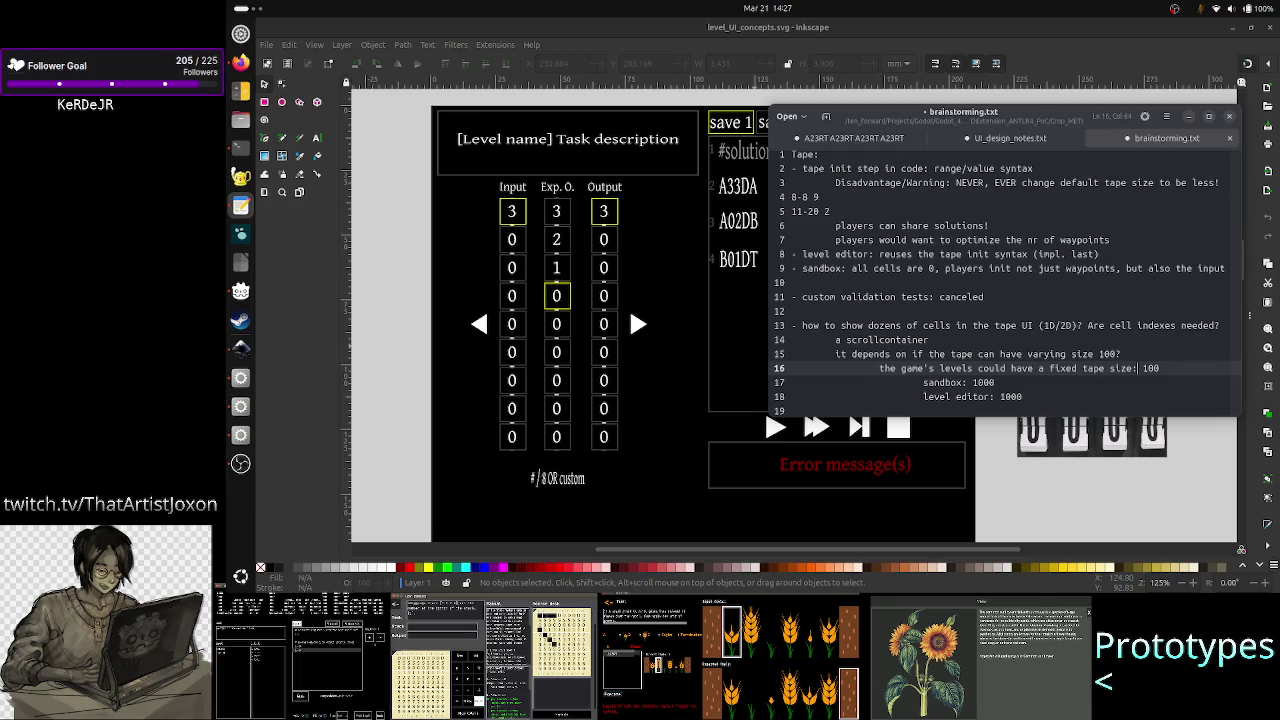
key(Right)
key(Right)
key(Right)
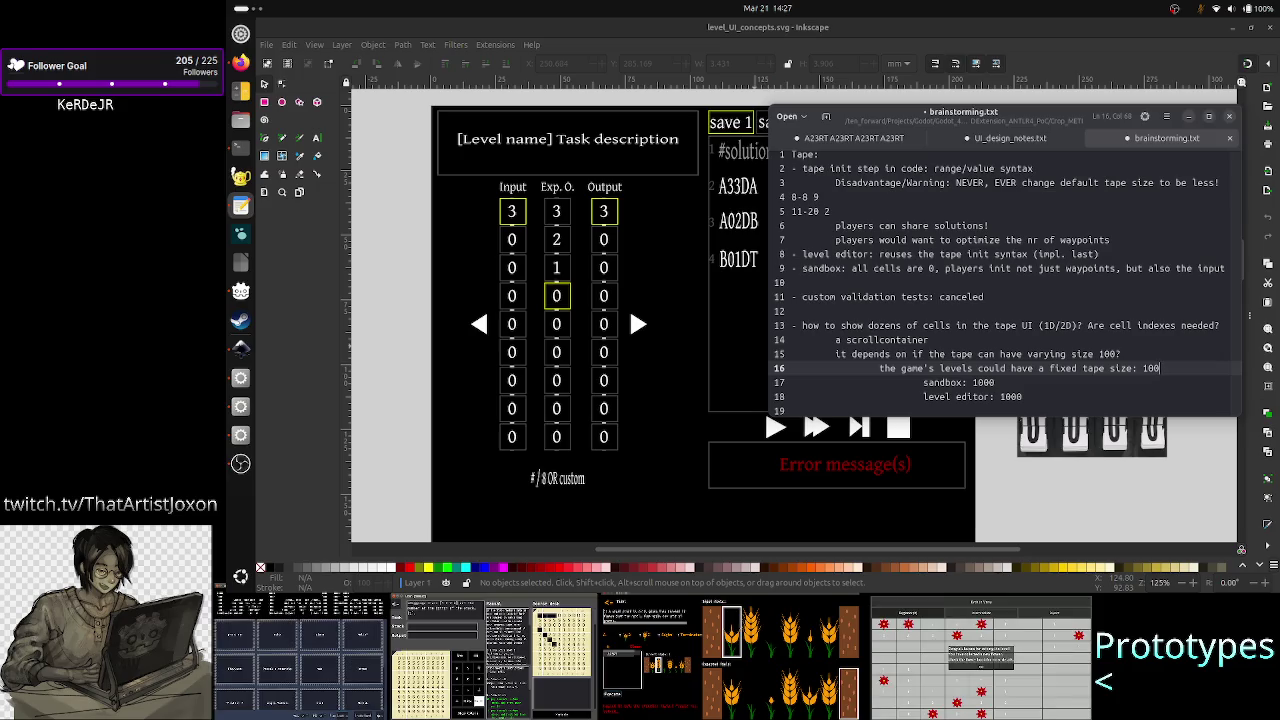
key(Home)
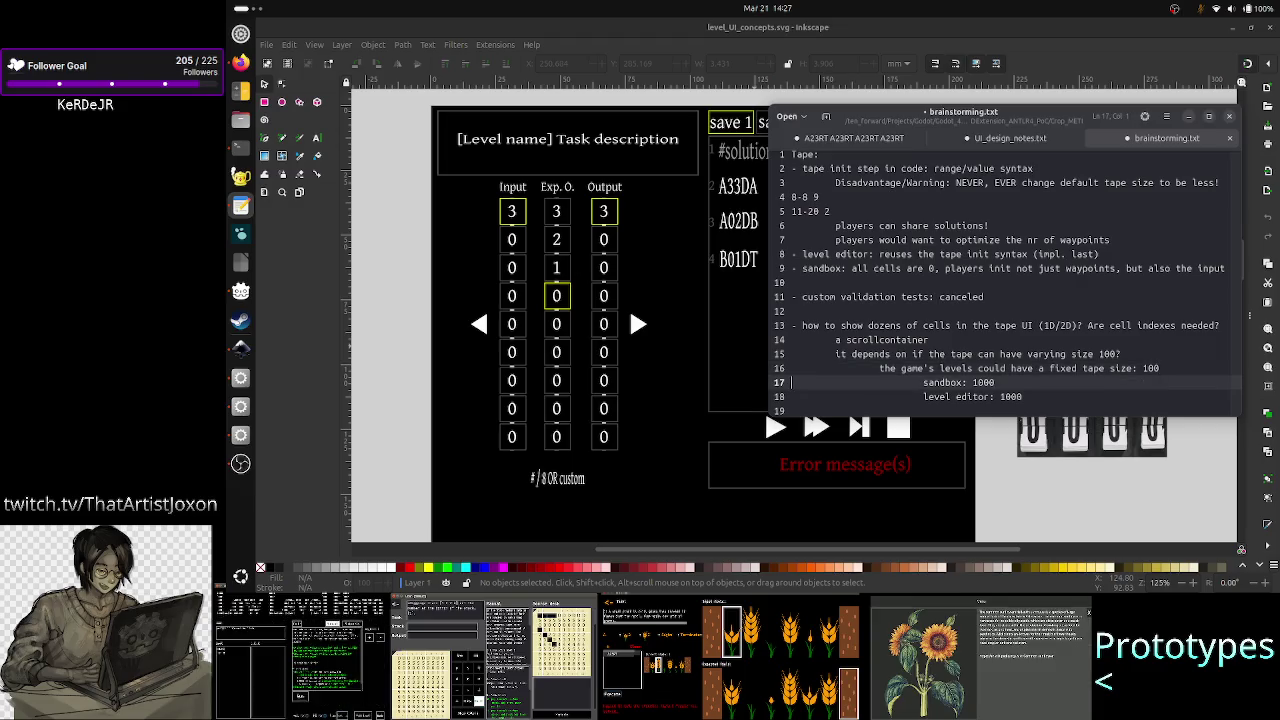
key(shift+Down)
key(shift+Down)
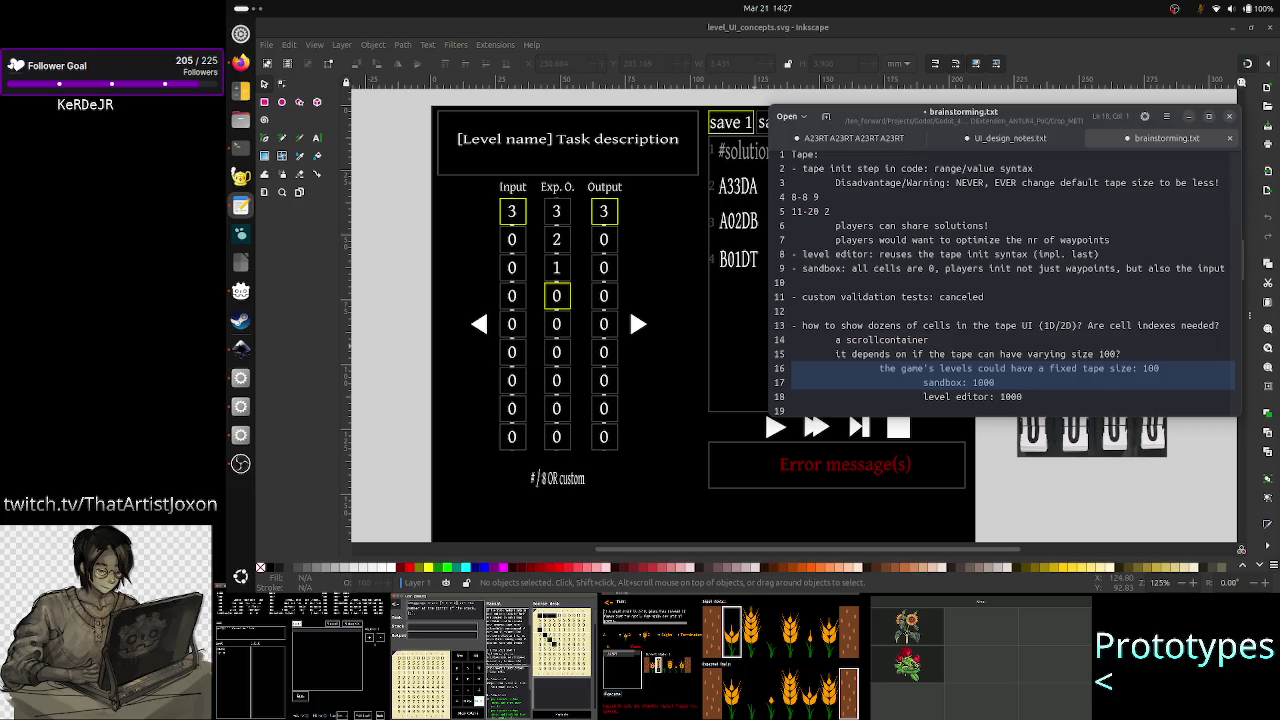
key(Left)
key(Down)
click(791, 368)
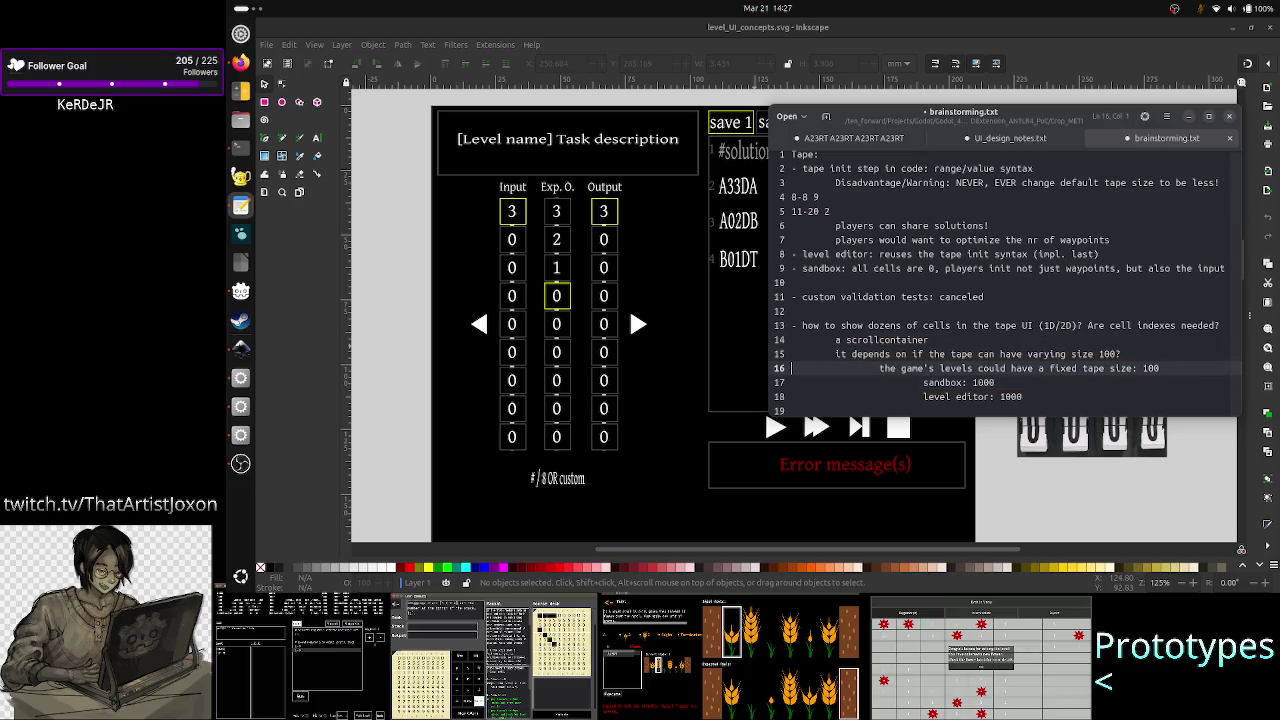
click(791, 382)
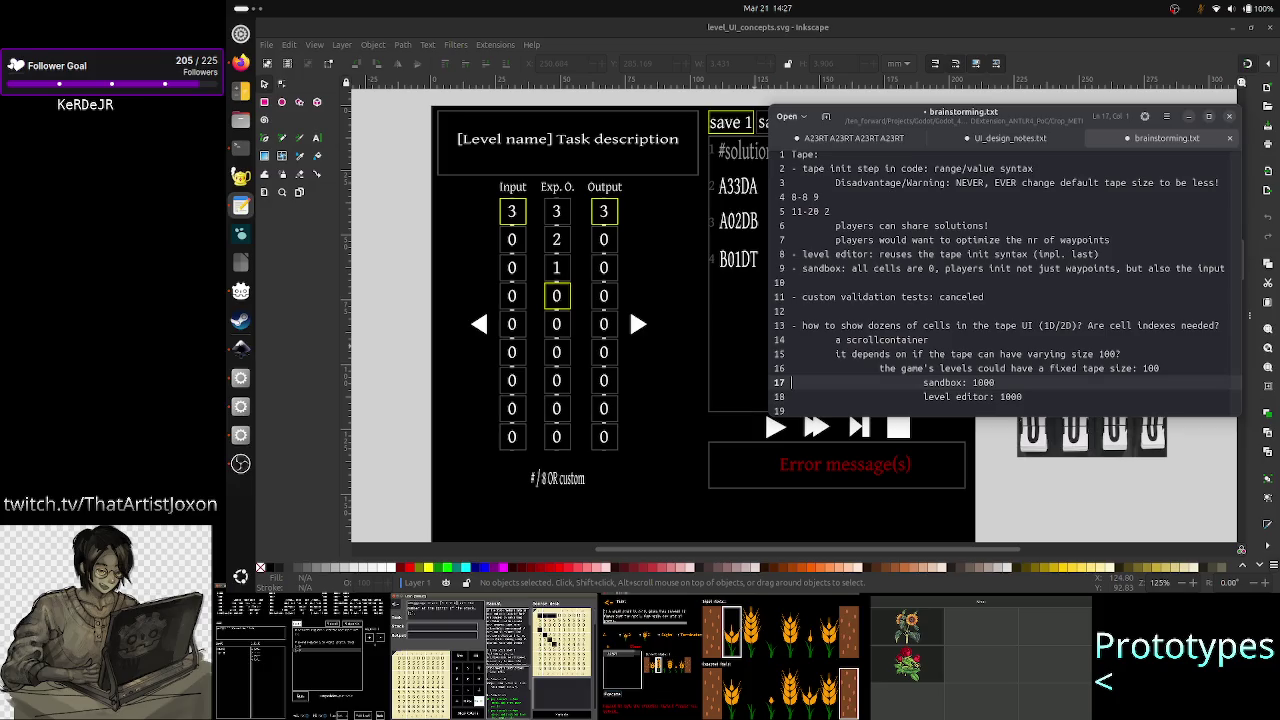
Step: Select the fixed size, sandbox and level editor lines, then place the caret on the sandbox line
click(791, 396)
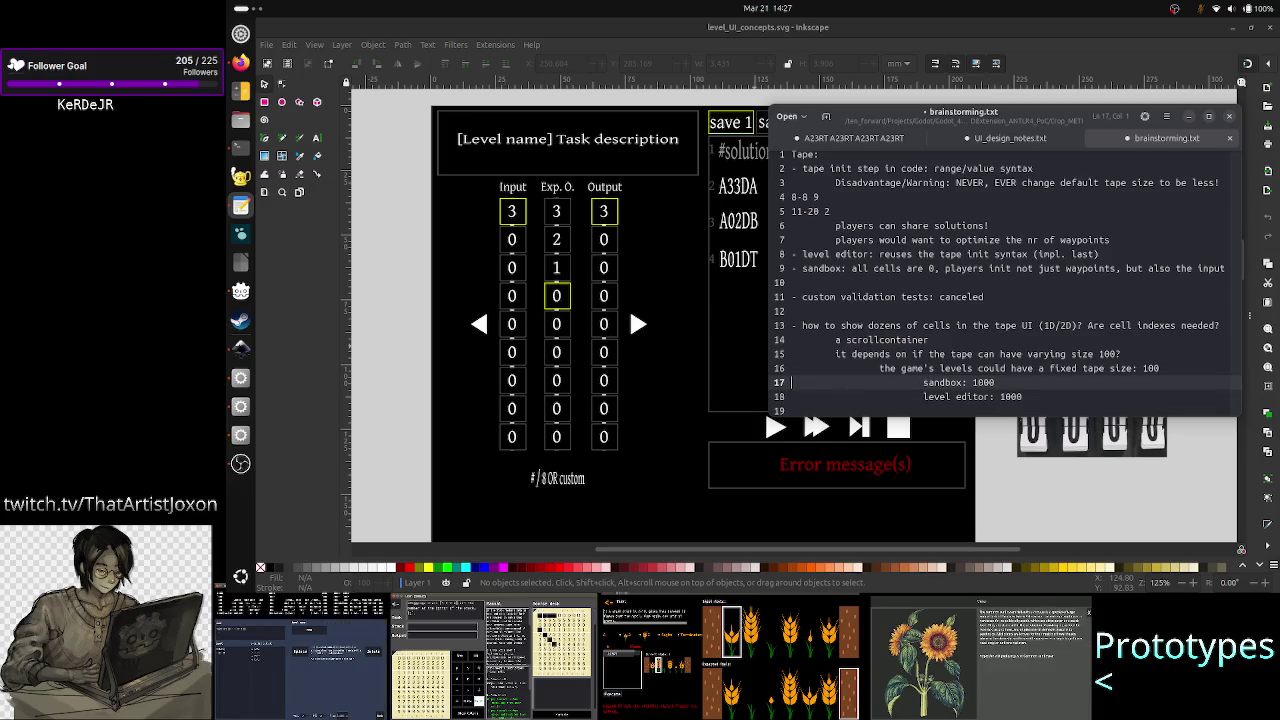
click(791, 368)
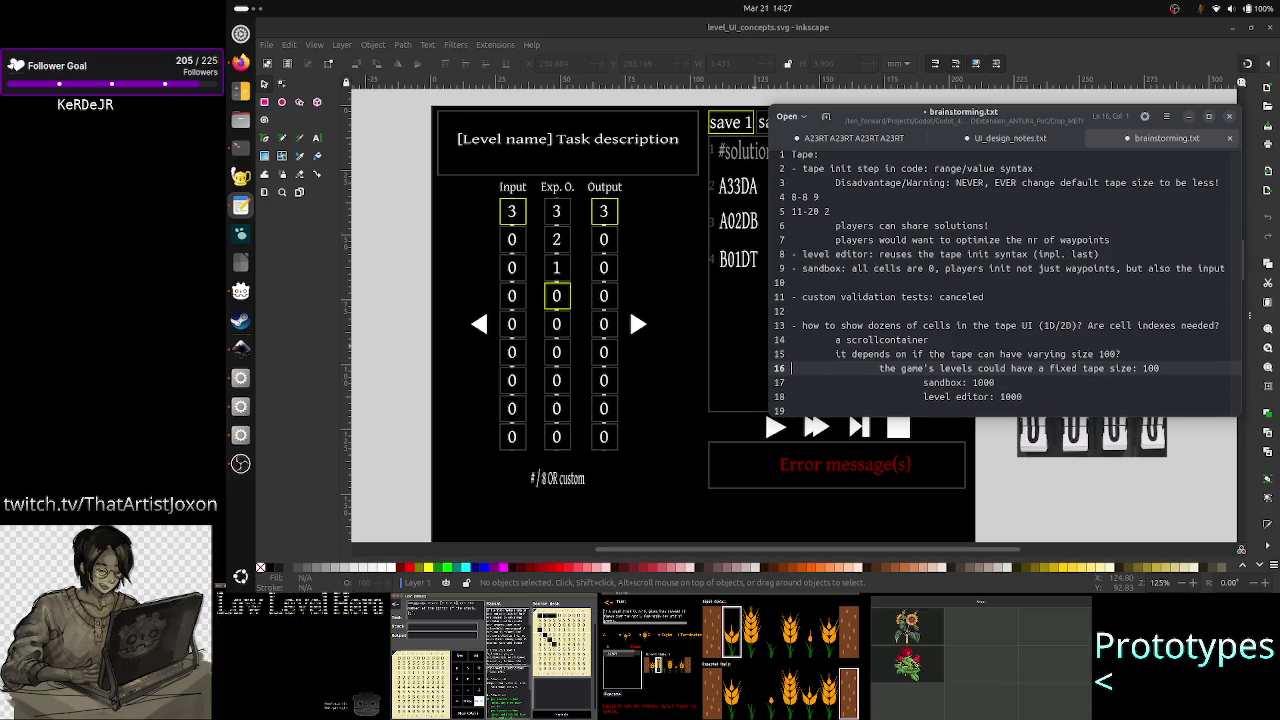
click(791, 382)
click(791, 396)
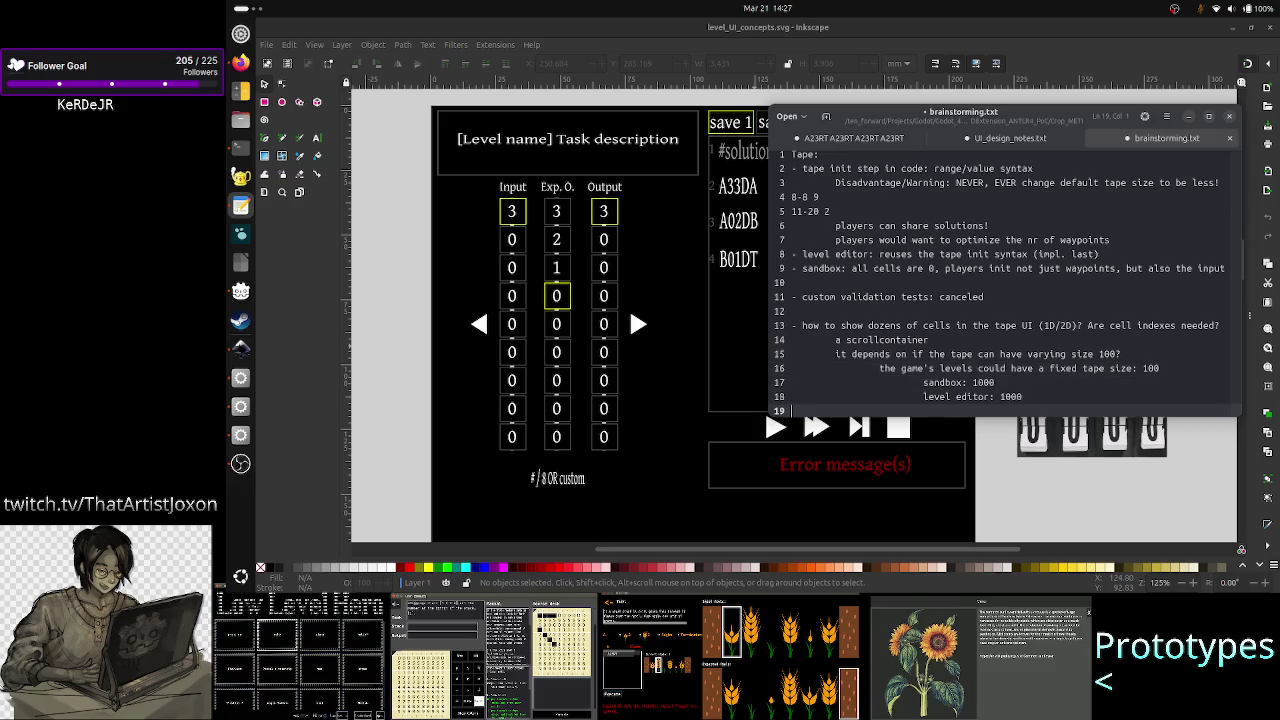
drag(791, 368, 791, 410)
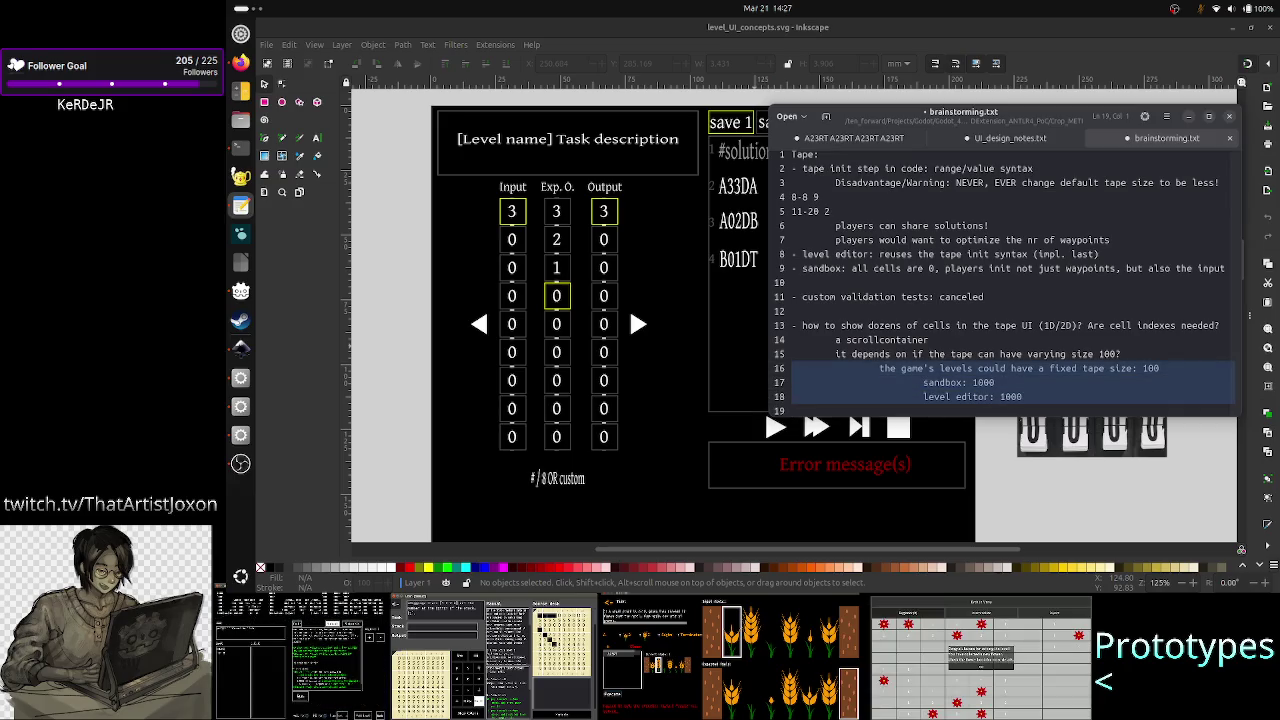
key(Up)
key(Down)
key(Down)
key(Down)
key(Down)
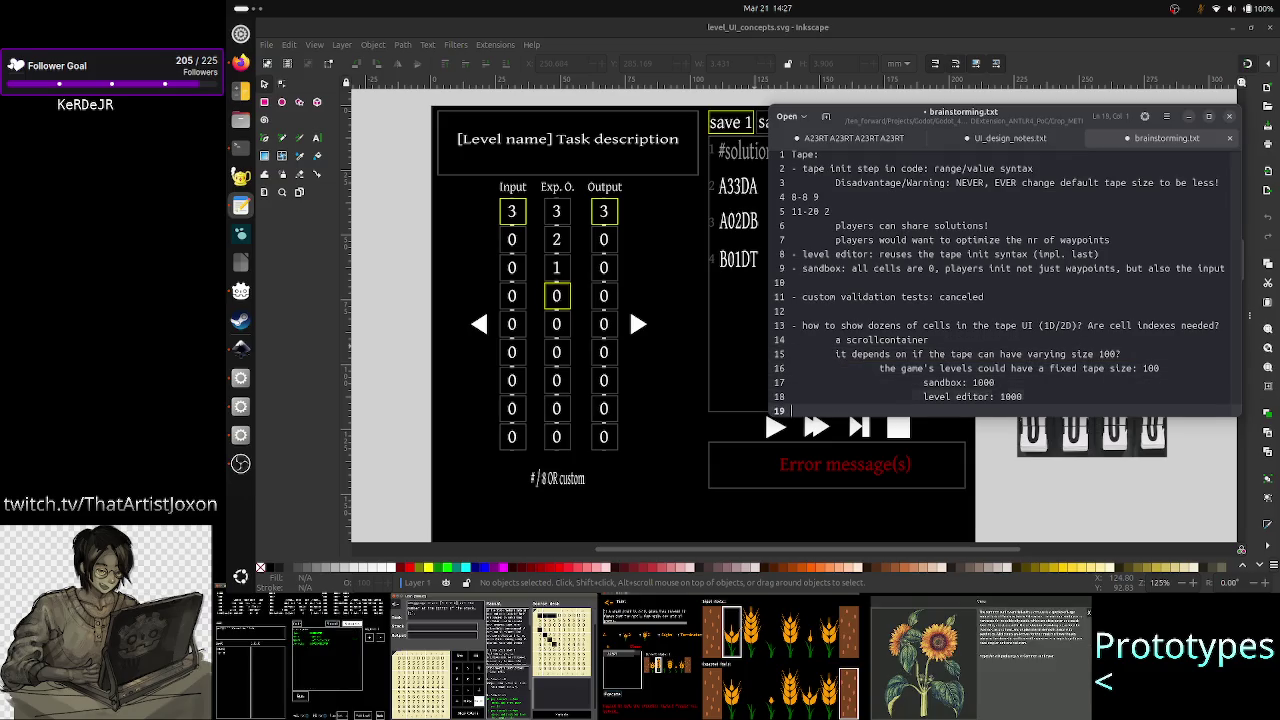
key(Up)
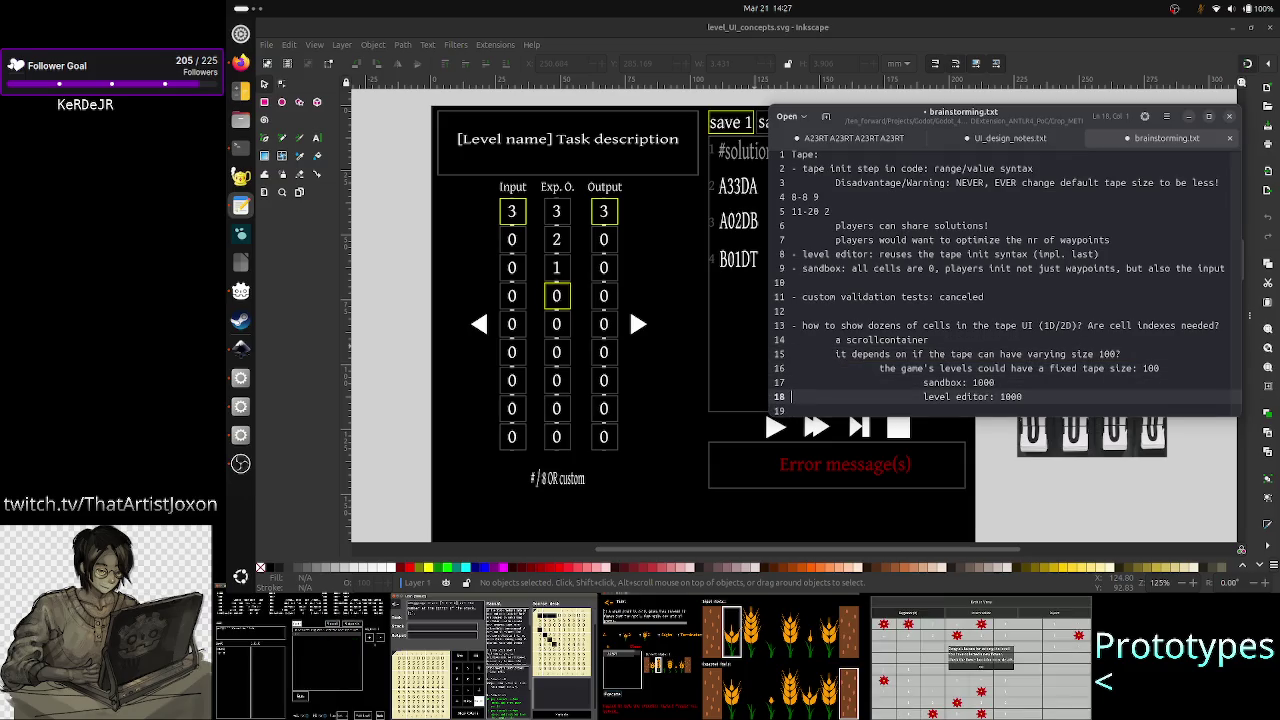
key(Up)
Step: Delete the varying size, fixed size, sandbox and level editor lines, plus 'a scrollcontainer' and its indent
key(shift+Up)
key(shift+Up)
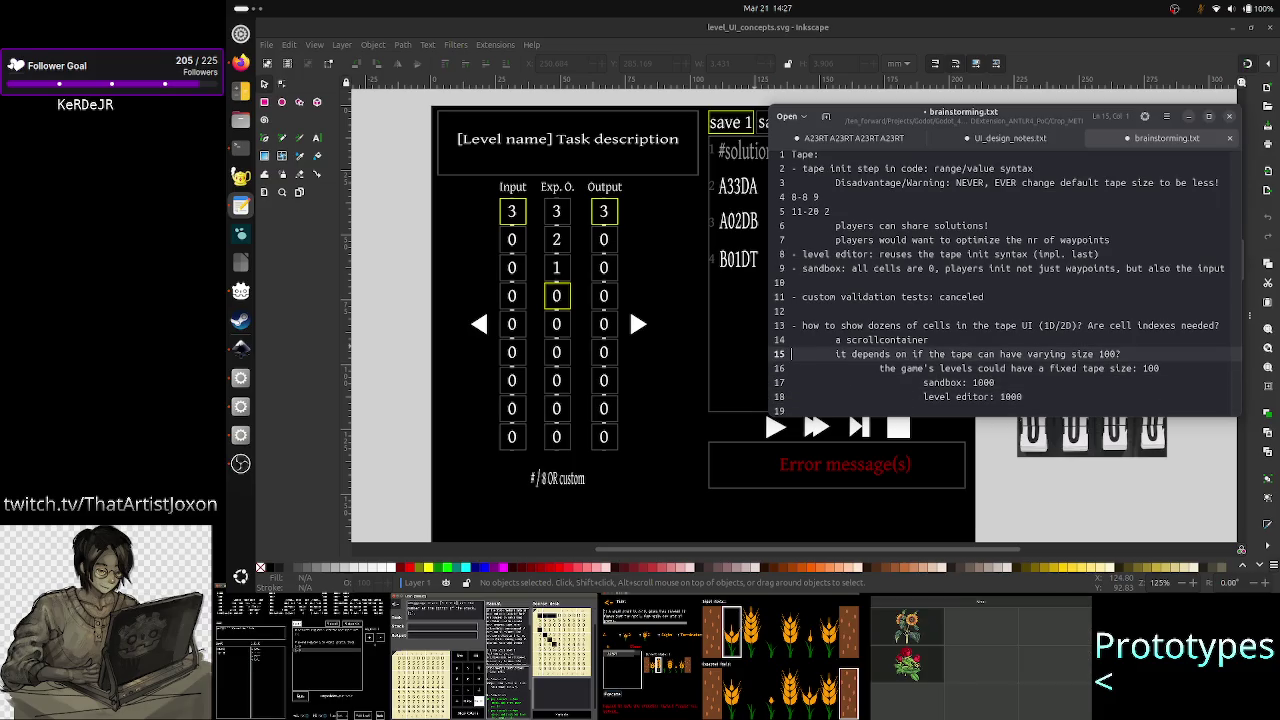
key(shift+Down)
key(shift+Down)
key(BackSpace)
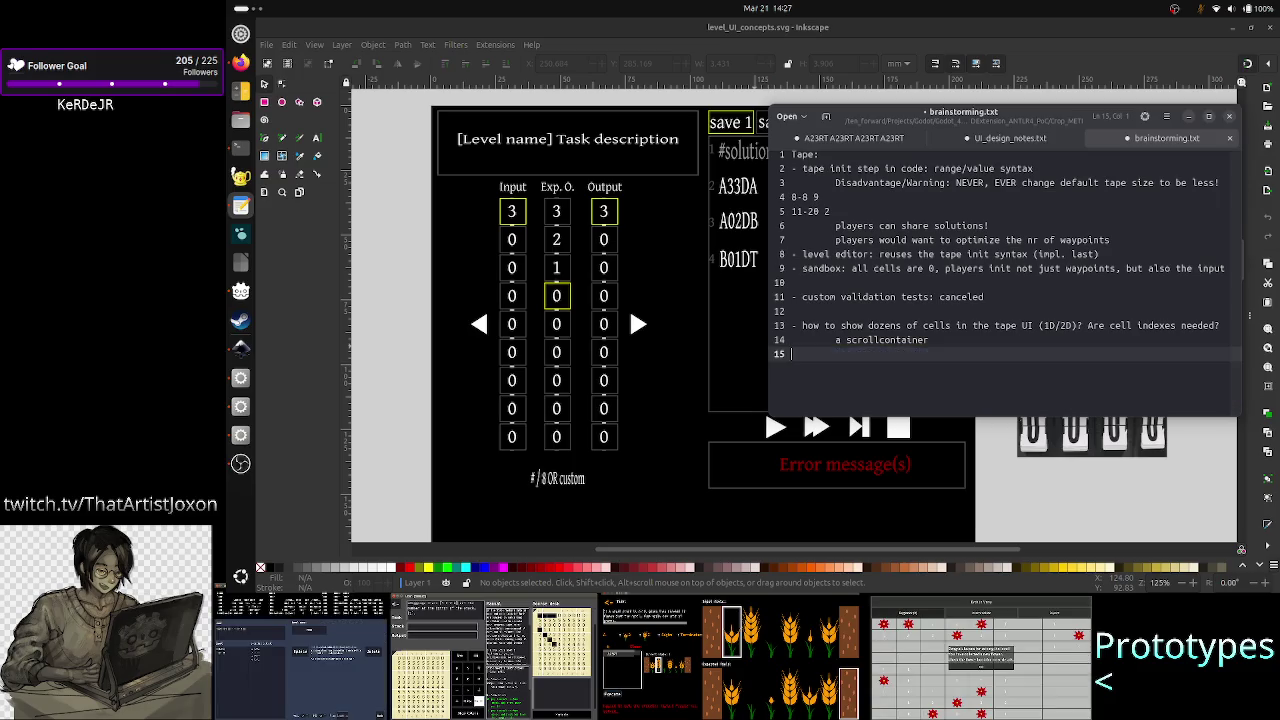
key(BackSpace)
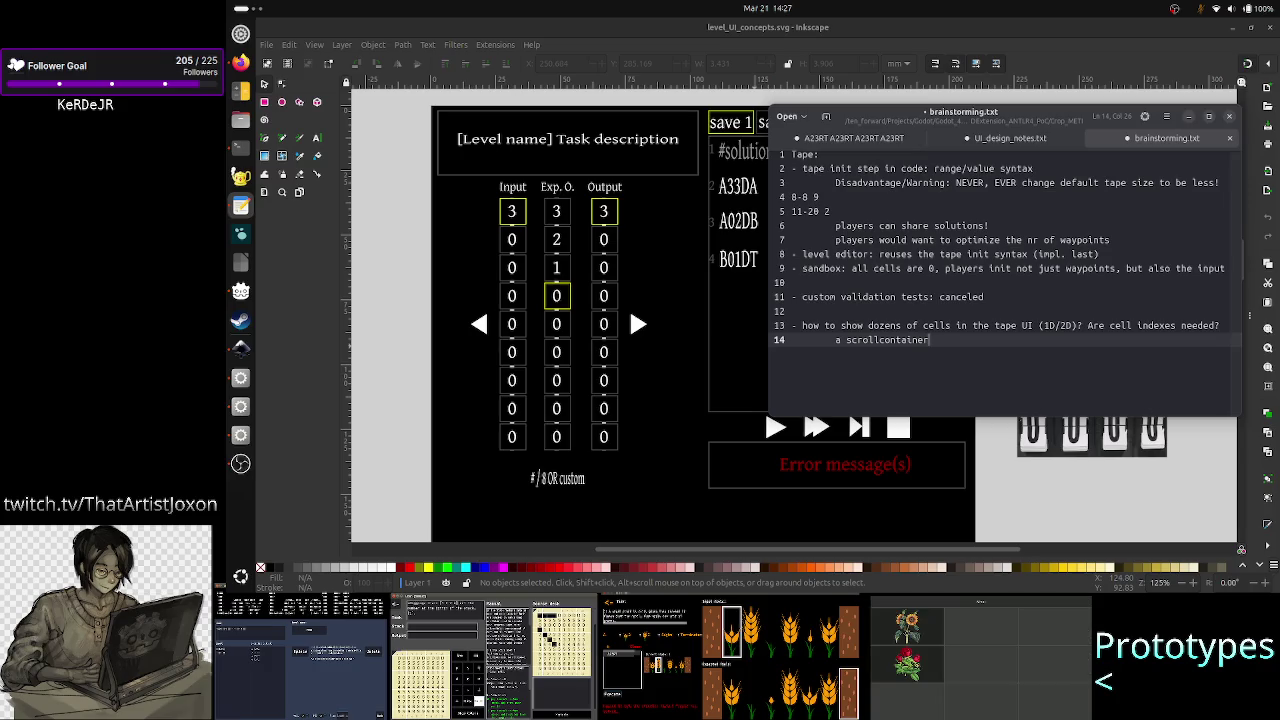
key(BackSpace)
key(BackSpace)
key(BackSpace)
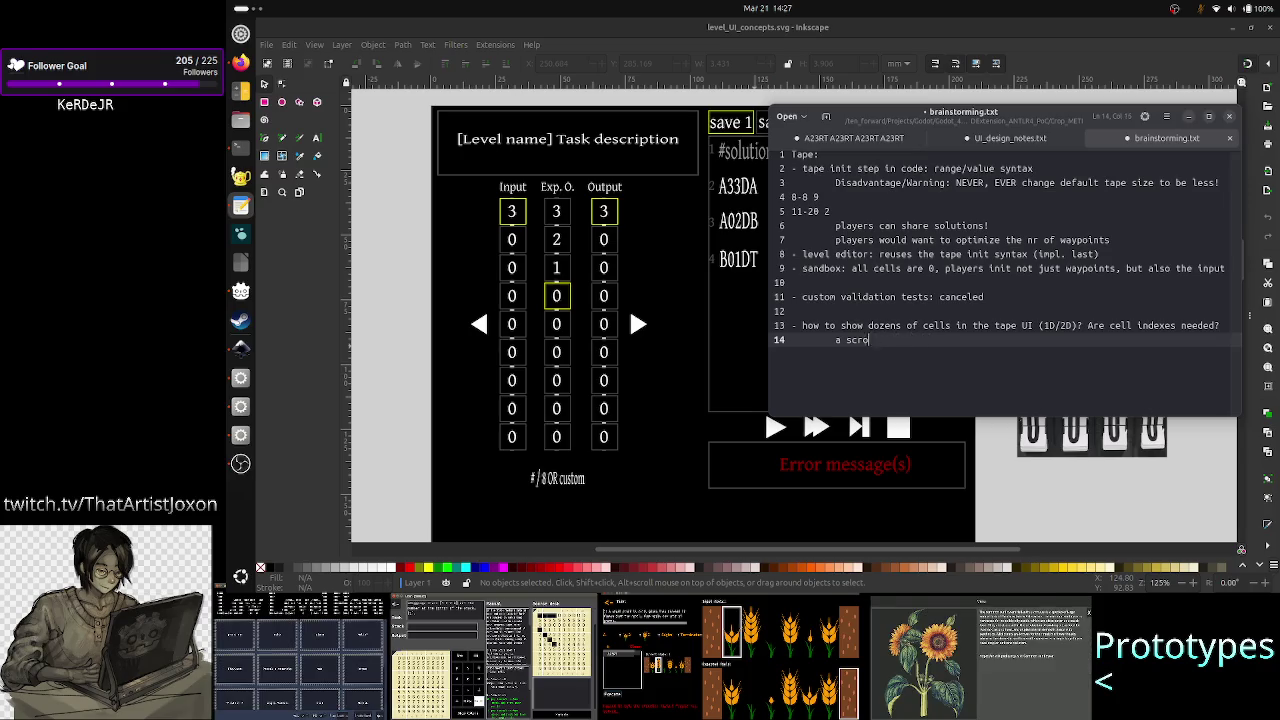
key(BackSpace)
key(BackSpace)
key(BackSpace)
key(BackSpace)
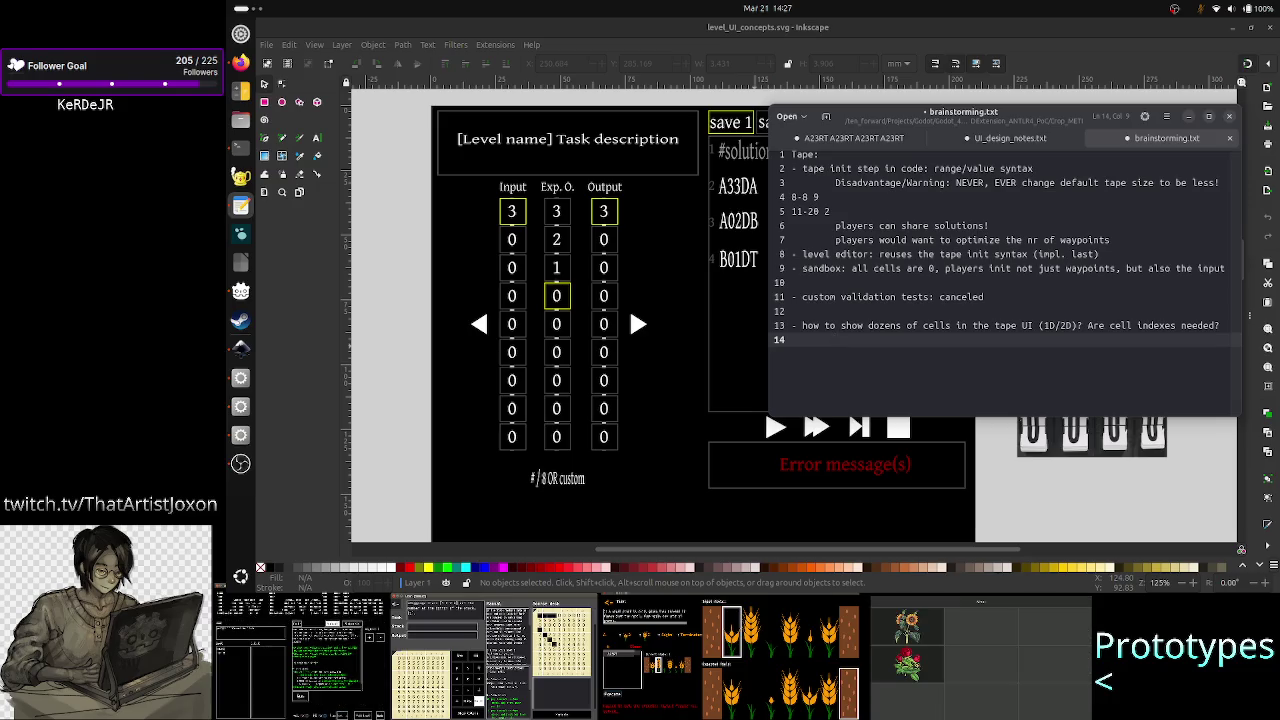
key(BackSpace)
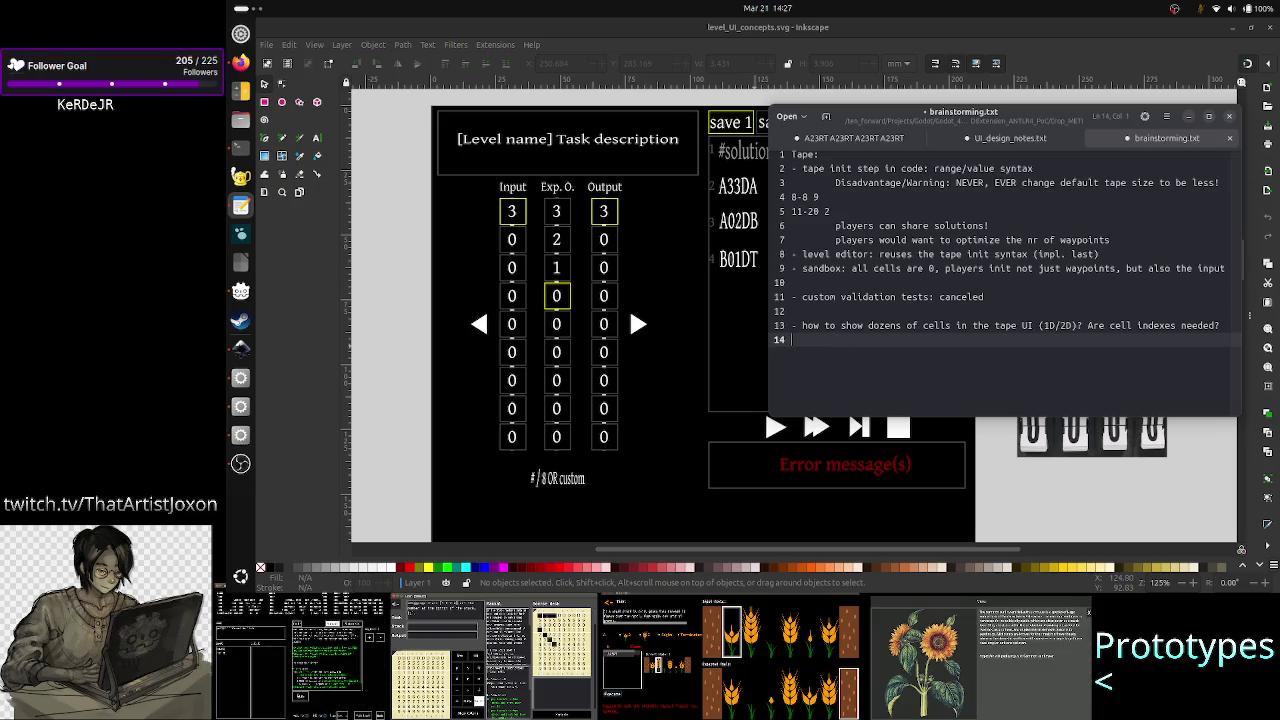
click(792, 311)
Step: Insert line 13: '- all levels/custom levels/sandbox tries will work on the same tape size: 100'
key(Return)
text(- )
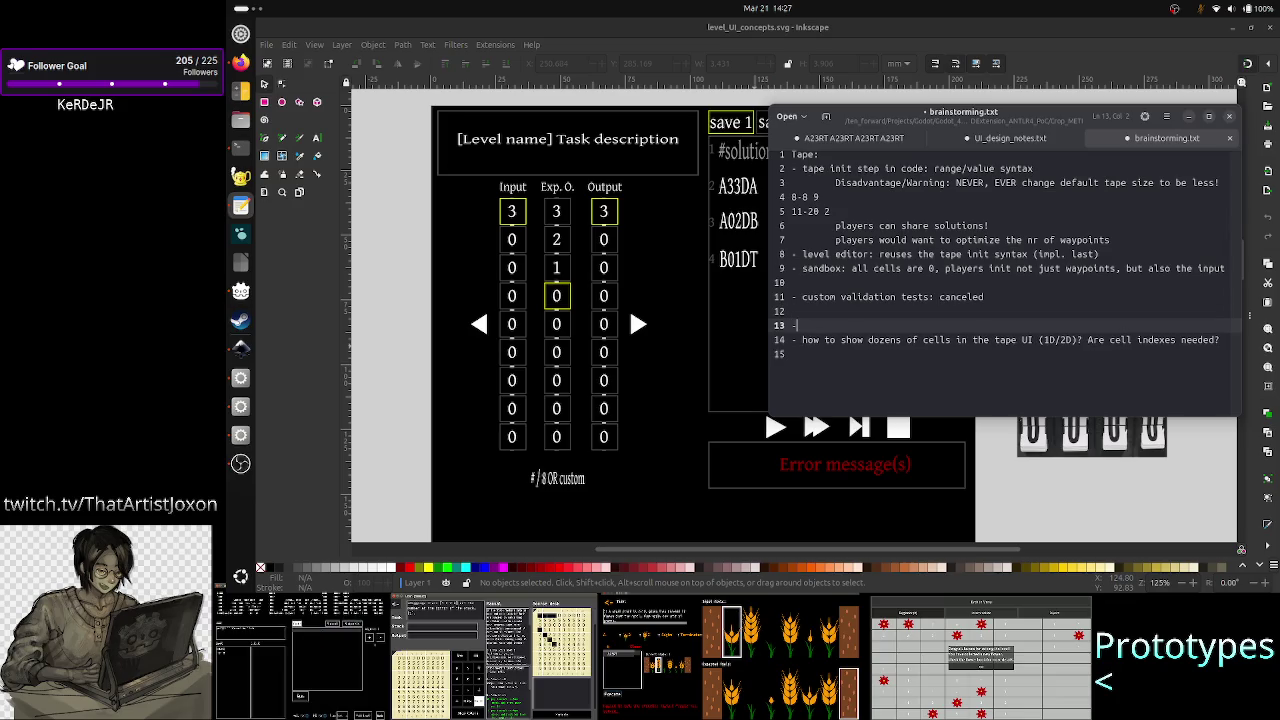
text(a)
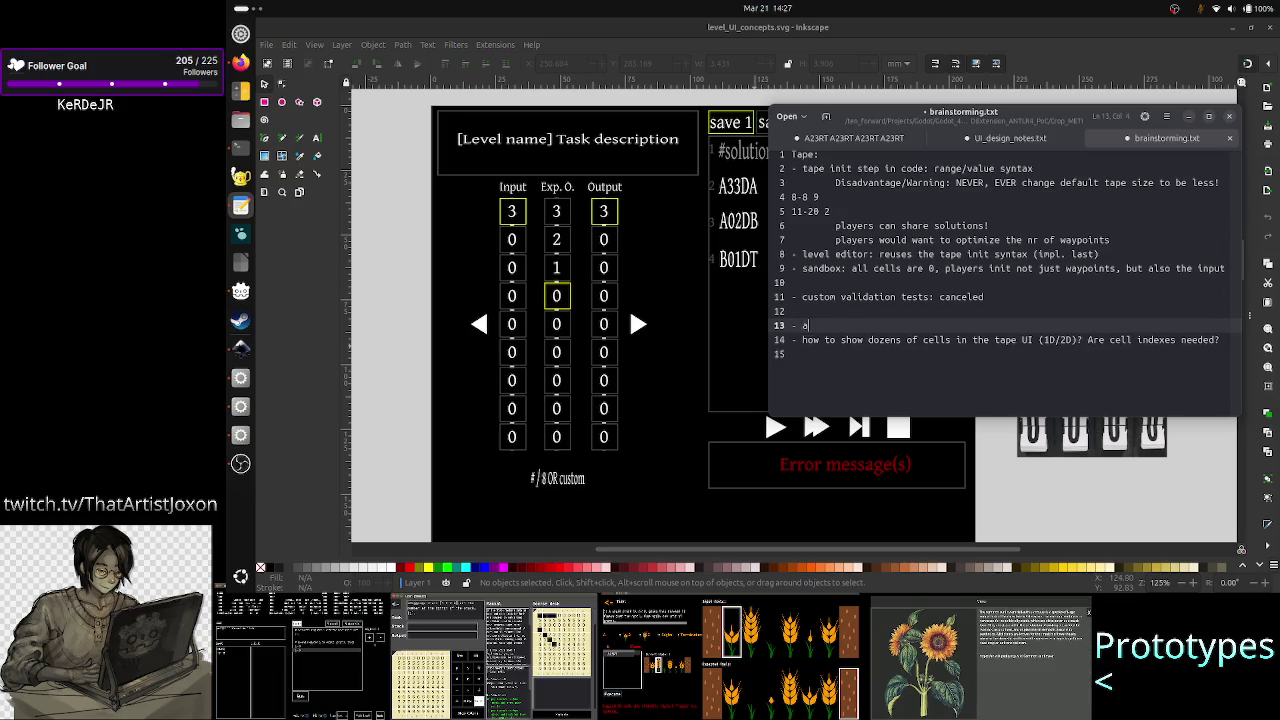
text(ll levels)
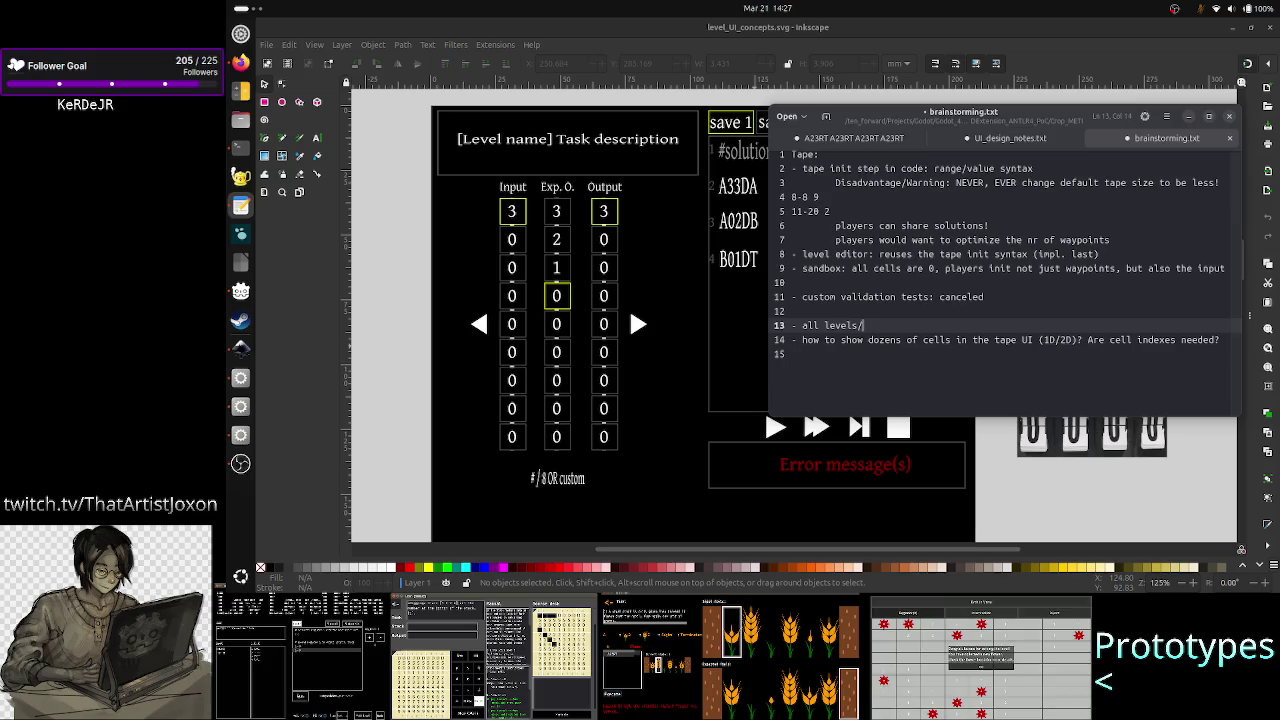
text(/custom le)
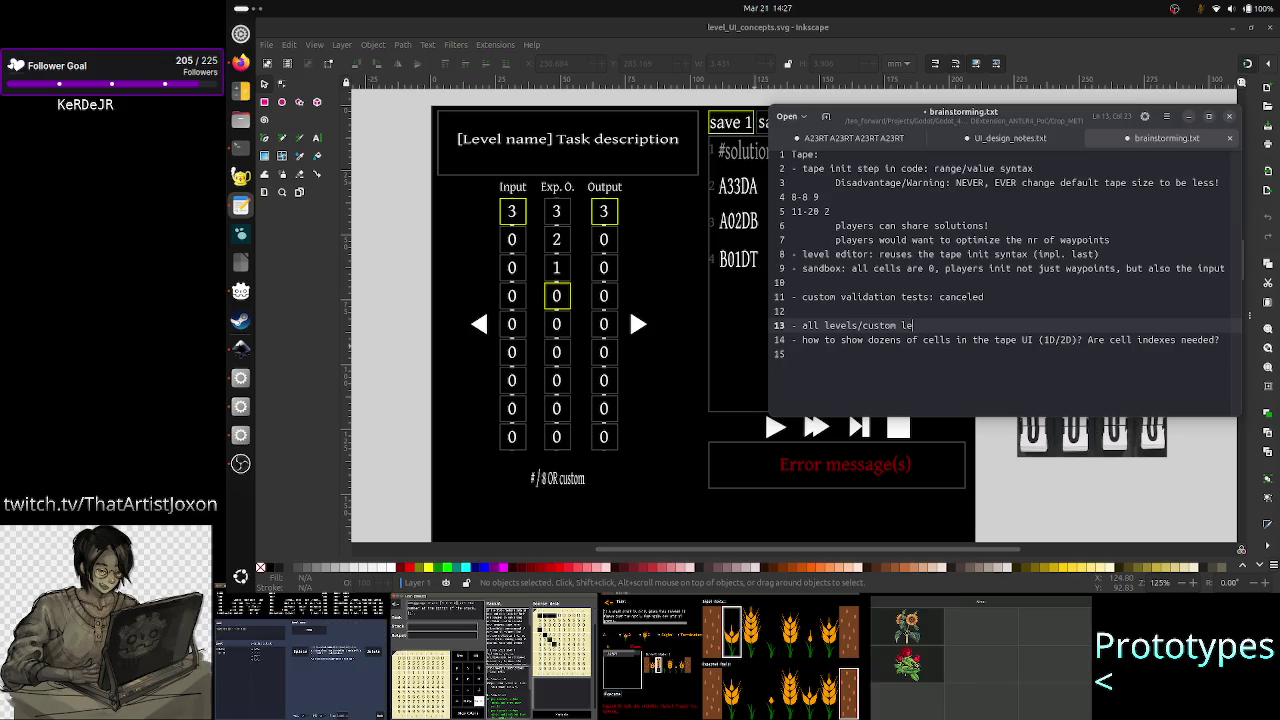
text(vels/sabd)
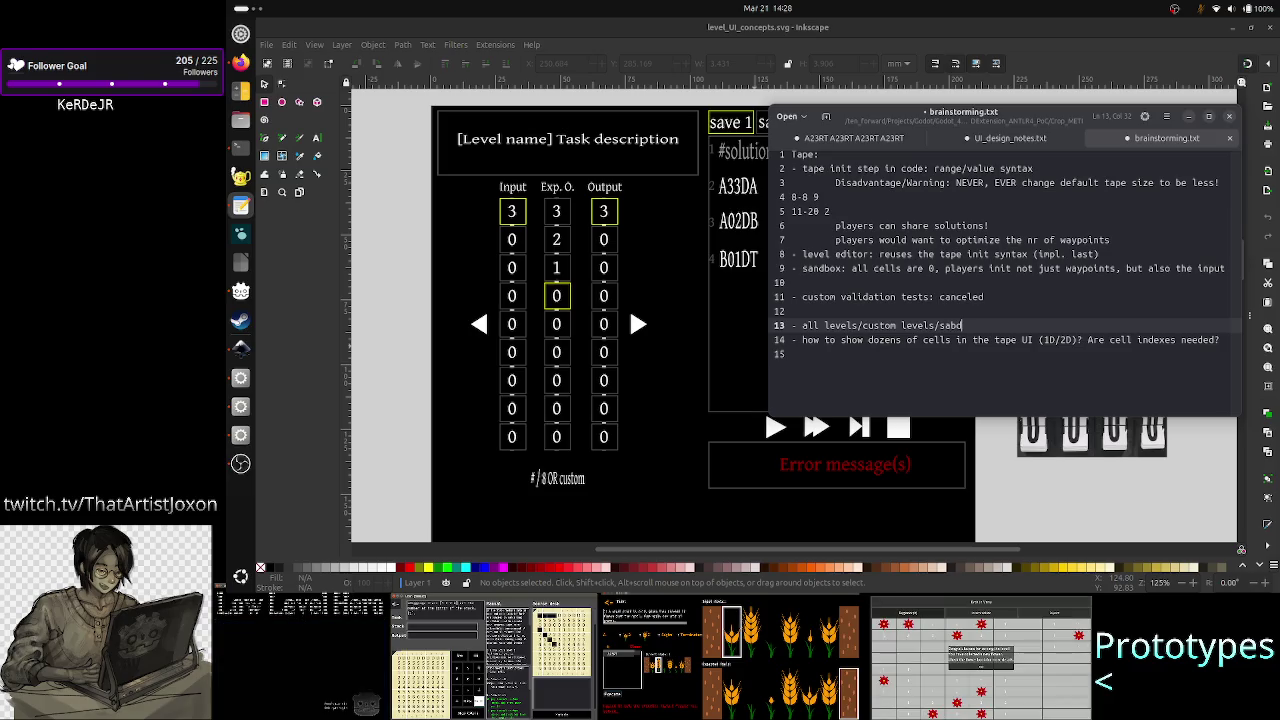
key(BackSpace)
text(ndb)
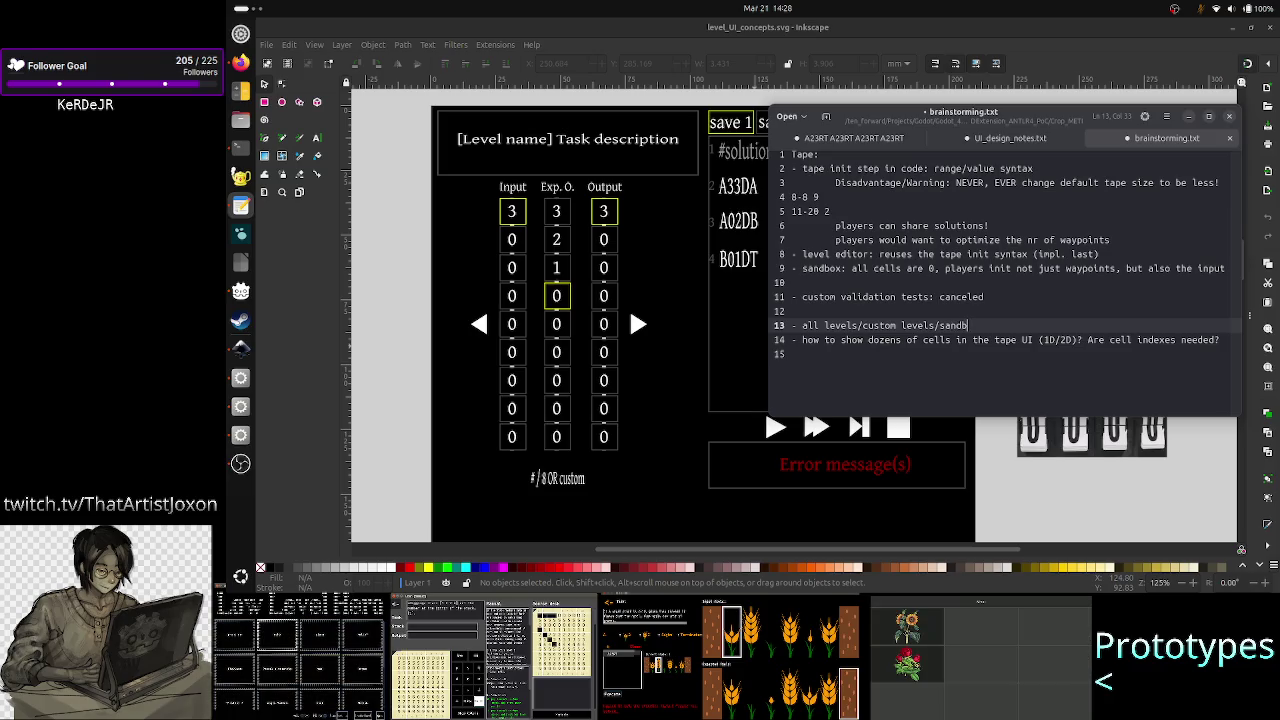
text(ox trie)
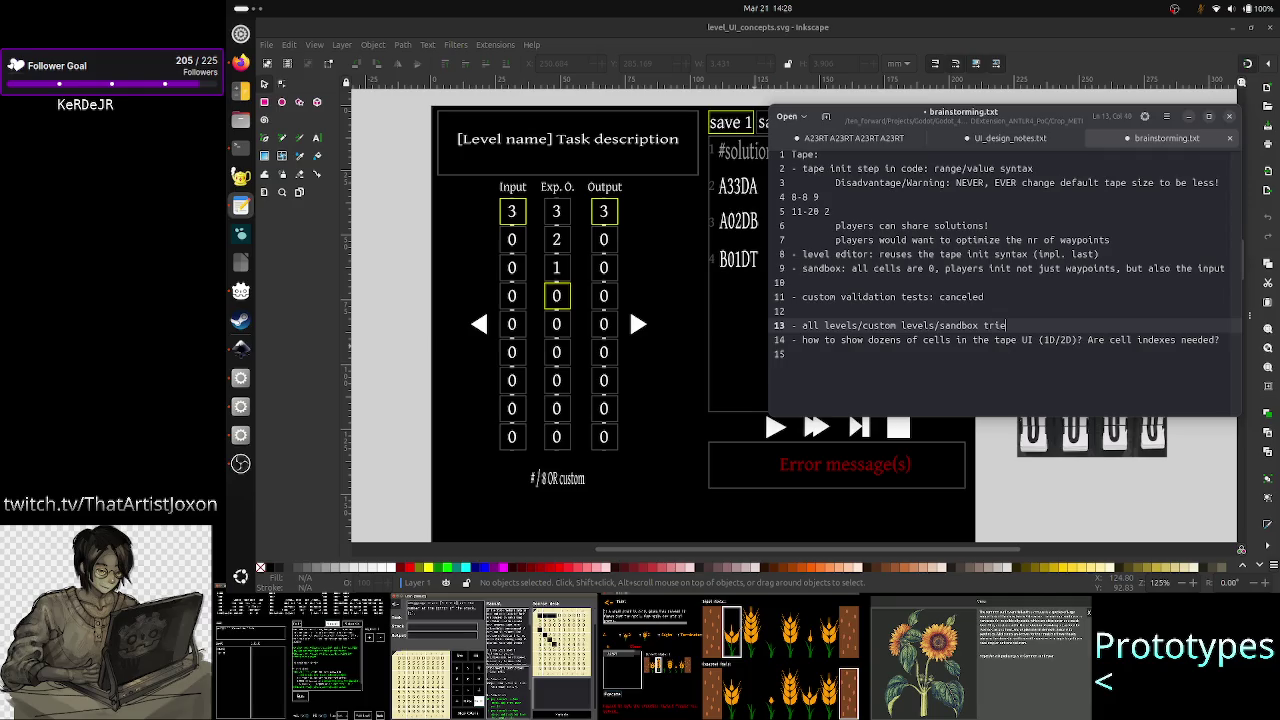
text(s are going)
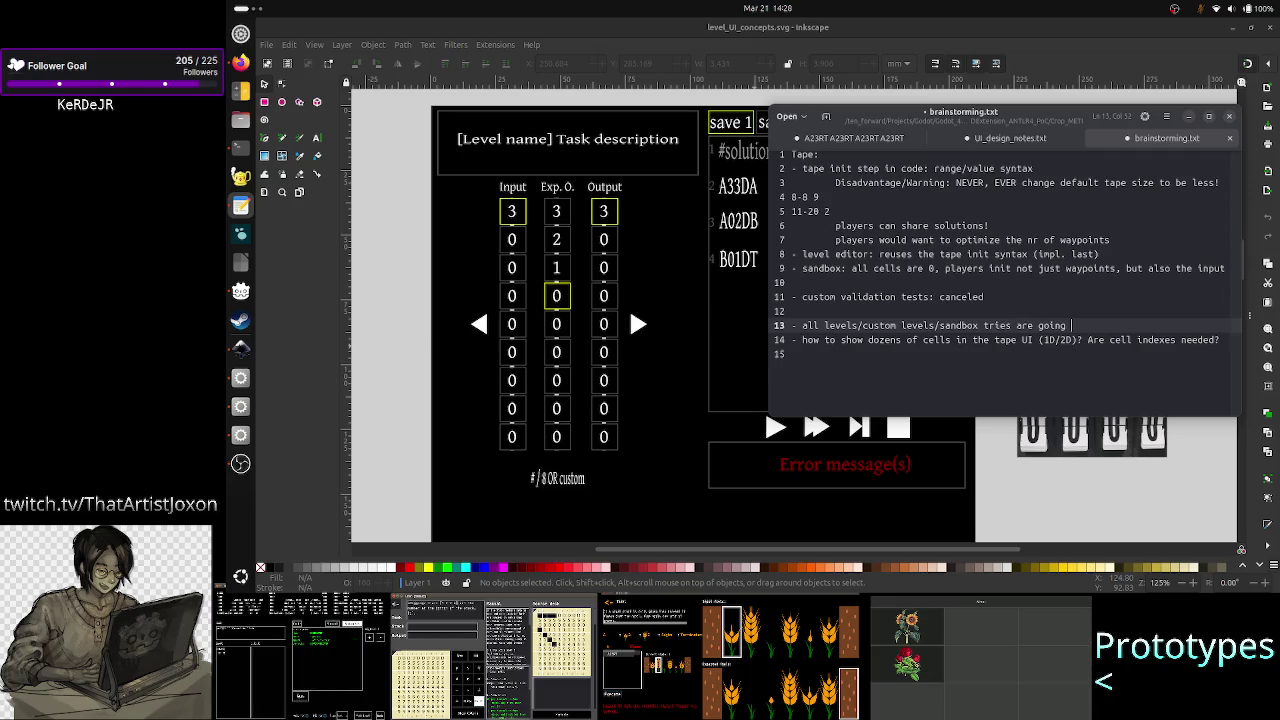
key(BackSpace)
key(BackSpace)
key(BackSpace)
key(BackSpace)
key(BackSpace)
text(wi)
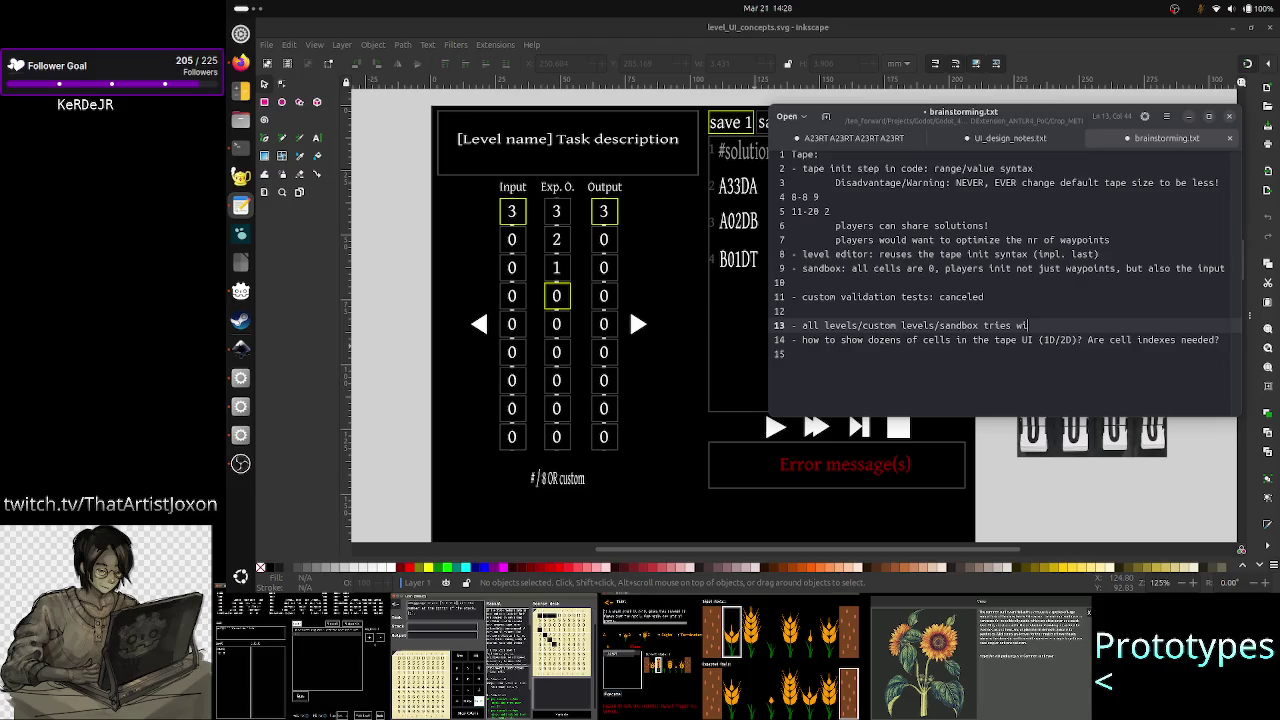
text(ll have )
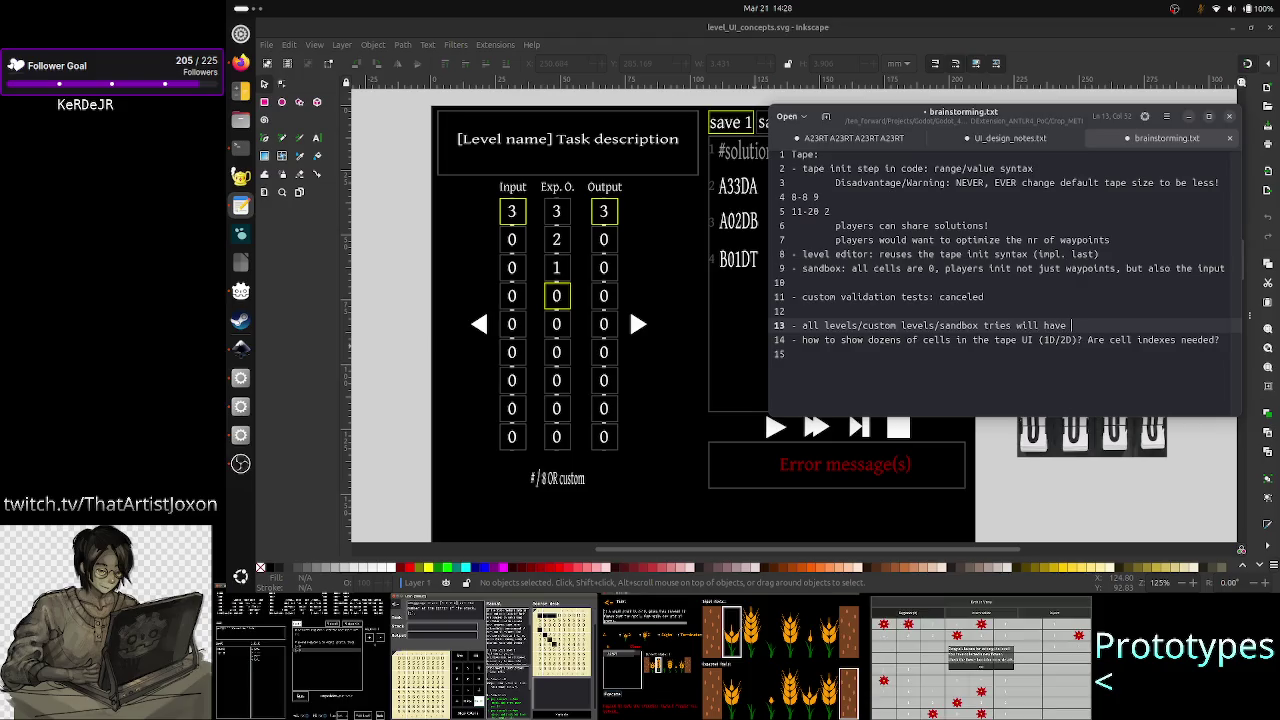
text(the same)
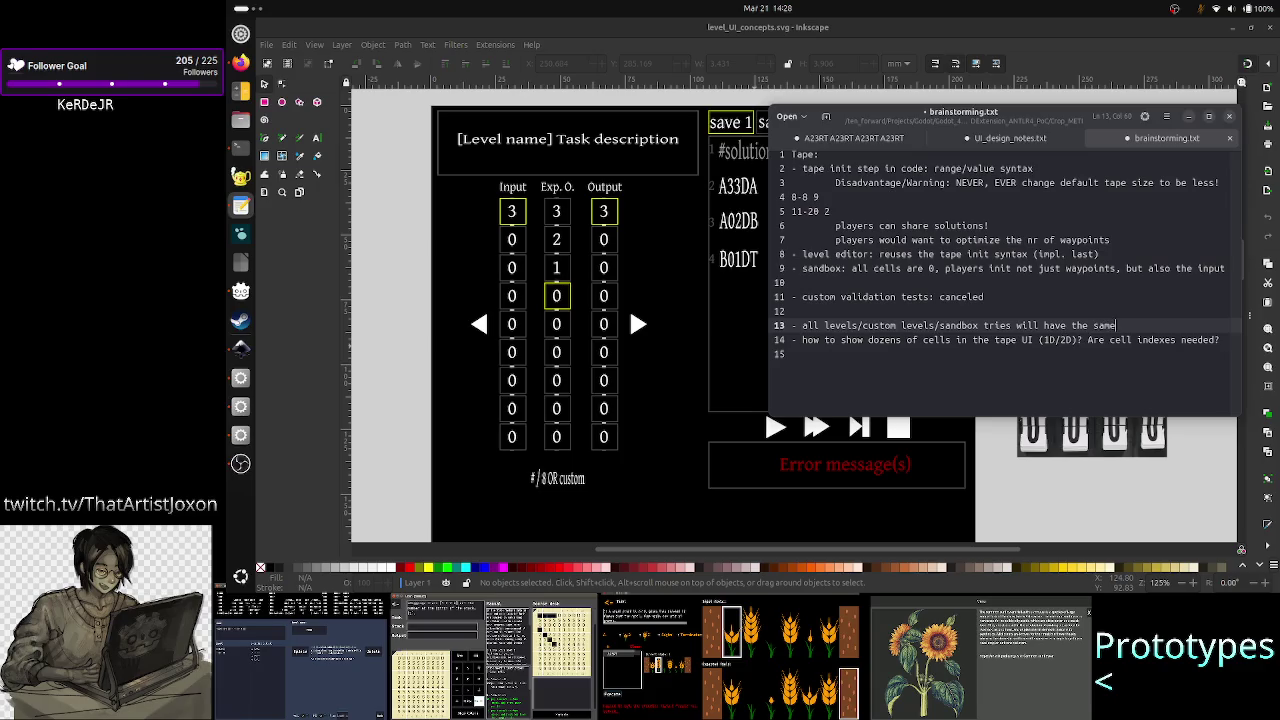
text( t)
key(BackSpace)
key(BackSpace)
key(BackSpace)
key(BackSpace)
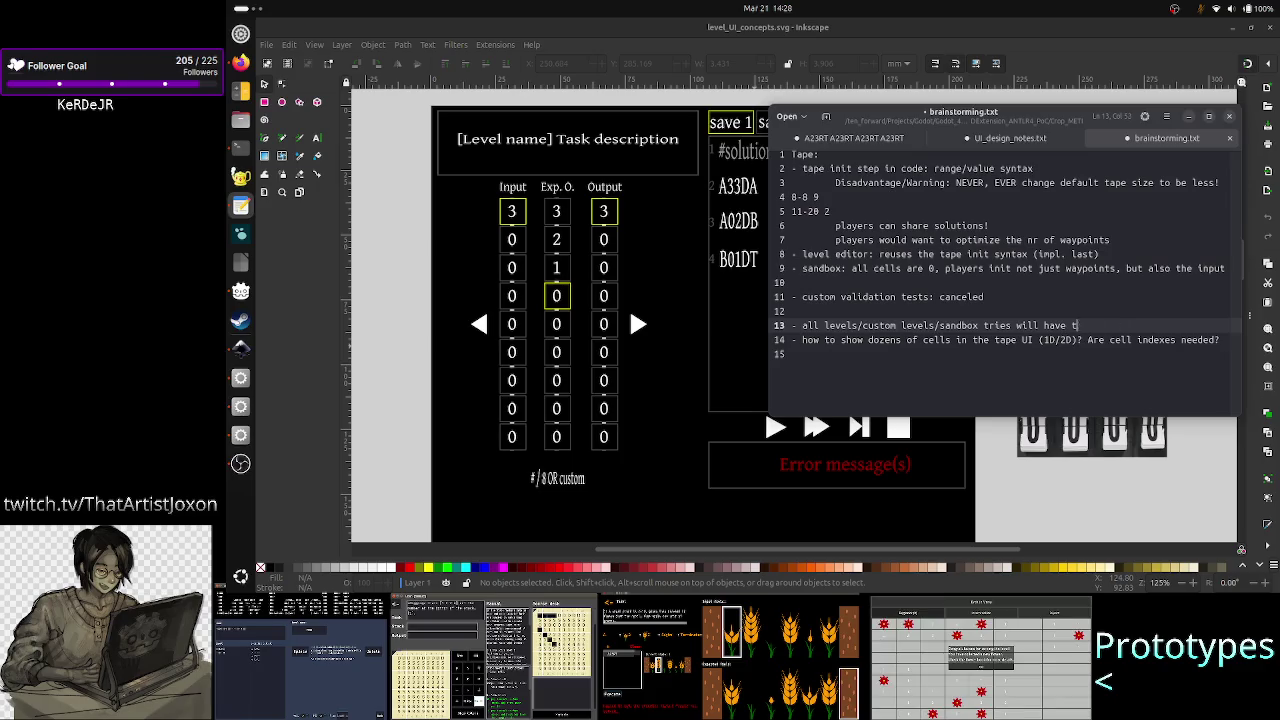
key(BackSpace)
key(BackSpace)
key(BackSpace)
text(work on the )
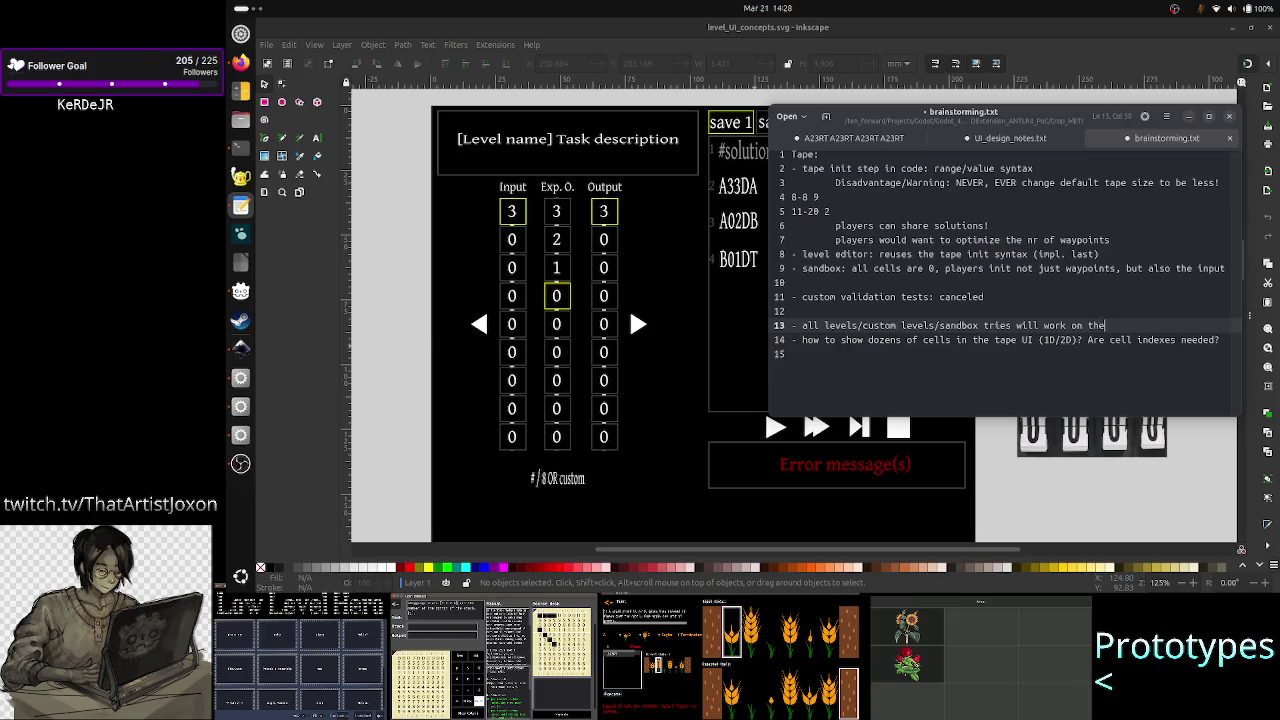
text(same tape s)
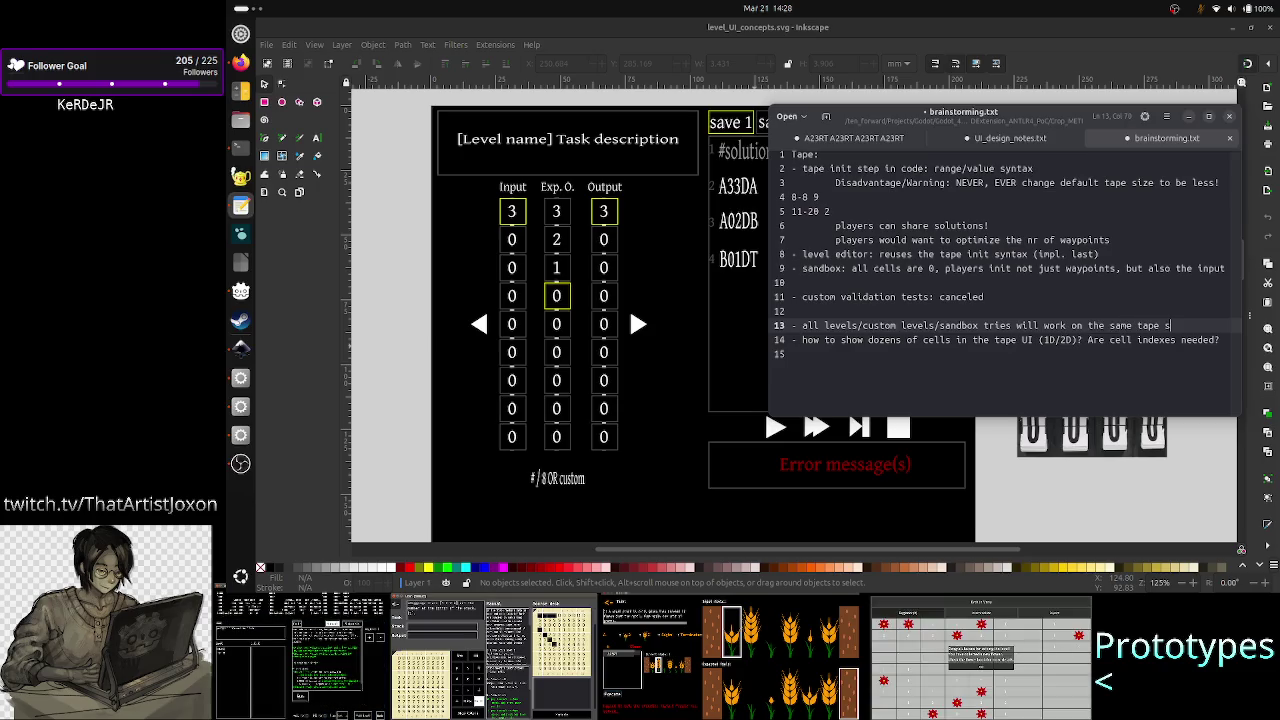
text(ize.)
key(BackSpace)
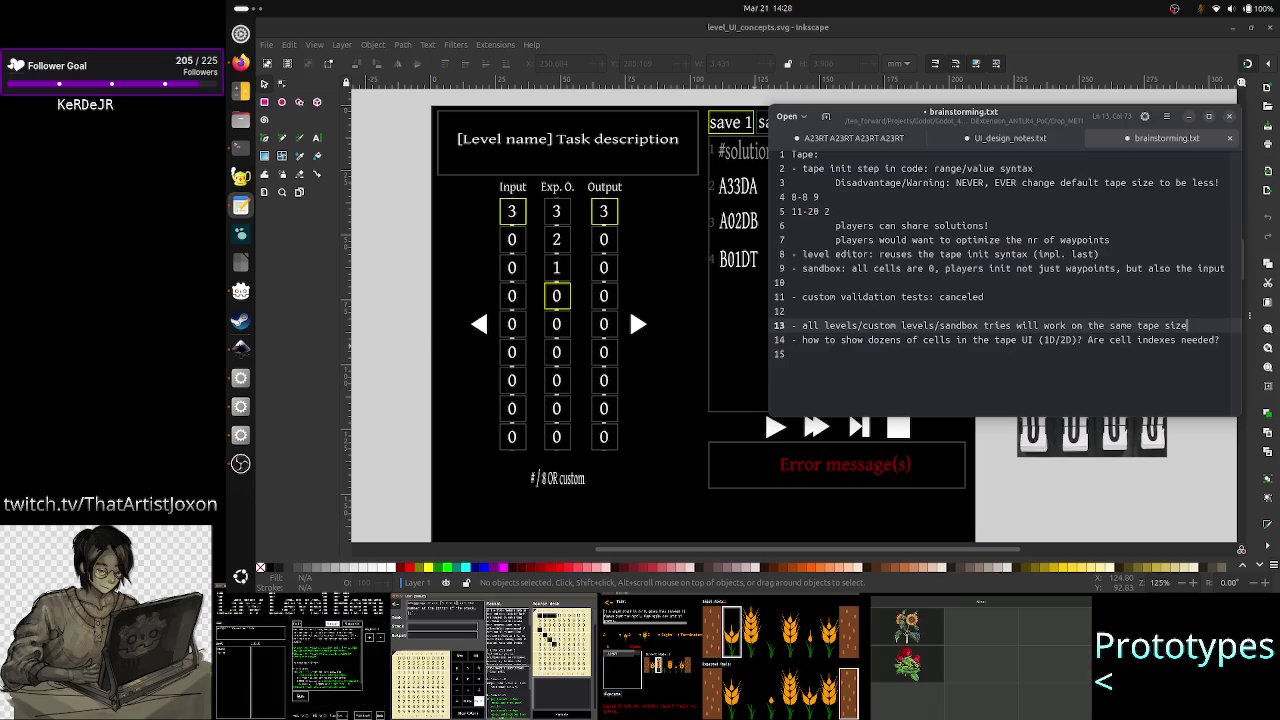
text(: 100)
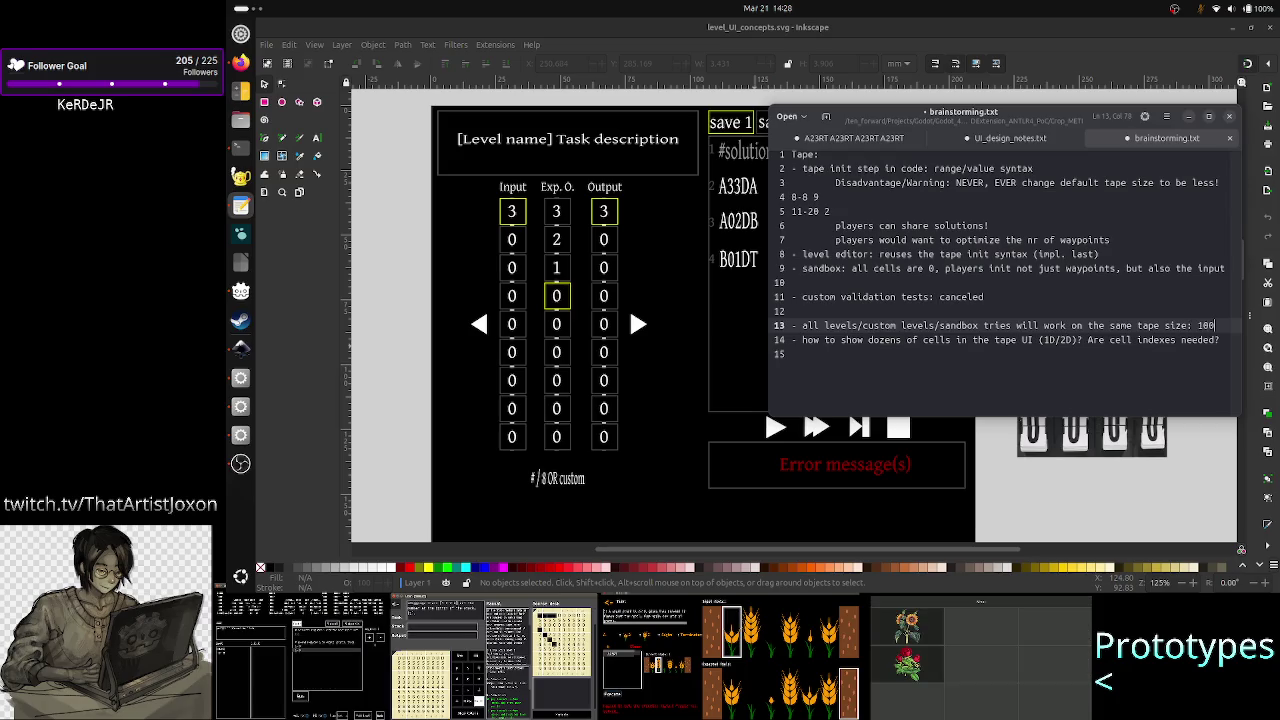
Step: Indent line 14 and move 'are cell indexes needed to be shown?' to its own line
click(802, 340)
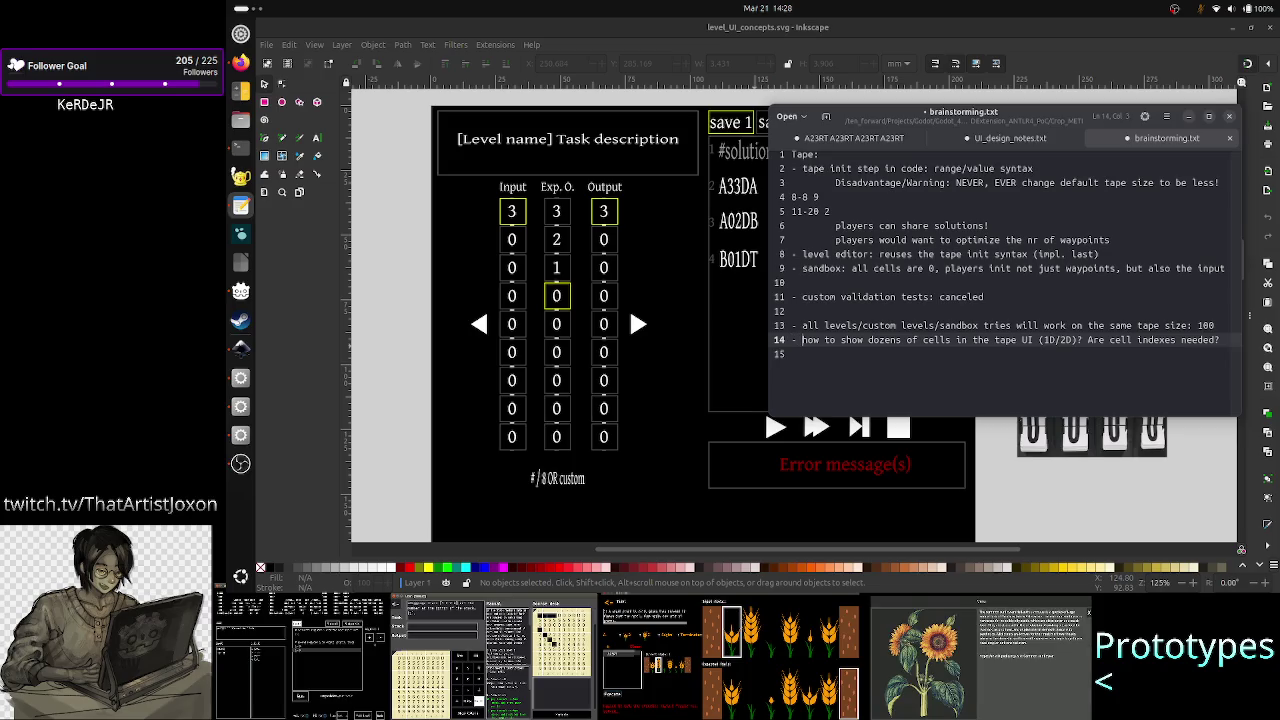
key(BackSpace)
key(BackSpace)
key(Tab)
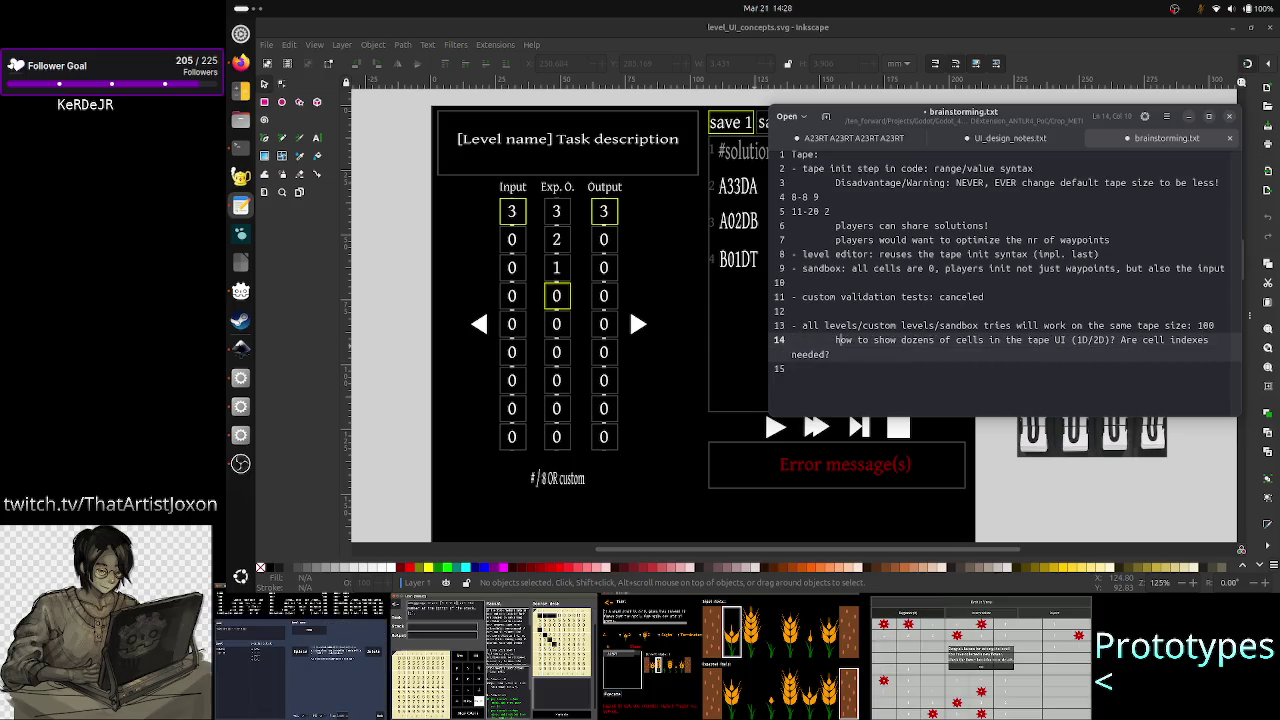
click(918, 340)
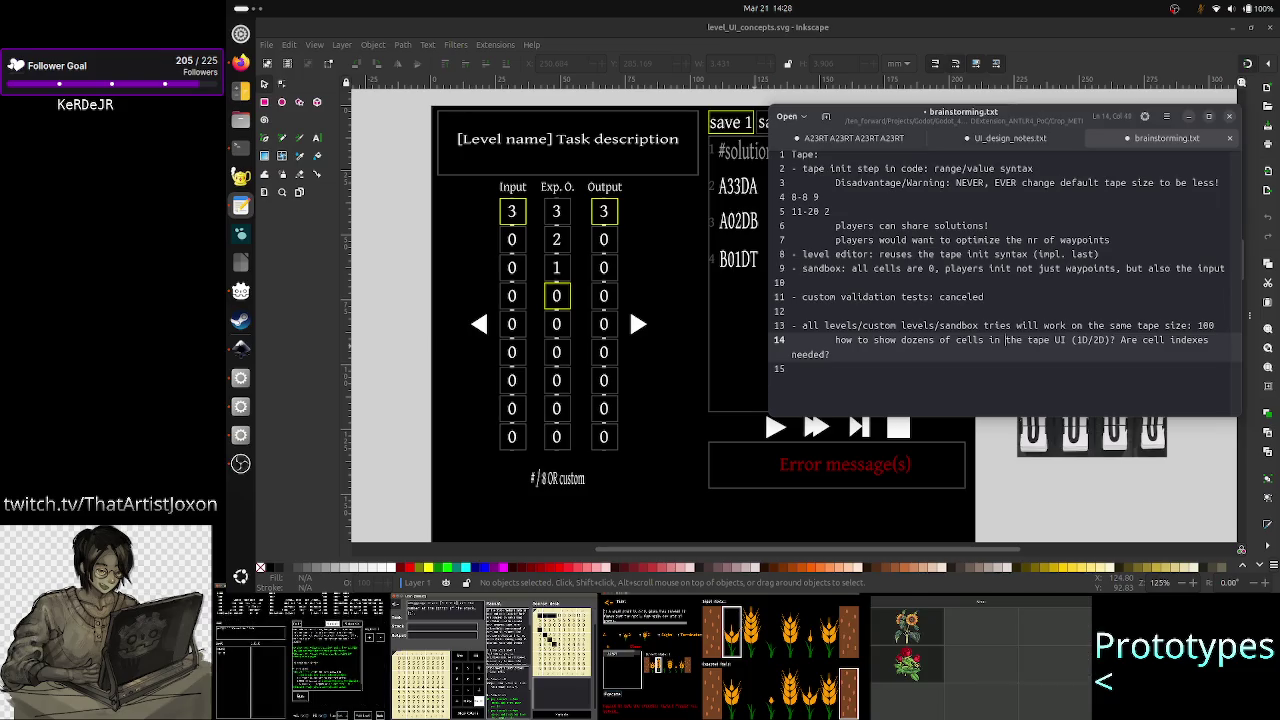
click(1094, 340)
key(Right)
key(Right)
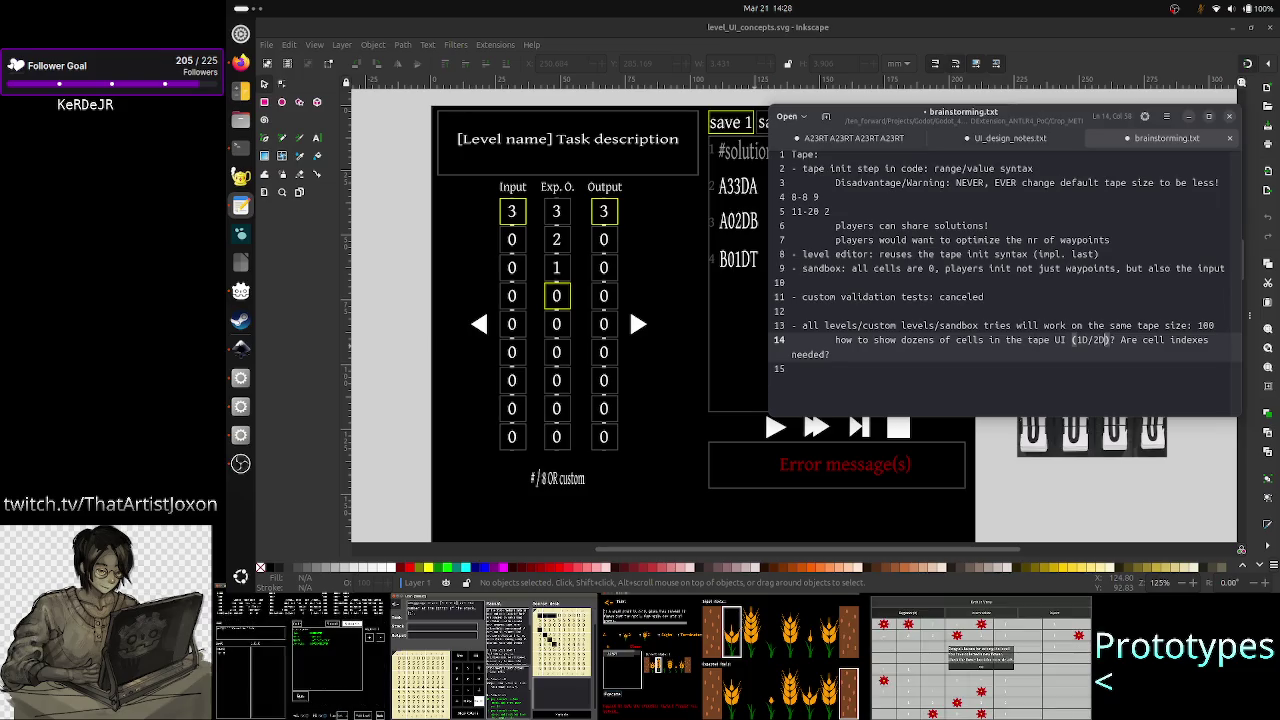
key(Right)
key(Right)
key(Right)
key(BackSpace)
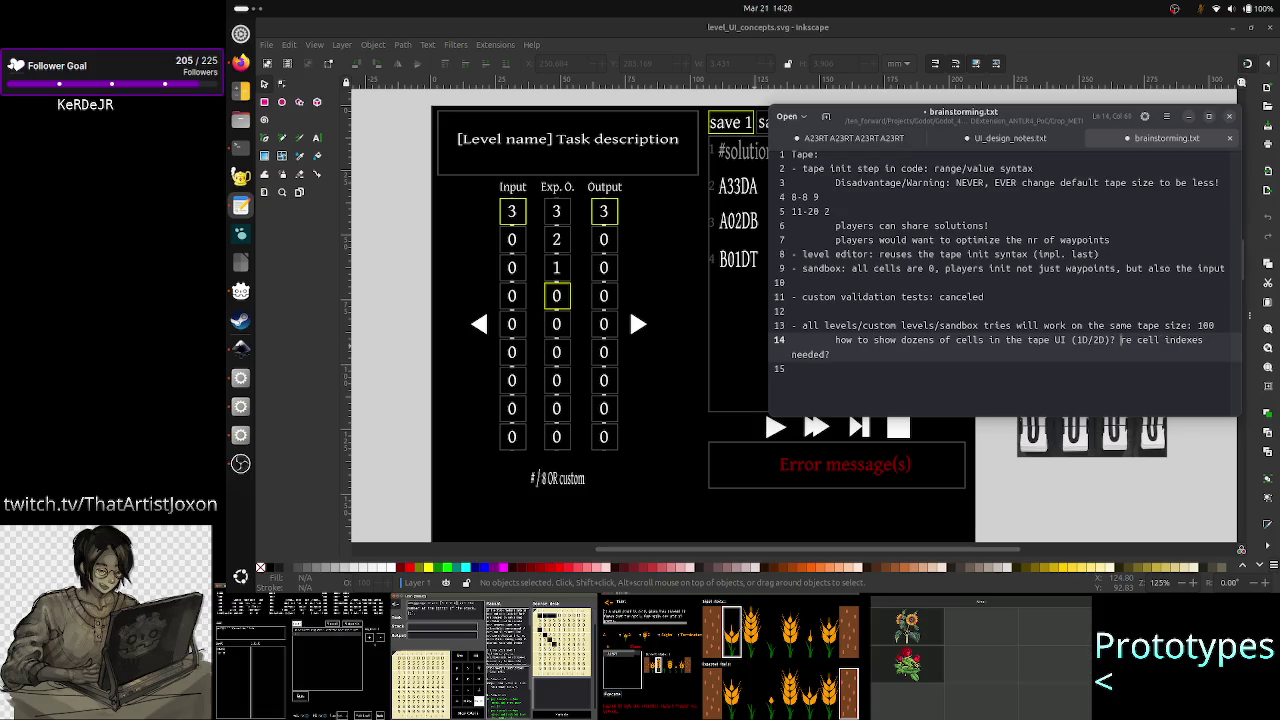
key(Return)
text(a)
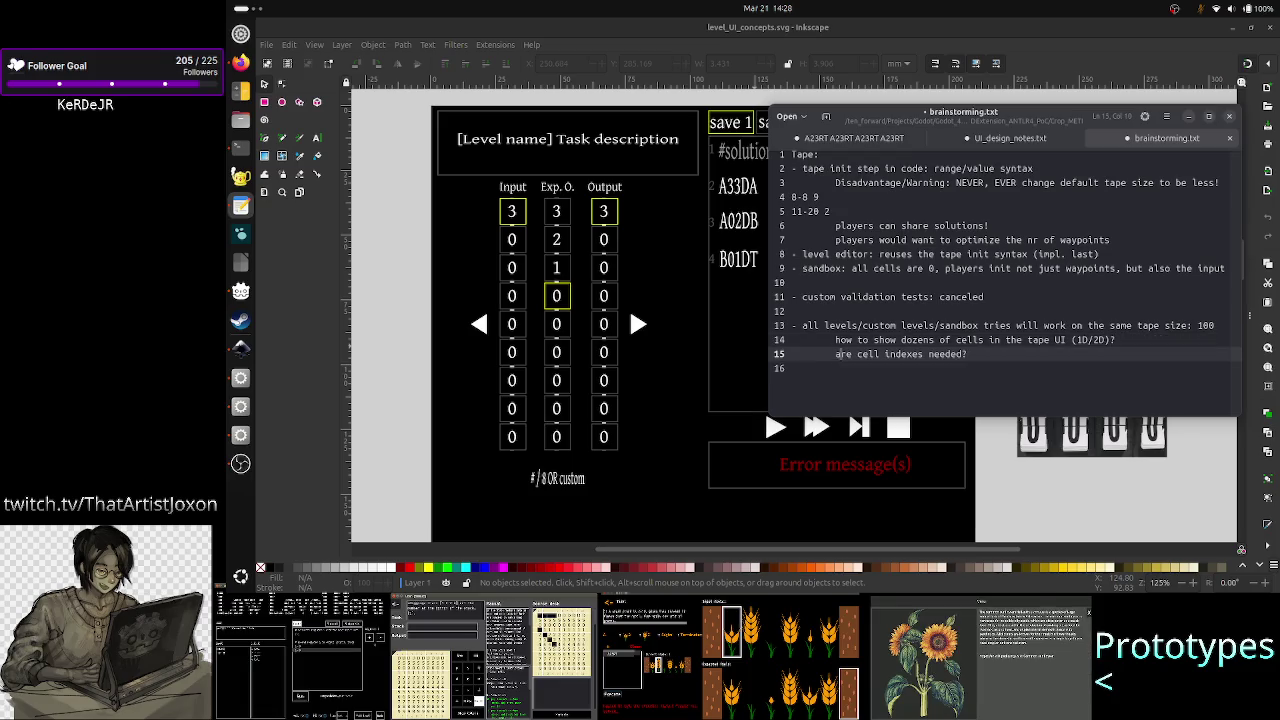
key(End)
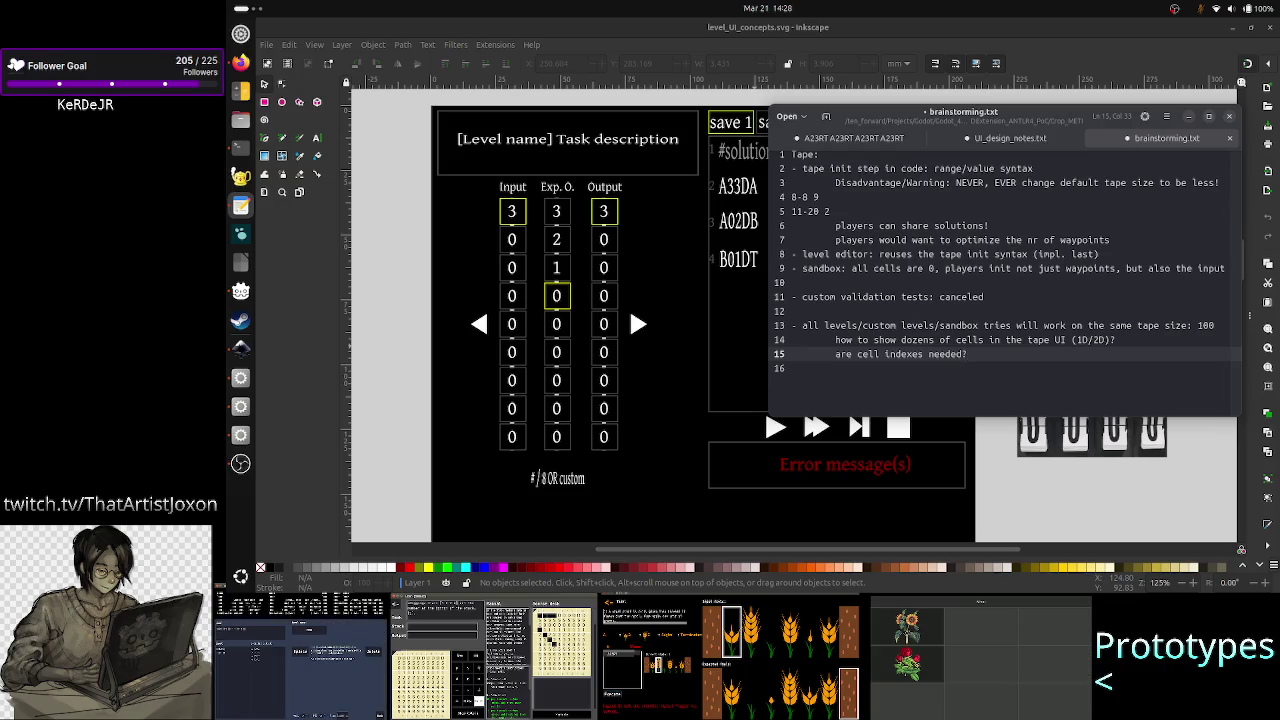
key(BackSpace)
text(to be)
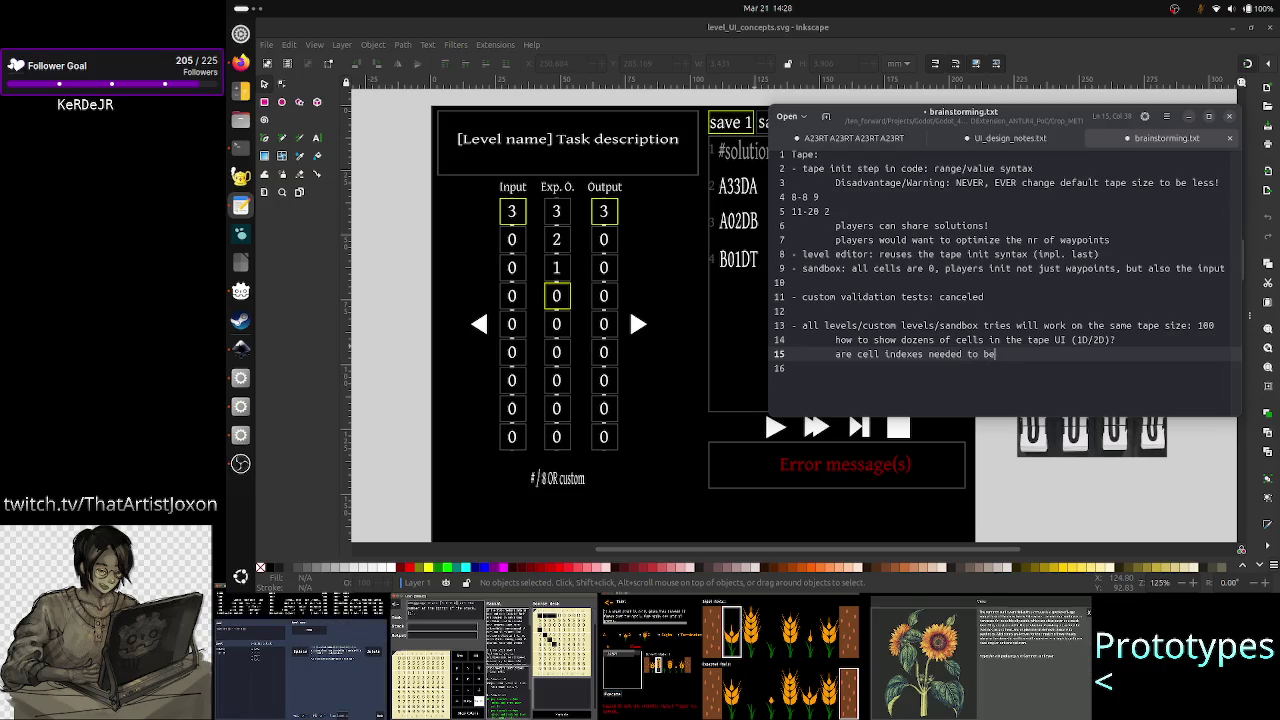
text( shown?)
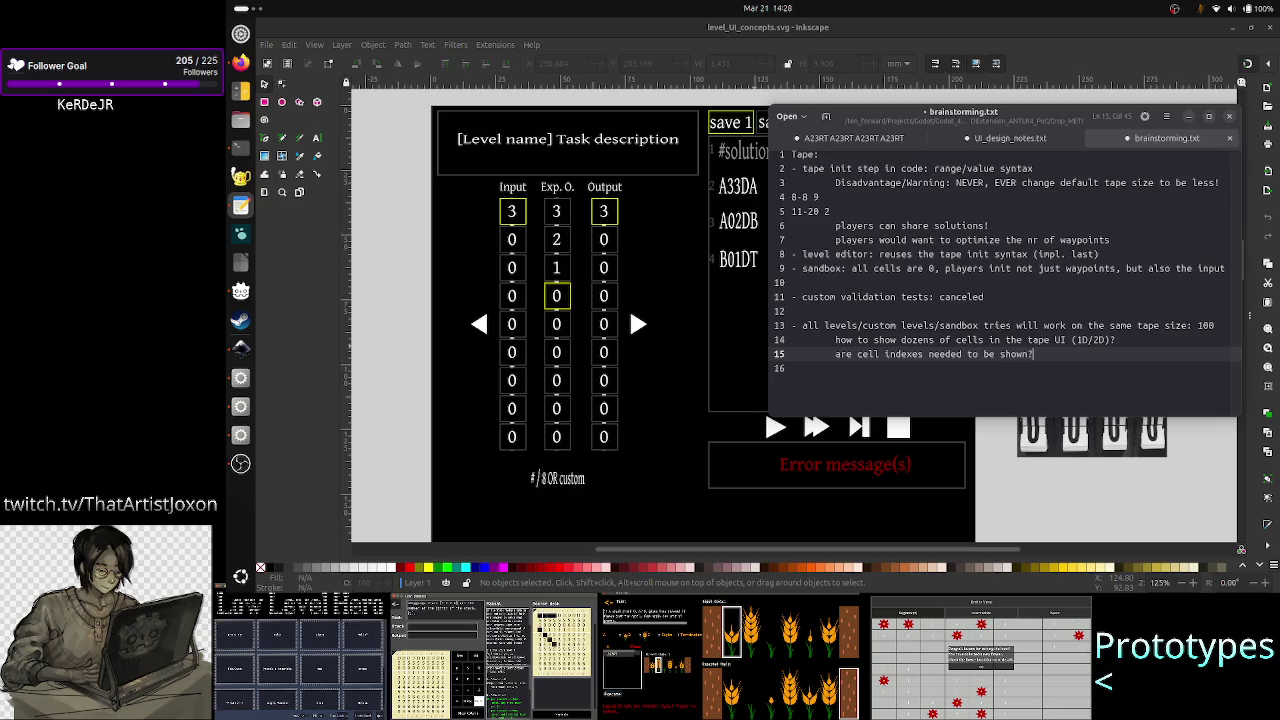
Step: Review the '100' and '(1D/2D)' text, then minimize the editor to reveal Inkscape
key(Up)
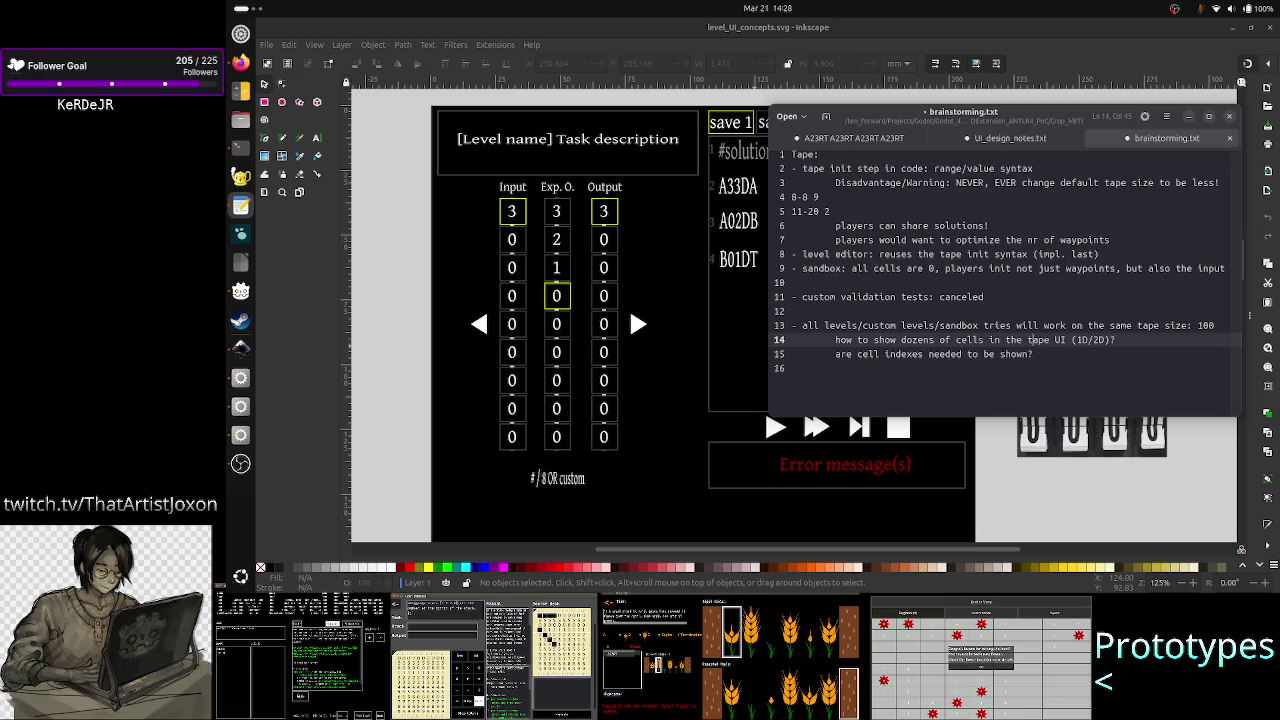
key(Up)
click(1154, 325)
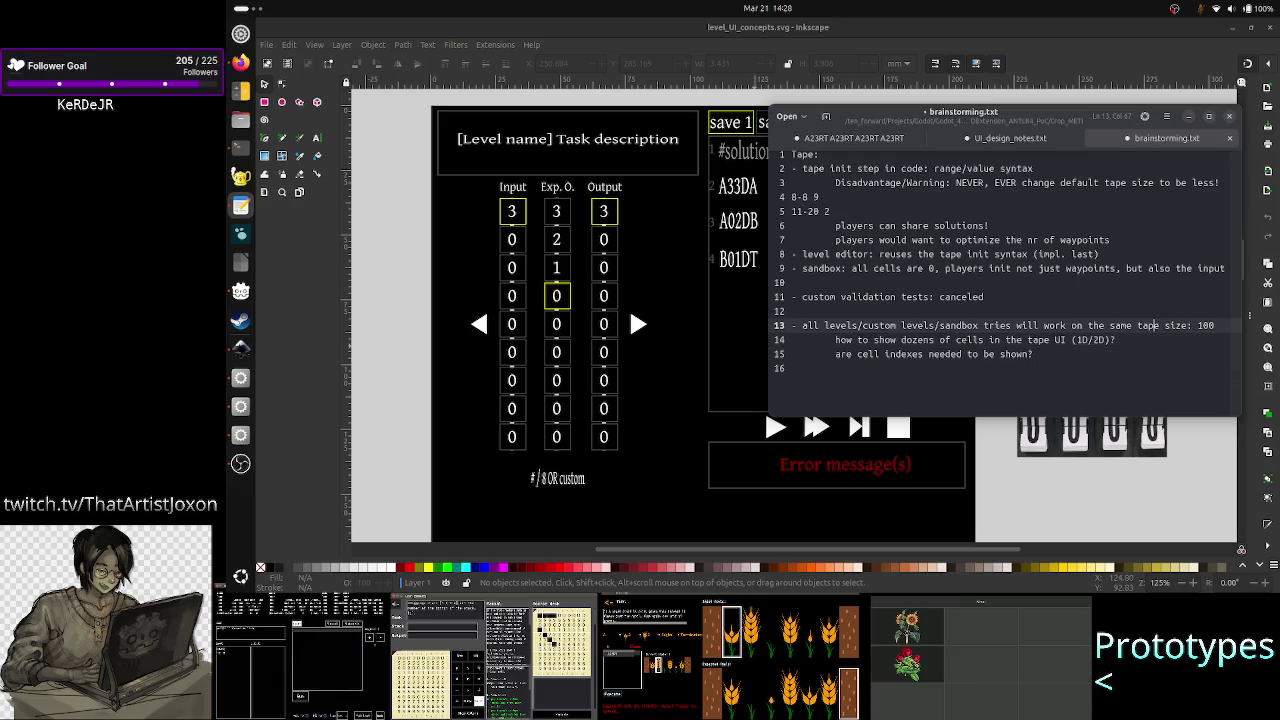
key(End)
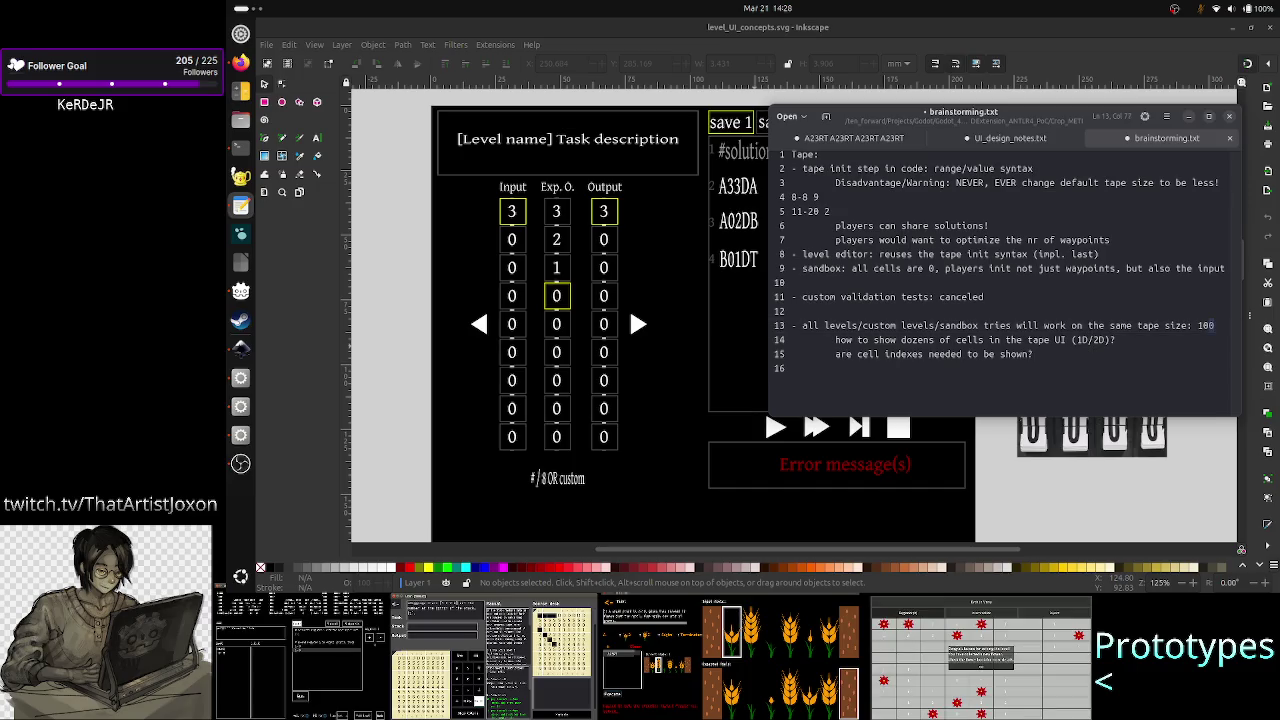
key(ctrl+shift+Left)
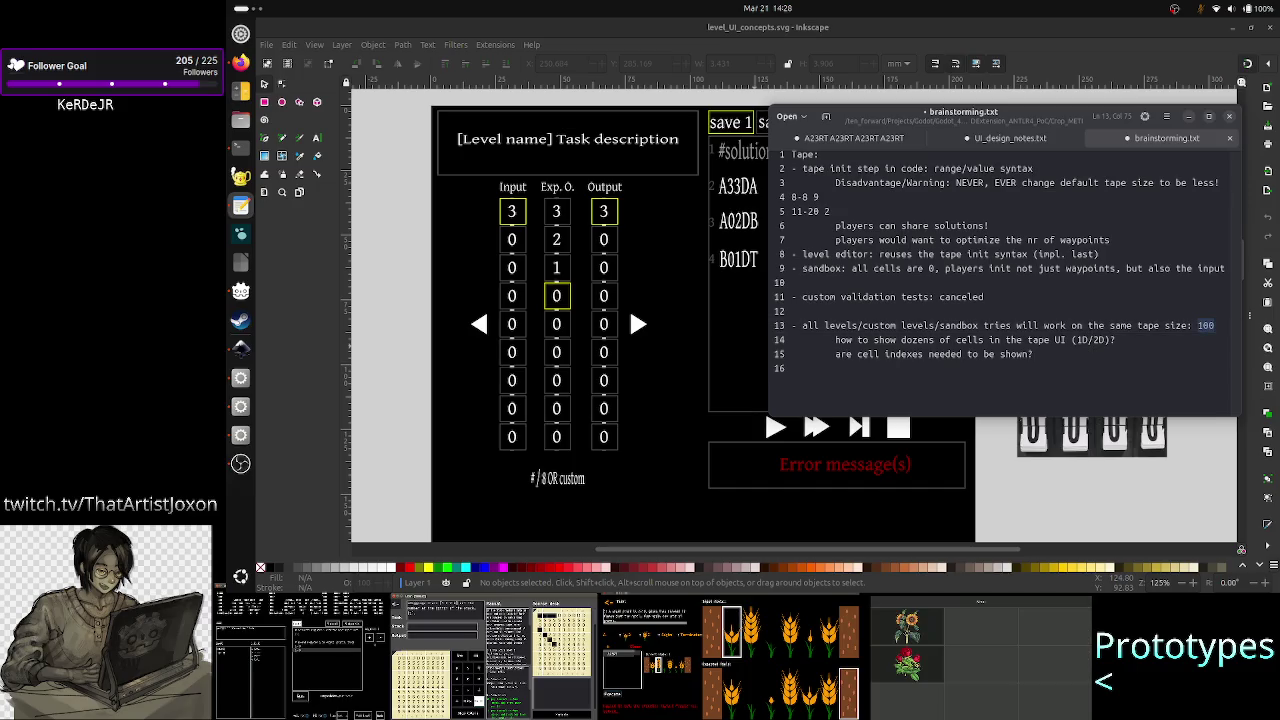
key(Down)
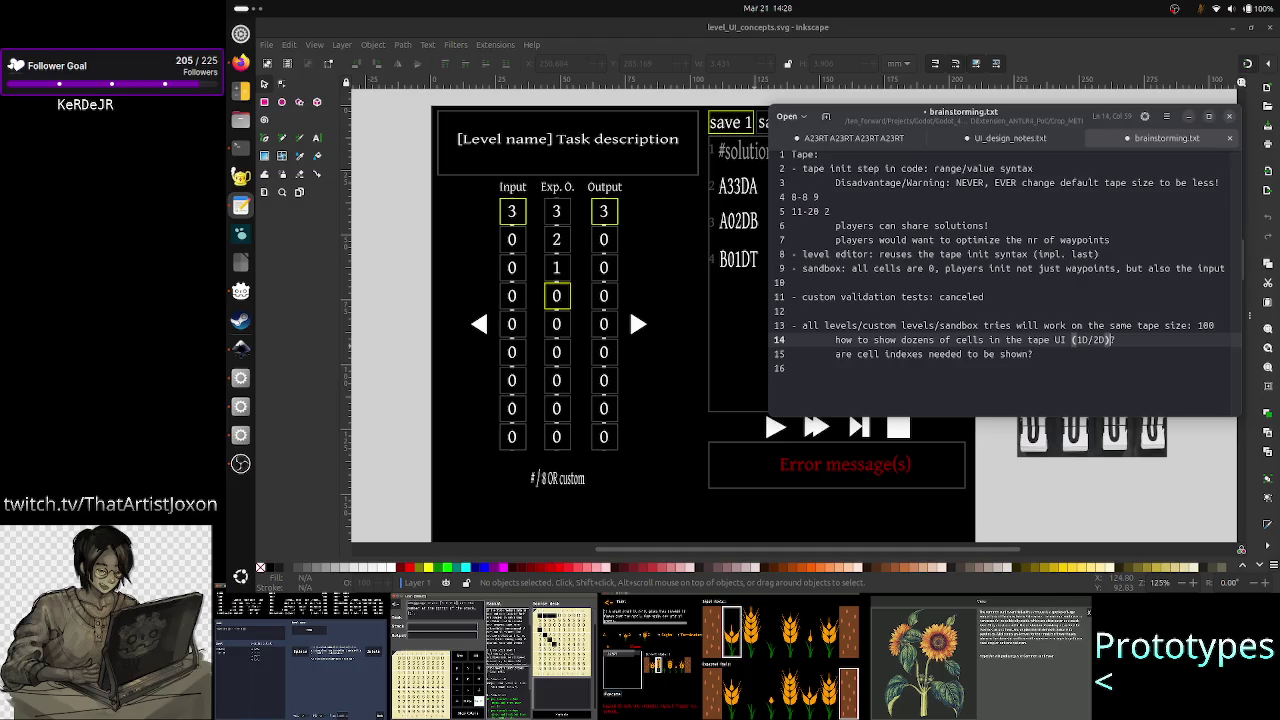
click(1083, 340)
drag(1110, 340, 1072, 340)
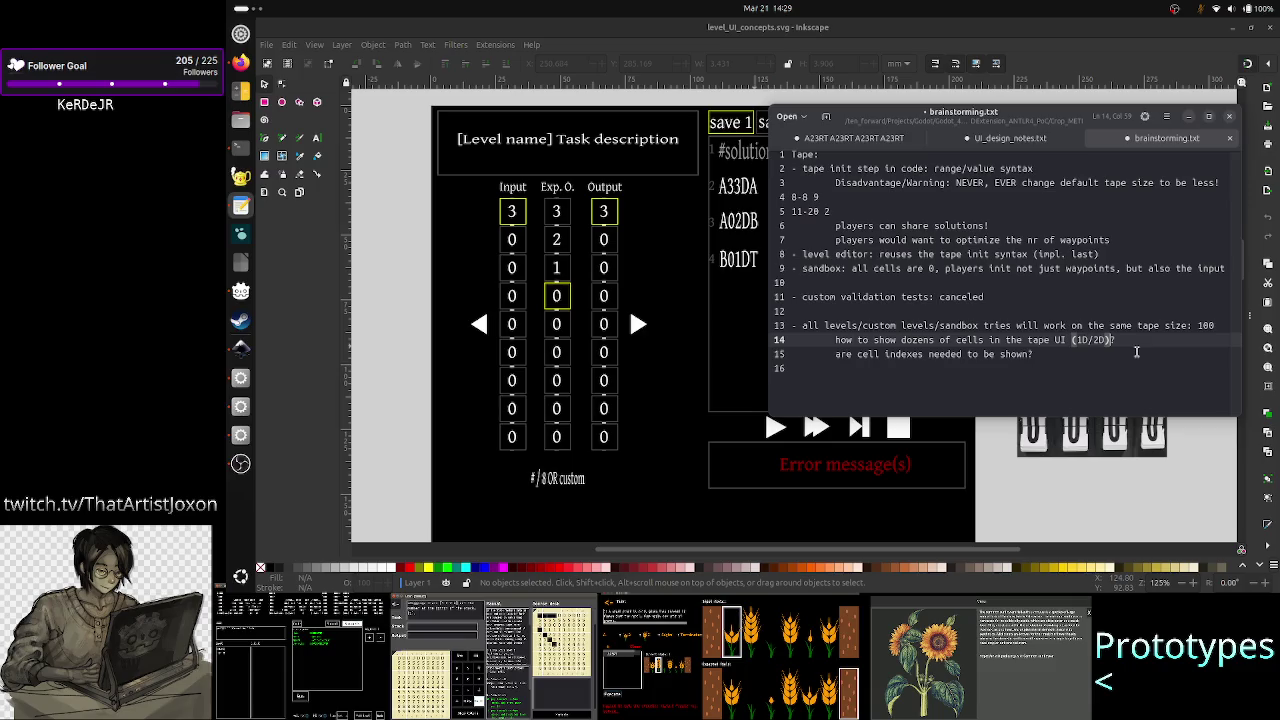
click(1068, 486)
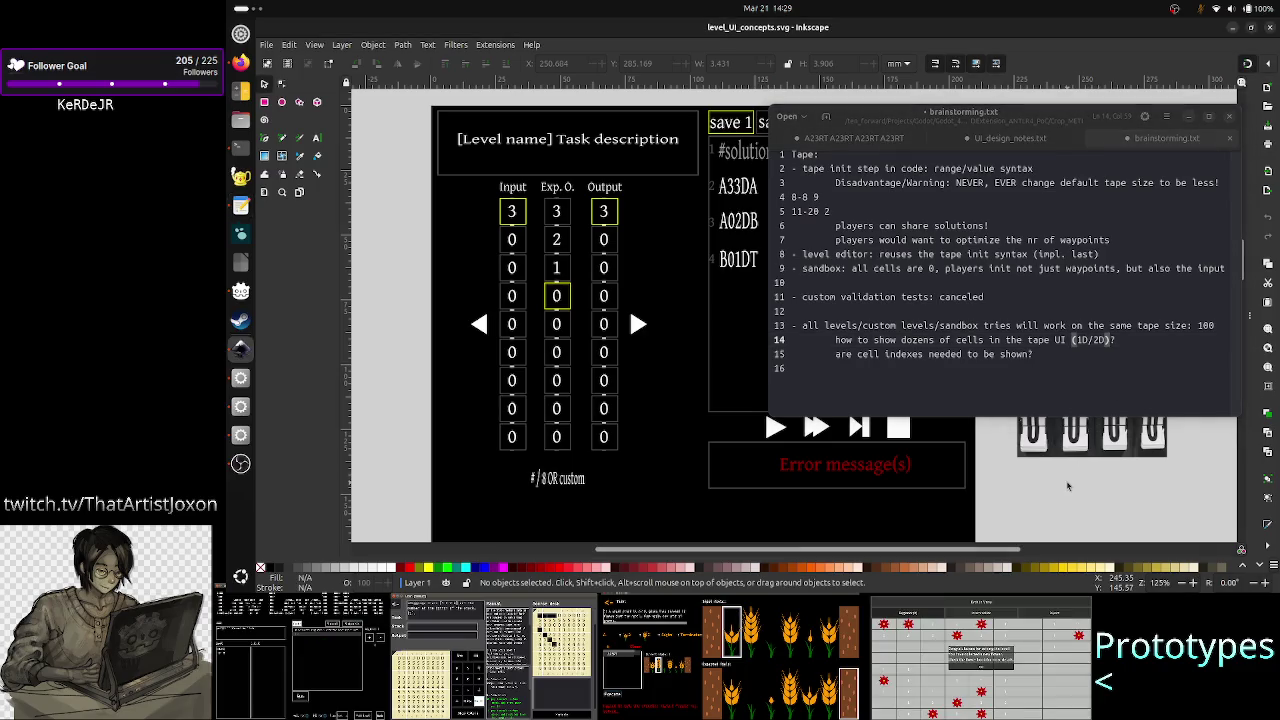
click(1189, 117)
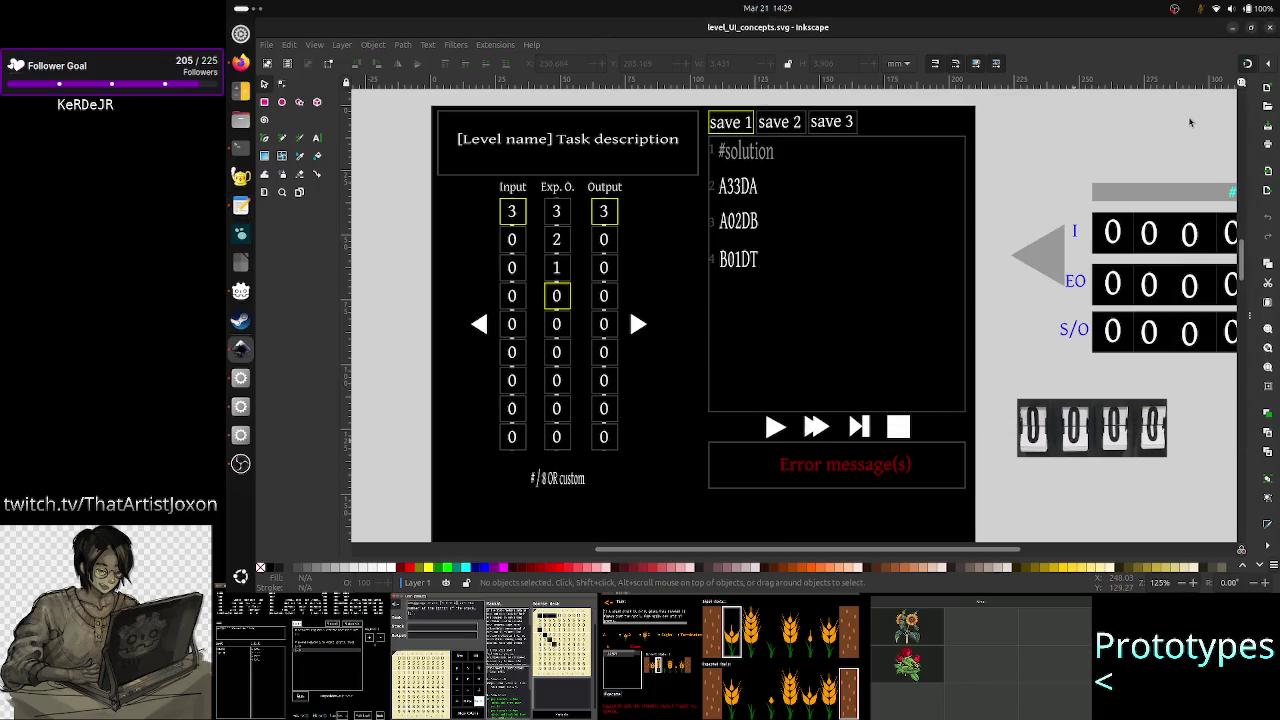
Step: Scroll the Inkscape canvas to the Input, Exp. O. and Output tape column mockups
scroll(1023, 365, down, 3)
scroll(1023, 365, down, 6)
scroll(1023, 365, down, 5)
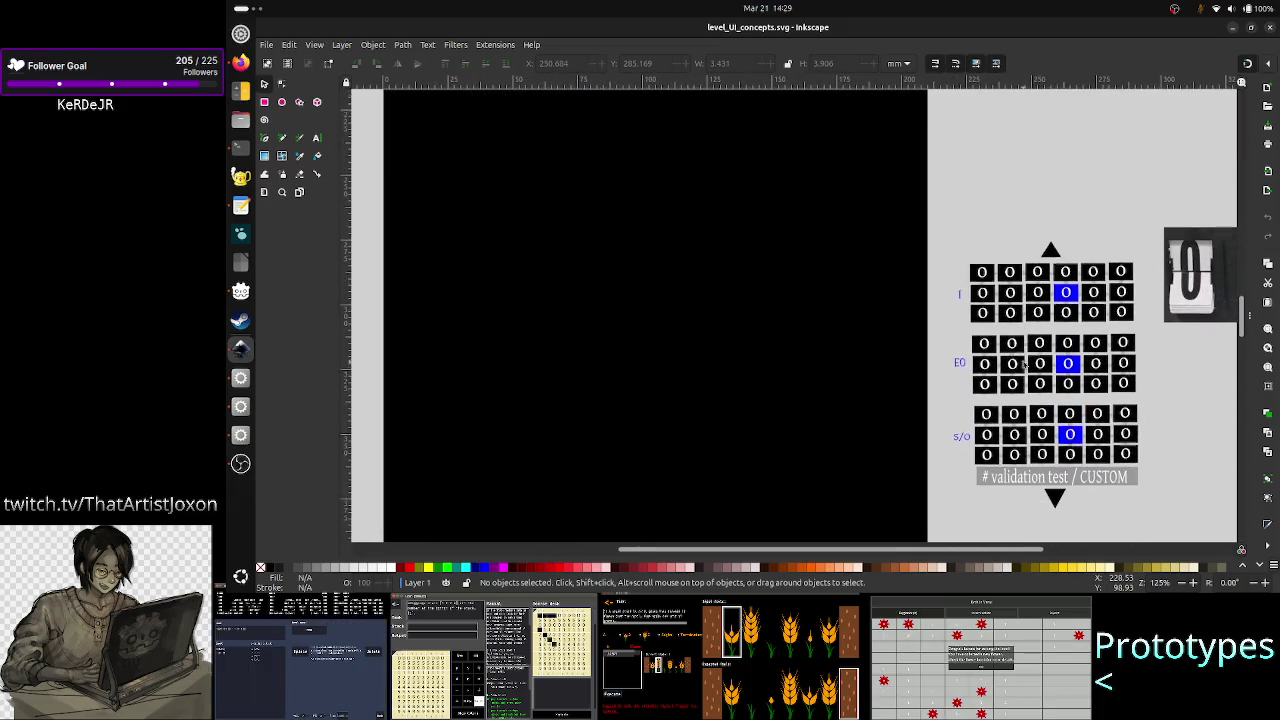
scroll(990, 378, up, 2)
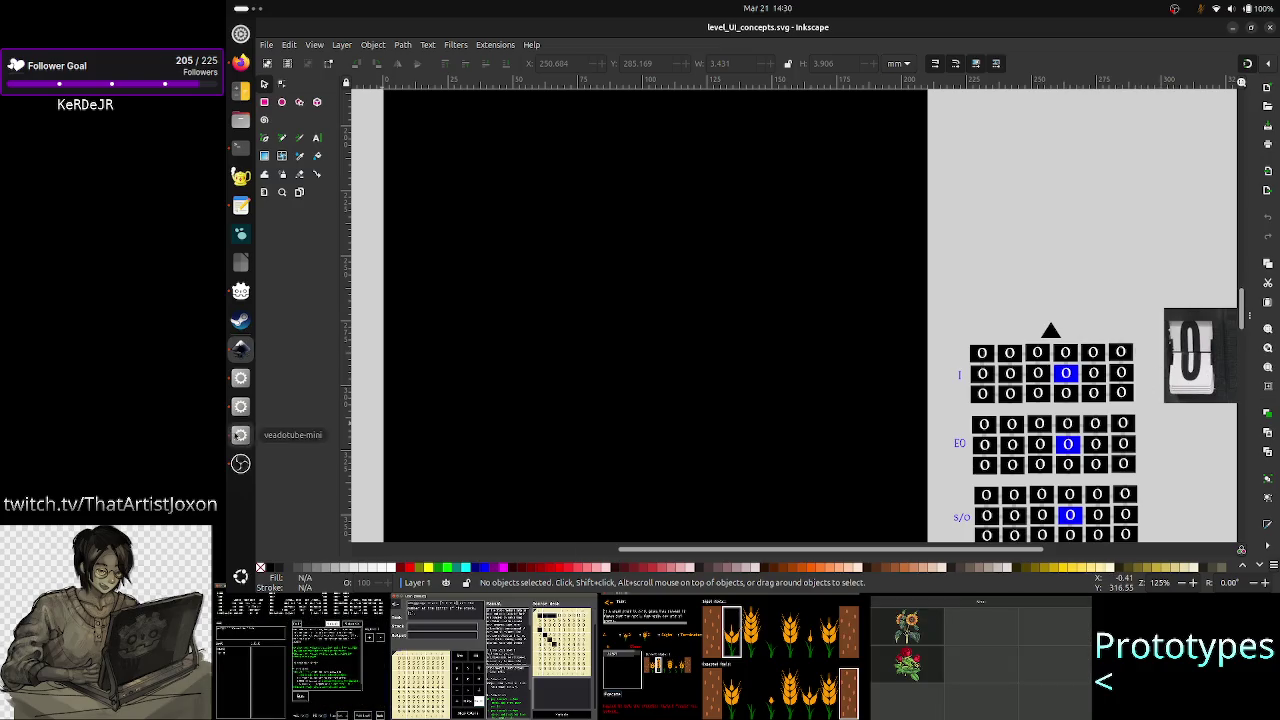
scroll(437, 385, up, 5)
scroll(437, 385, up, 7)
scroll(437, 388, up, 3)
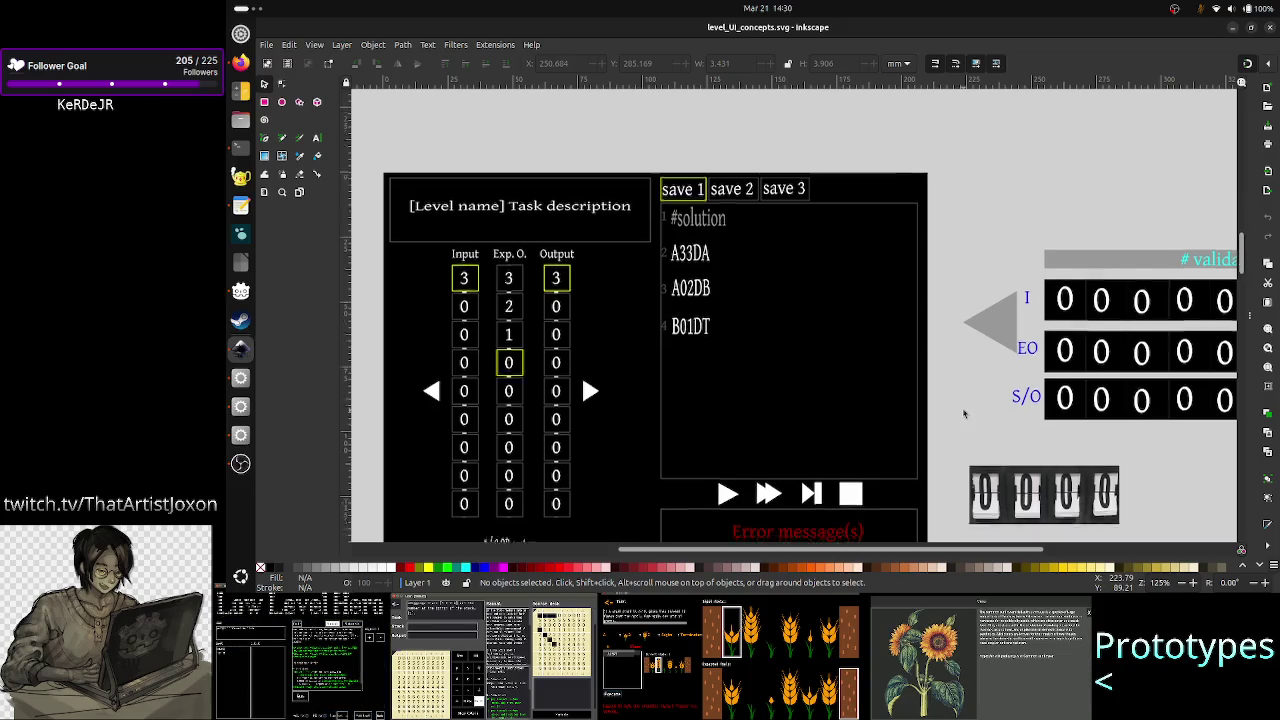
Step: Scroll the Inkscape canvas to centre the level UI mockup with its tape columns and save tabs
scroll(964, 413, down, 4)
scroll(964, 413, down, 10)
scroll(964, 413, down, 2)
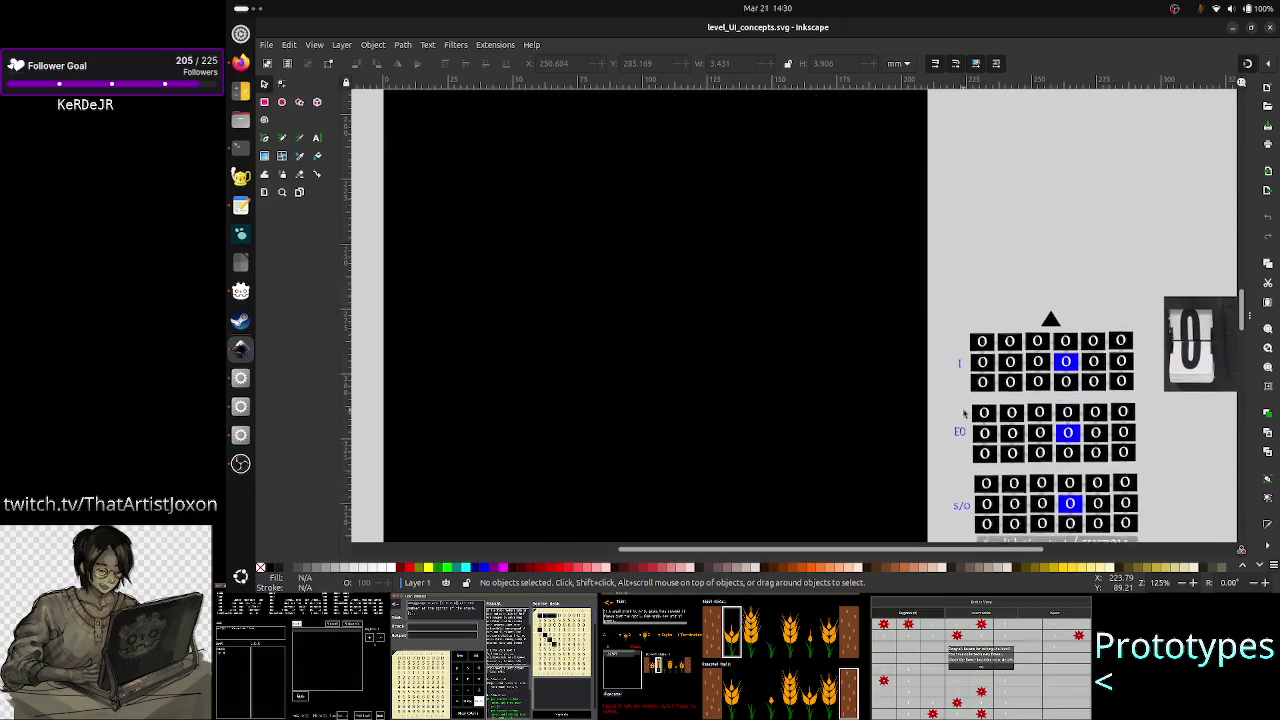
scroll(964, 413, down, 2)
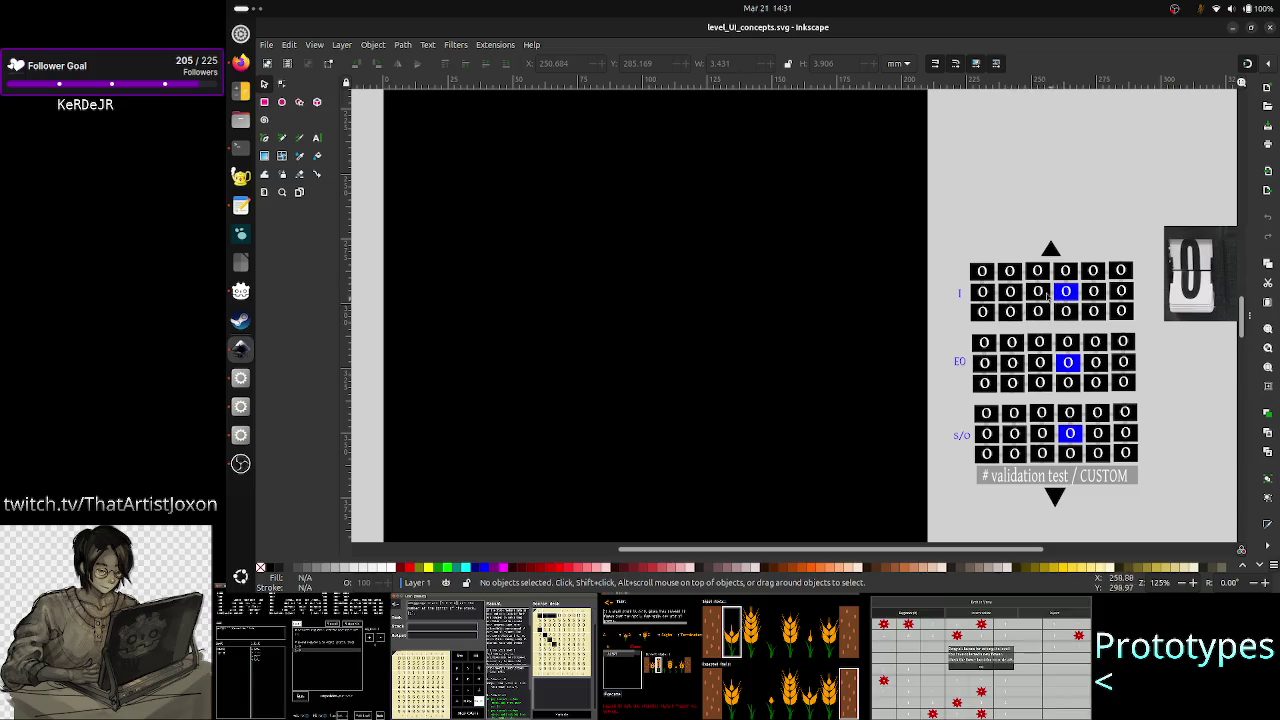
scroll(772, 324, up, 5)
scroll(772, 324, up, 6)
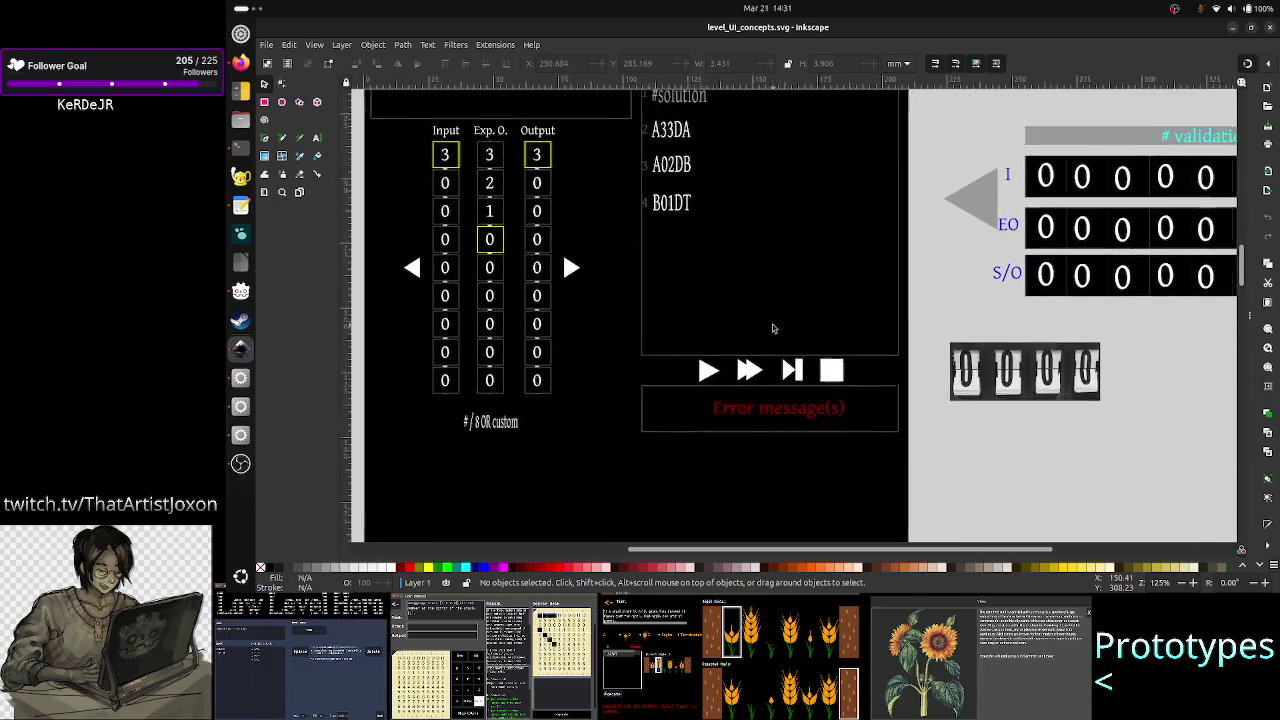
scroll(772, 324, left, 5)
scroll(772, 324, up, 3)
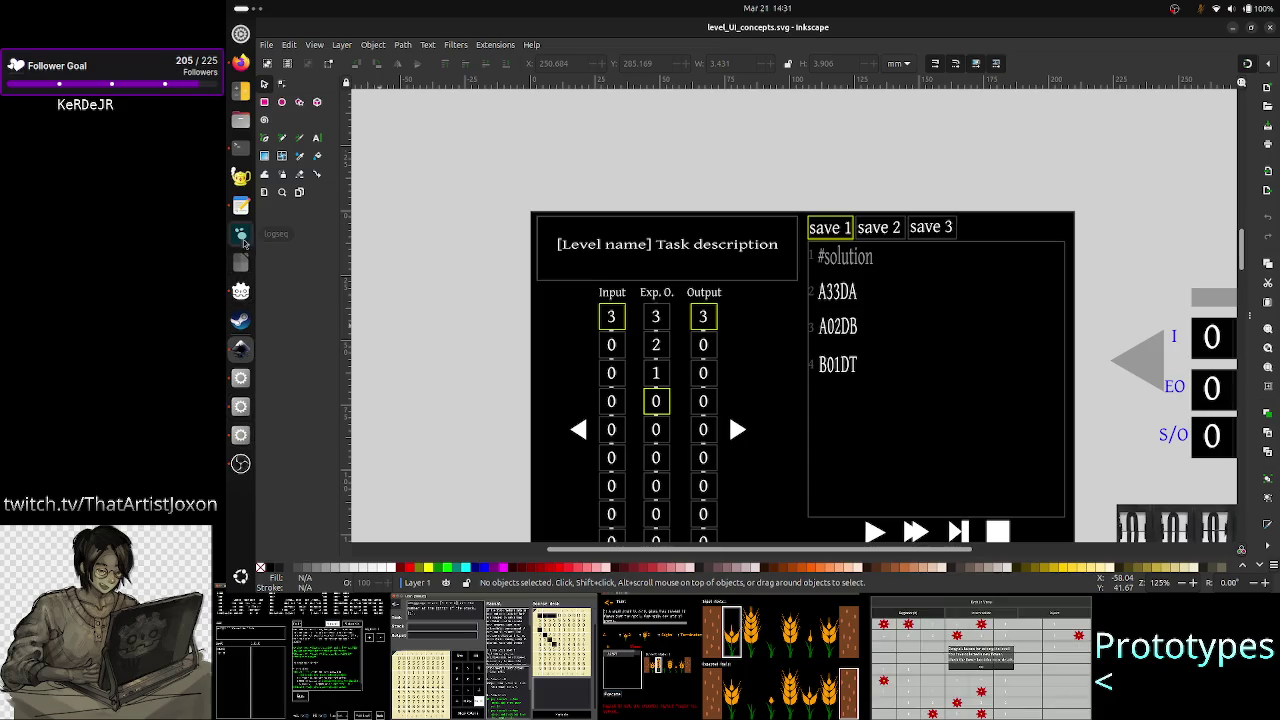
Step: Add an indented 'scrollcontainer' line beneath the tape-cells question on line 14
click(240, 205)
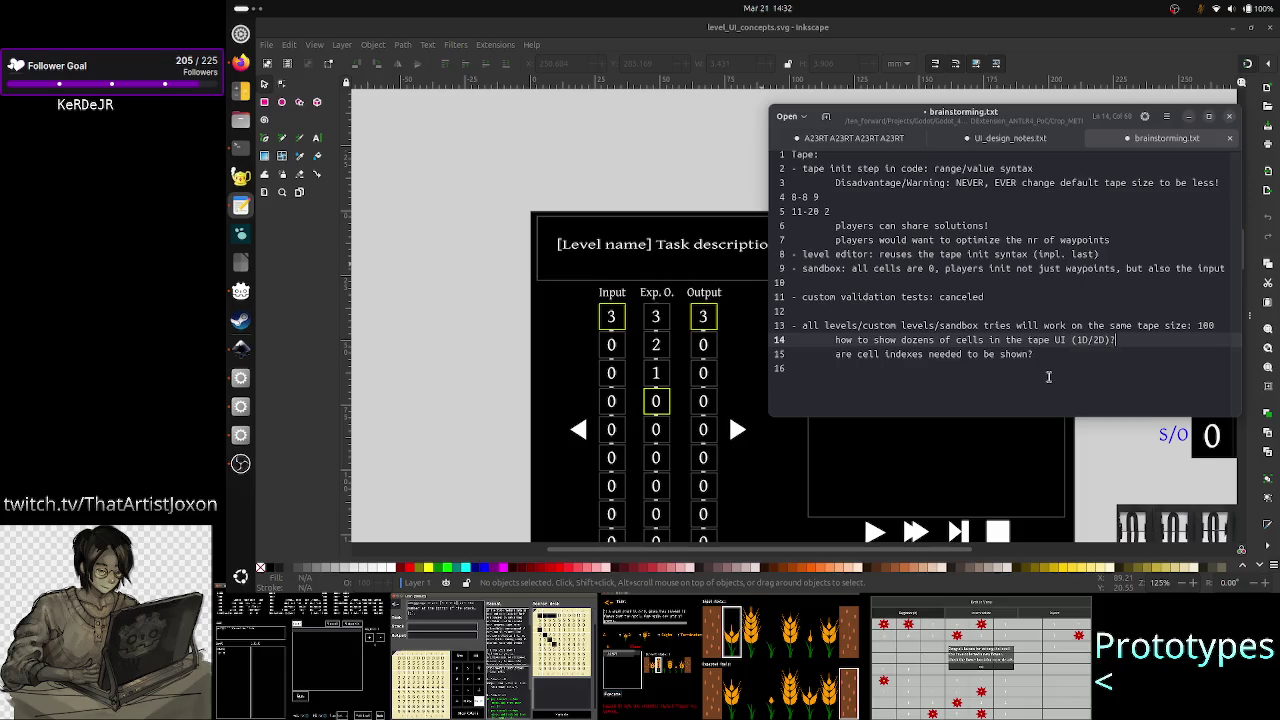
key(Return)
key(Tab)
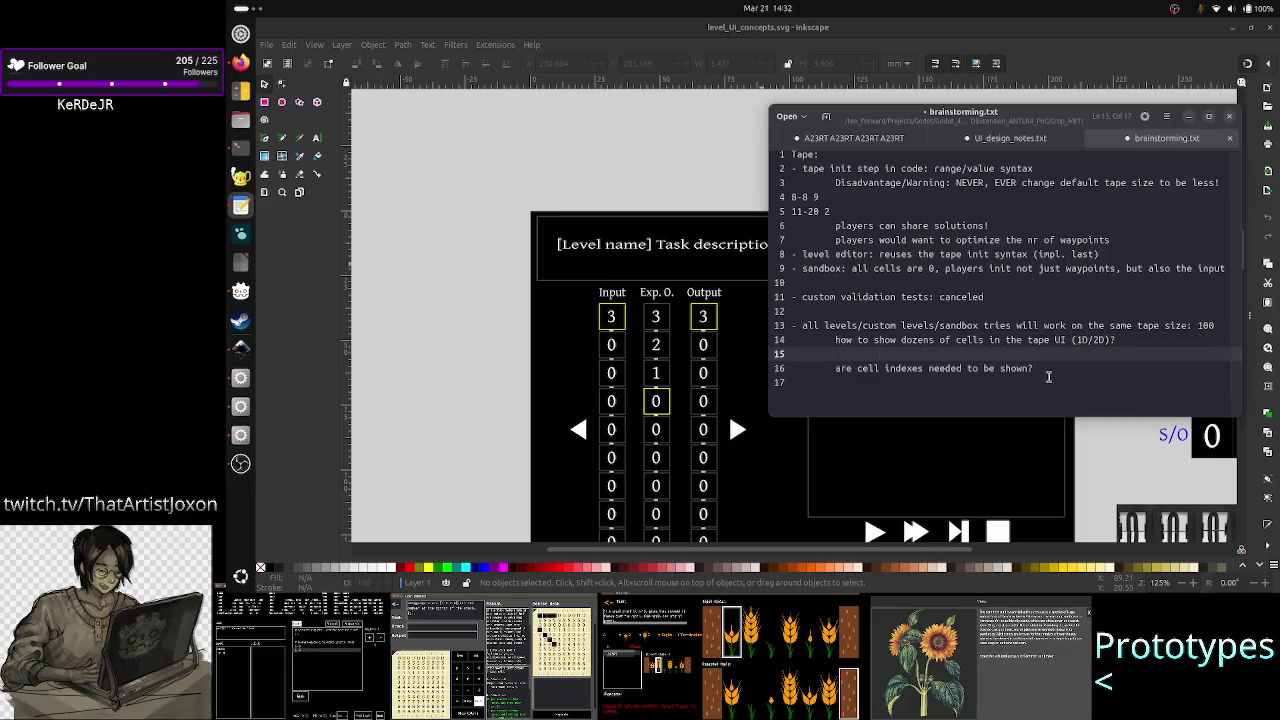
text(scro)
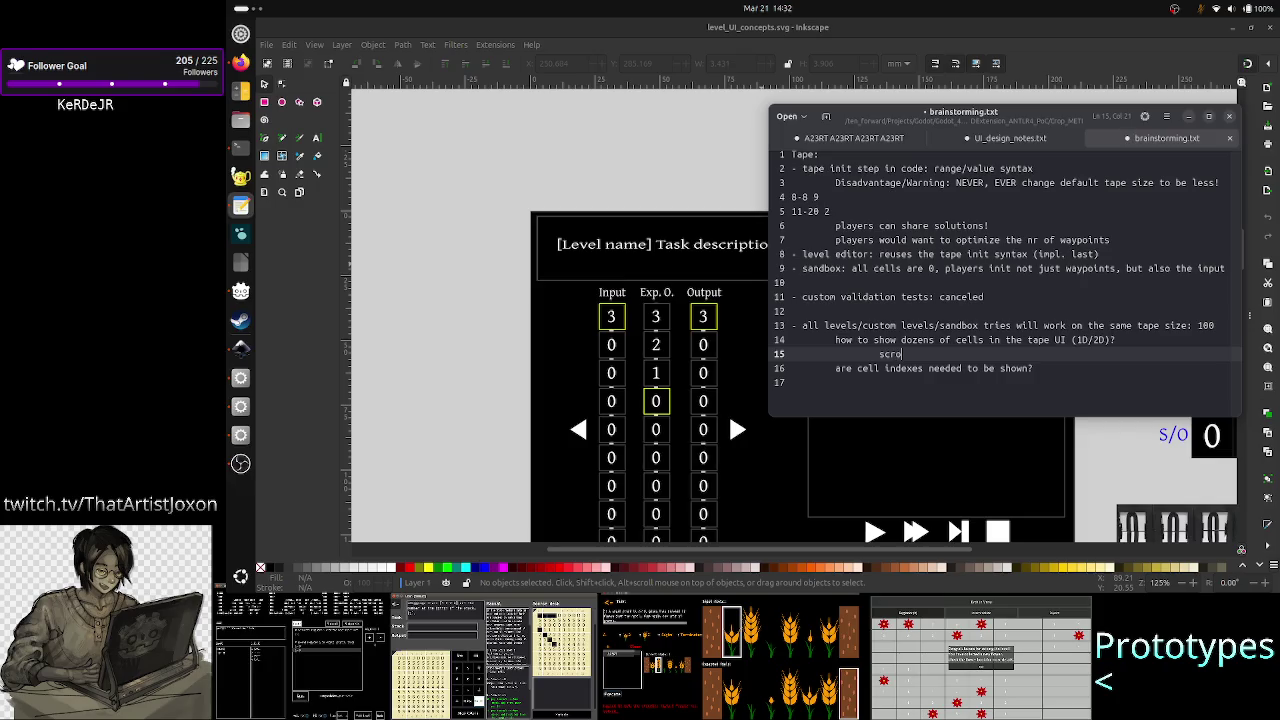
text(llcontainer)
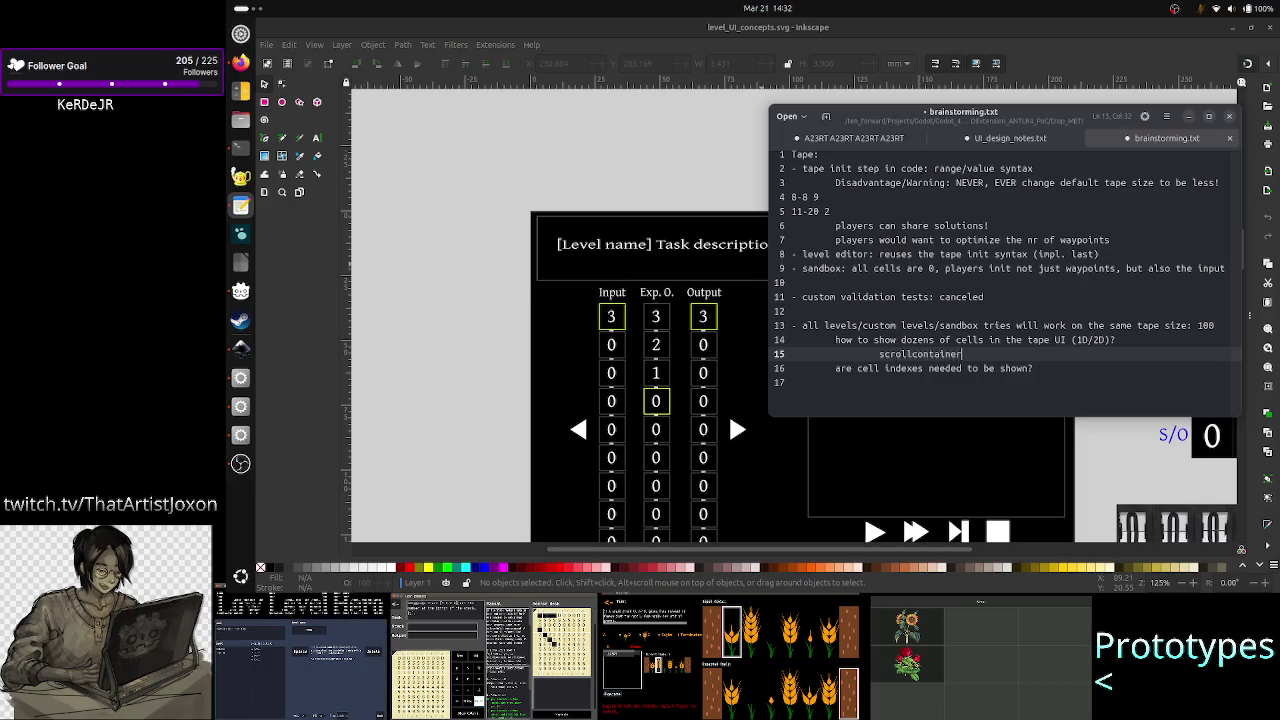
text(?)
key(BackSpace)
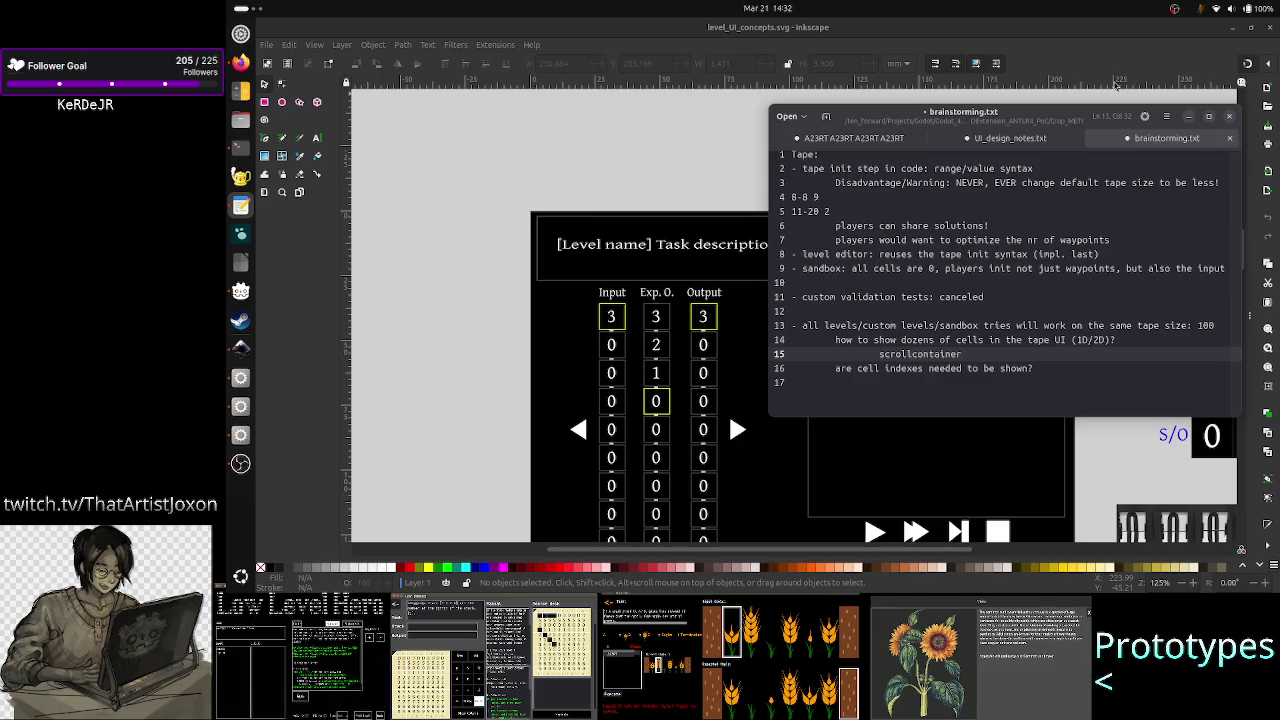
Step: Glance back at the Inkscape drawing, then select the cell indexes question on line 16
click(1072, 50)
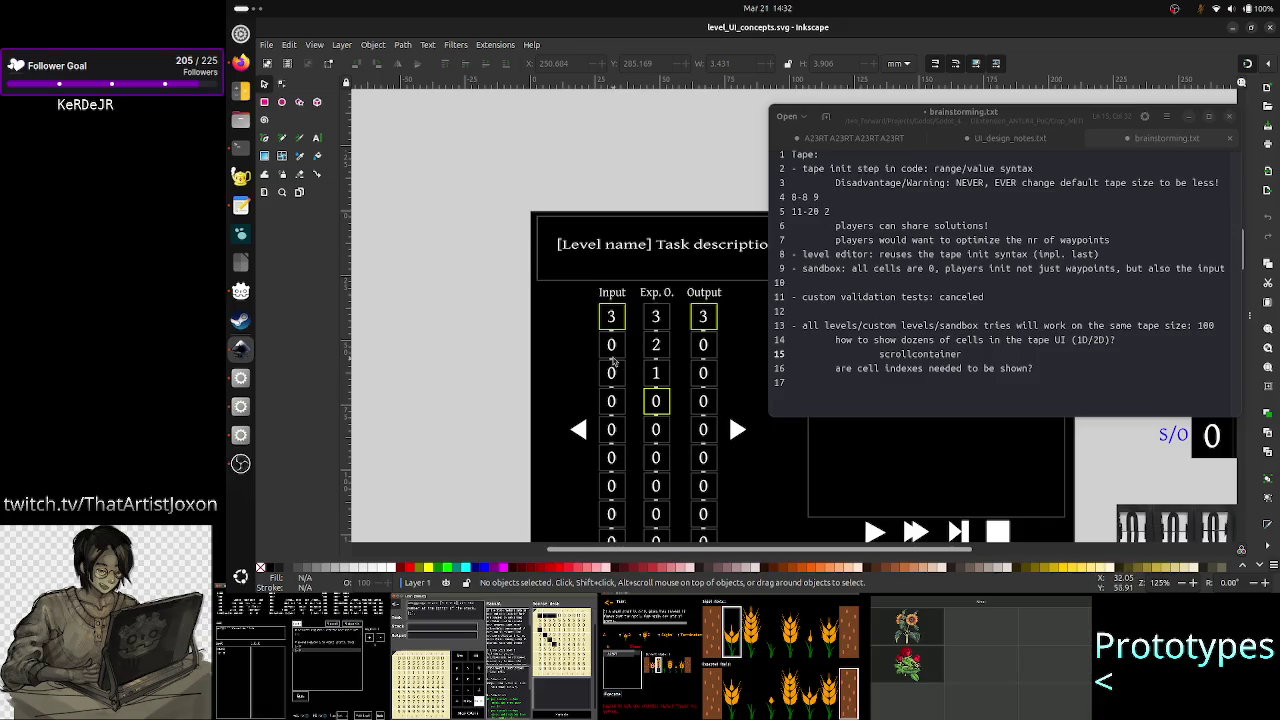
click(999, 352)
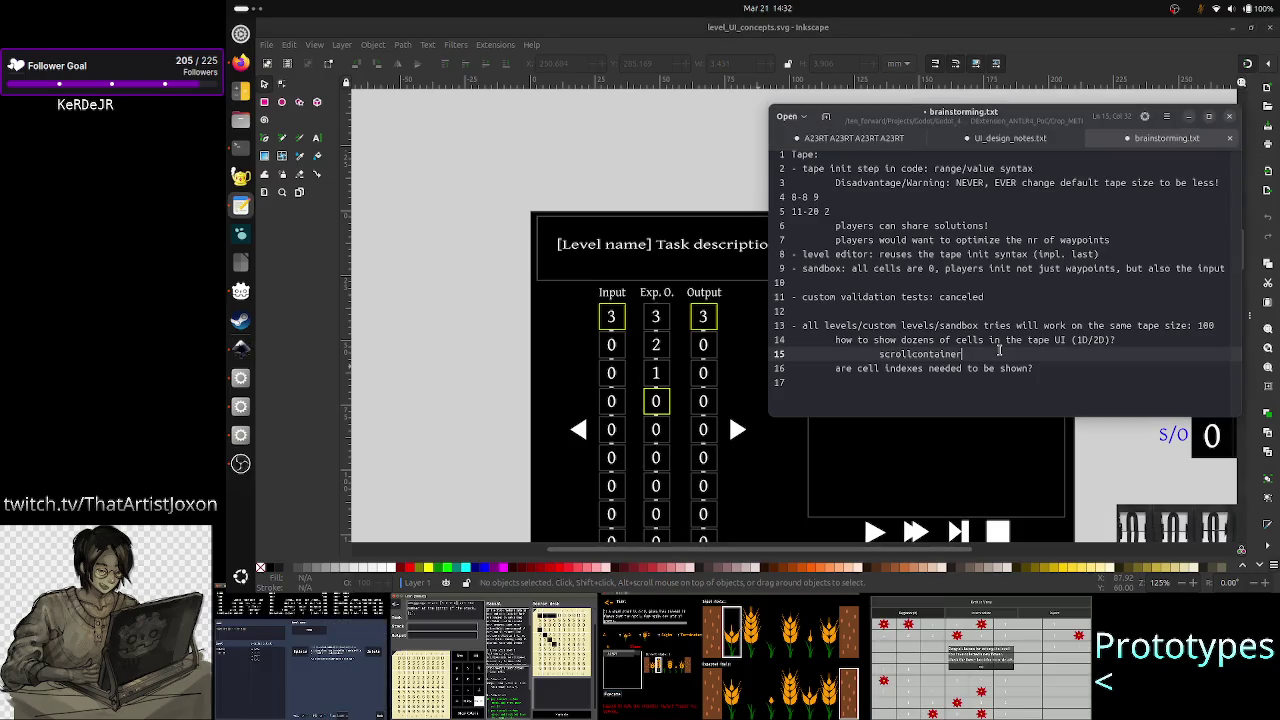
key(Down)
key(Home)
key(shift+End)
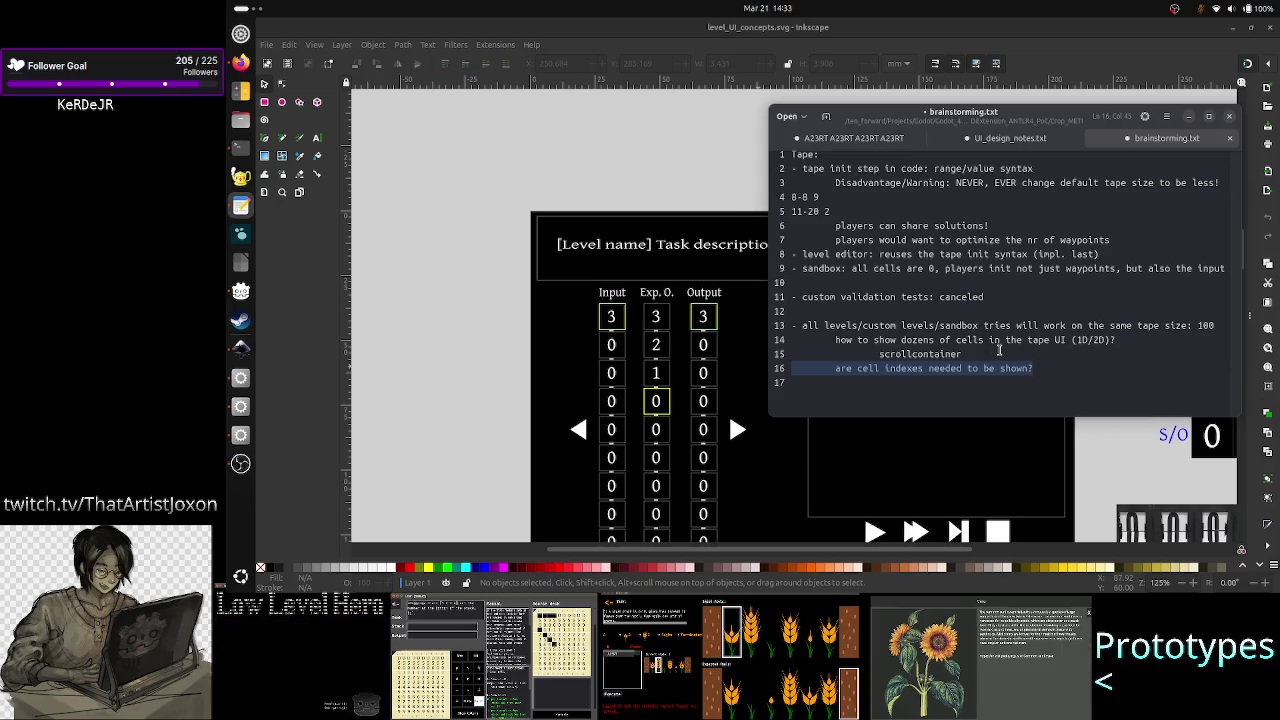
Step: Delete the 'are cell indexes needed to be shown?' question from line 16
key(Up)
key(Up)
key(Up)
key(Home)
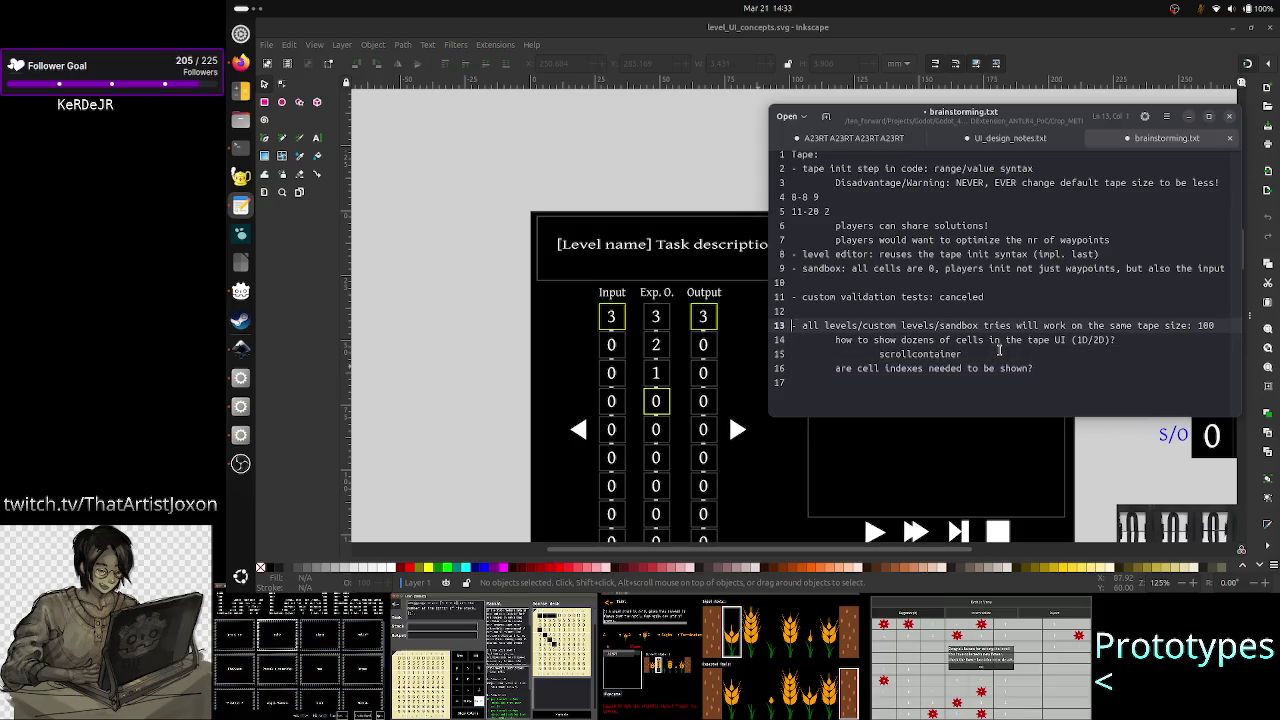
key(End)
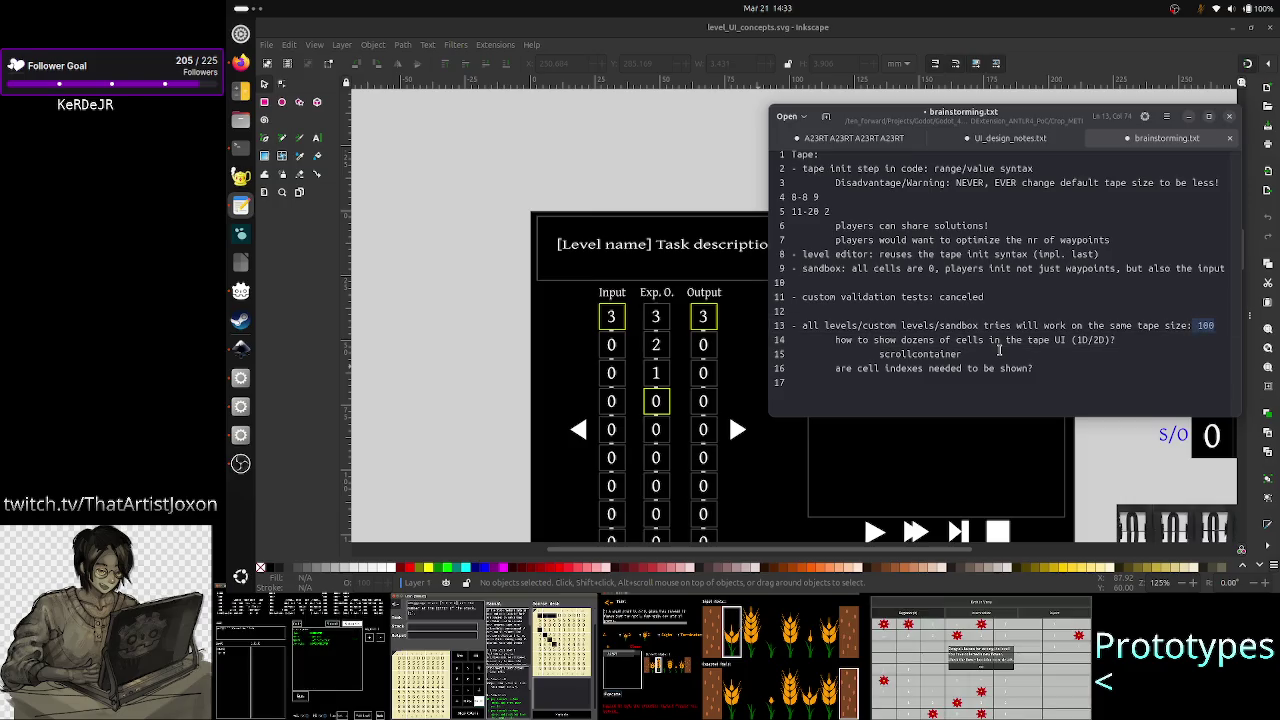
key(Home)
key(Down)
key(Down)
key(Down)
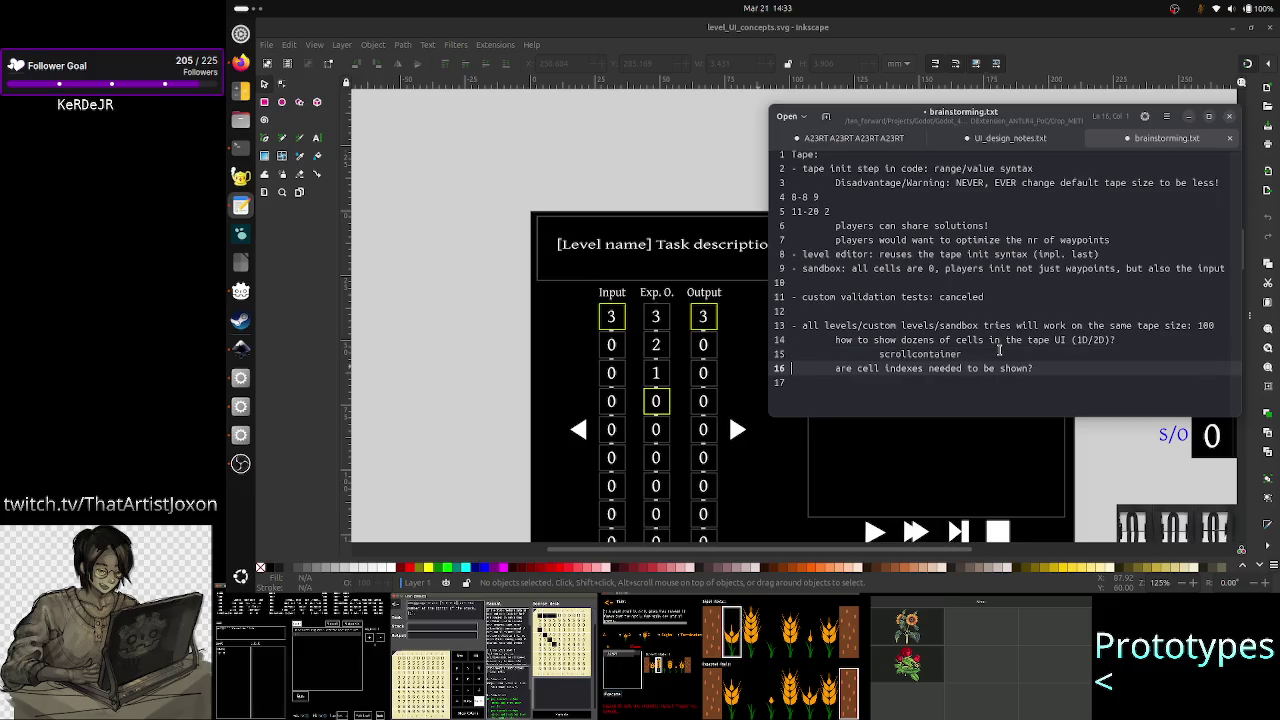
key(shift+End)
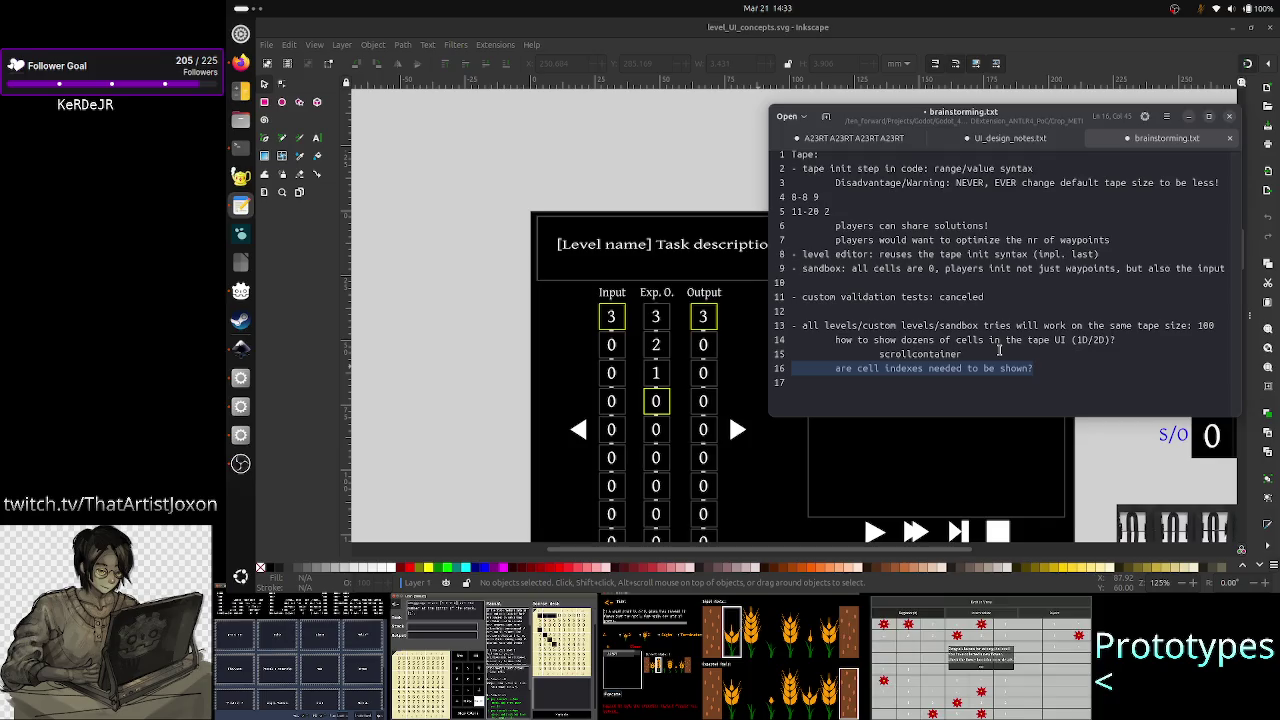
key(BackSpace)
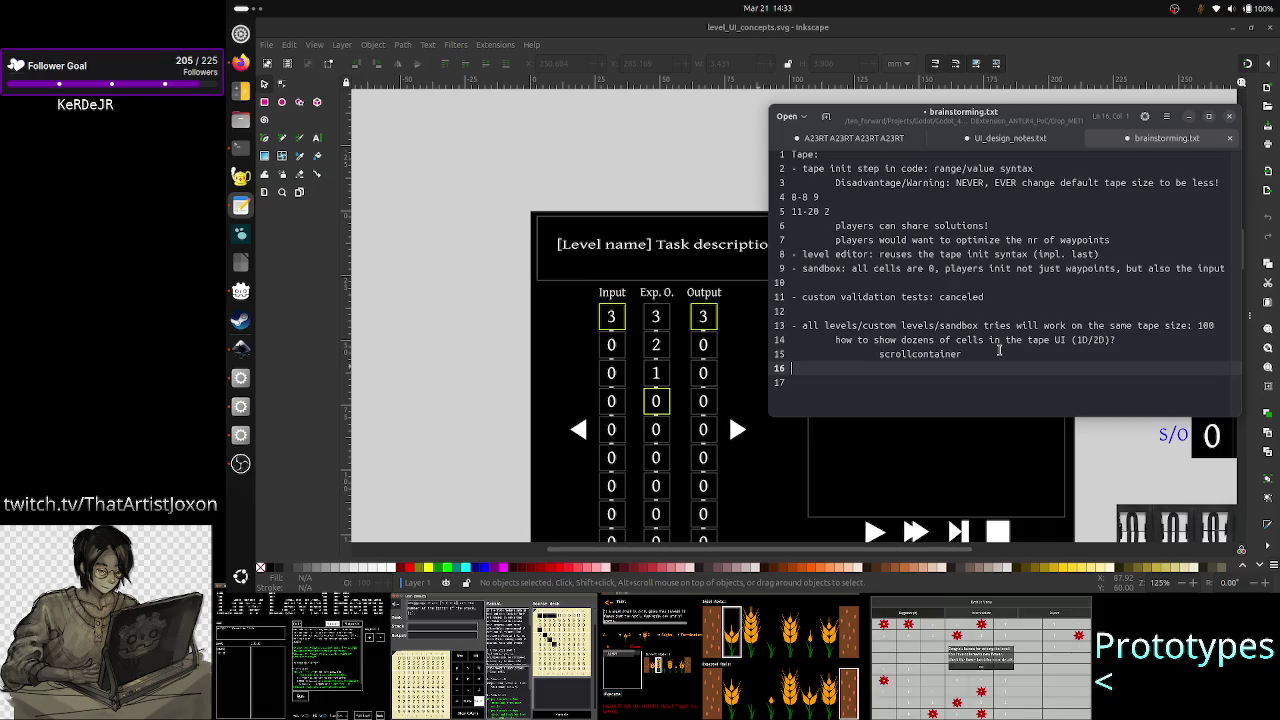
Step: Write '2D' on line 16 with an indented 'neighbor cells: 16 27' line beneath it
text(1)
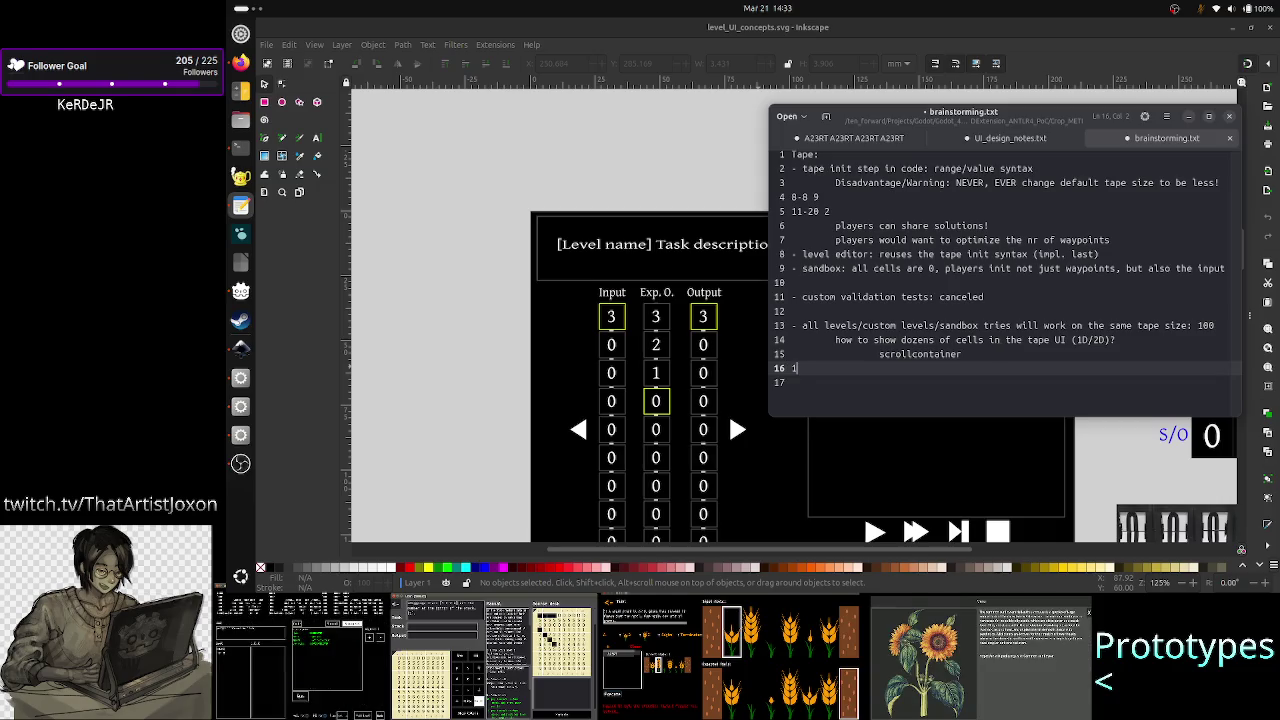
text(D)
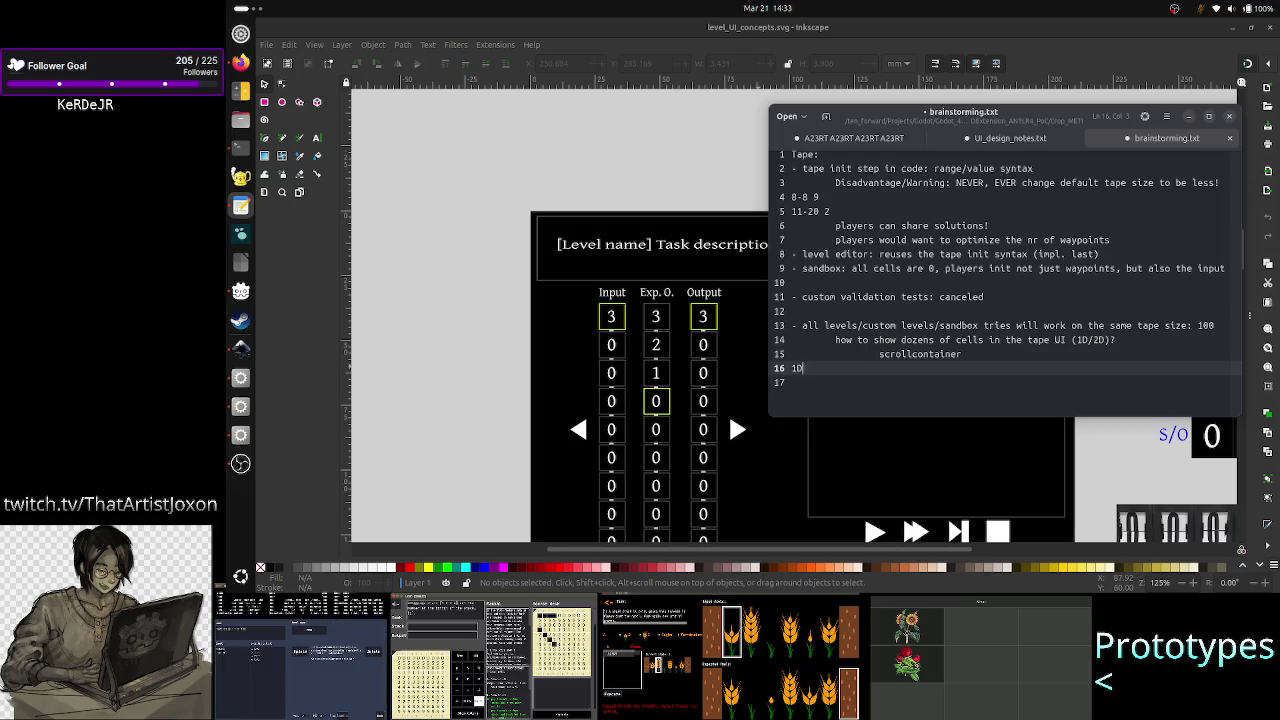
key(BackSpace)
key(BackSpace)
text(2D)
key(Return)
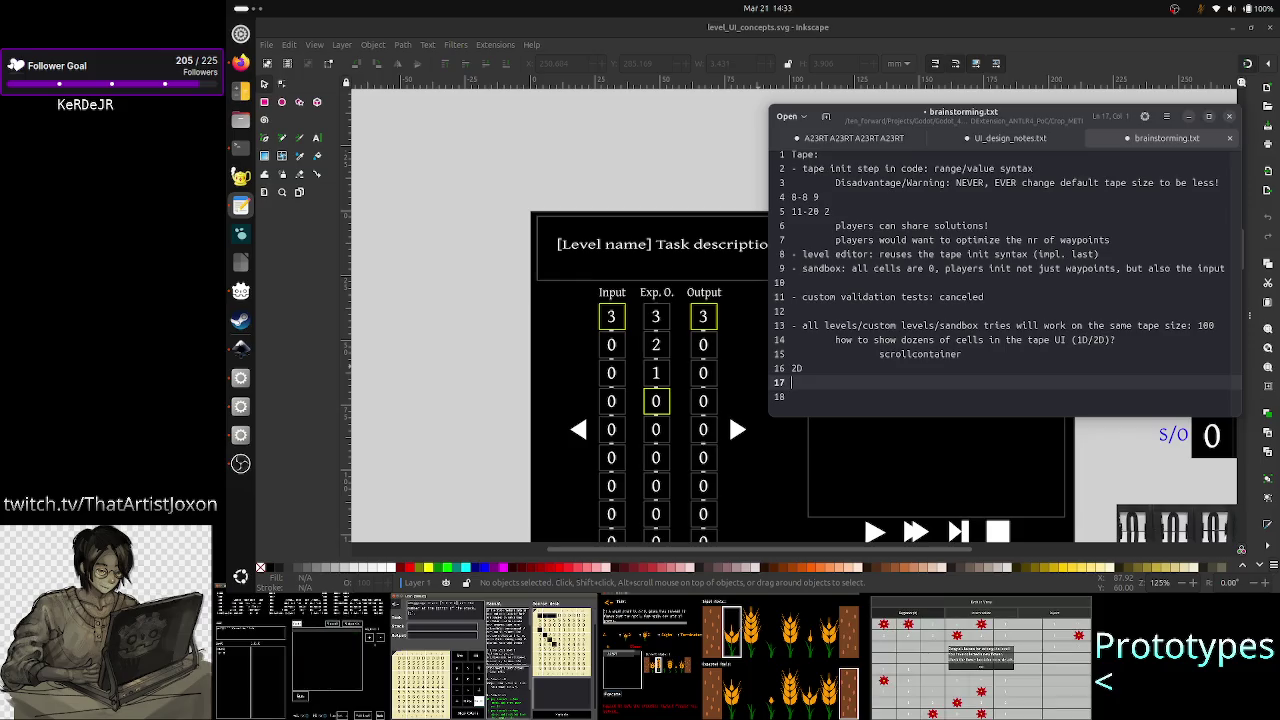
key(Tab)
text(n)
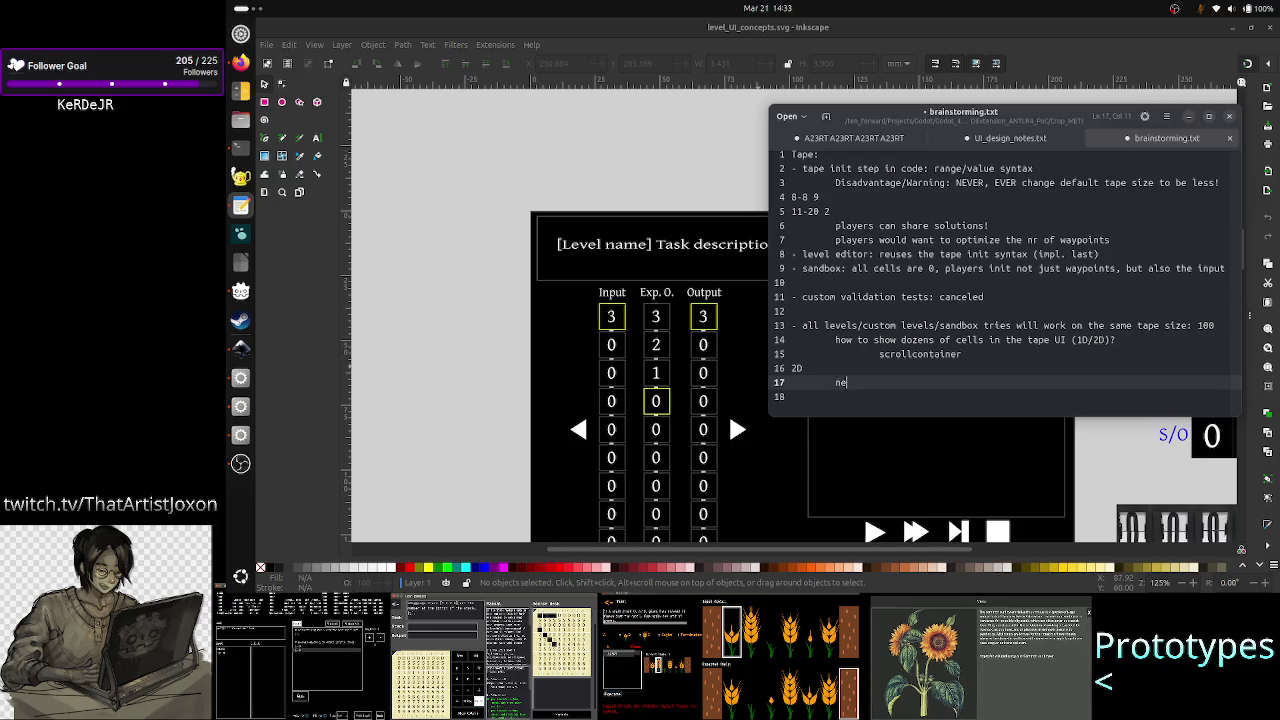
text(eighbord)
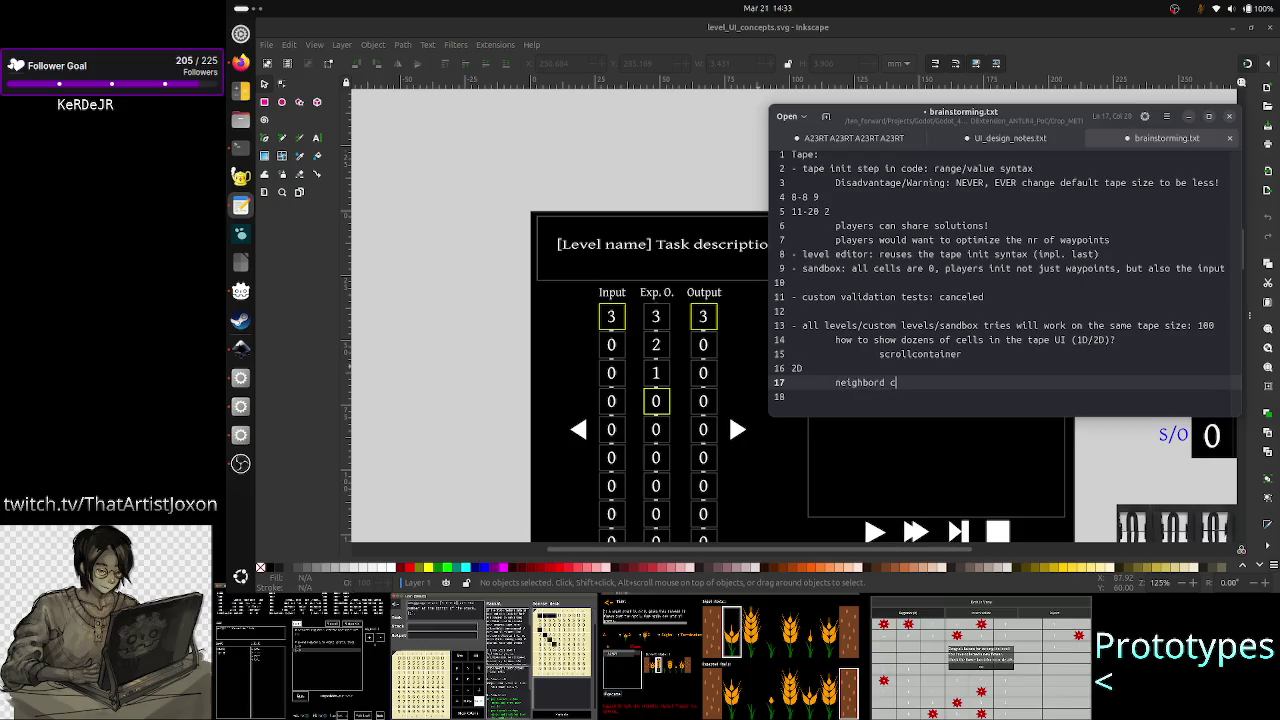
key(BackSpace)
text(cells: )
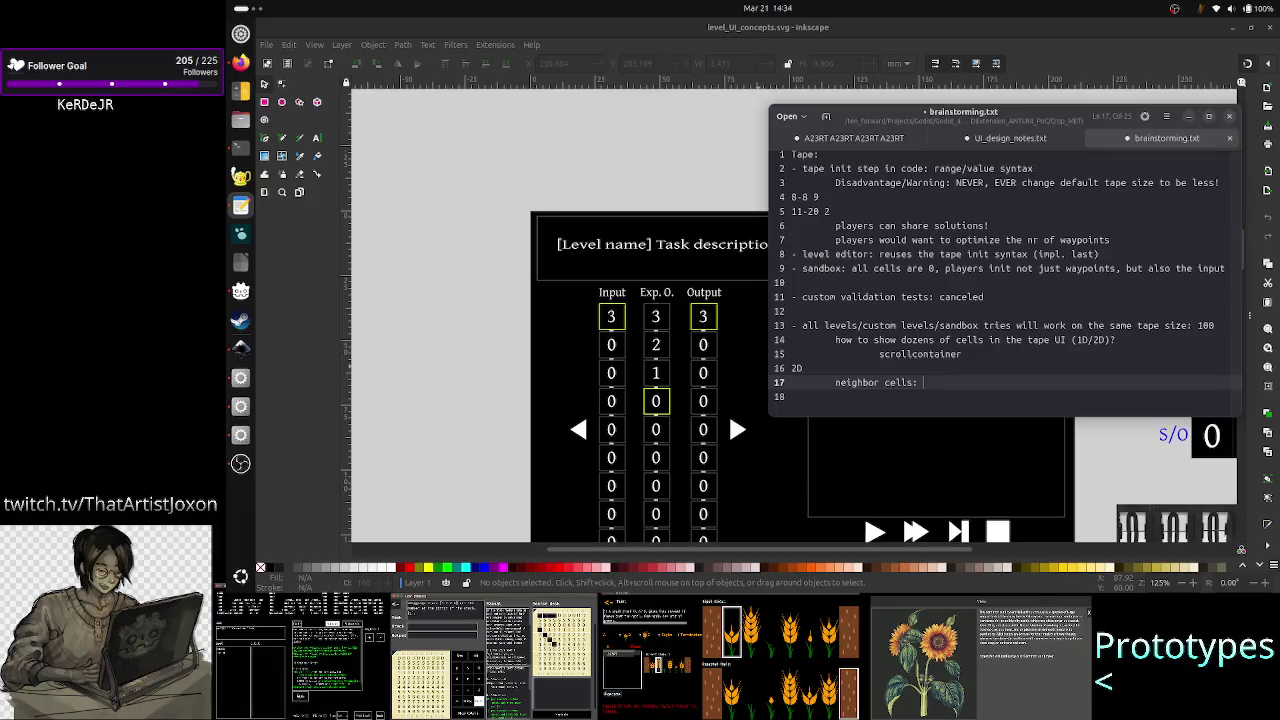
text(16)
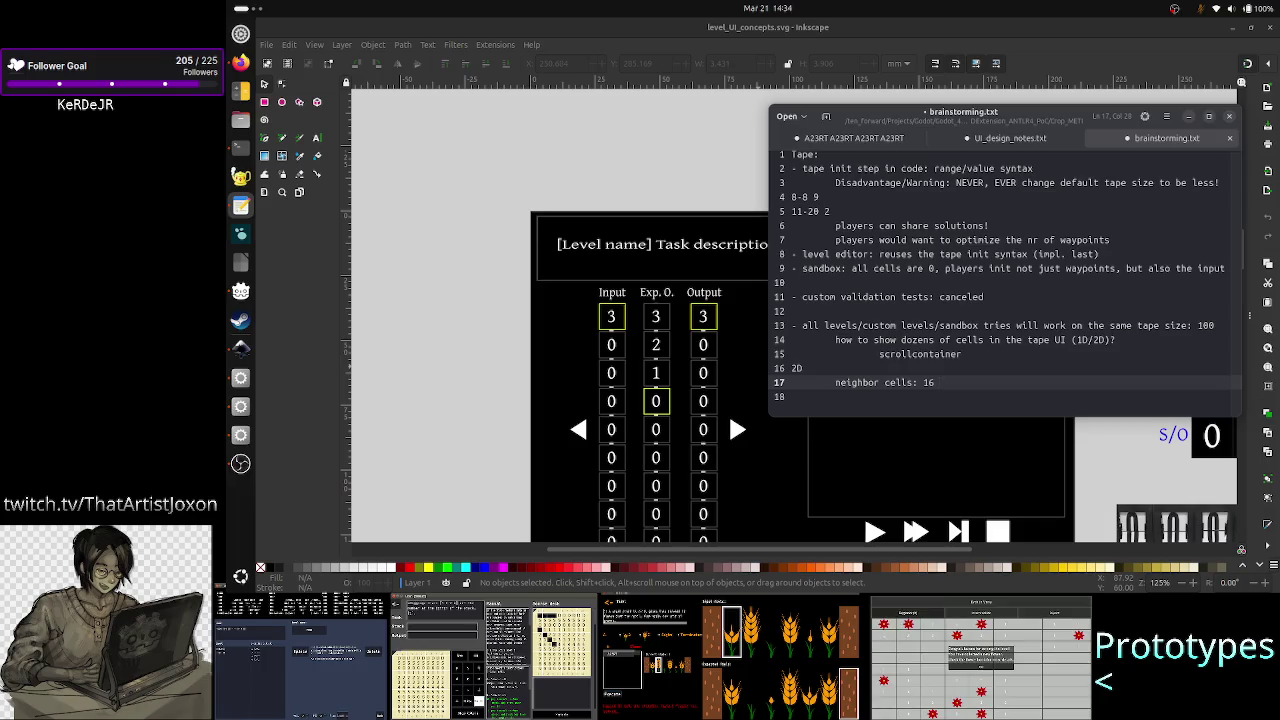
text(21)
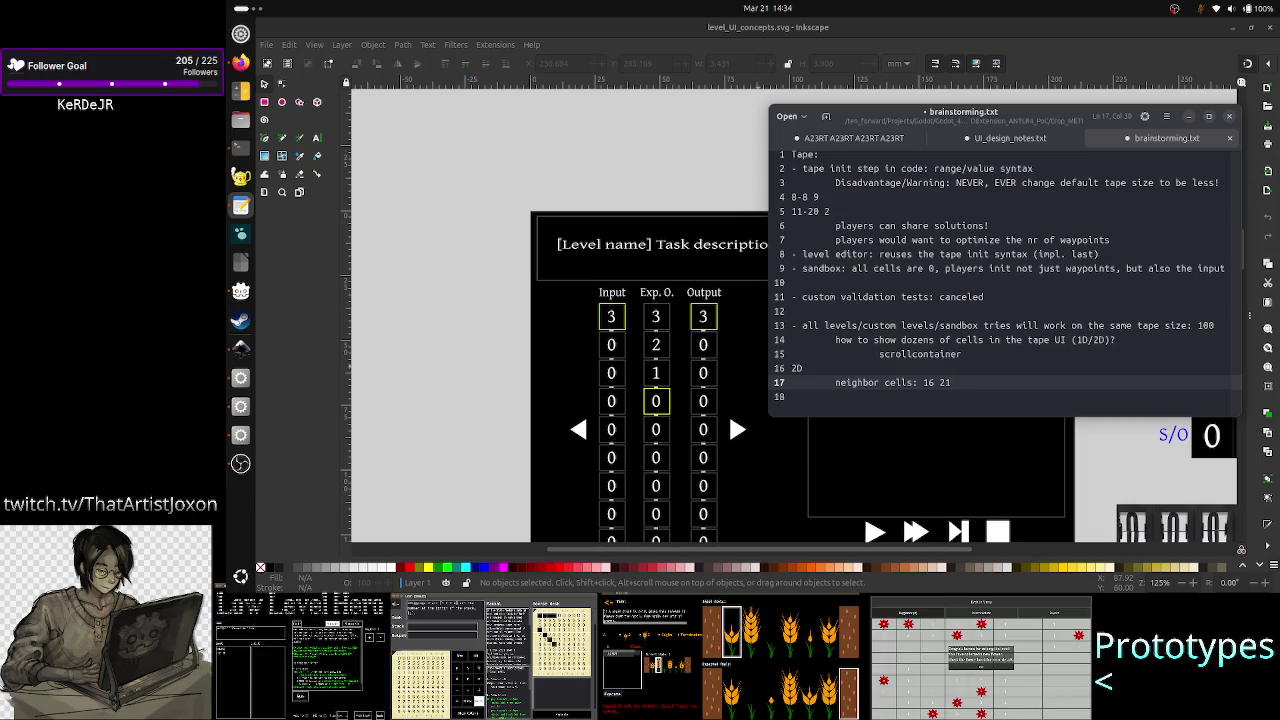
key(BackSpace)
text(7)
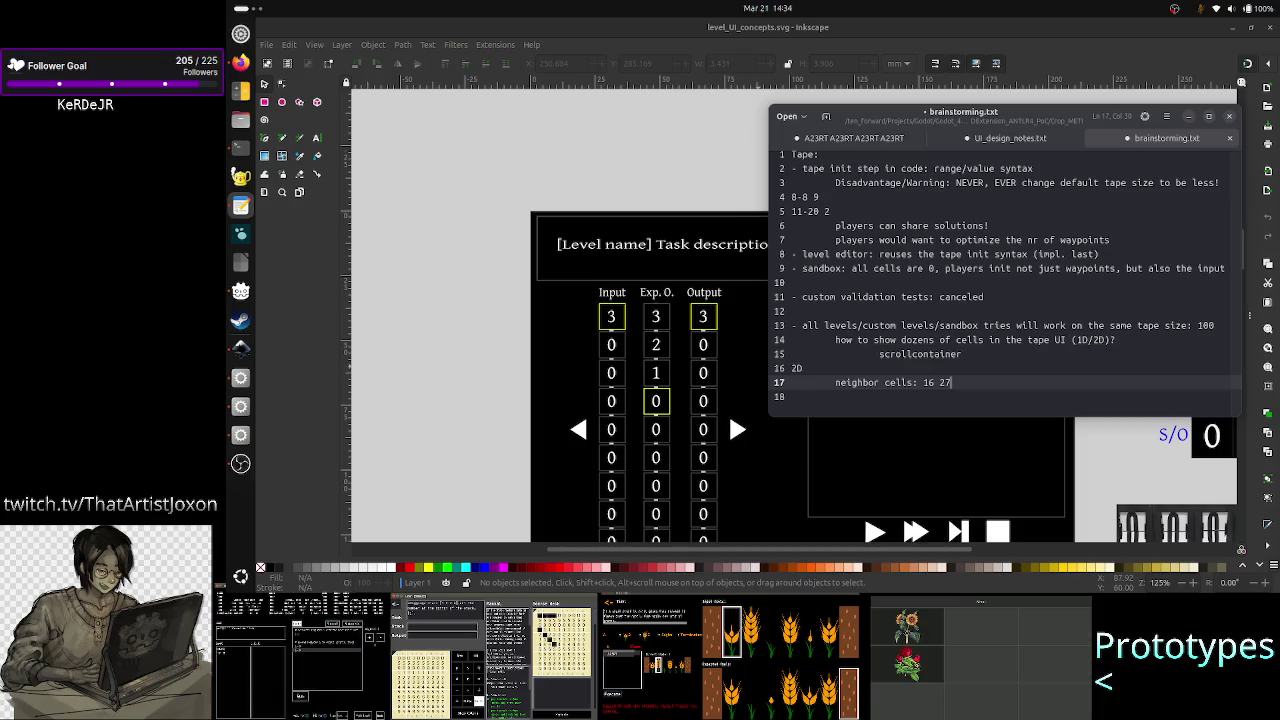
Step: Select the neighbor cell numbers, adjusting the selection between '16 27' and '27'
key(ctrl+shift+Left)
key(ctrl+shift+Left)
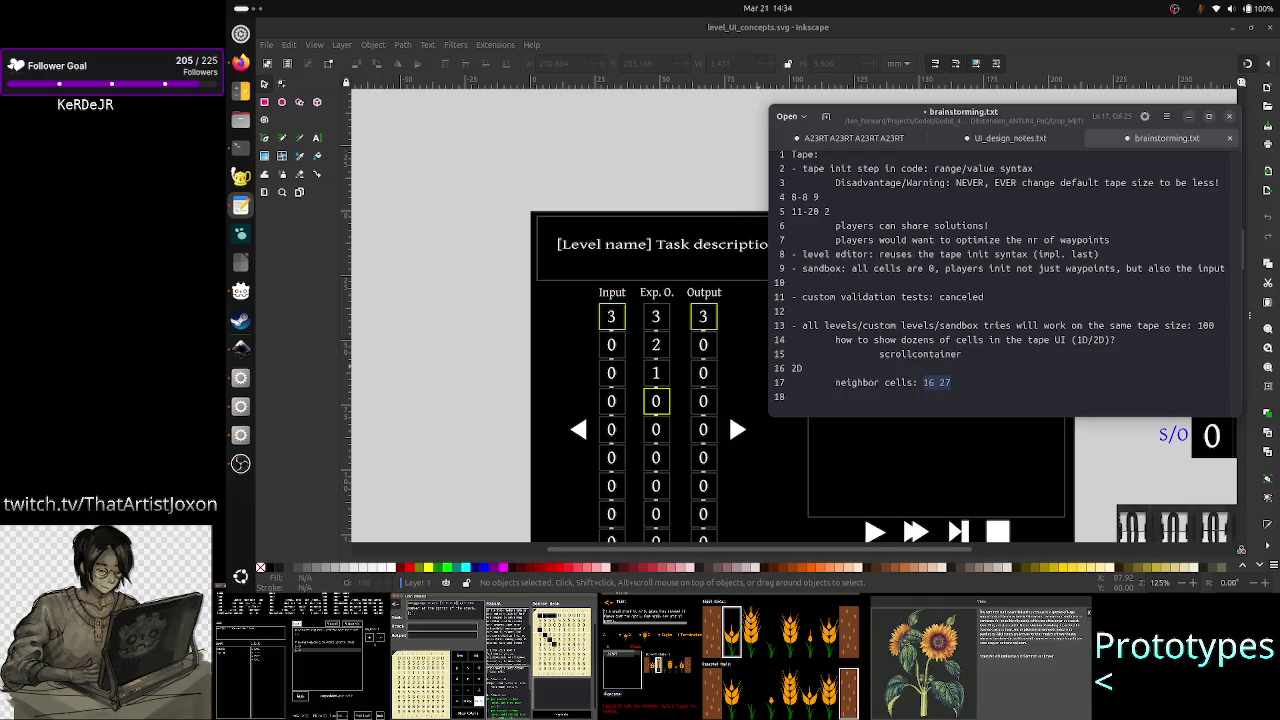
key(Right)
key(ctrl+shift+Left)
key(shift+Left)
key(shift+Left)
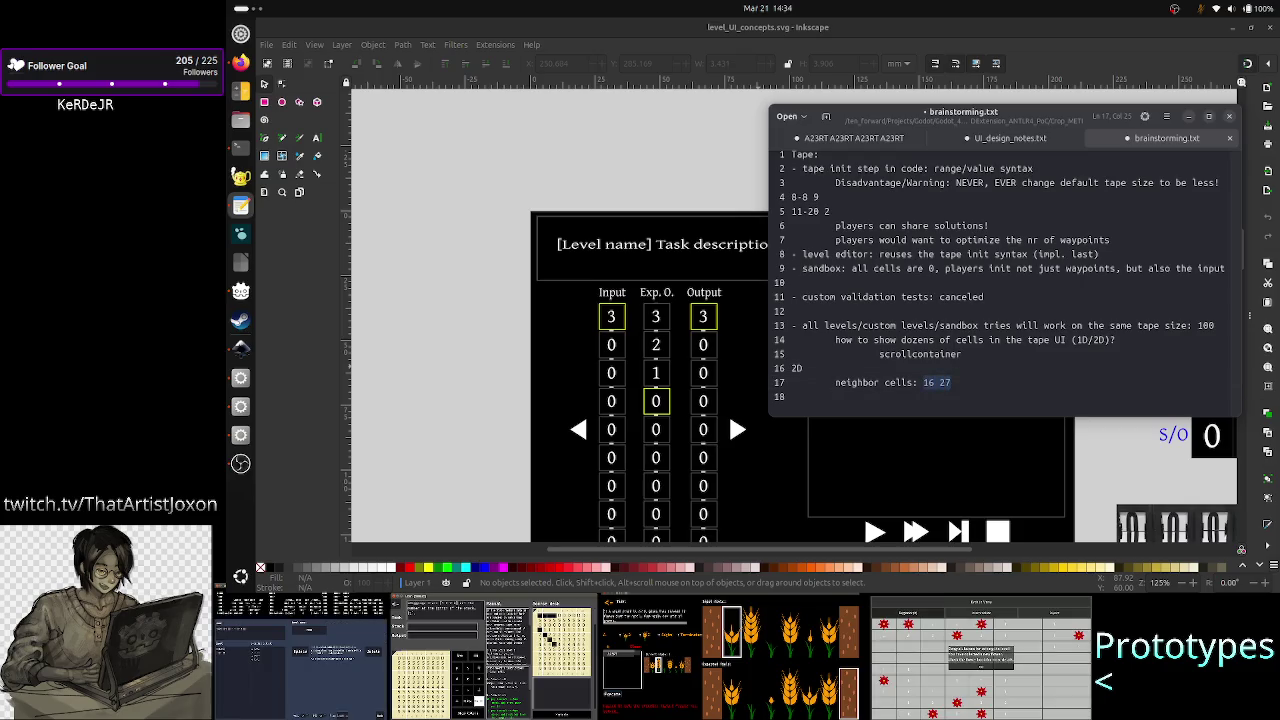
key(Right)
key(ctrl+shift+Left)
key(ctrl+shift+Left)
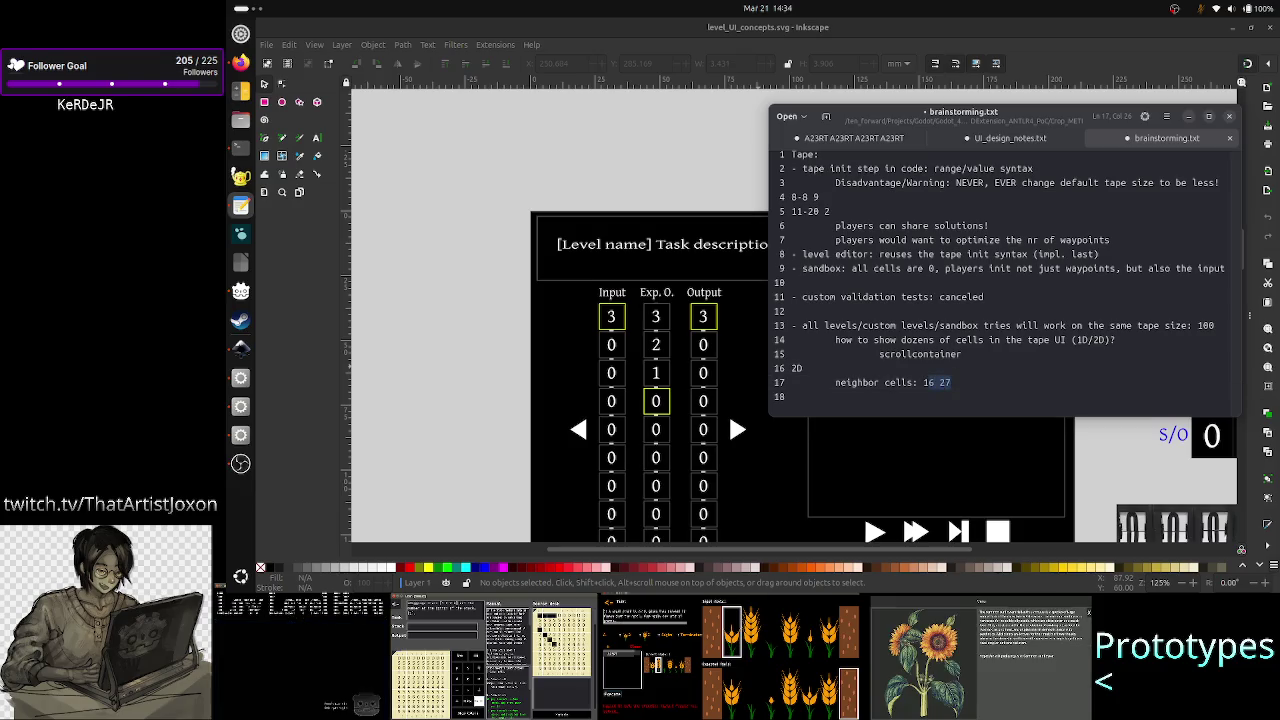
key(Right)
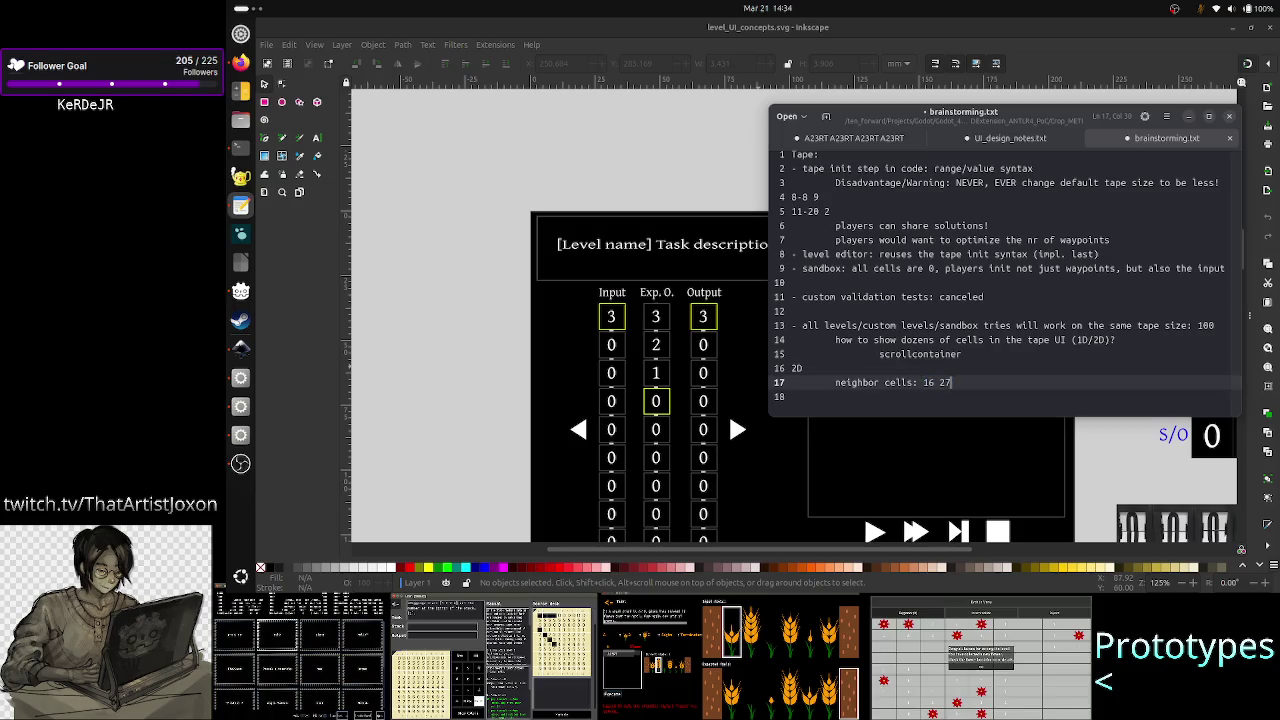
key(ctrl+shift+Left)
key(shift+Left)
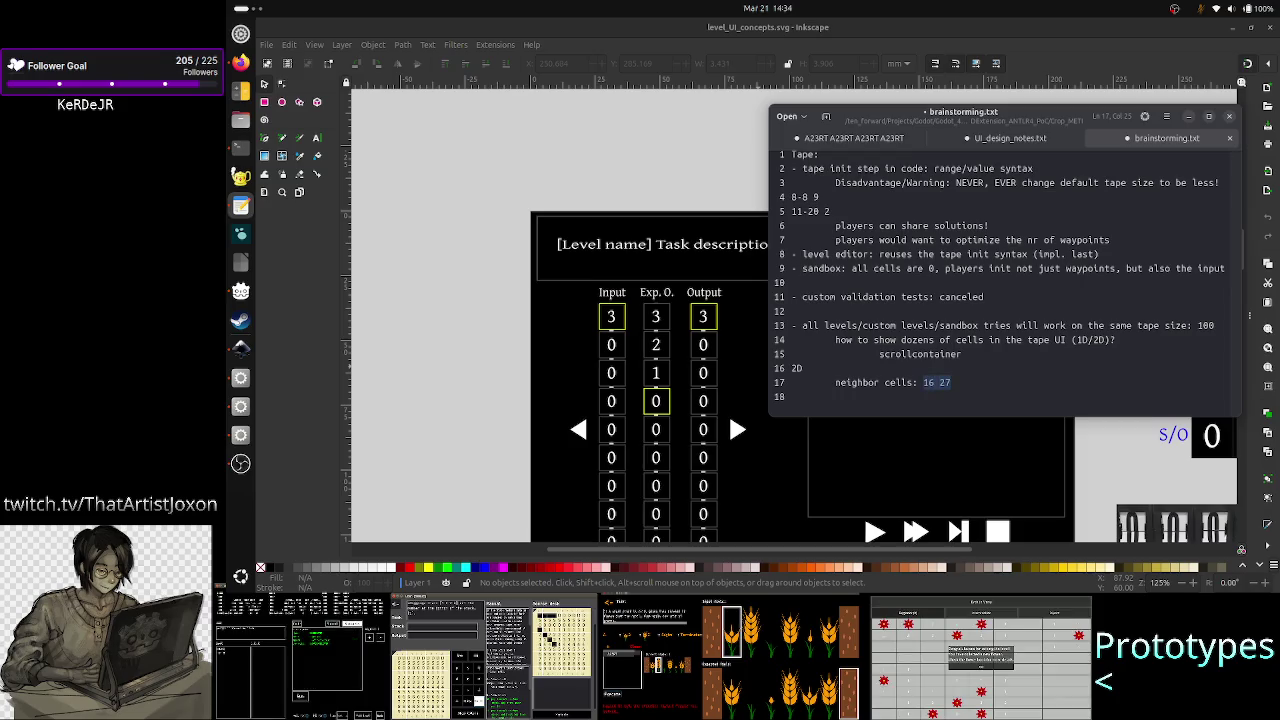
key(Right)
key(ctrl+shift+Left)
key(shift+Left)
key(shift+Left)
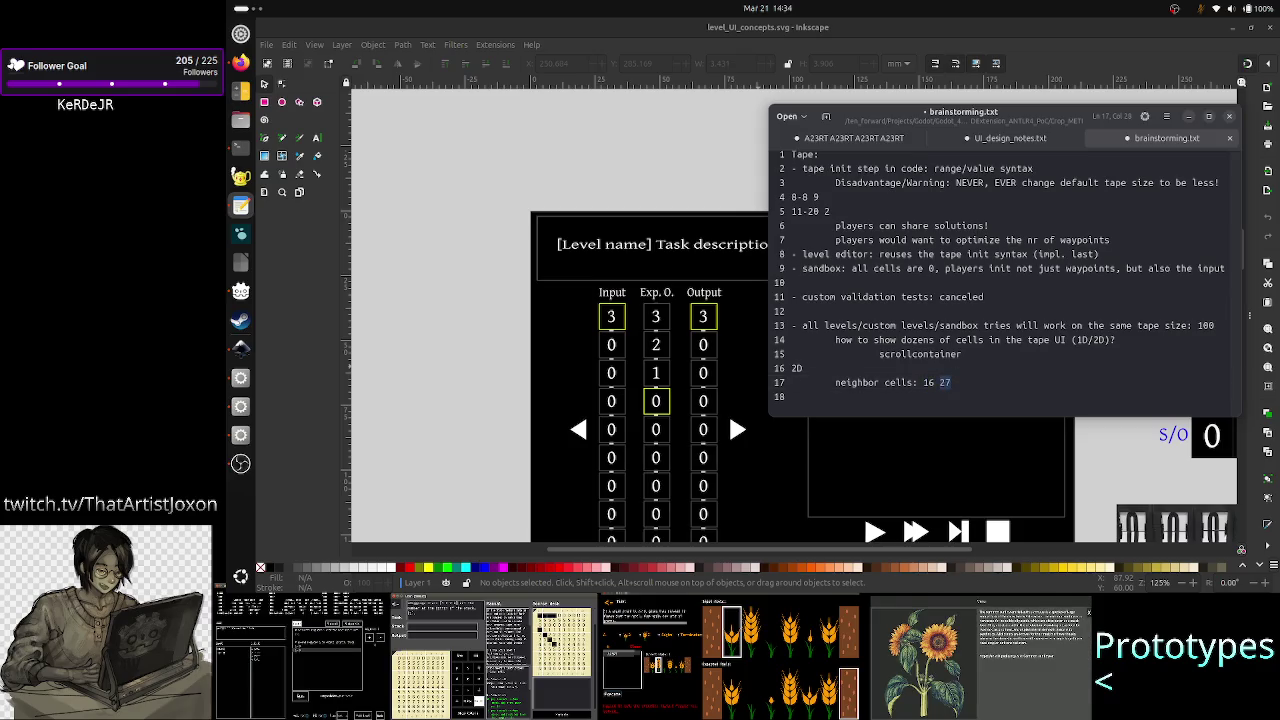
Step: Indent the 2D line and prefix it with 'because in'
click(803, 368)
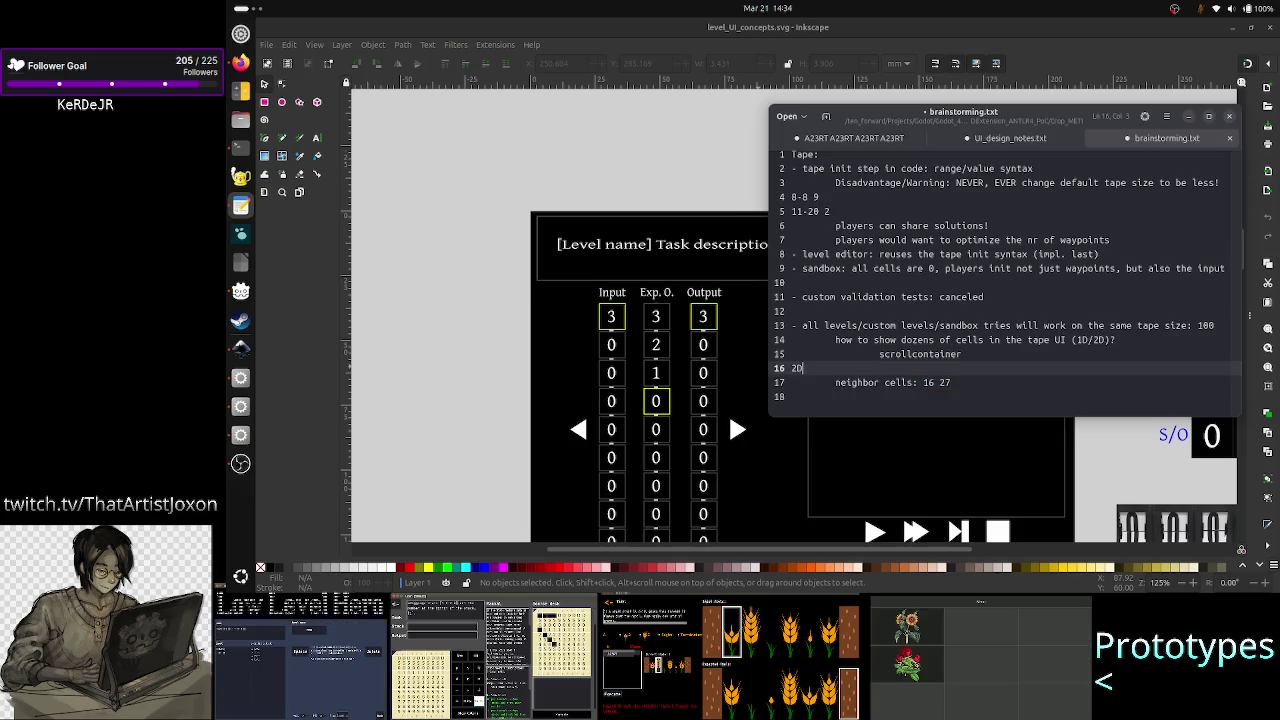
drag(792, 382, 951, 382)
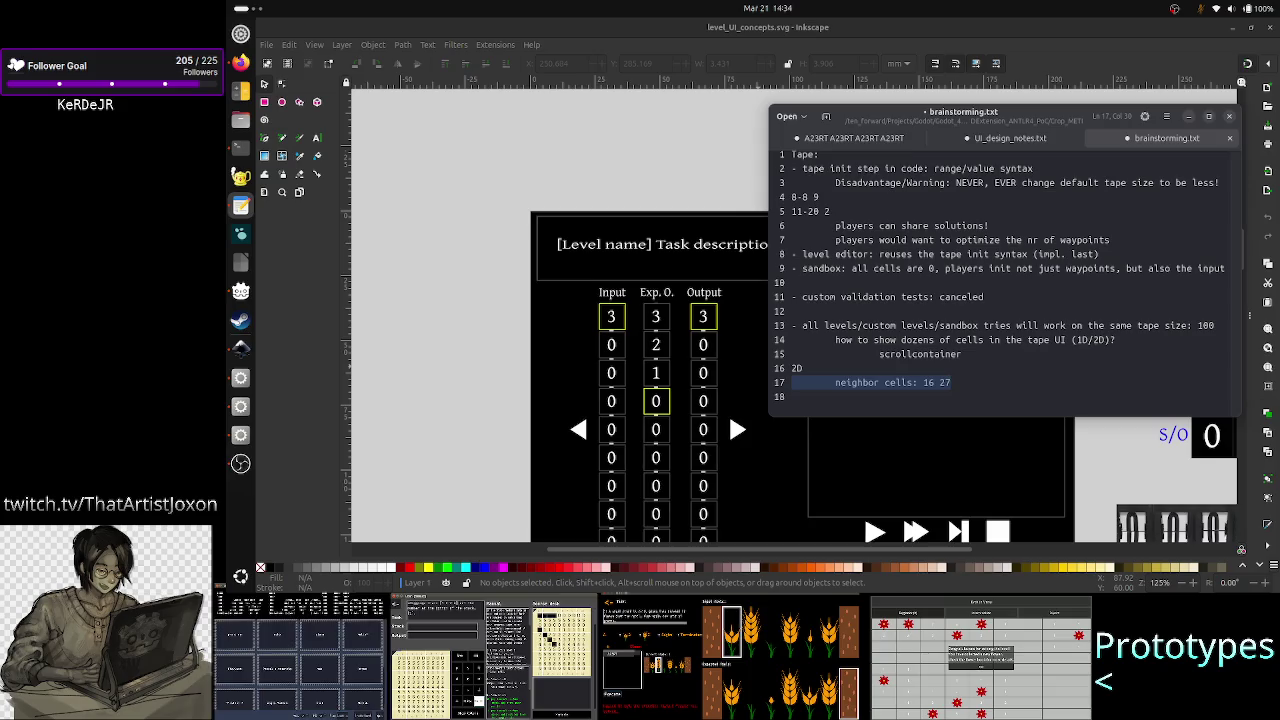
click(792, 368)
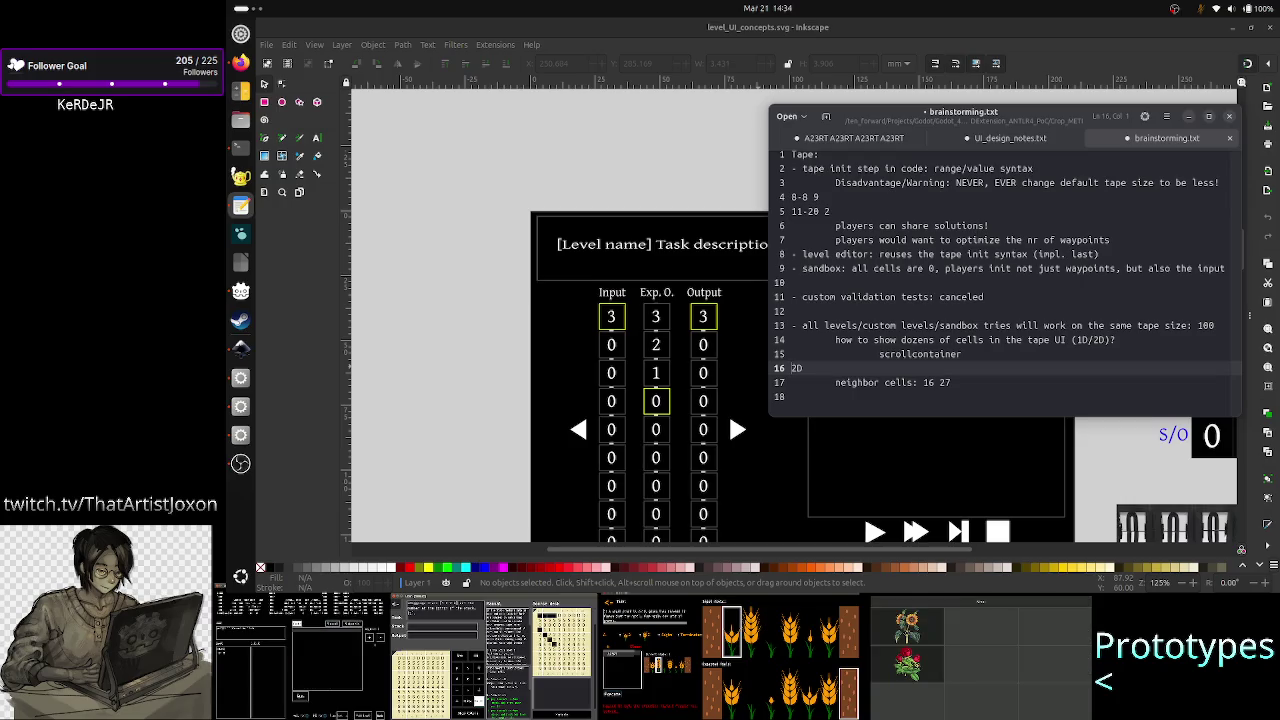
key(Tab)
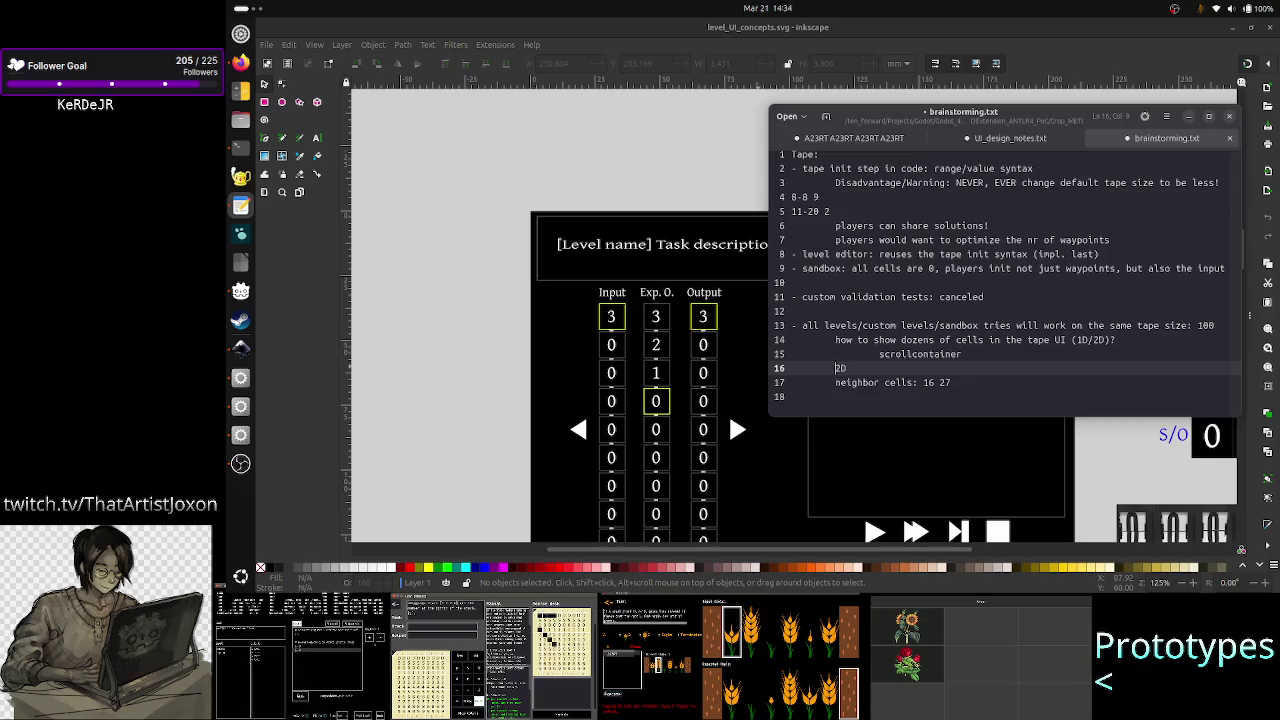
text(because in)
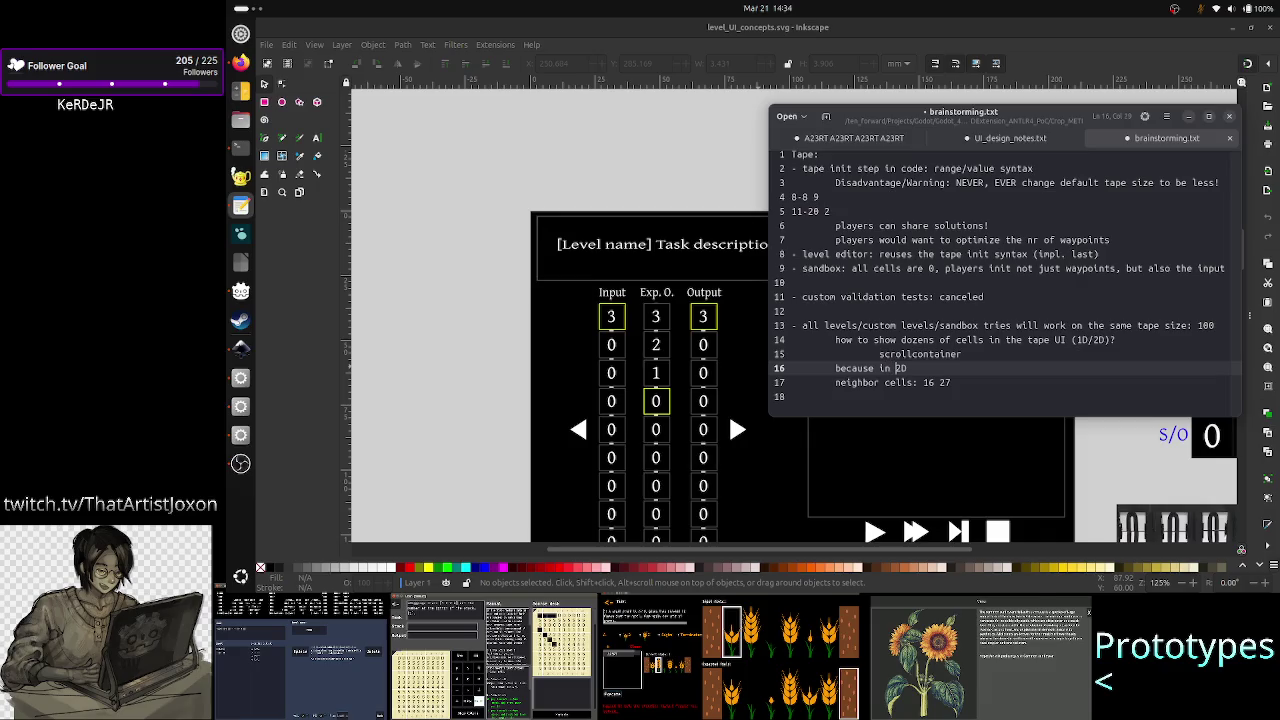
Step: End line 16 with 'it's nice to see which cell indexes are neighbors'
key(End)
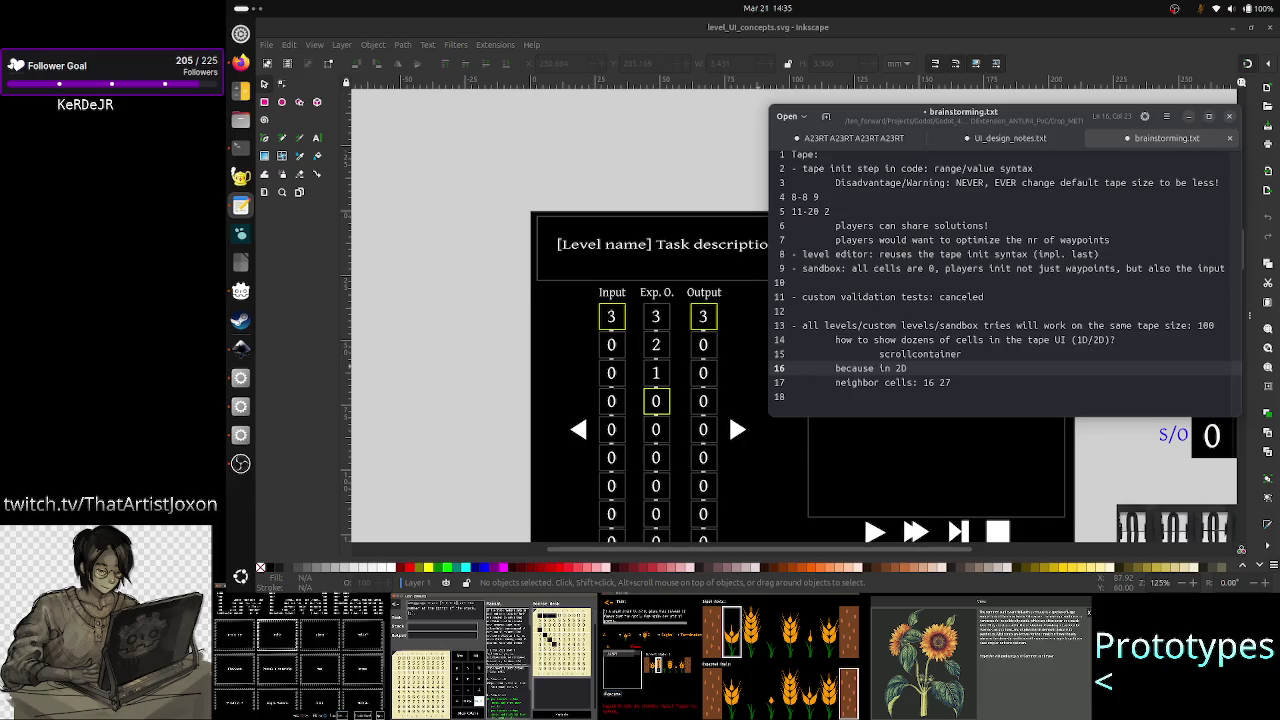
text(showing )
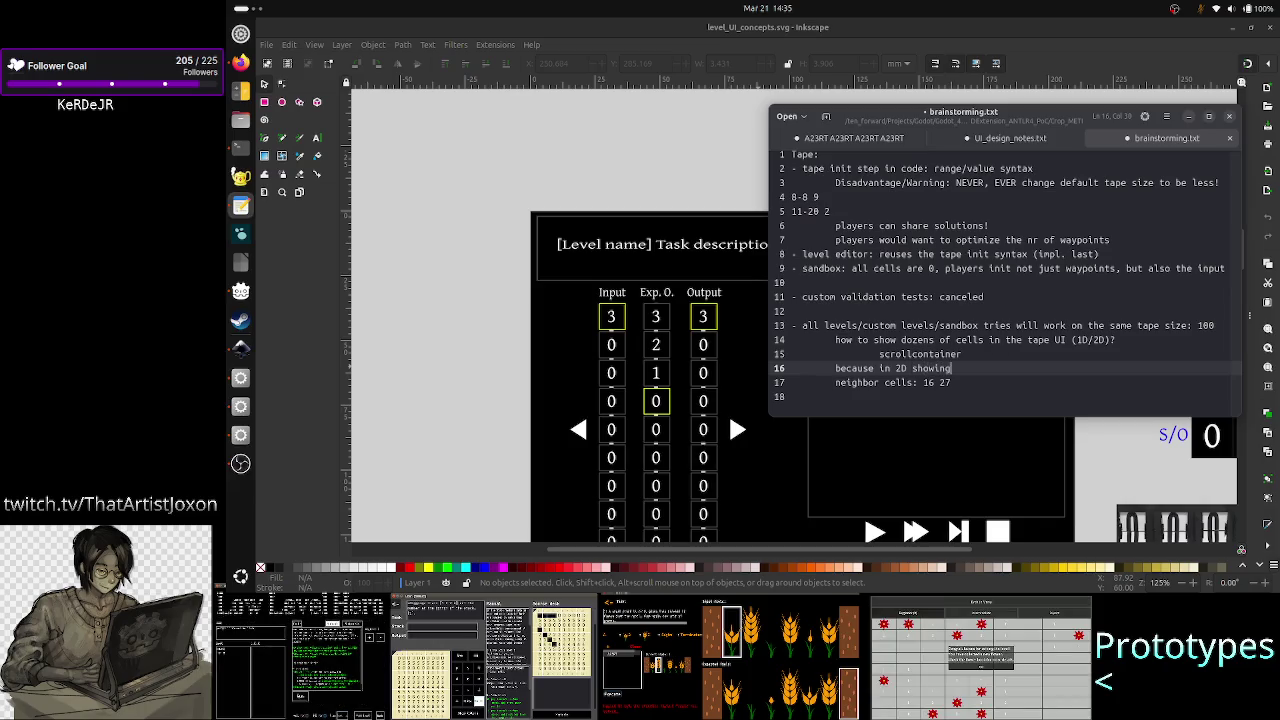
text(ce)
key(BackSpace)
key(BackSpace)
key(BackSpace)
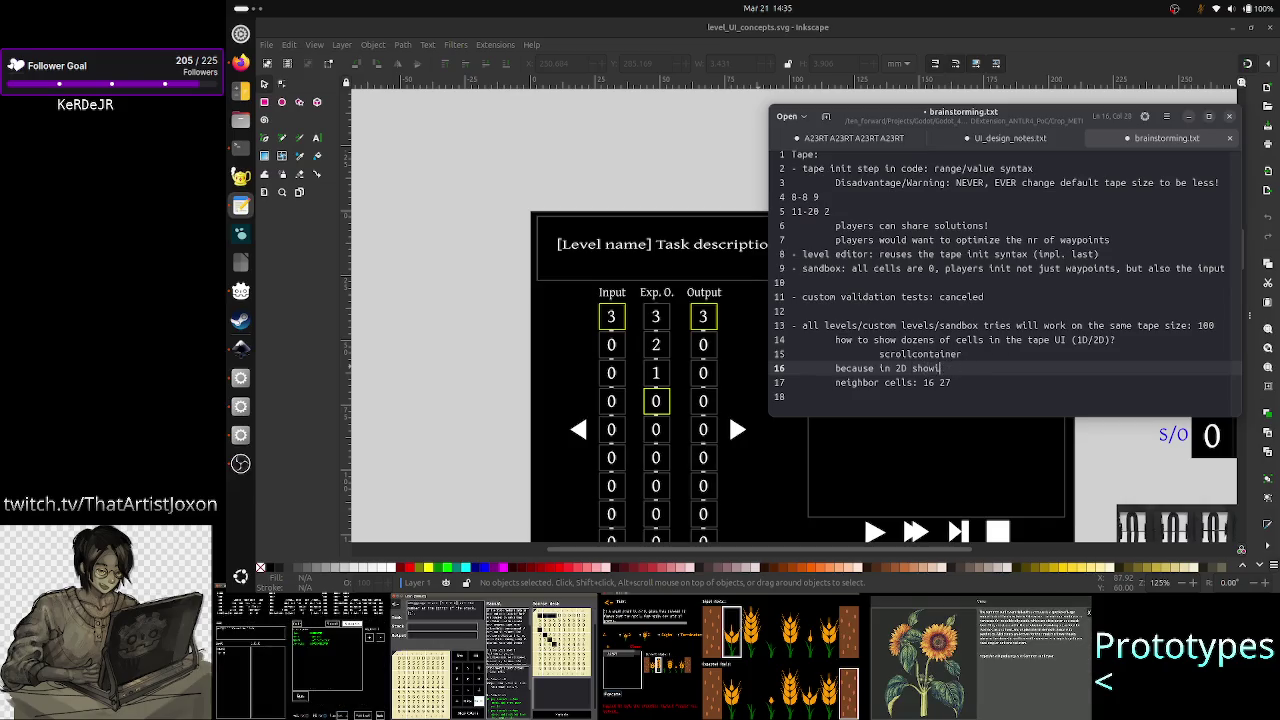
key(BackSpace)
key(BackSpace)
key(BackSpace)
key(BackSpace)
key(BackSpace)
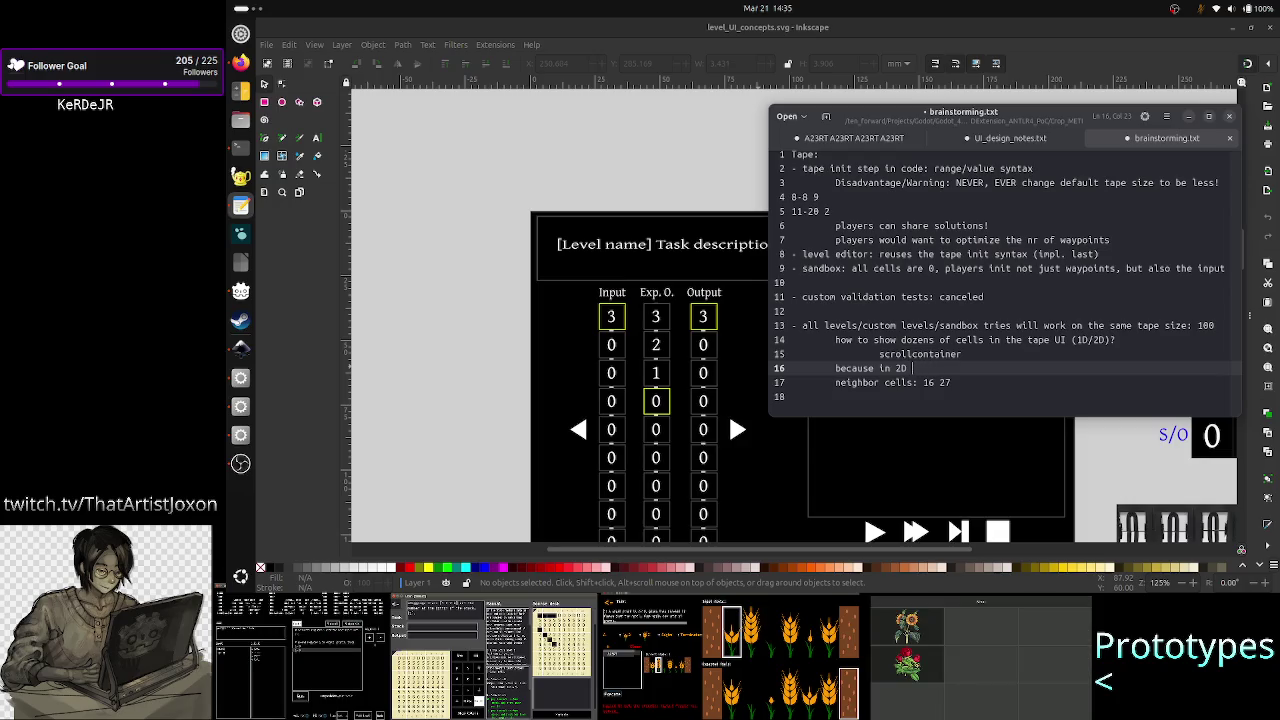
text(it)
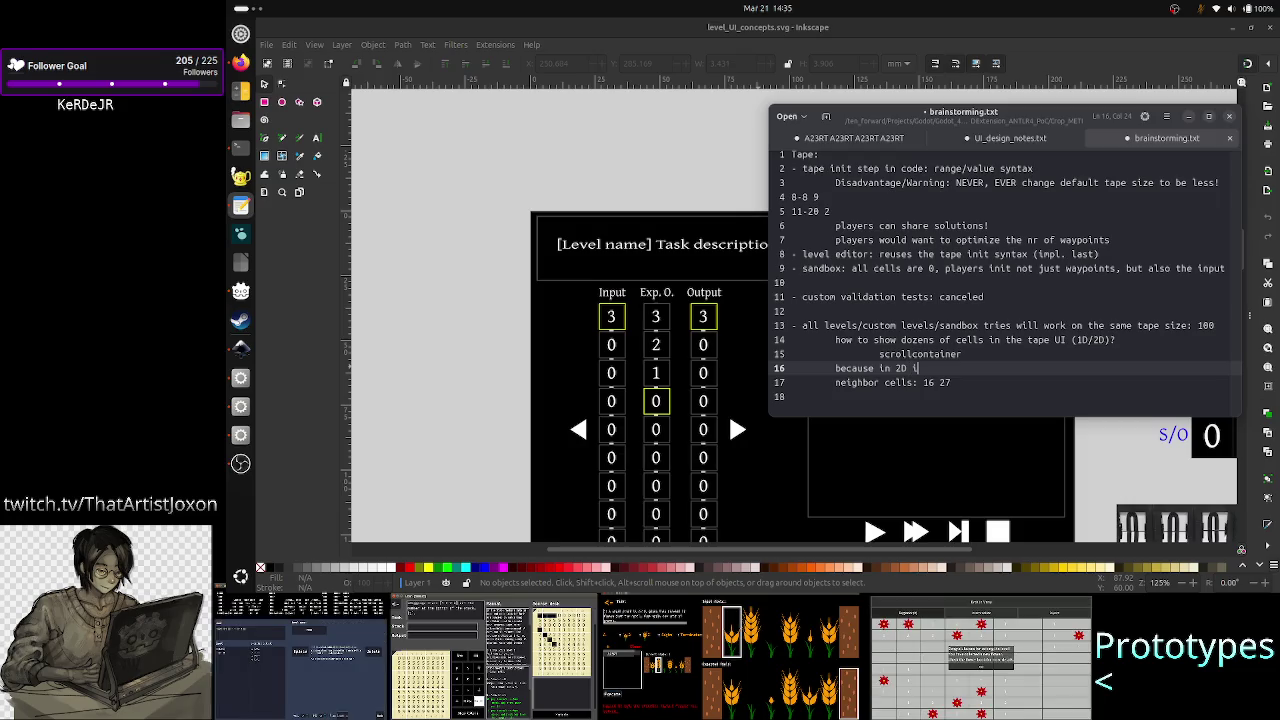
text('s nice t)
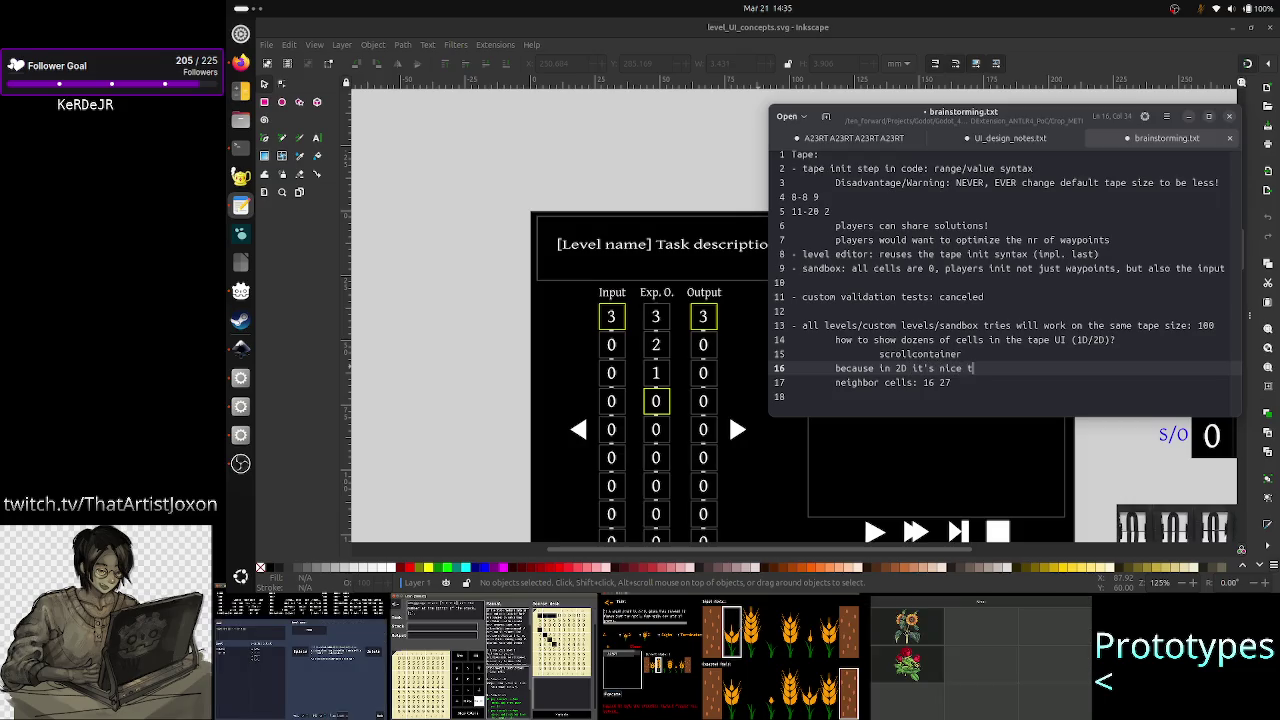
text(o see w)
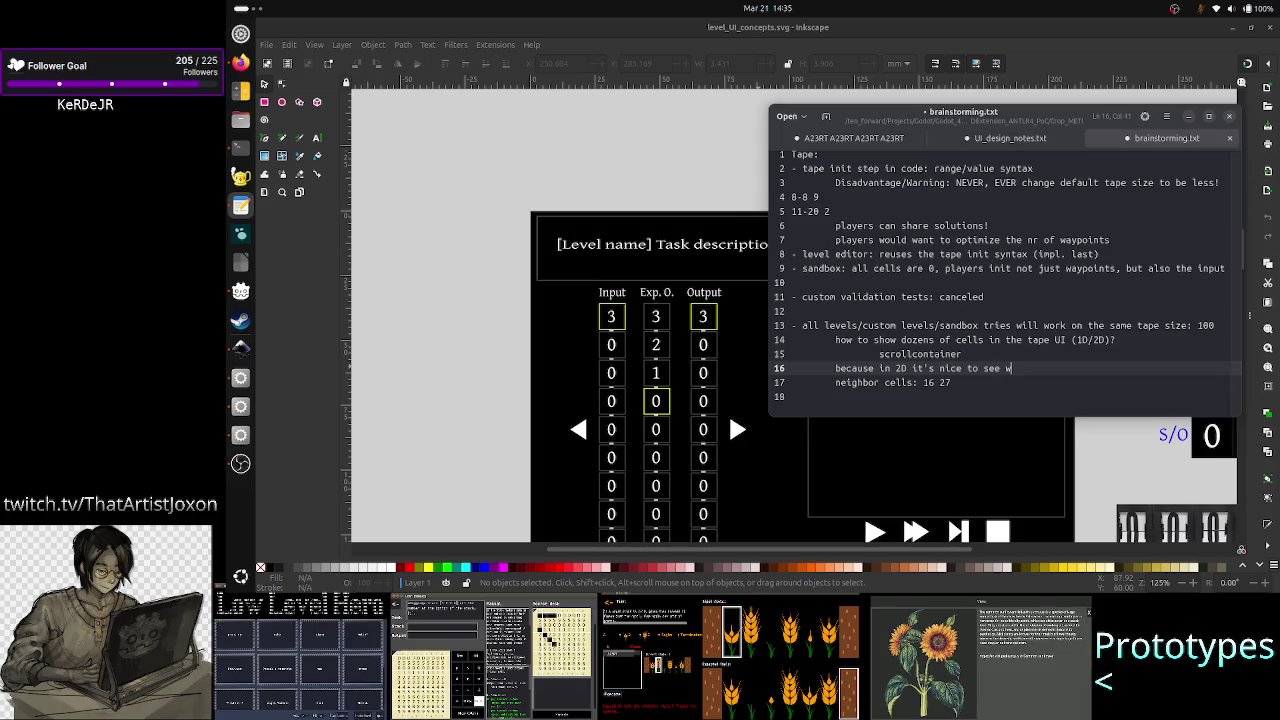
text(hich cell )
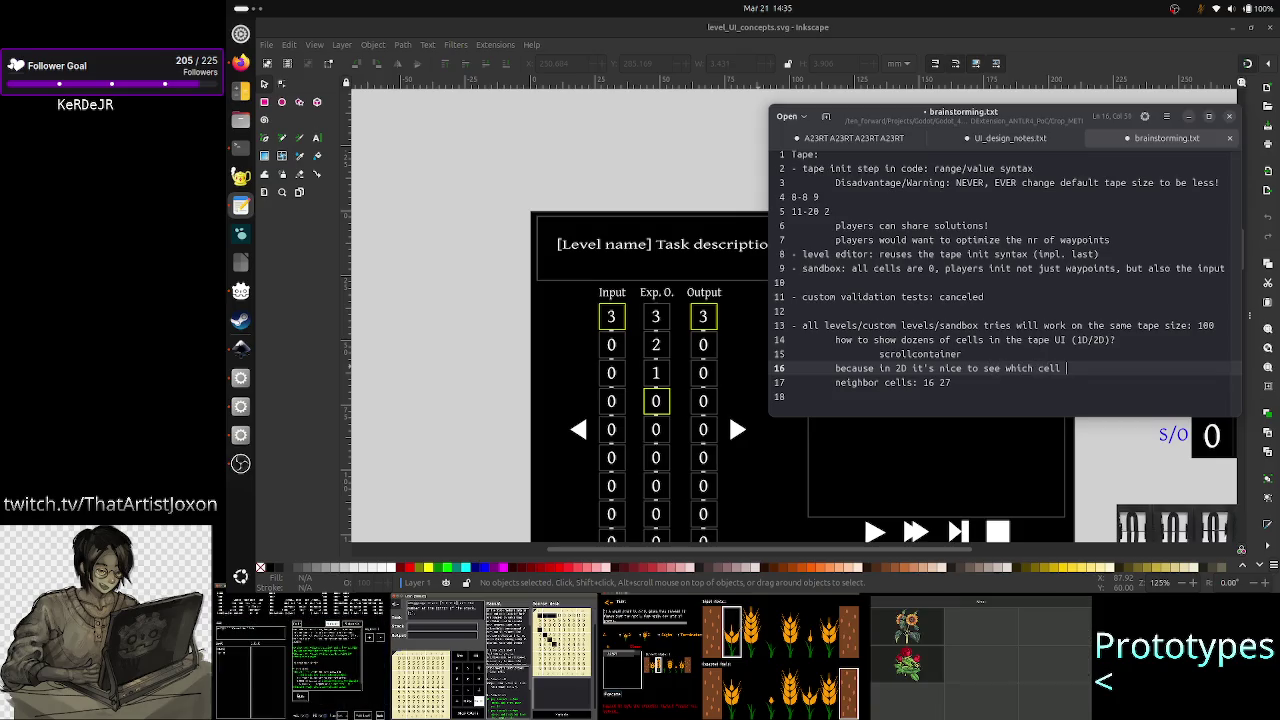
text(ind)
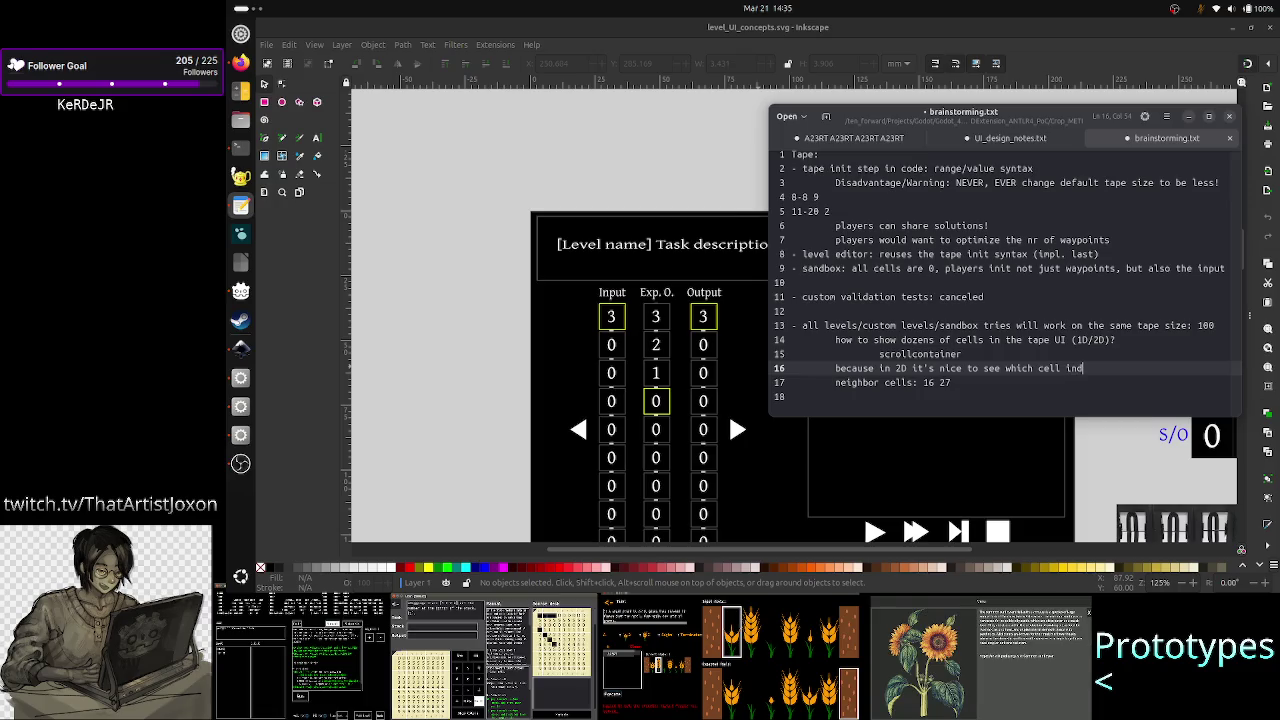
text(exes a)
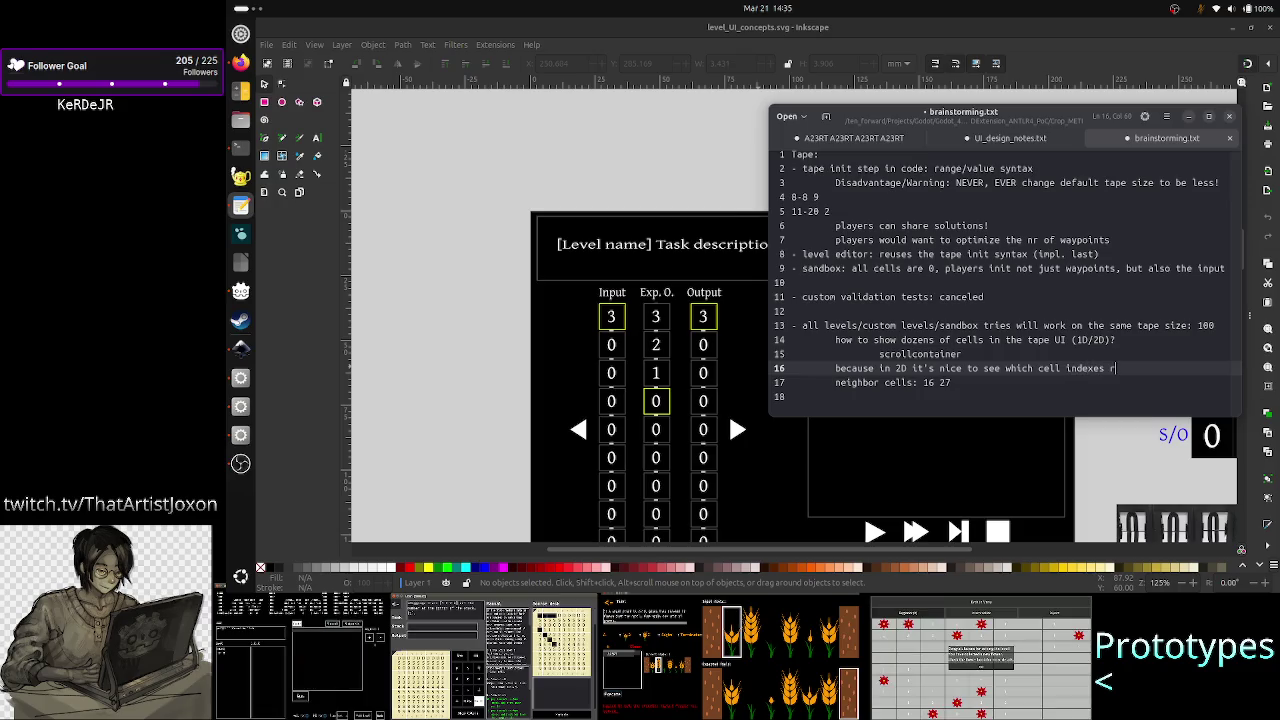
text(re nei)
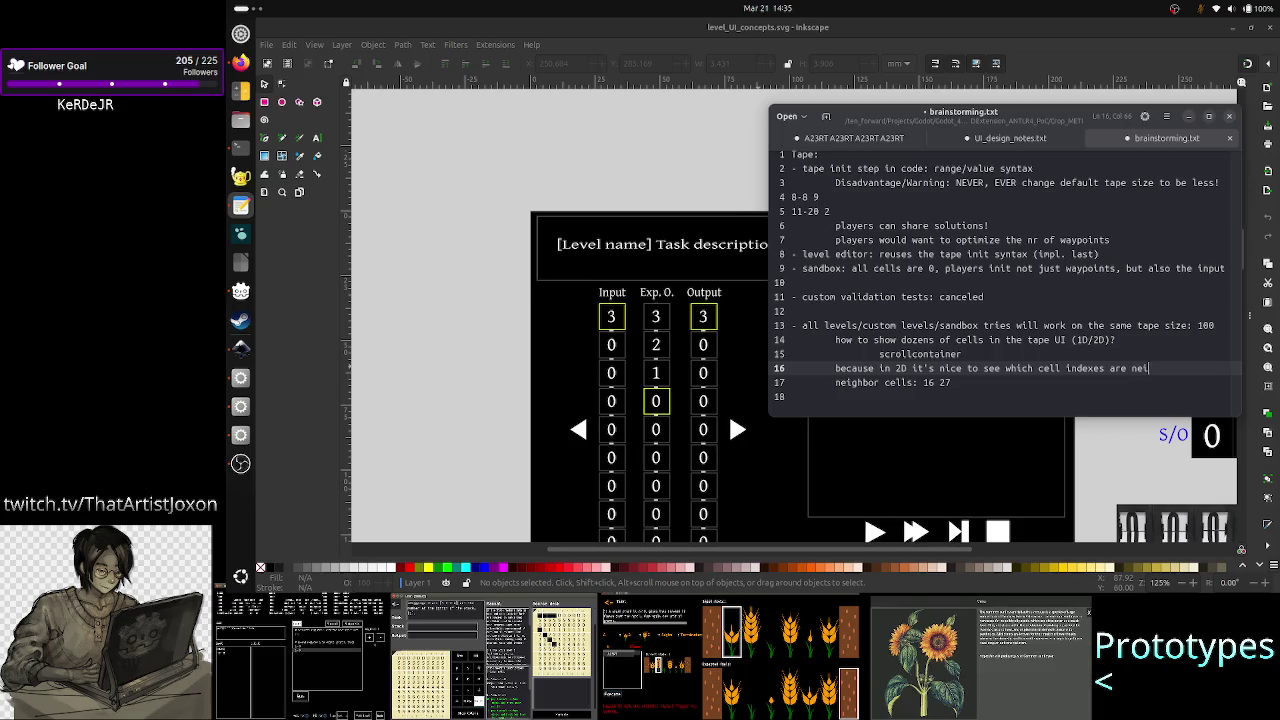
text(ghbors)
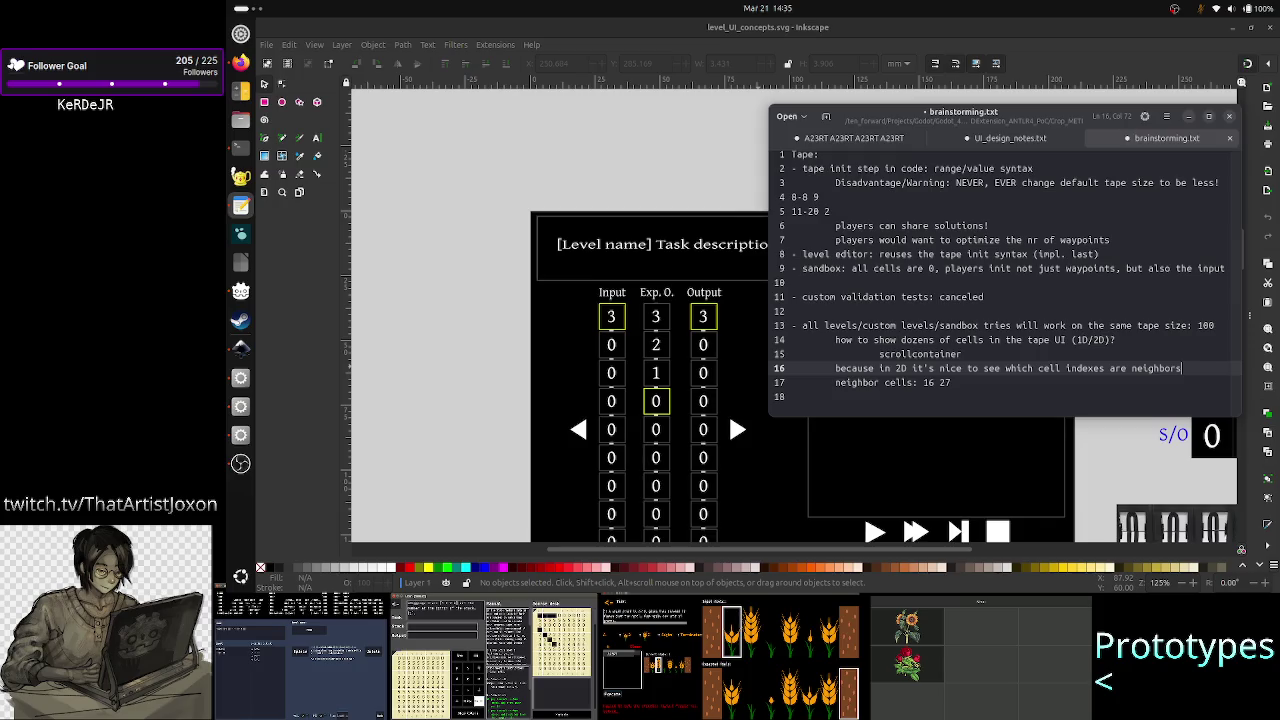
click(879, 368)
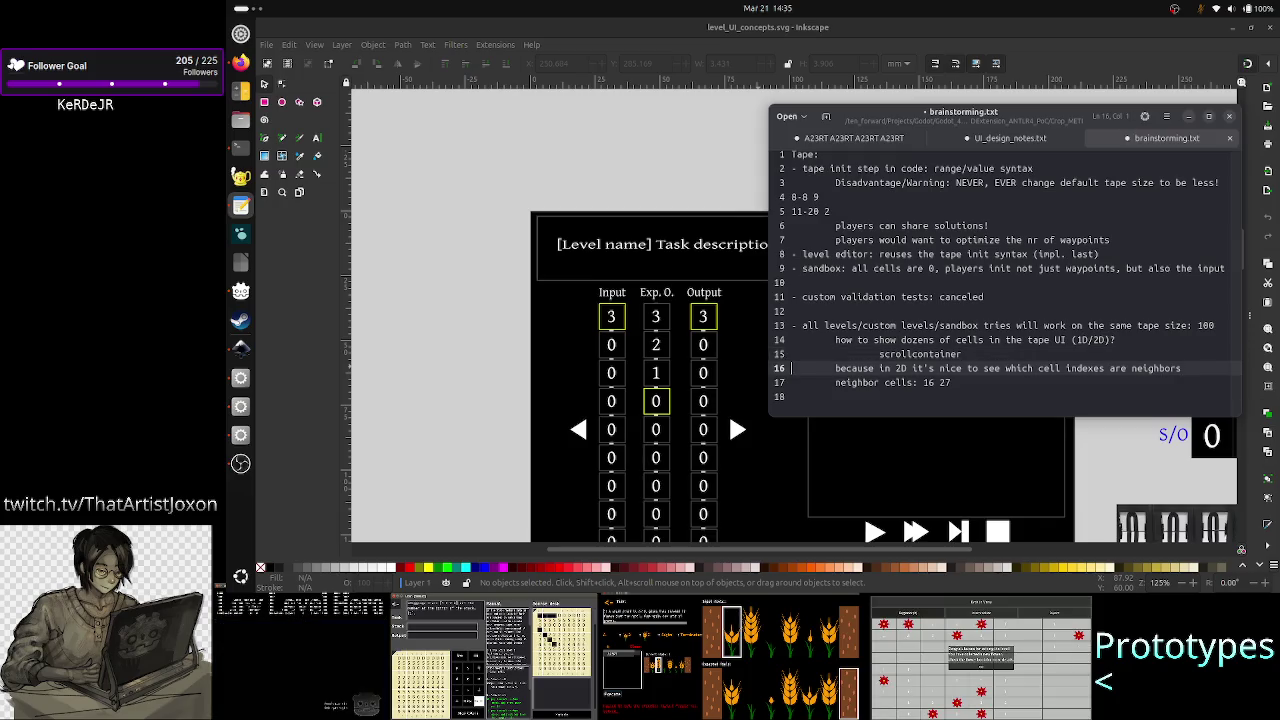
Step: Drop 'because' from line 16 and delete the 'neighbor cells: 16 27' line
key(BackSpace)
key(BackSpace)
key(BackSpace)
key(BackSpace)
key(BackSpace)
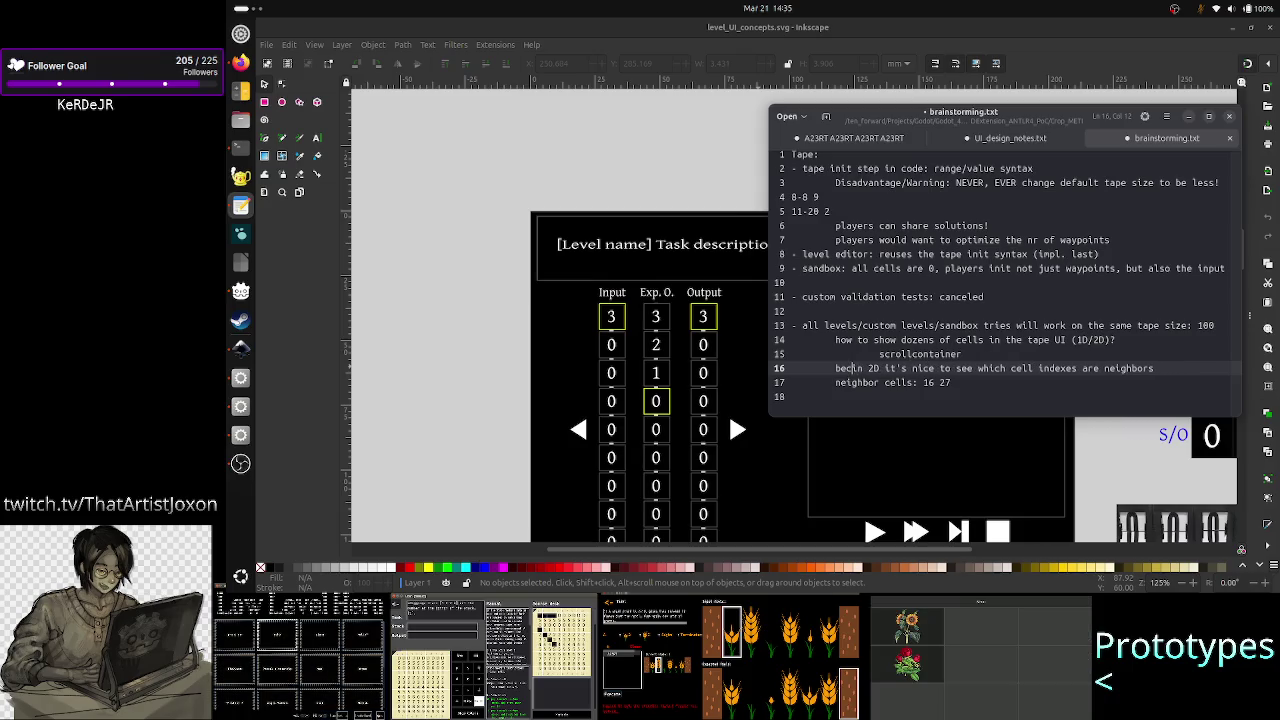
key(BackSpace)
key(BackSpace)
key(BackSpace)
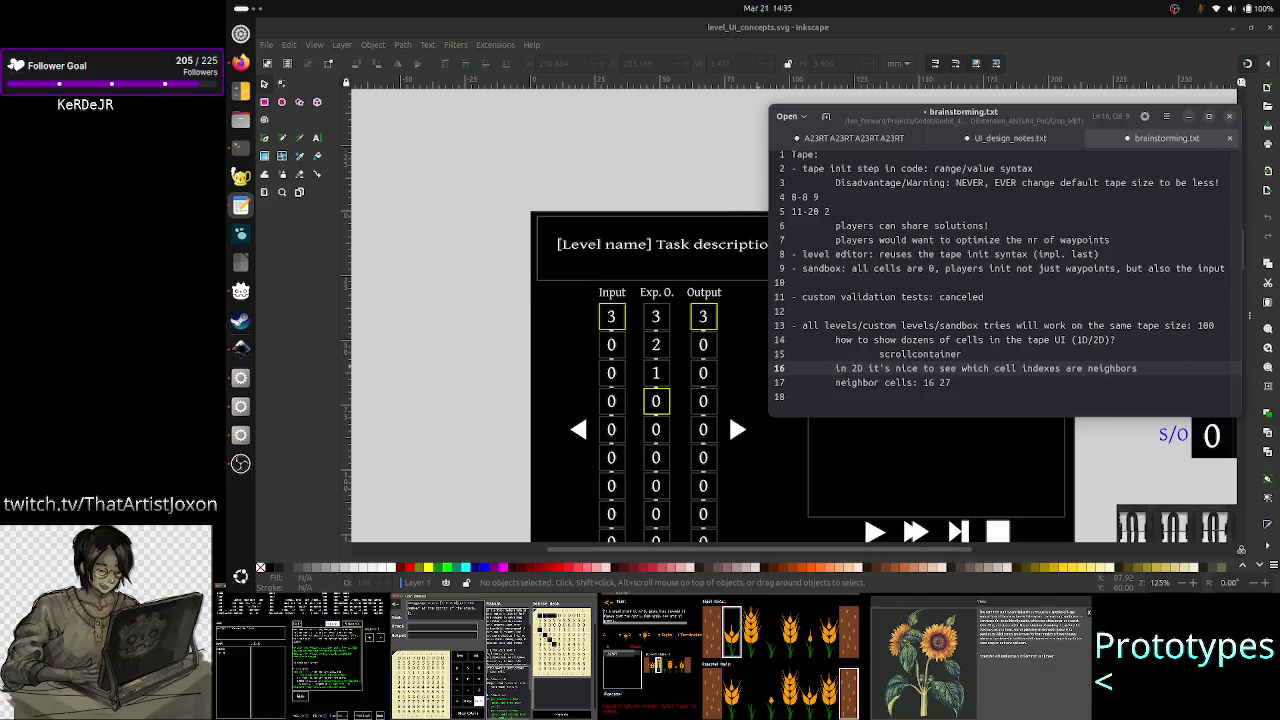
key(Down)
key(shift+Down)
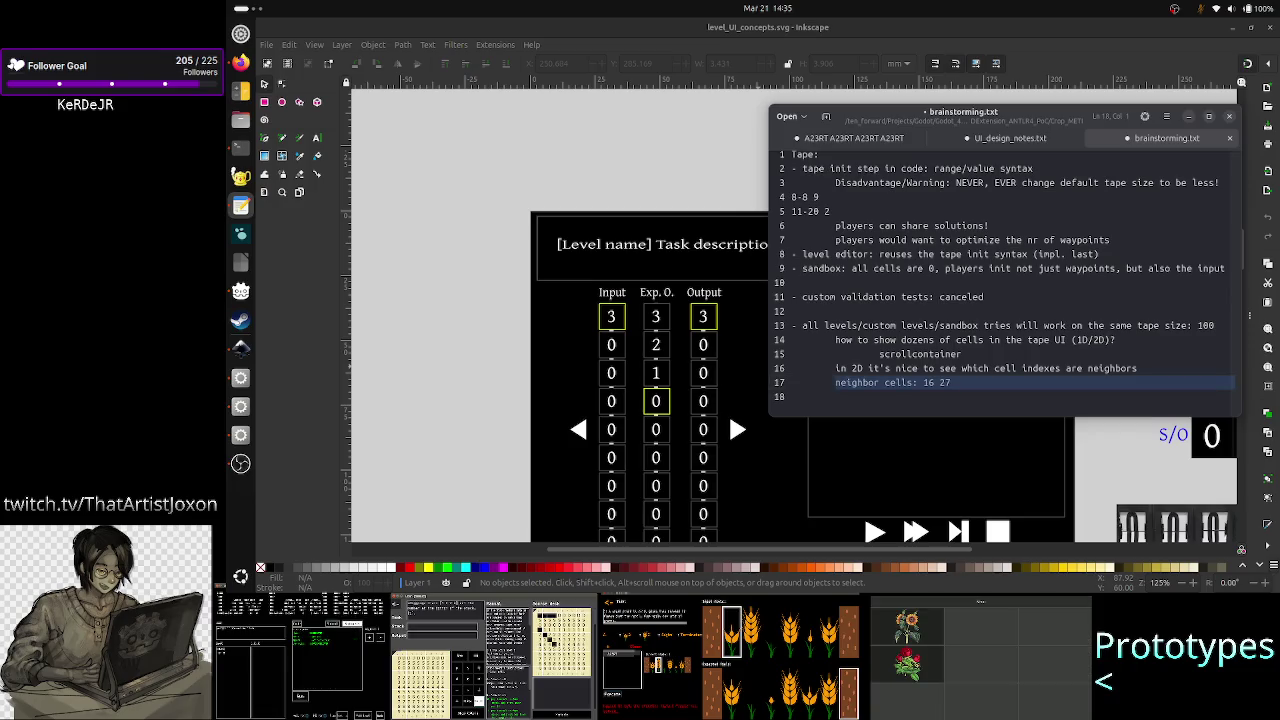
key(BackSpace)
key(BackSpace)
Step: Append ': always show IDs' to line 16, add a blank line, and save
text(: )
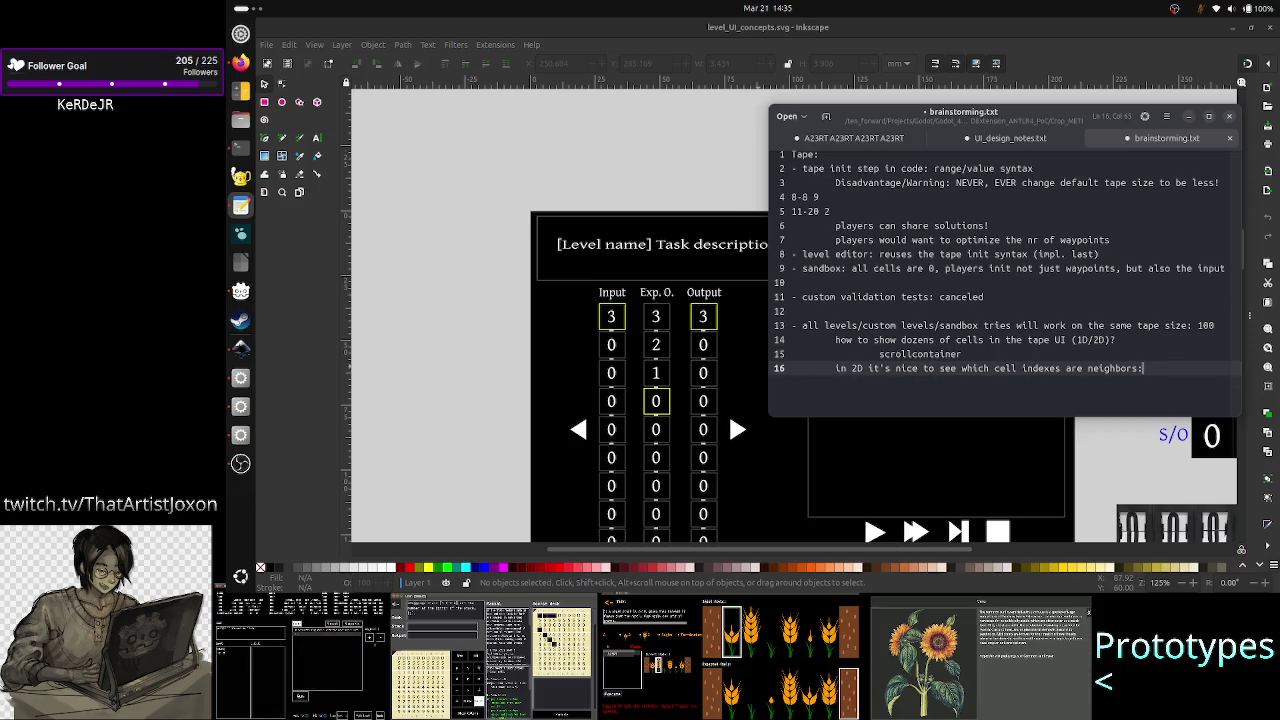
text(always show )
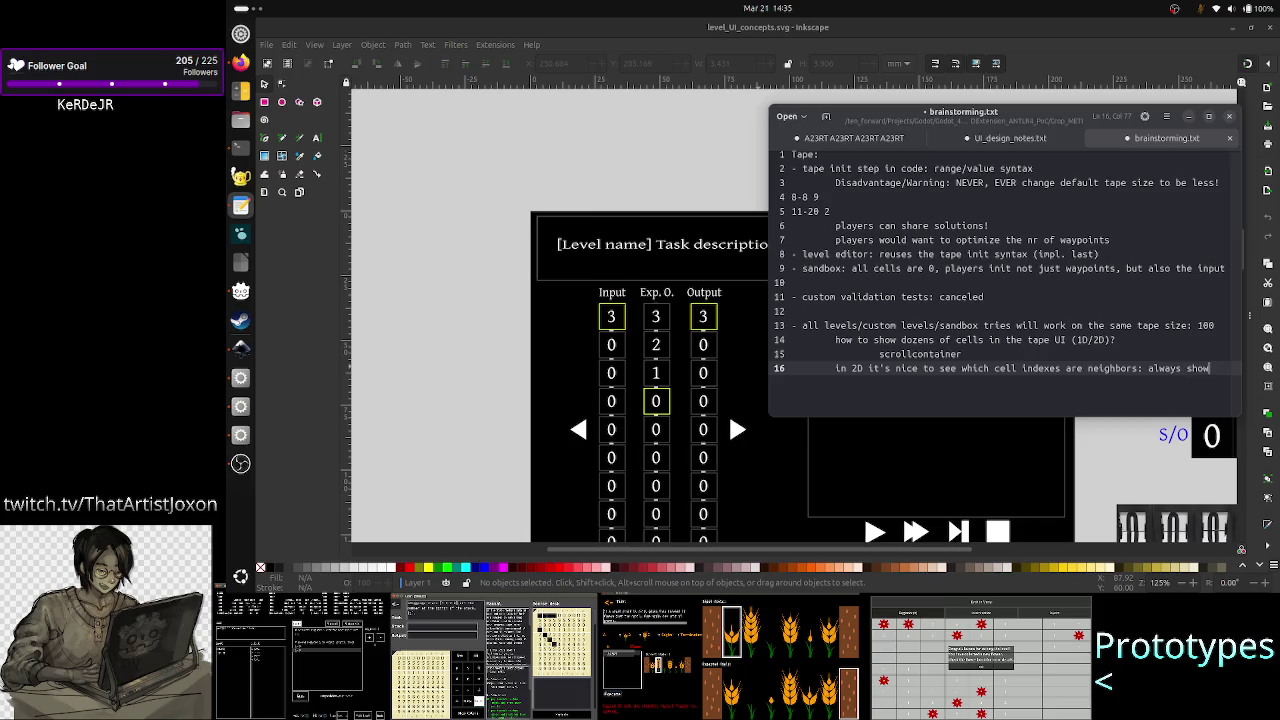
text(it)
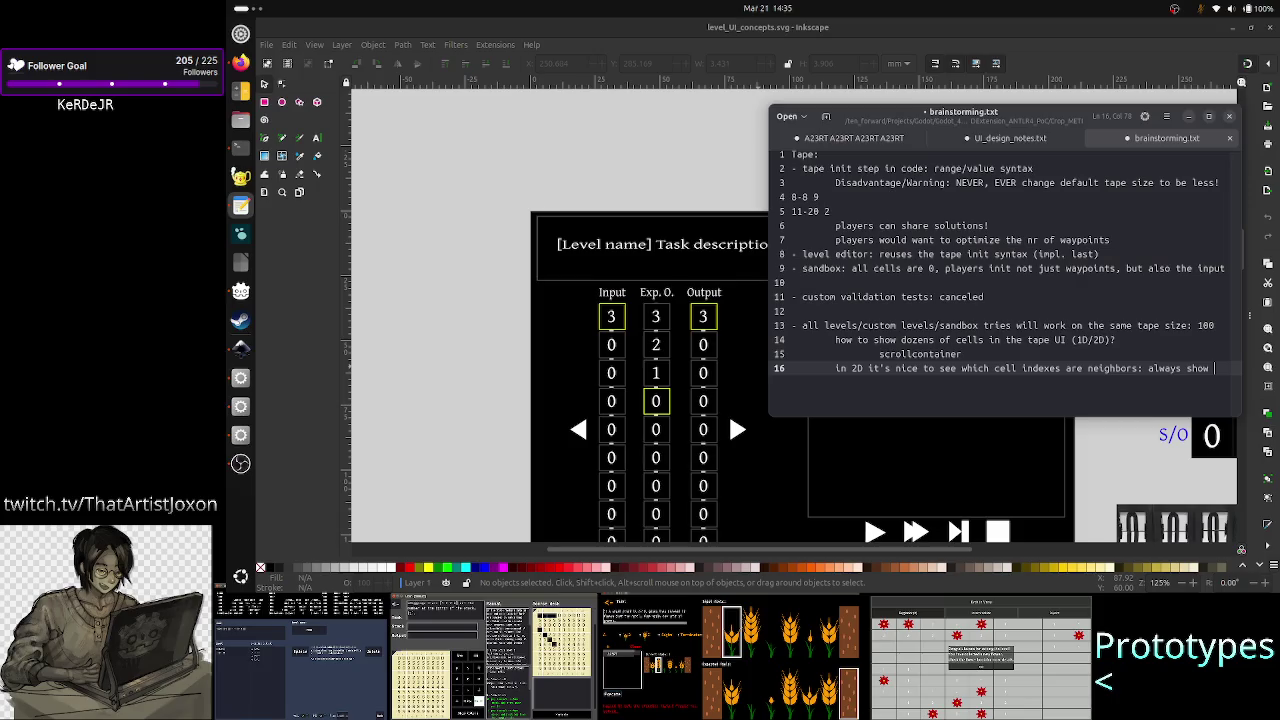
text(IDs)
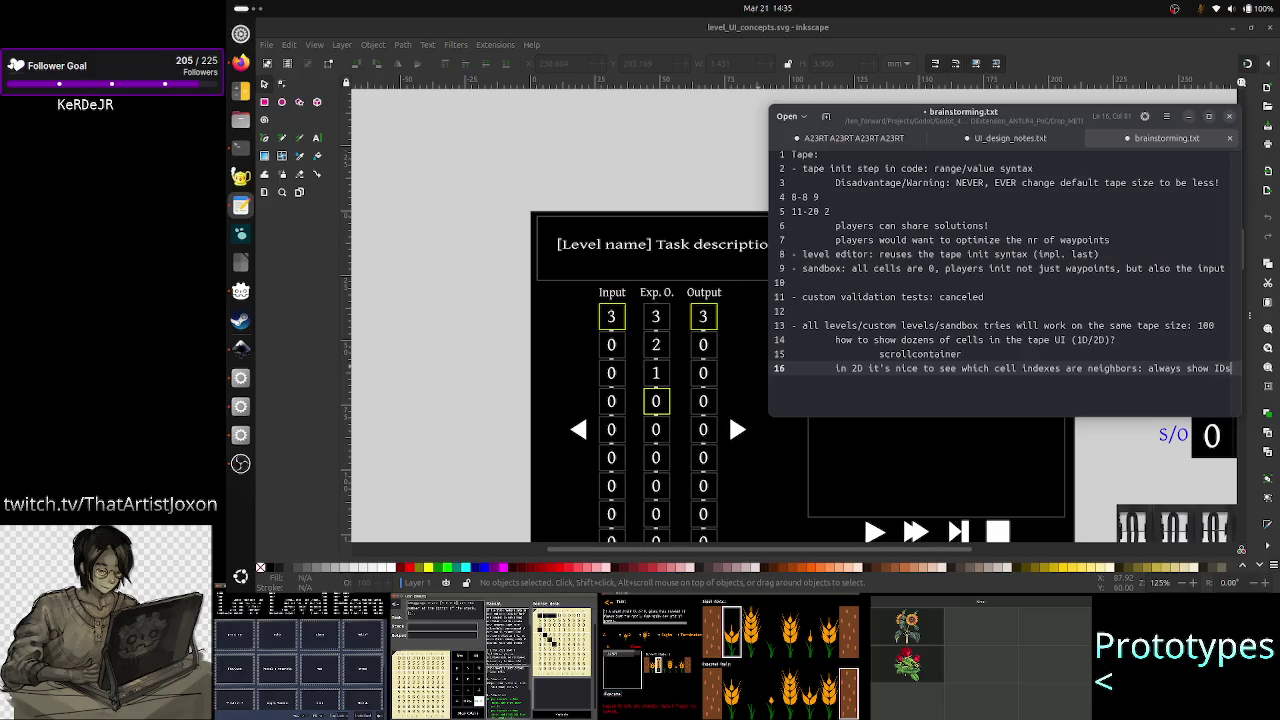
key(Return)
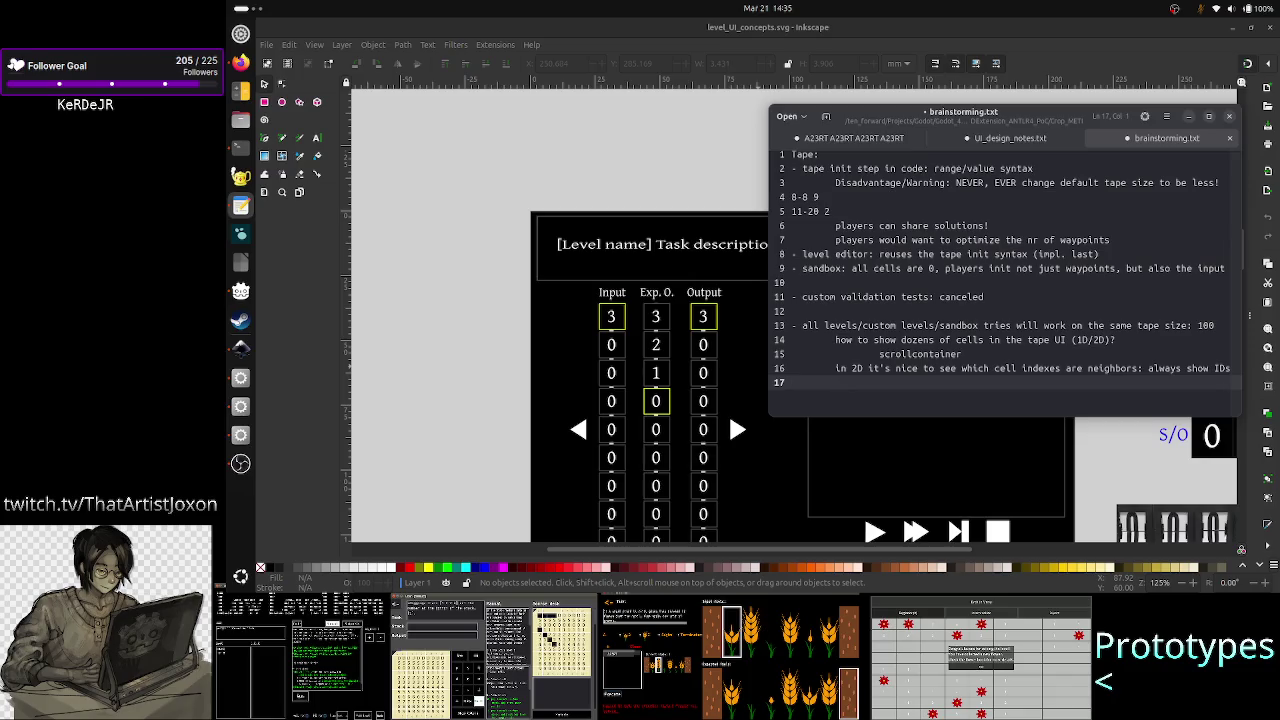
key(ctrl+s)
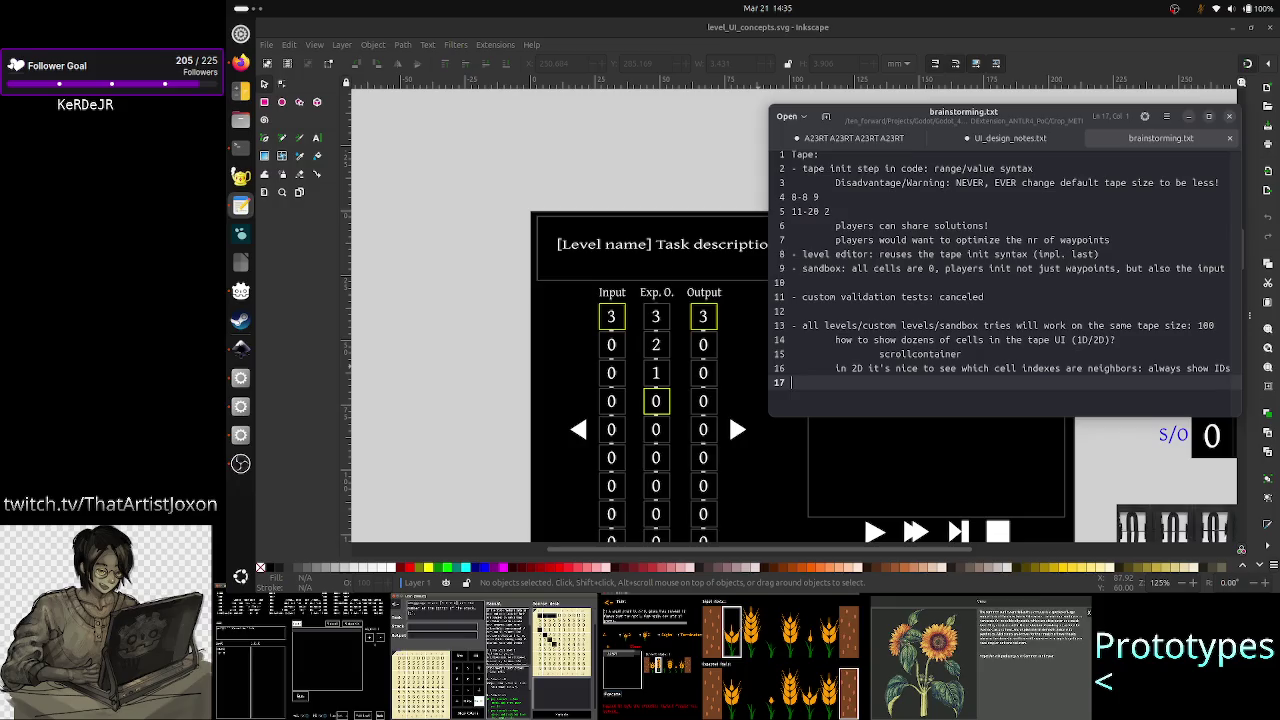
click(791, 368)
click(835, 368)
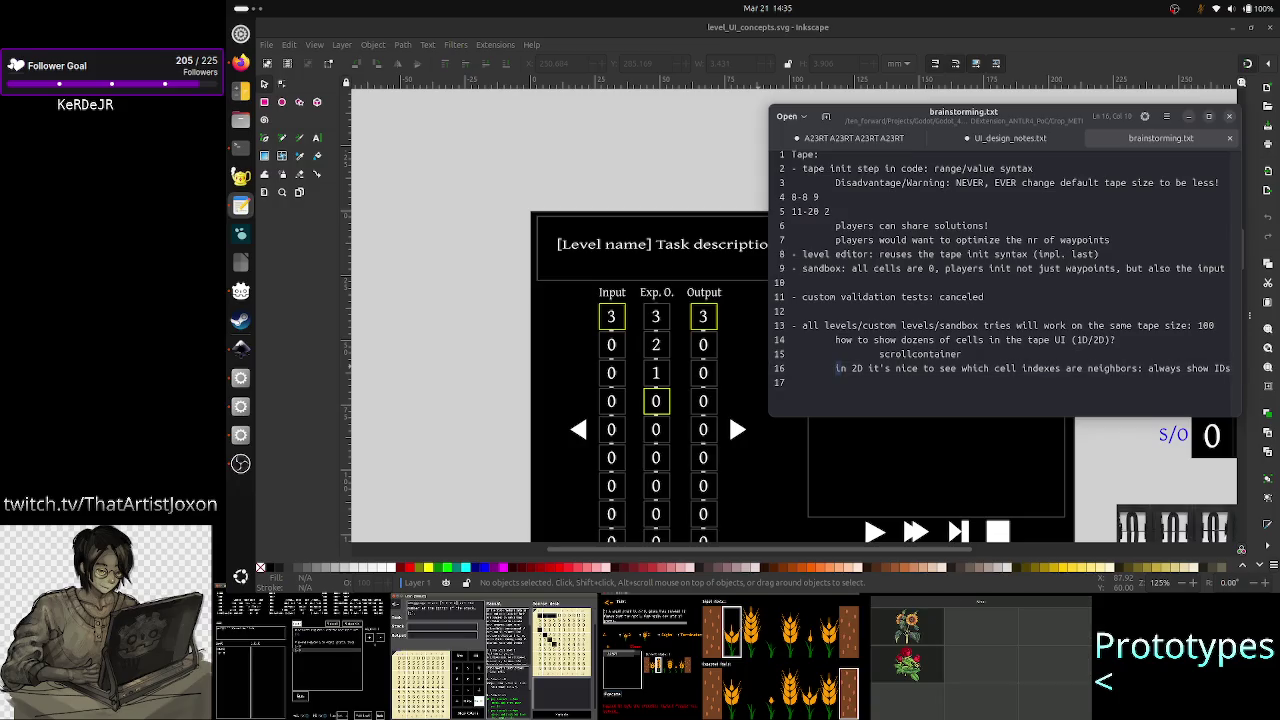
drag(835, 368, 1078, 368)
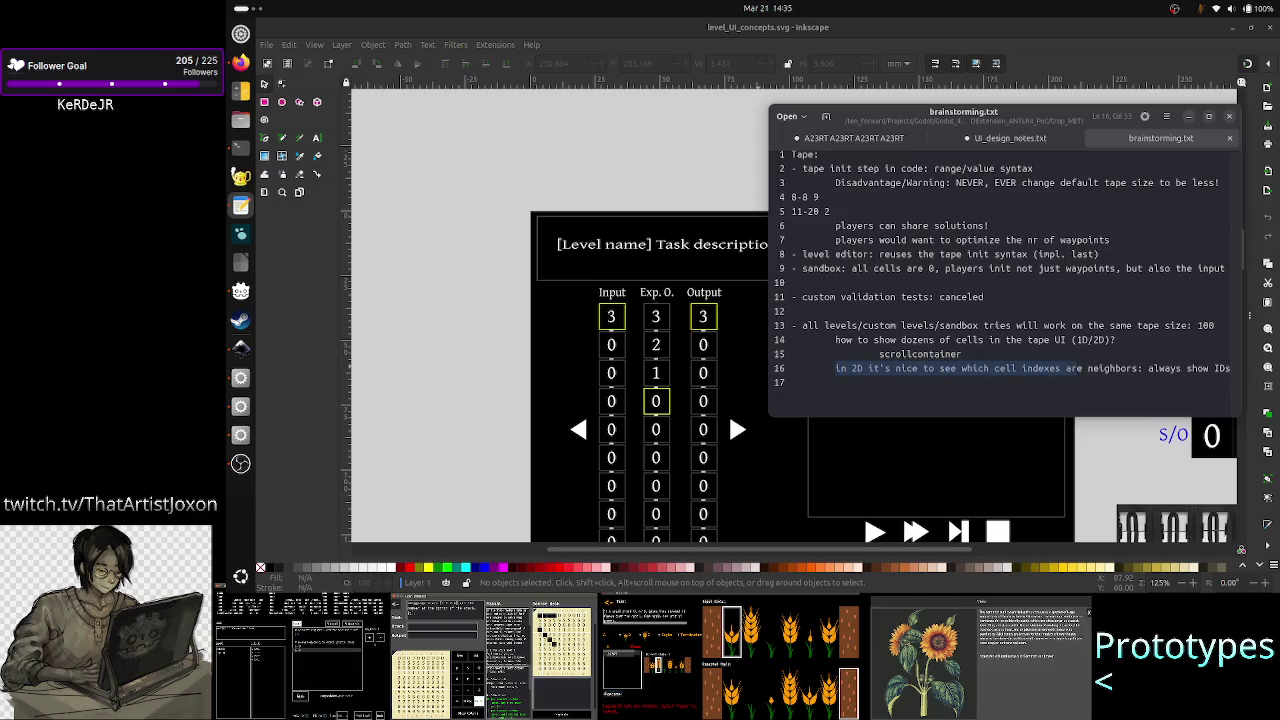
click(1078, 368)
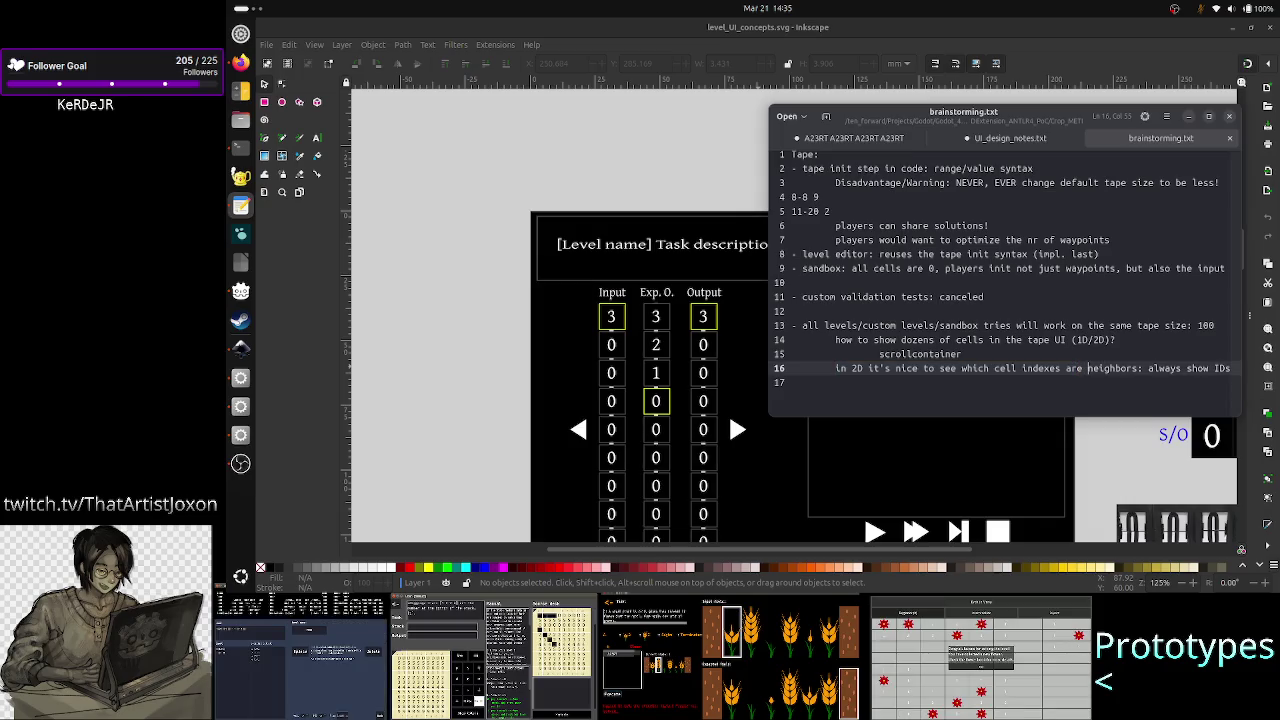
drag(1088, 368, 1140, 368)
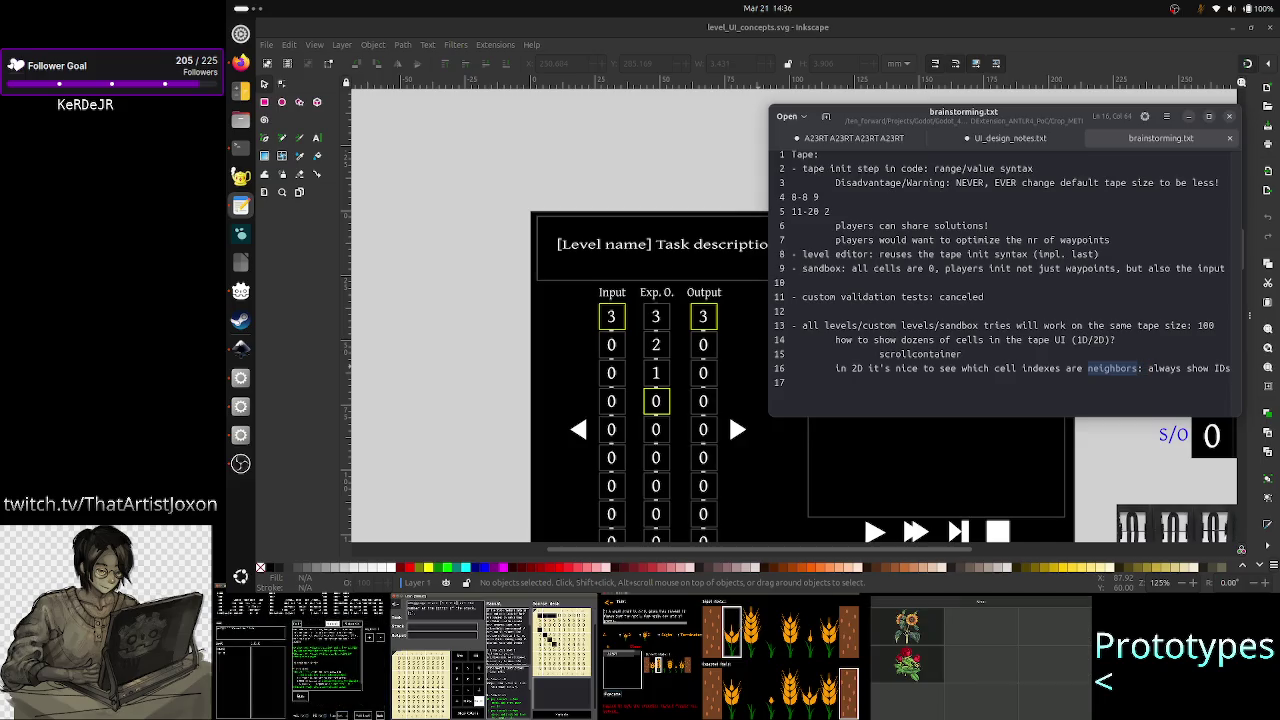
click(1088, 368)
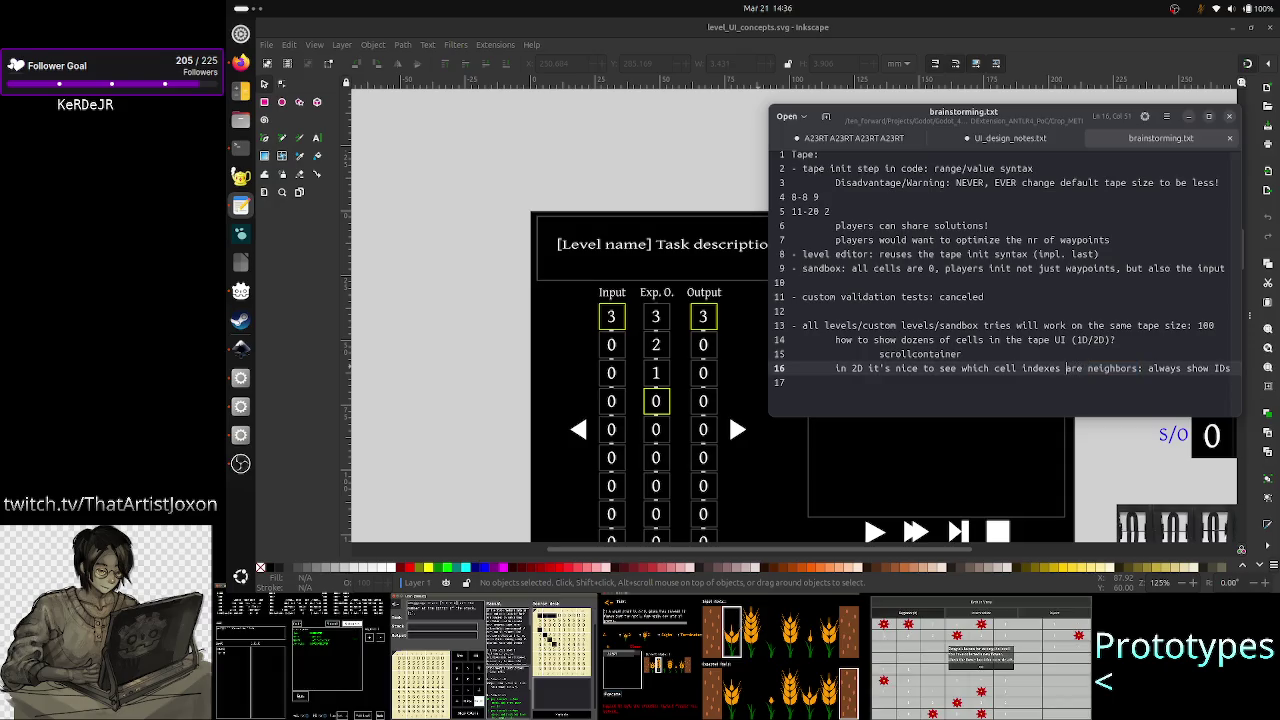
click(1063, 340)
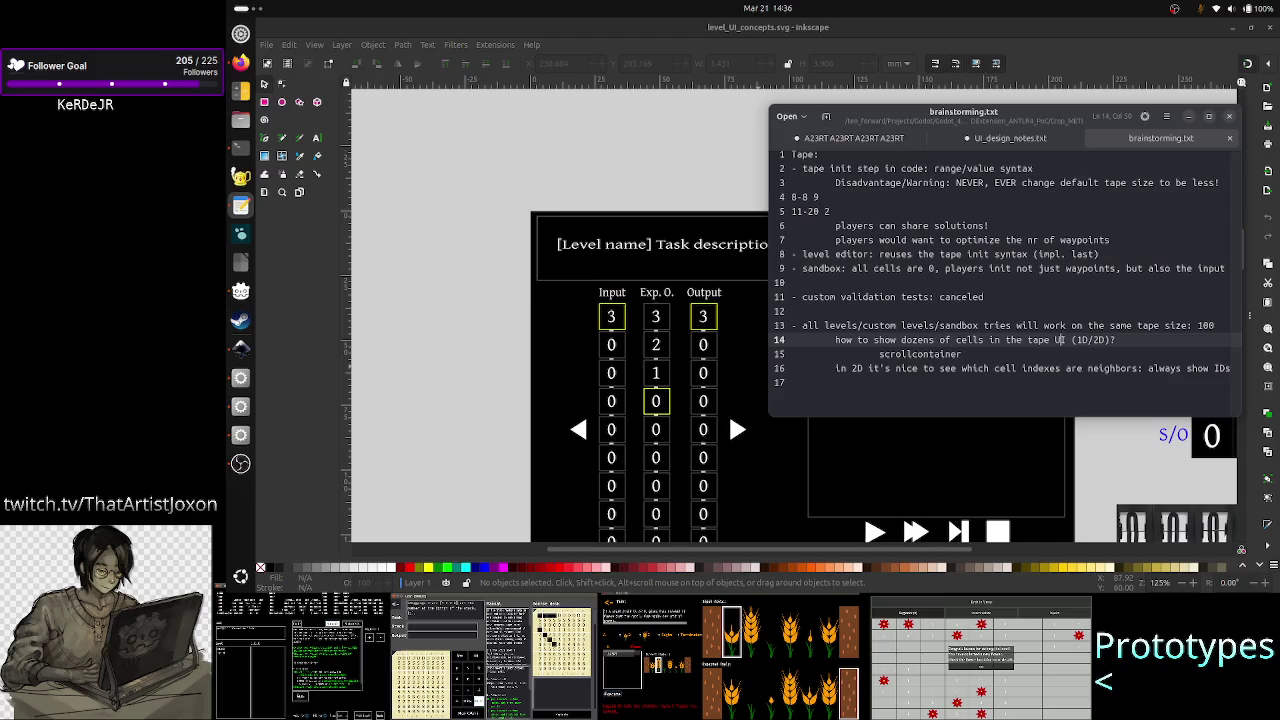
key(Down)
key(Down)
key(Down)
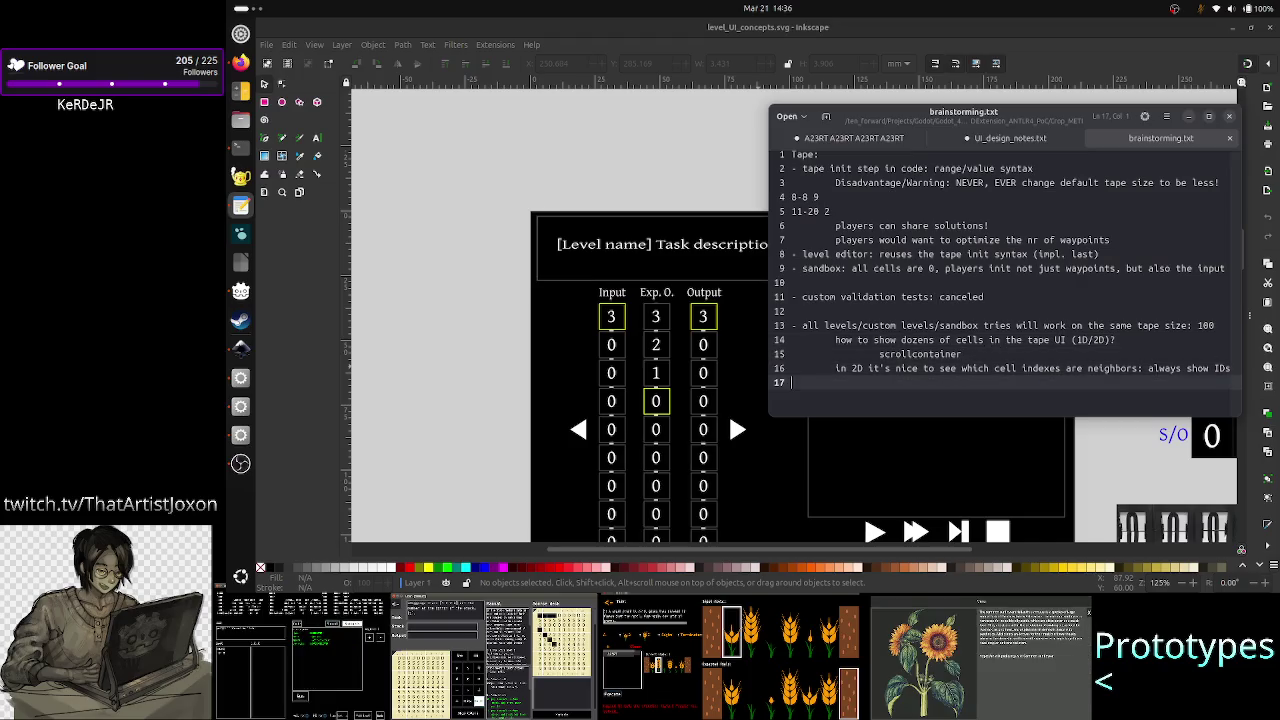
key(Up)
key(Up)
key(Up)
key(Up)
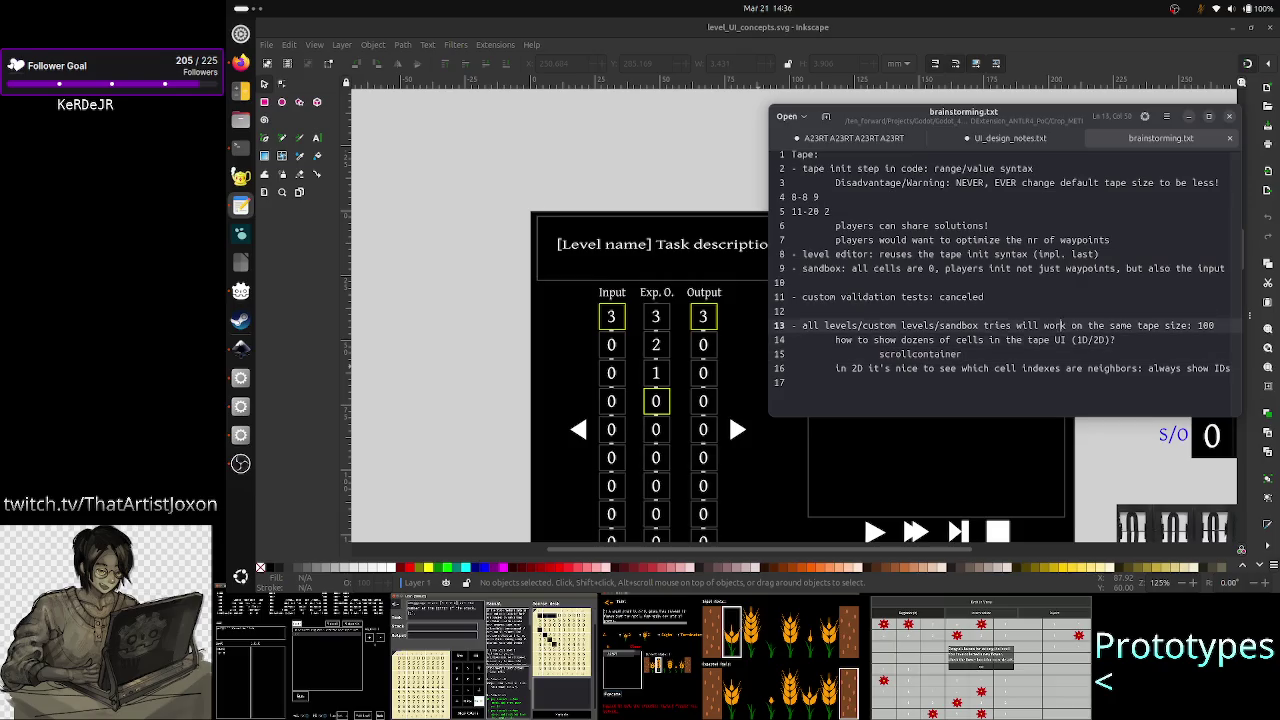
key(Up)
key(Down)
click(791, 340)
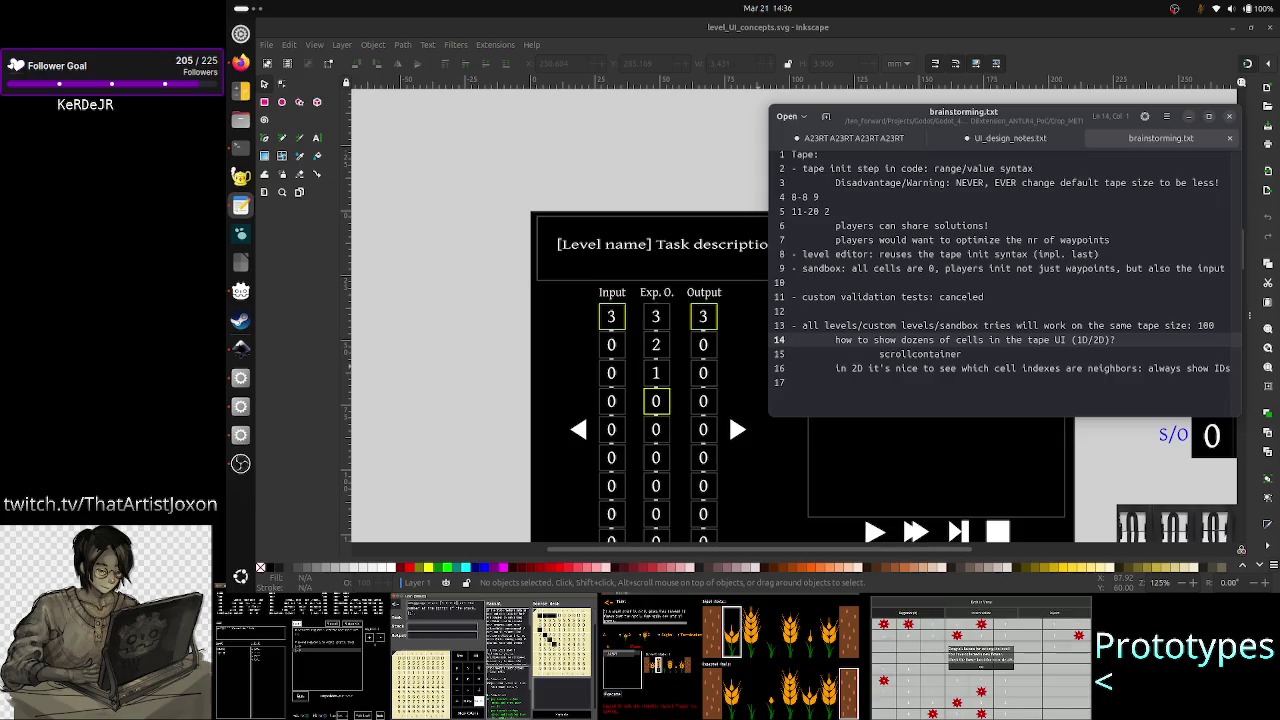
click(791, 354)
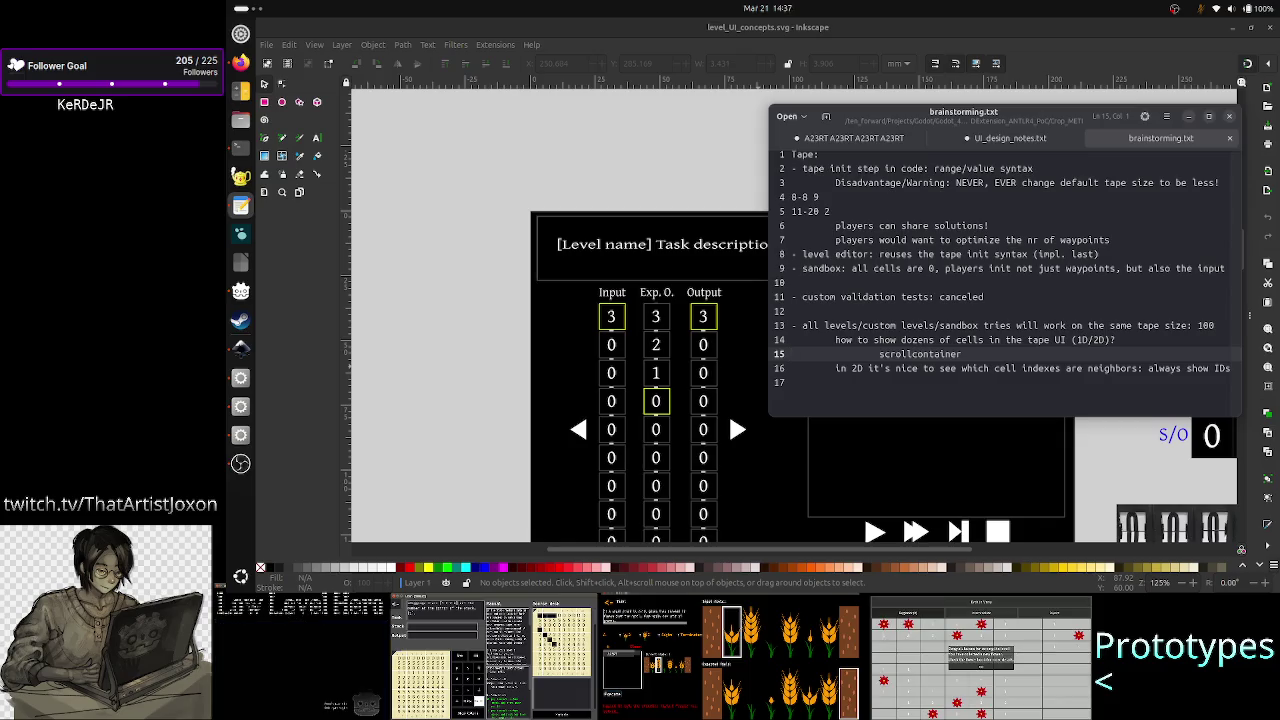
click(963, 354)
key(Return)
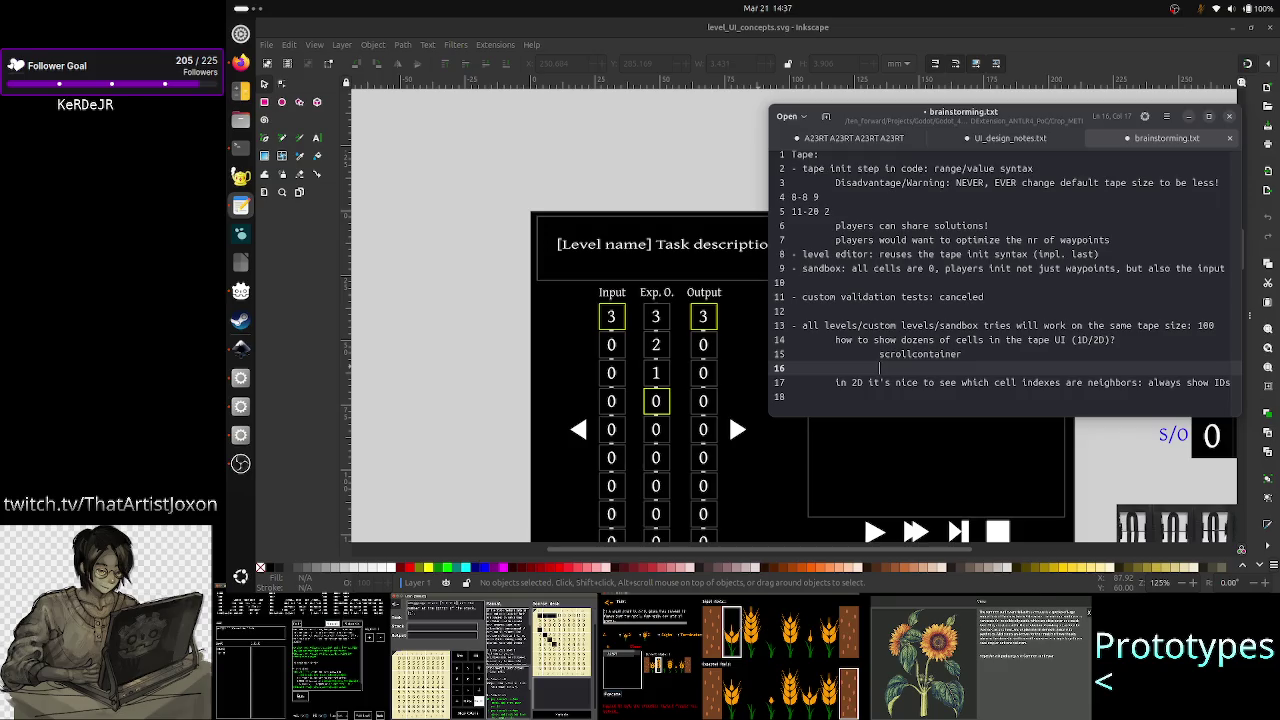
Step: Type 'if 2D, do we allow the player to choose tape rows/cols??' under scrollcontainer
text(if 2d)
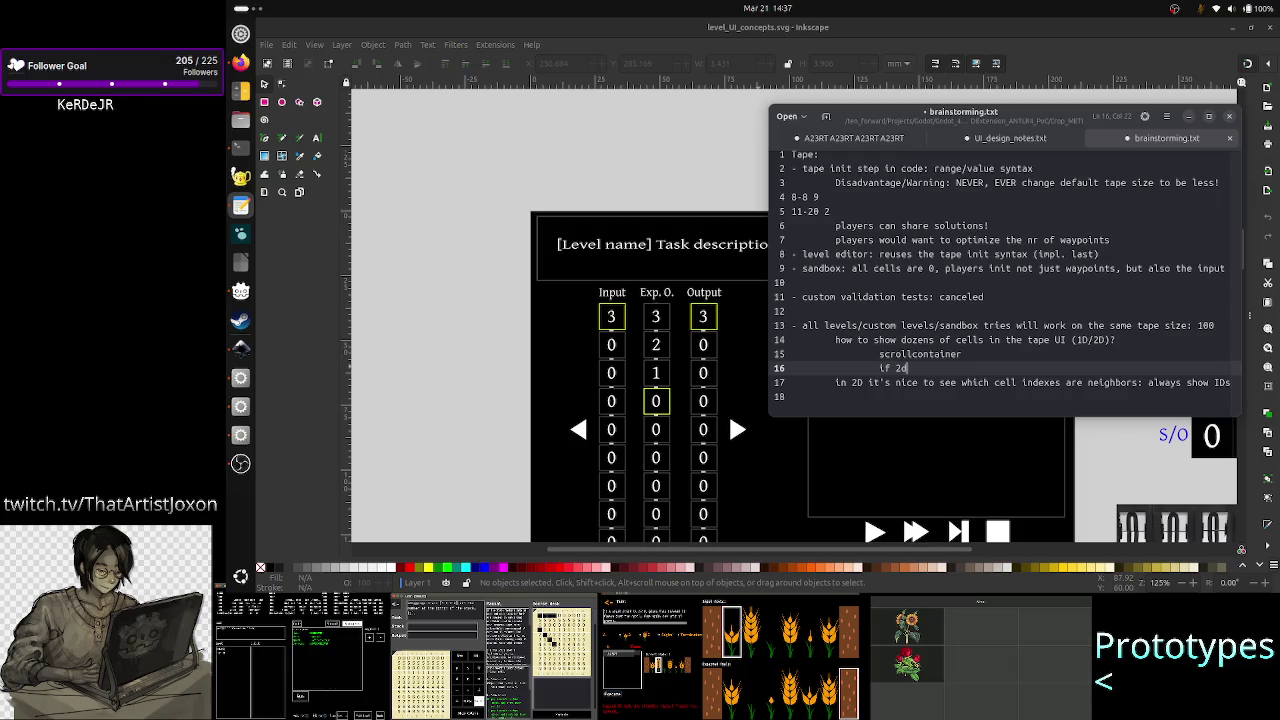
key(BackSpace)
text(D, )
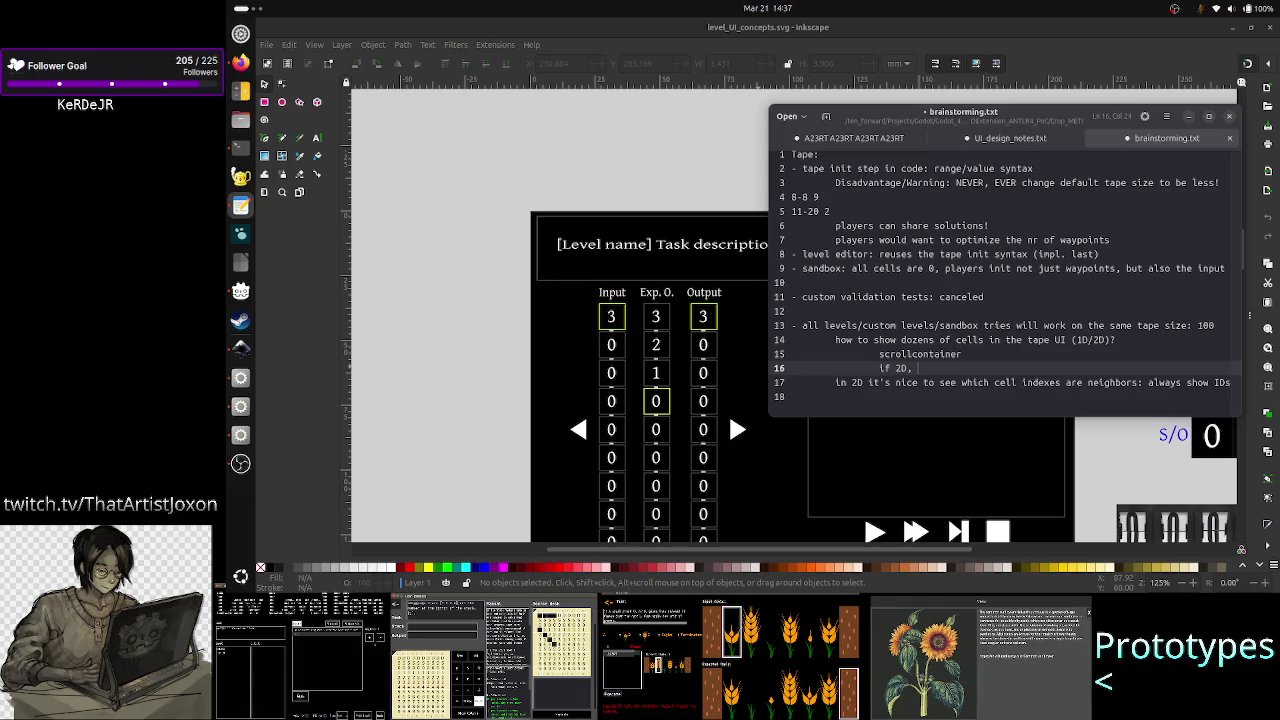
text(do )
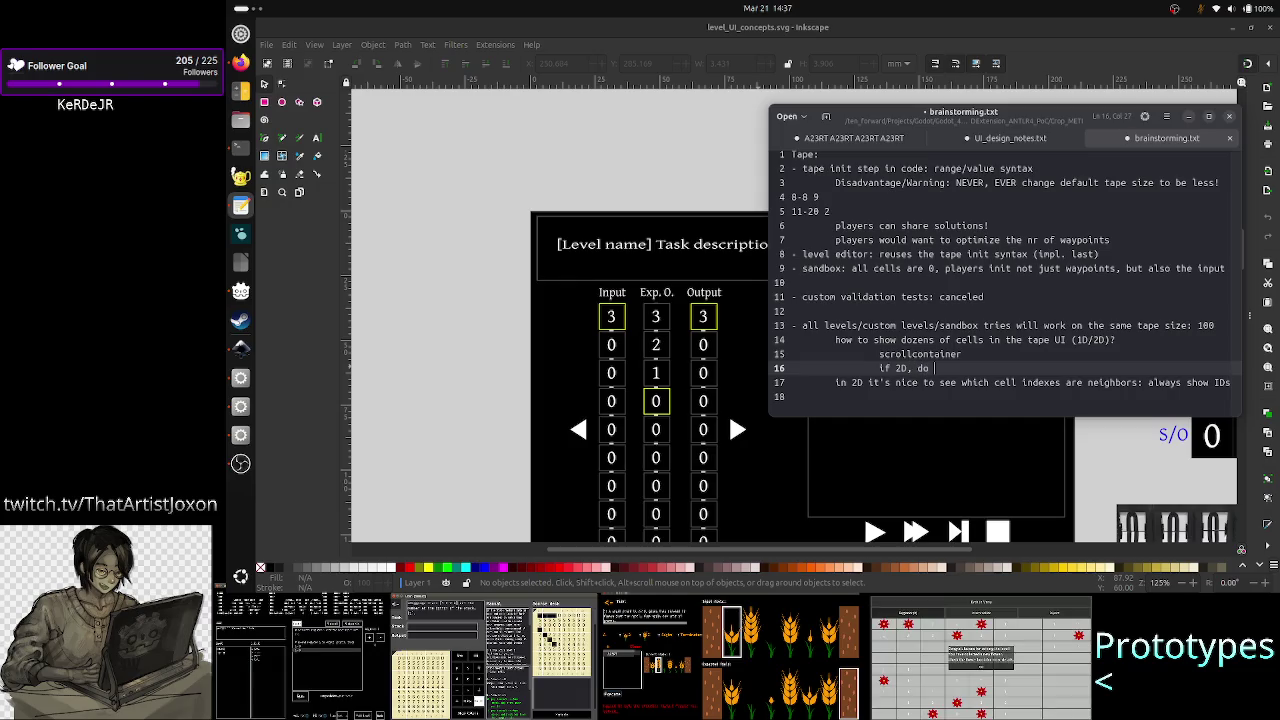
text(we allow the p)
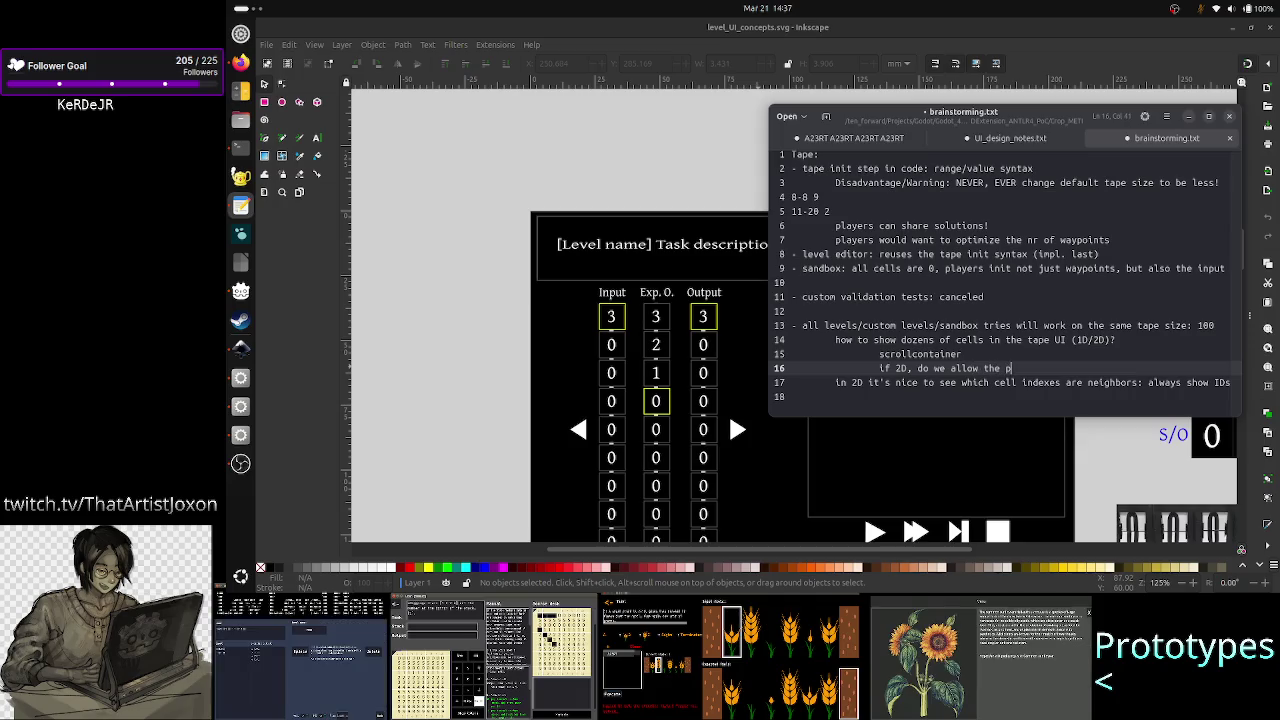
text(layer ()
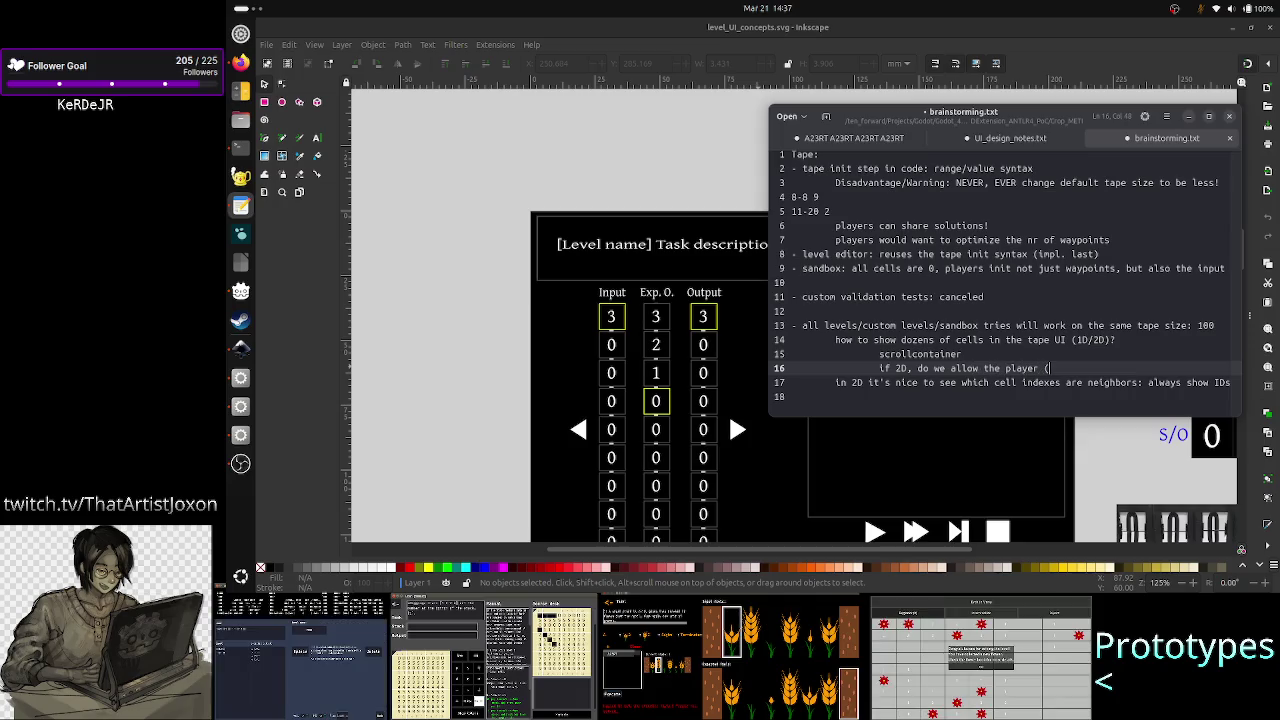
text(l)
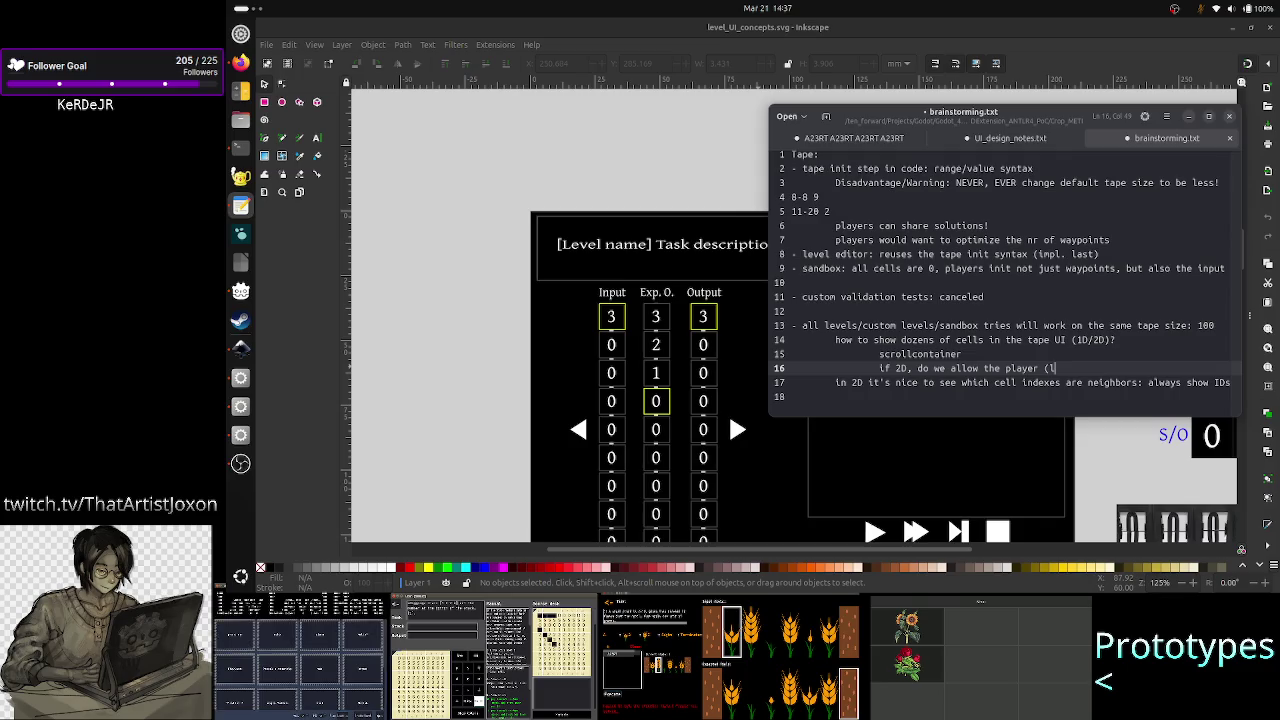
text(vl editor)
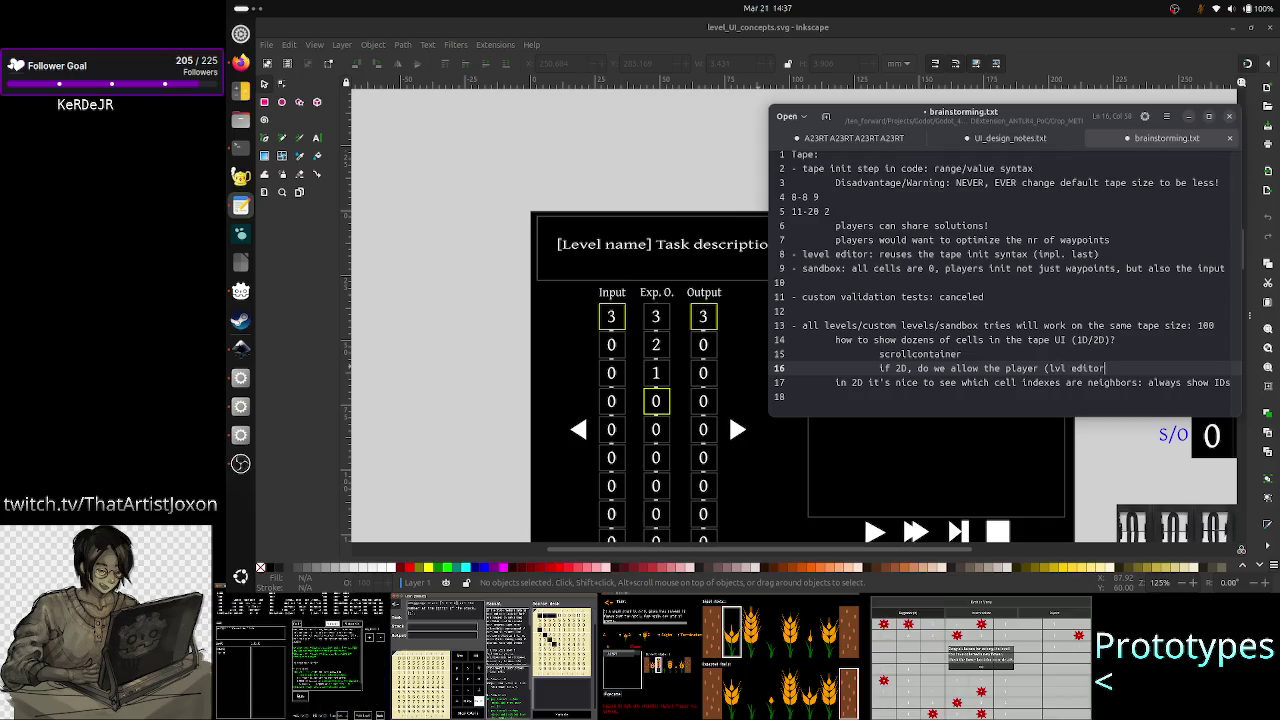
text(/sand)
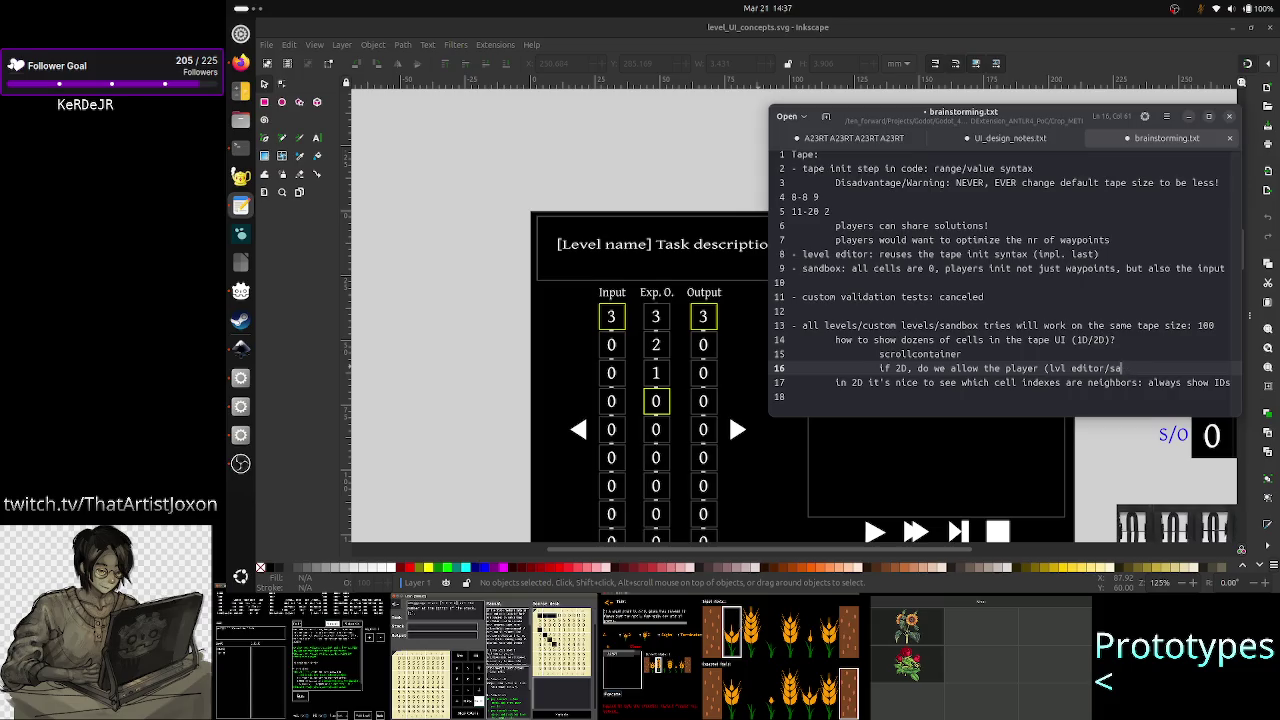
text(box)
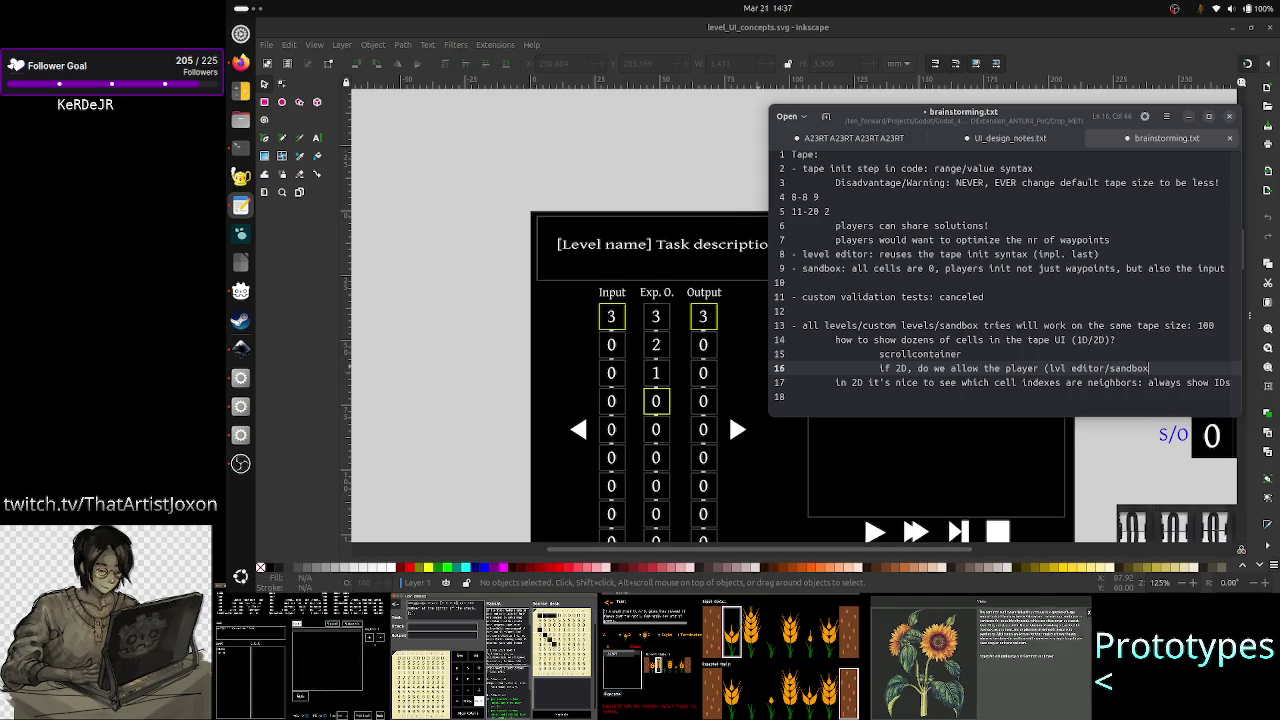
text())
key(BackSpace)
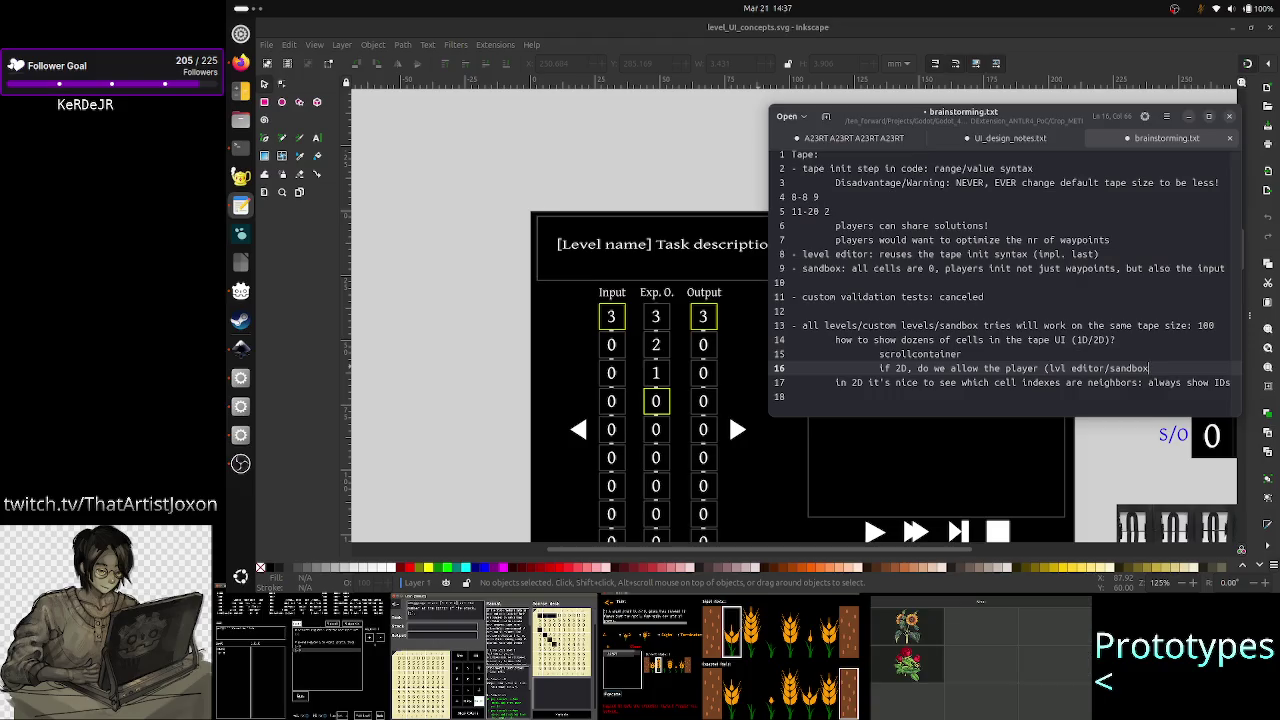
key(BackSpace)
key(BackSpace)
key(BackSpace)
key(BackSpace)
key(BackSpace)
key(BackSpace)
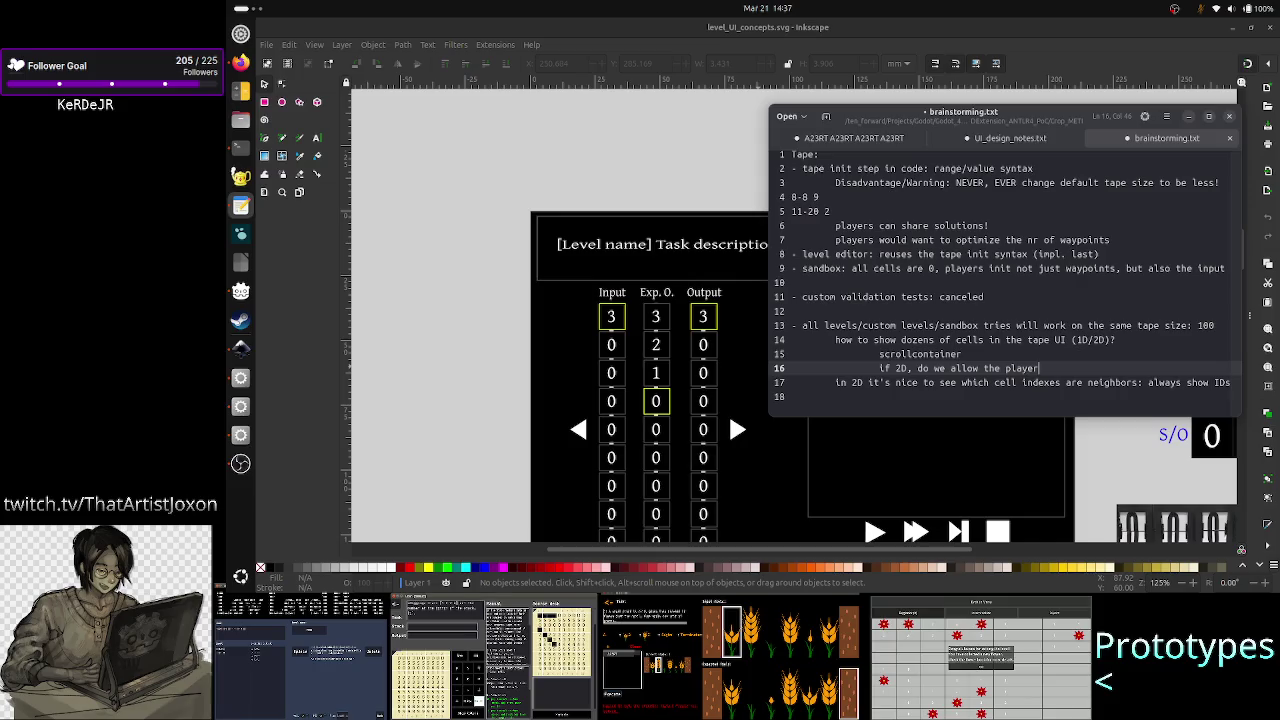
text(to )
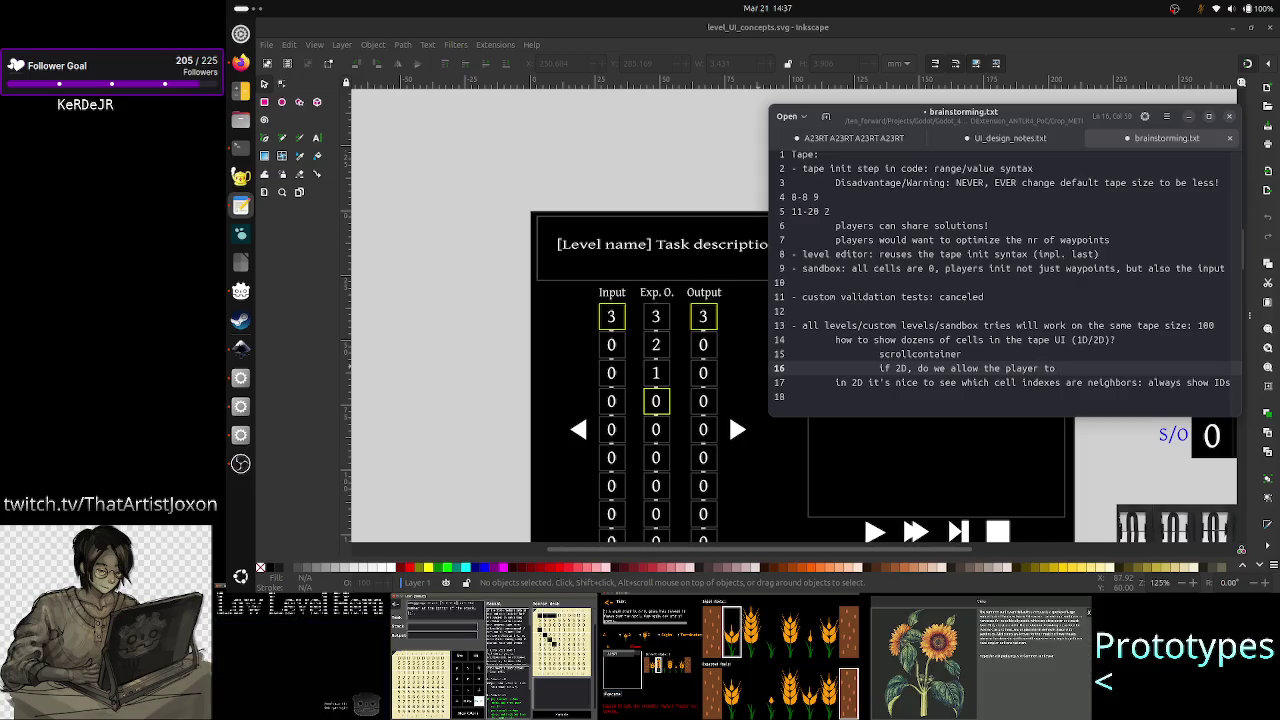
text(cho)
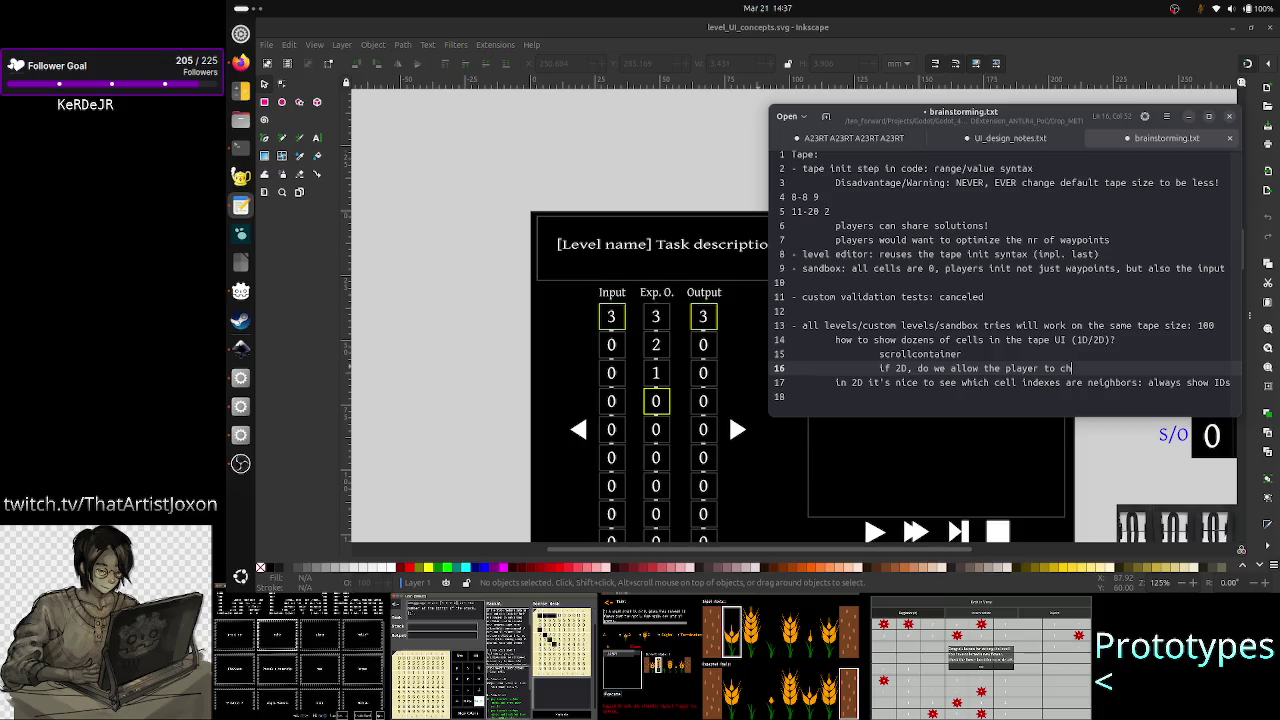
text(ose )
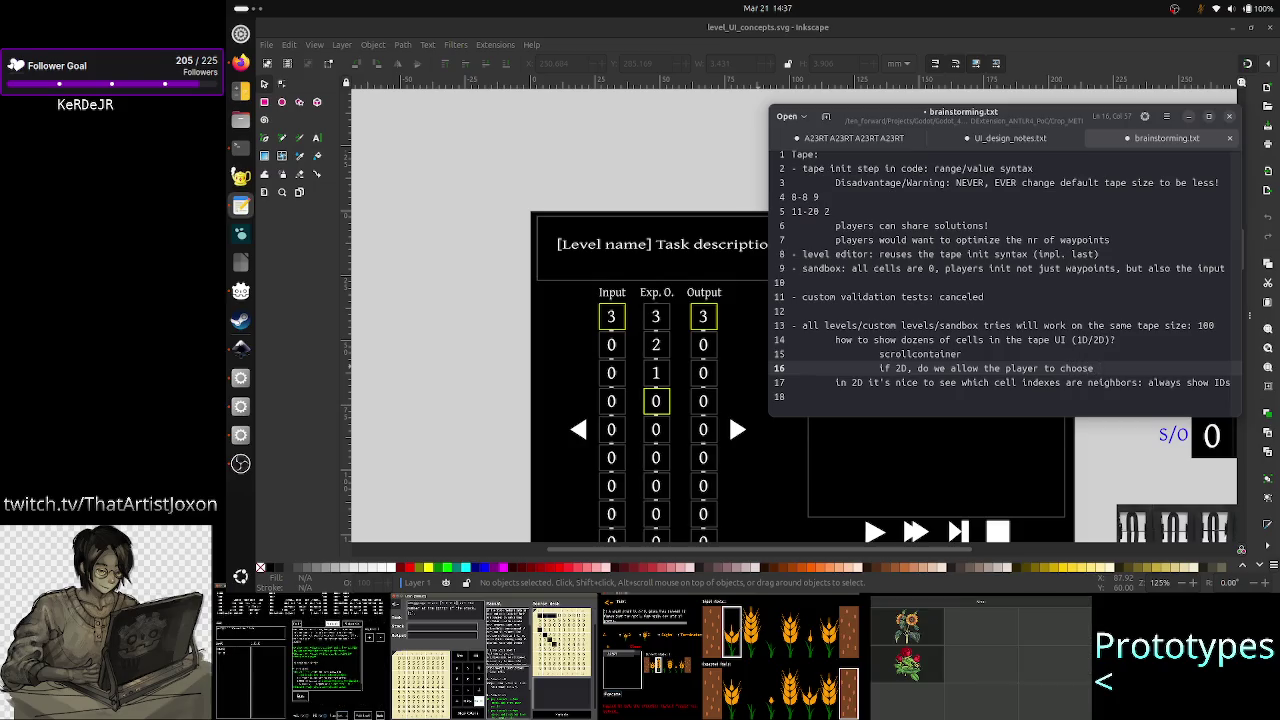
text(t)
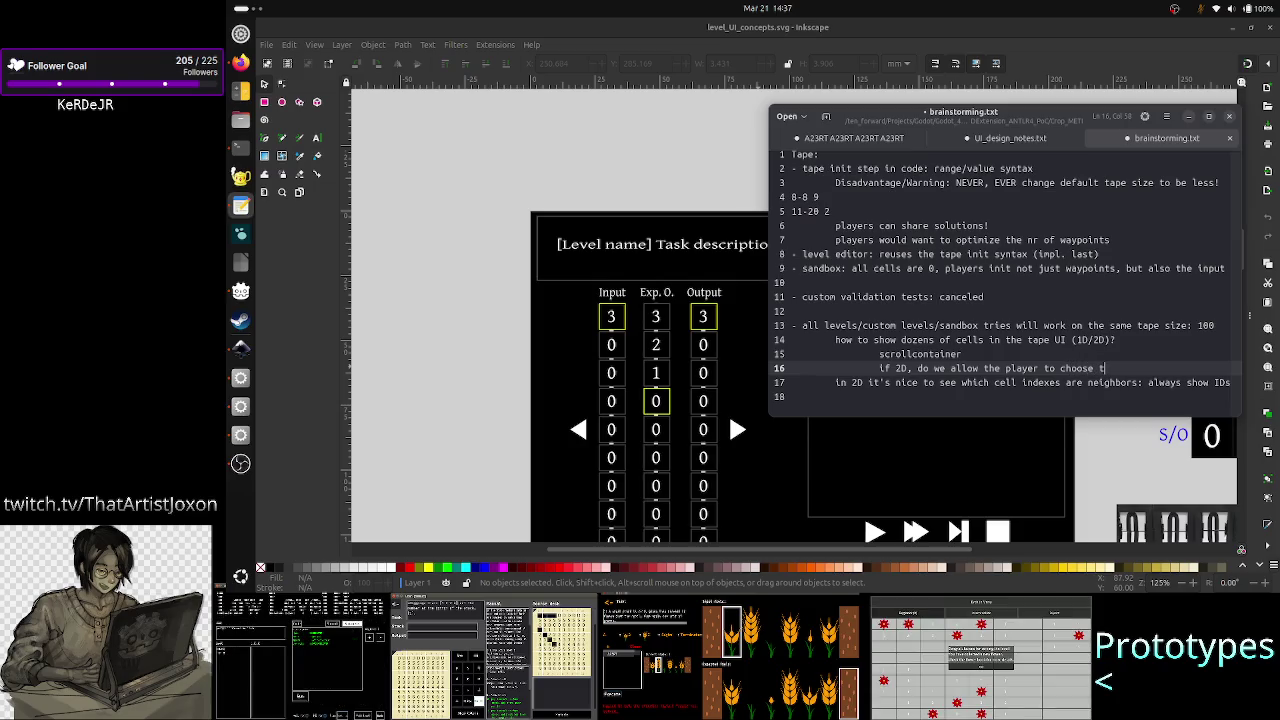
text(a)
key(BackSpace)
key(BackSpace)
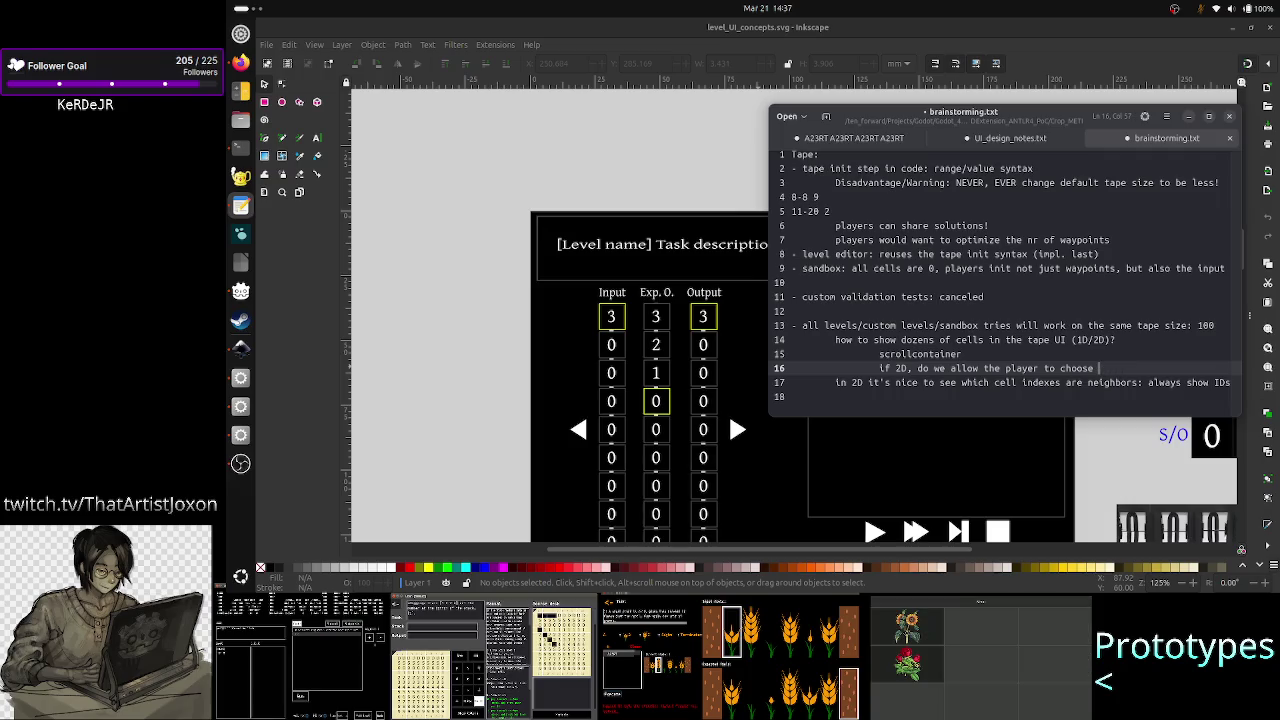
text(t)
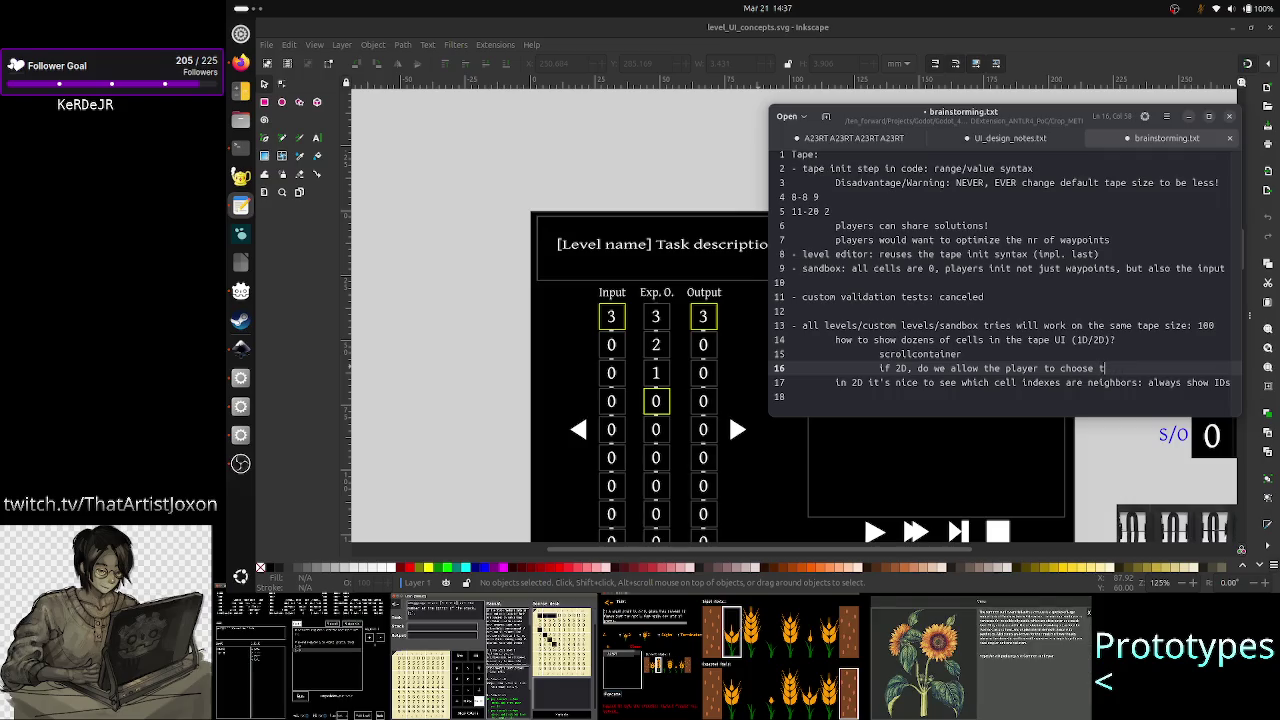
text(ape c)
key(BackSpace)
text(row)
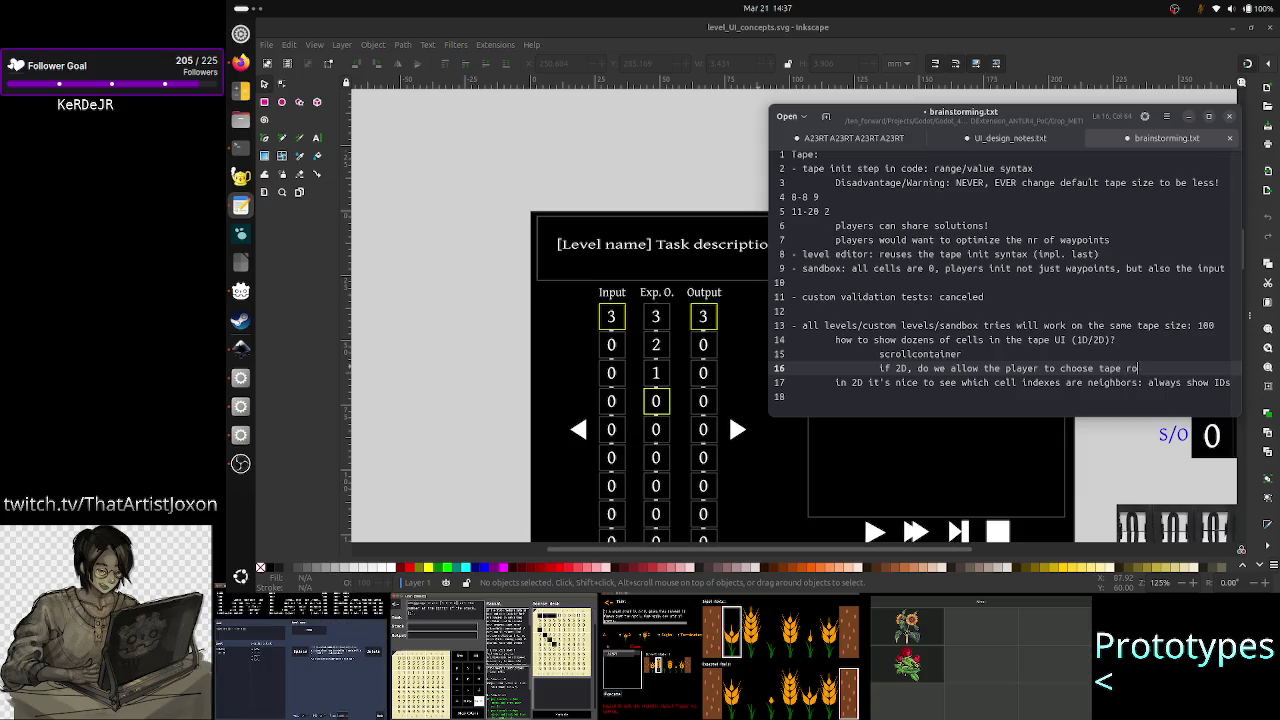
text(s/cols)
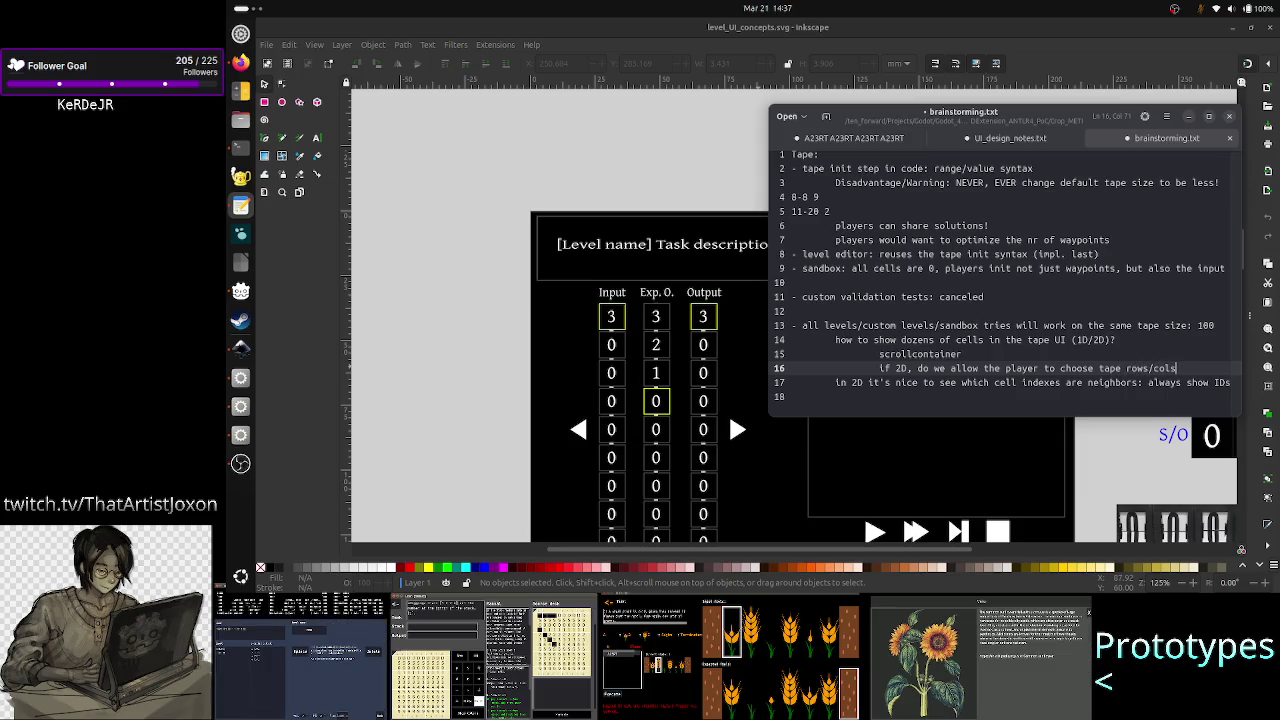
text(?)
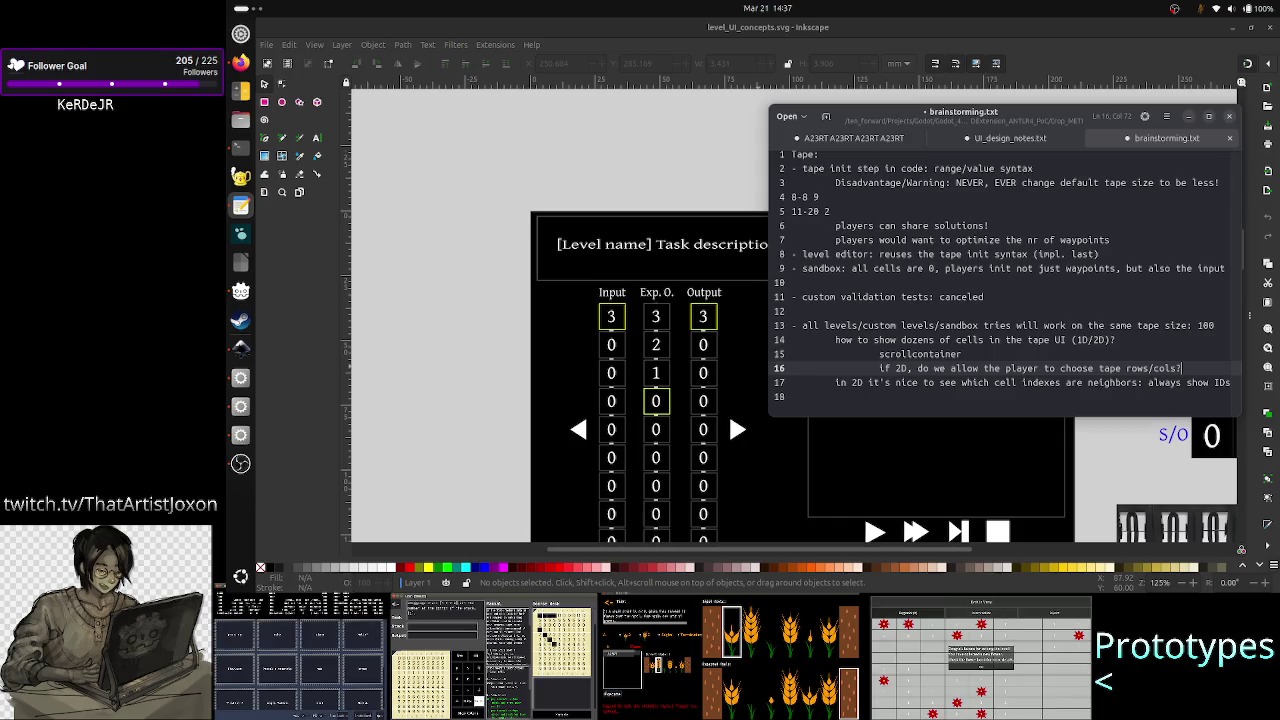
text(?)
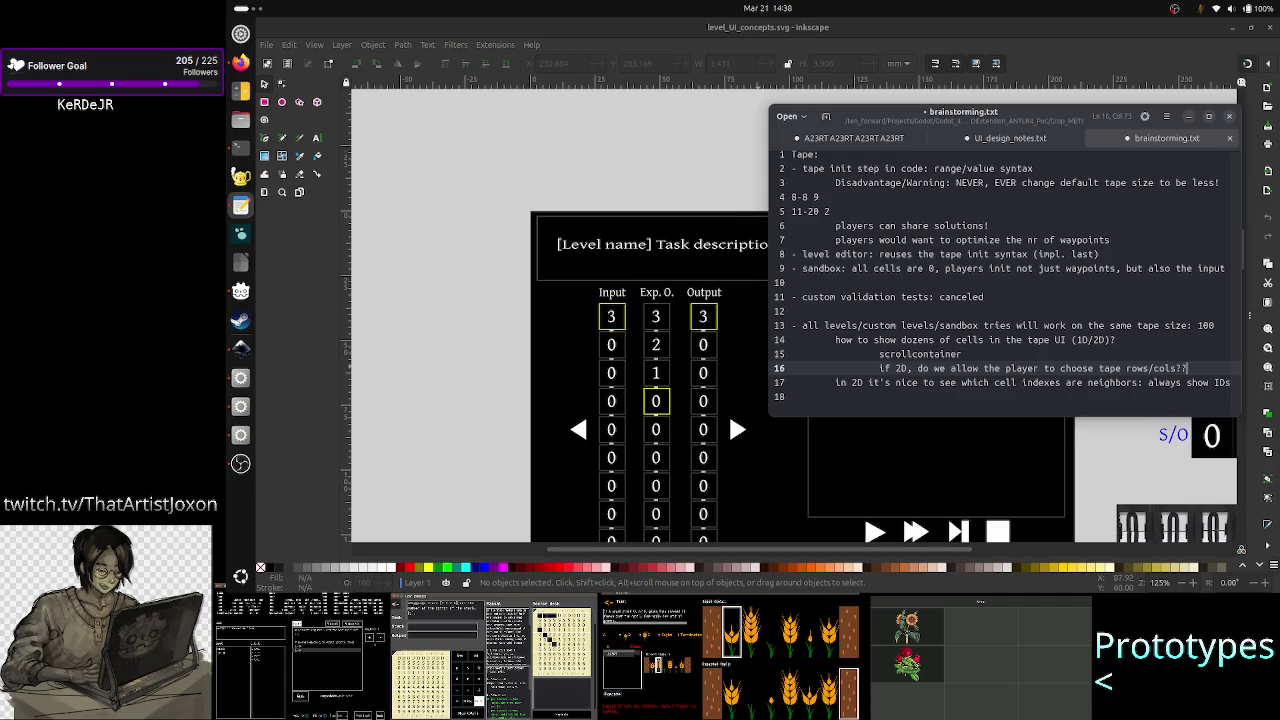
Step: Remove the stray 'mus' fragment and save brainstorming.txt
key(Return)
key(Tab)
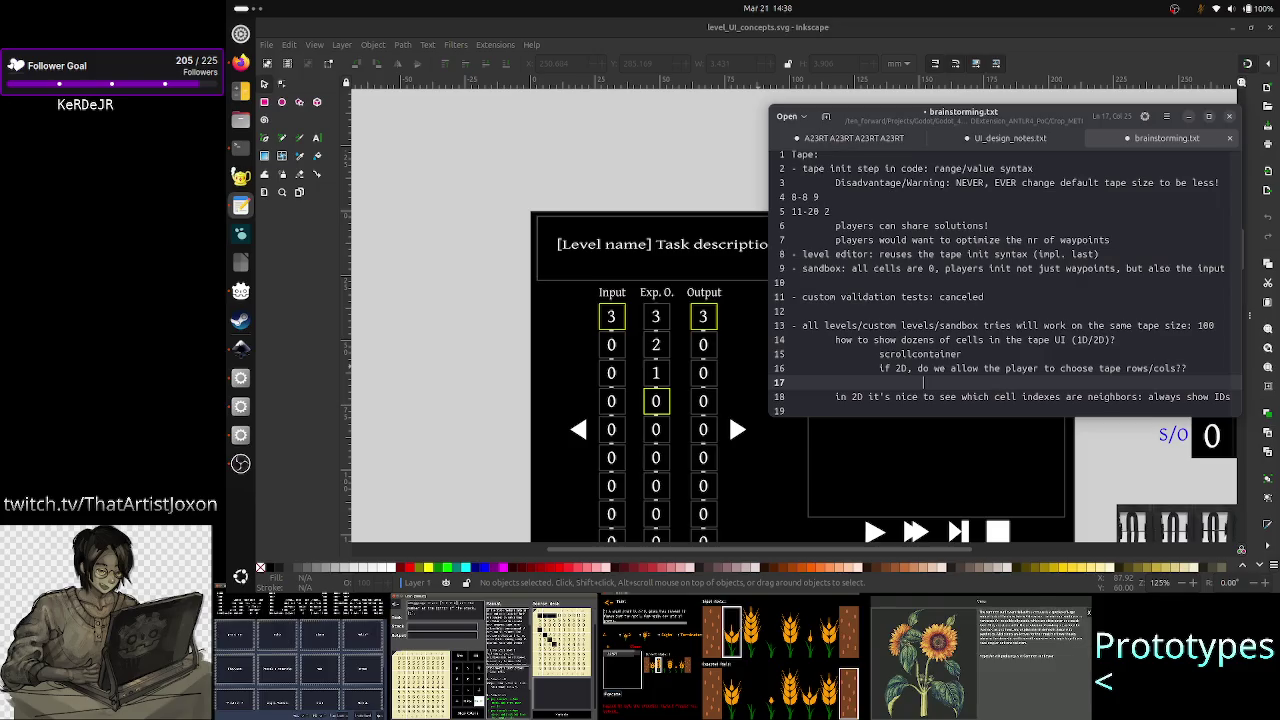
text(mus)
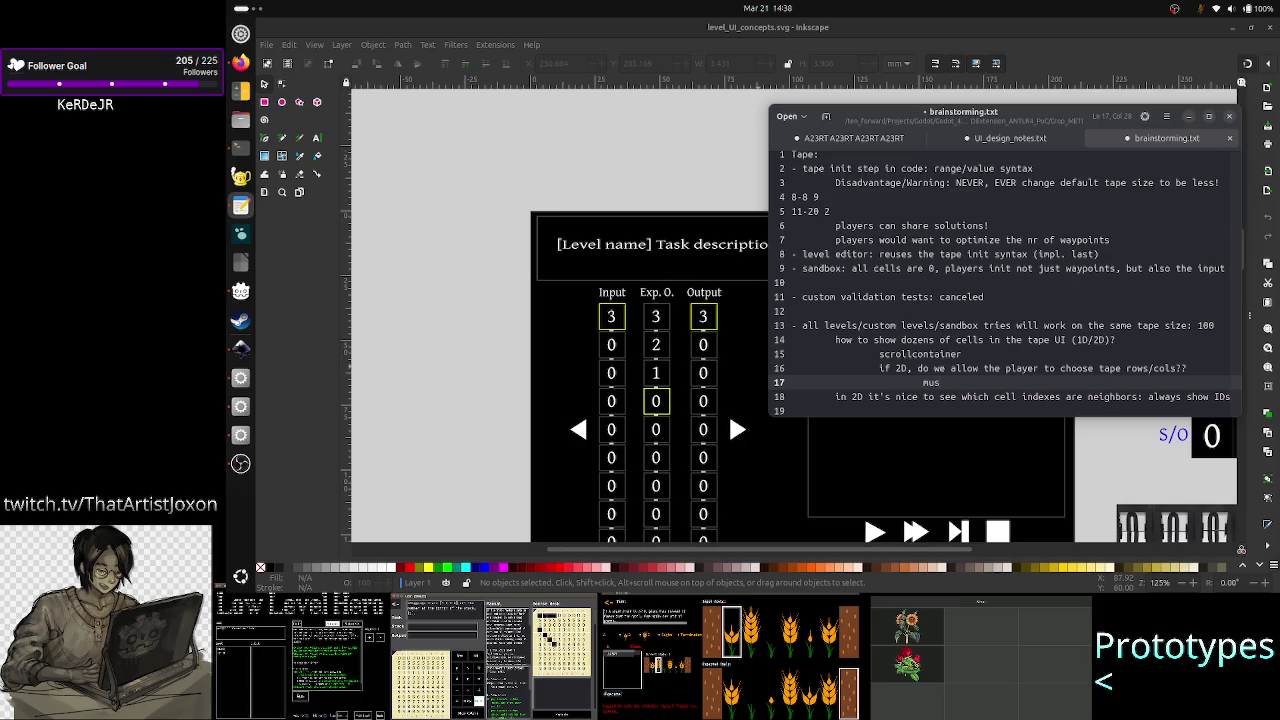
key(BackSpace)
key(BackSpace)
key(BackSpace)
key(BackSpace)
key(BackSpace)
key(BackSpace)
key(BackSpace)
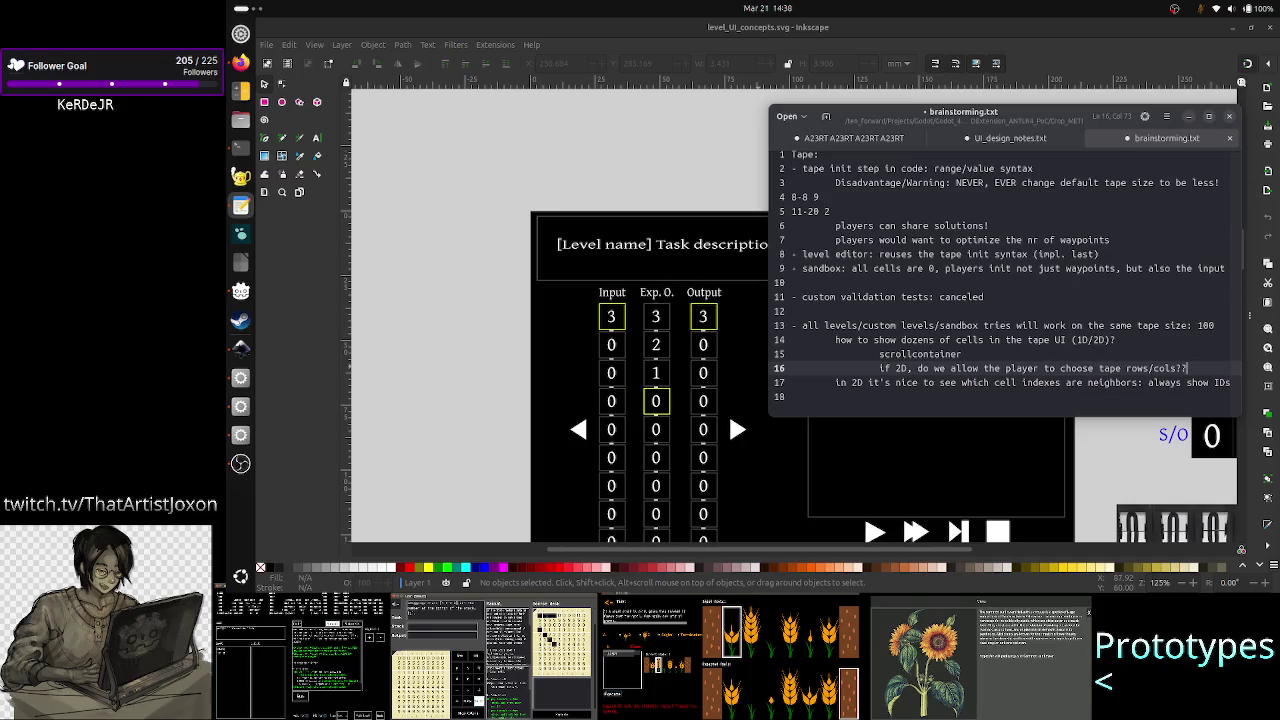
key(ctrl+s)
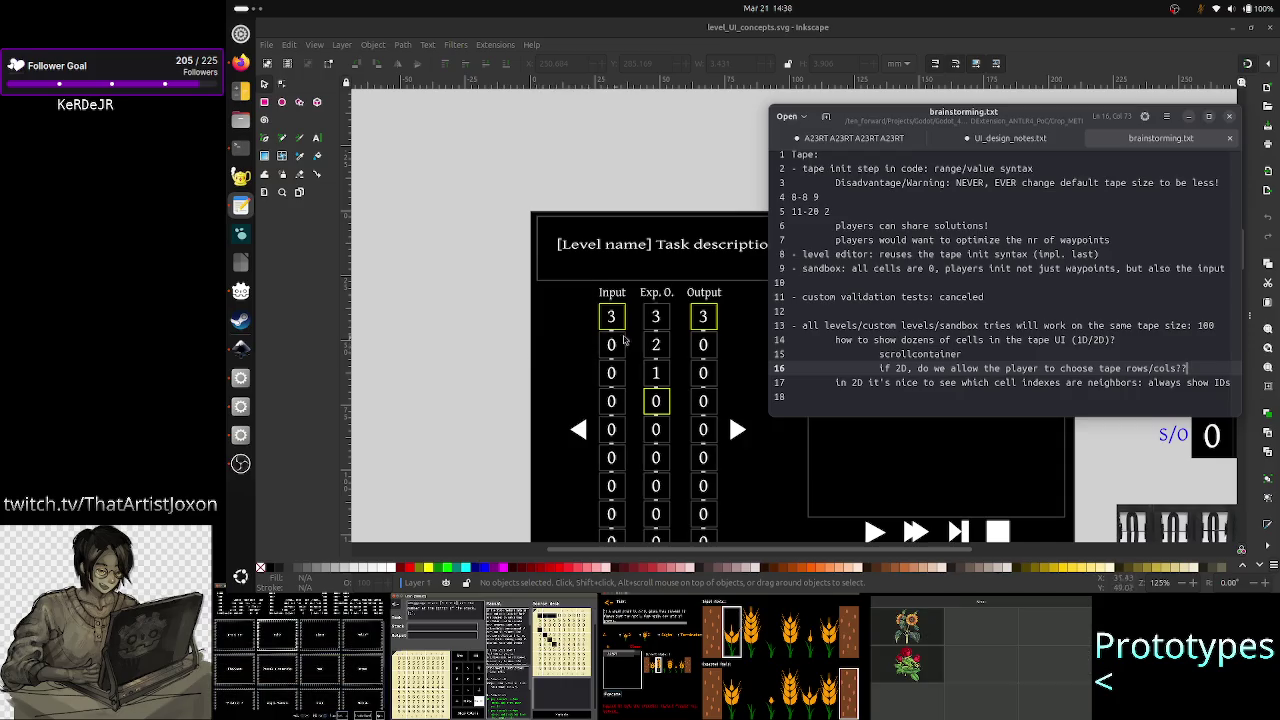
Step: Open a new indented line 17 below the tape rows/cols question
click(930, 354)
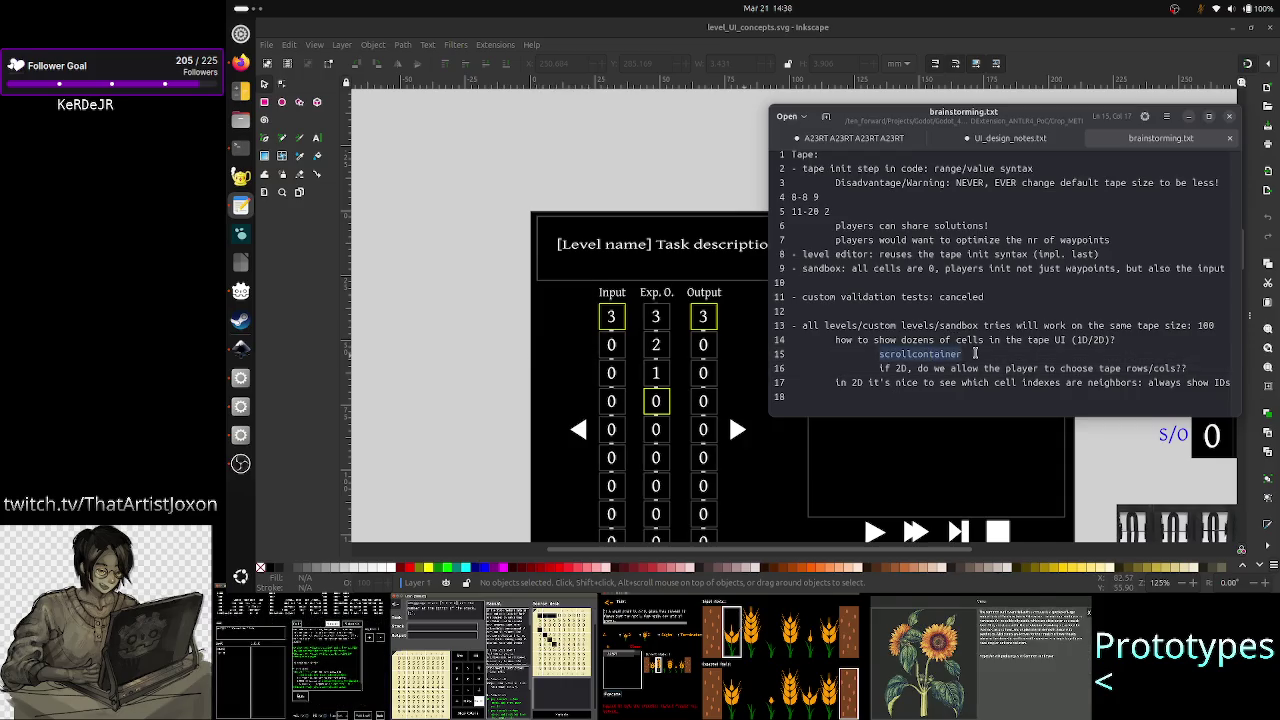
click(975, 353)
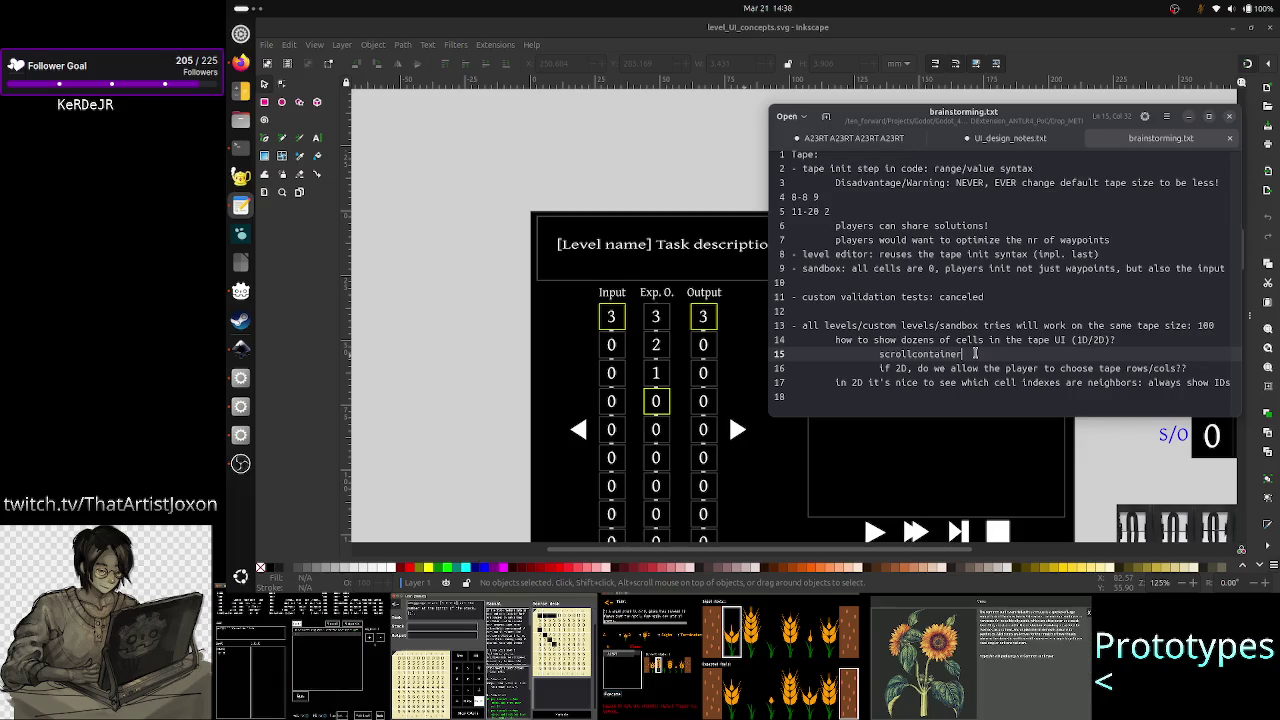
key(Down)
key(Down)
key(Home)
key(Return)
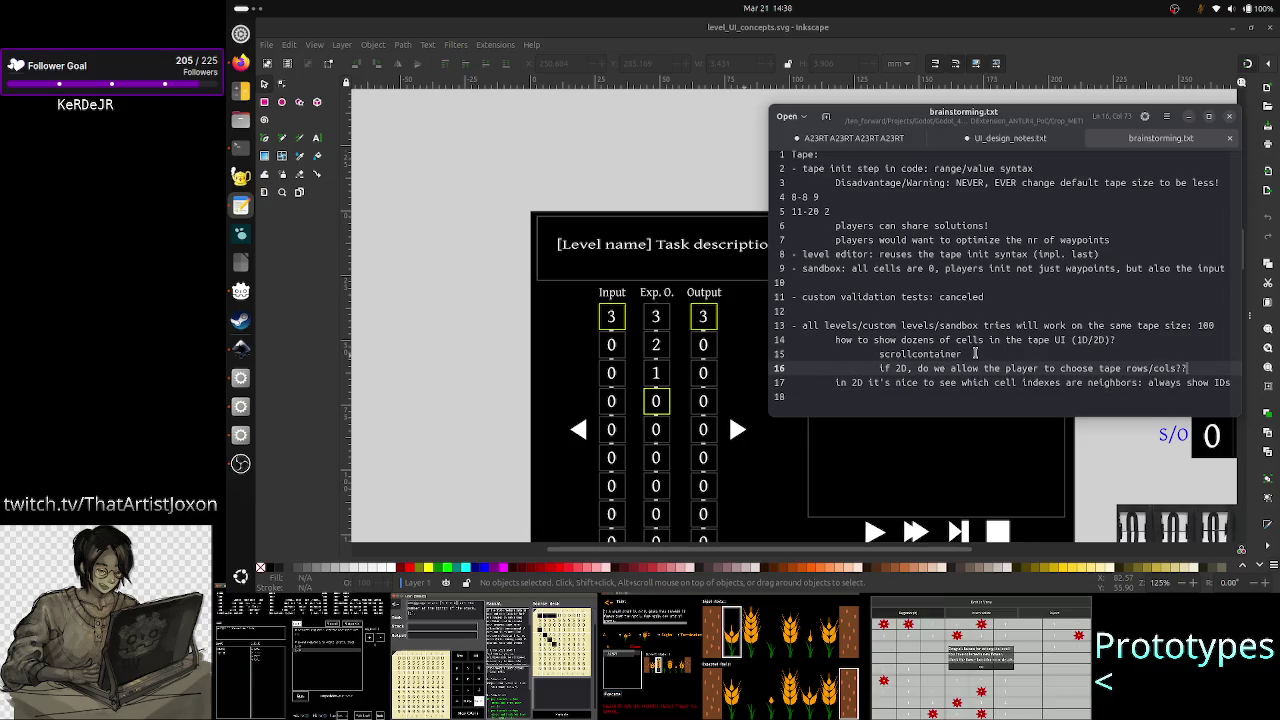
key(Tab)
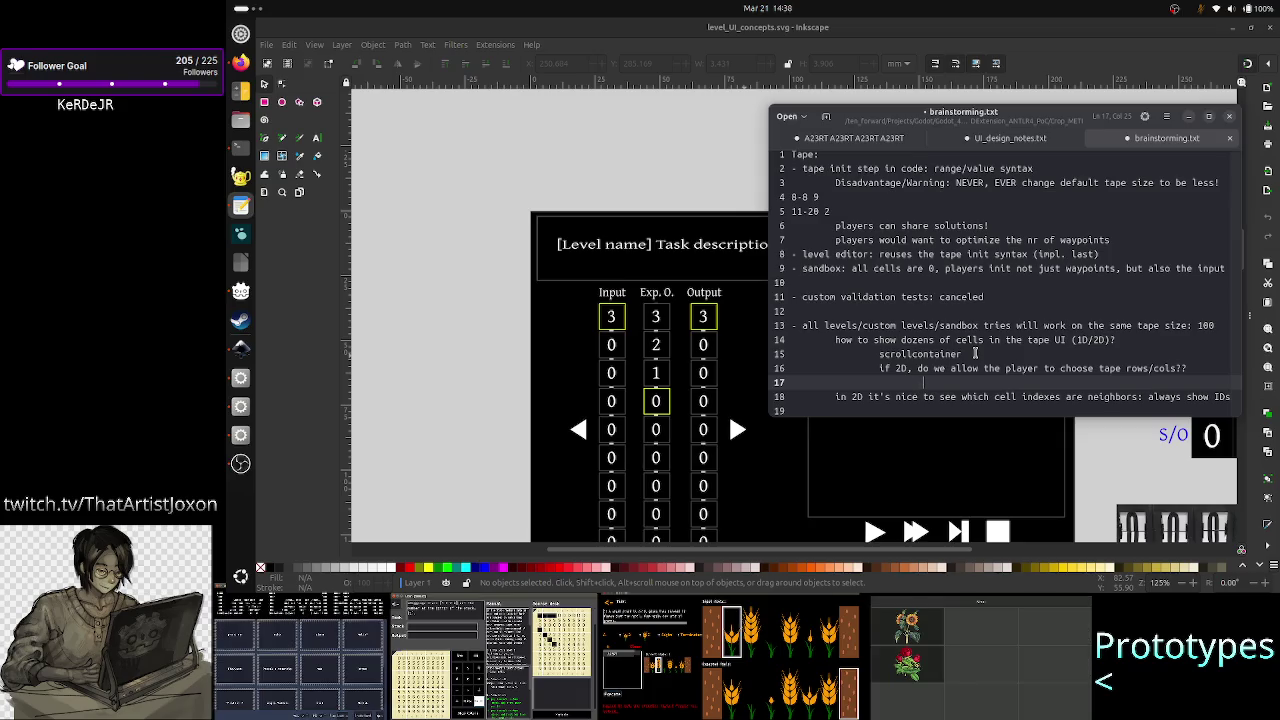
click(240, 92)
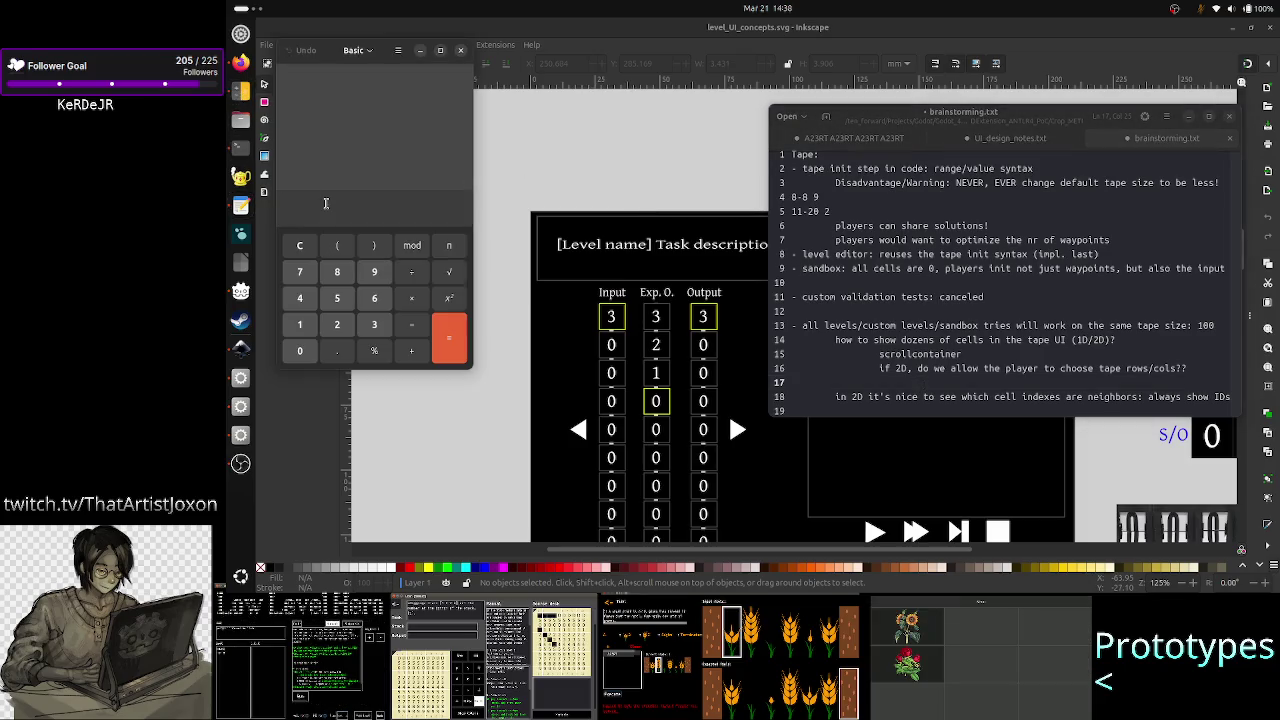
Step: Compute 100÷17 (≈5.88) and 6×17 = 102 in Calculator
text(100+)
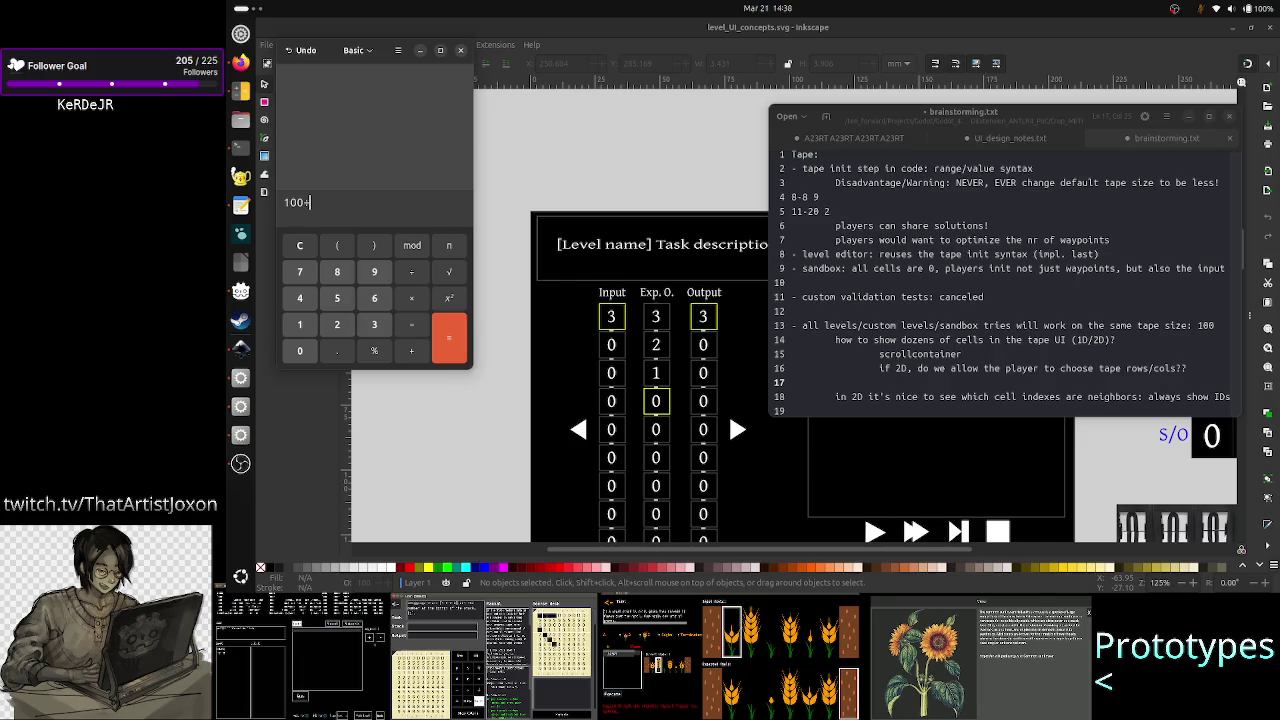
text(17)
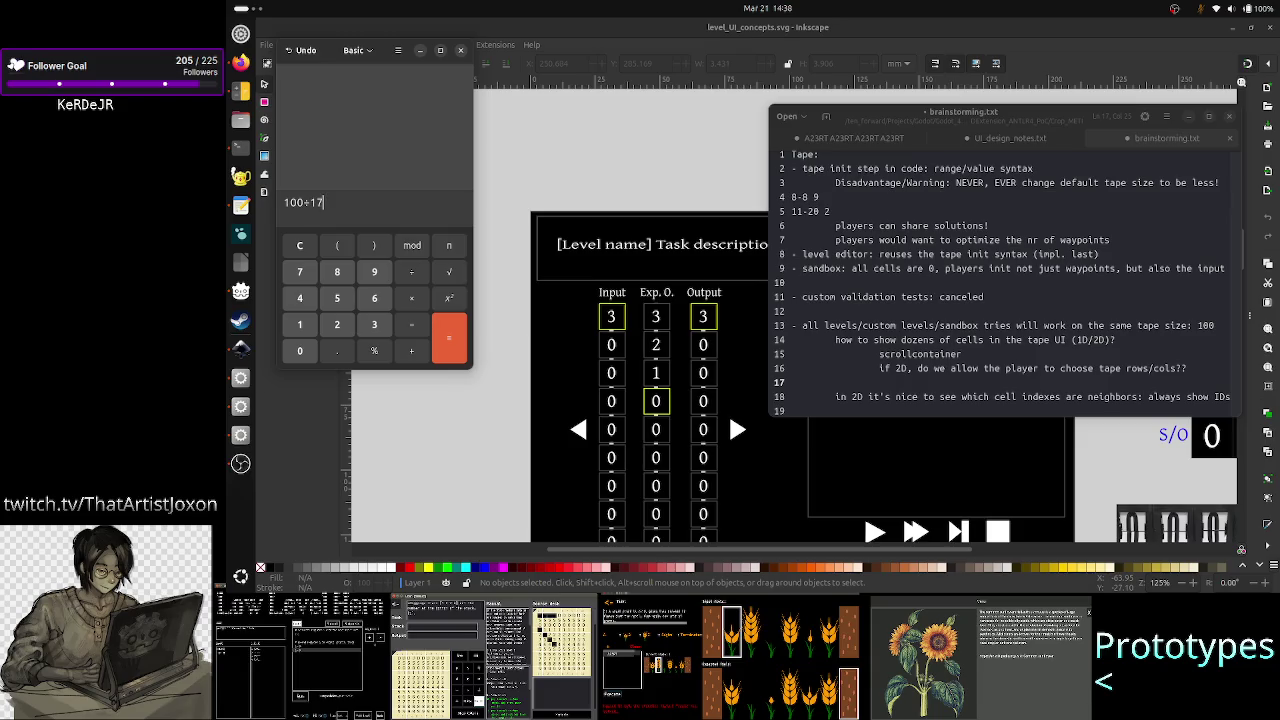
key(Return)
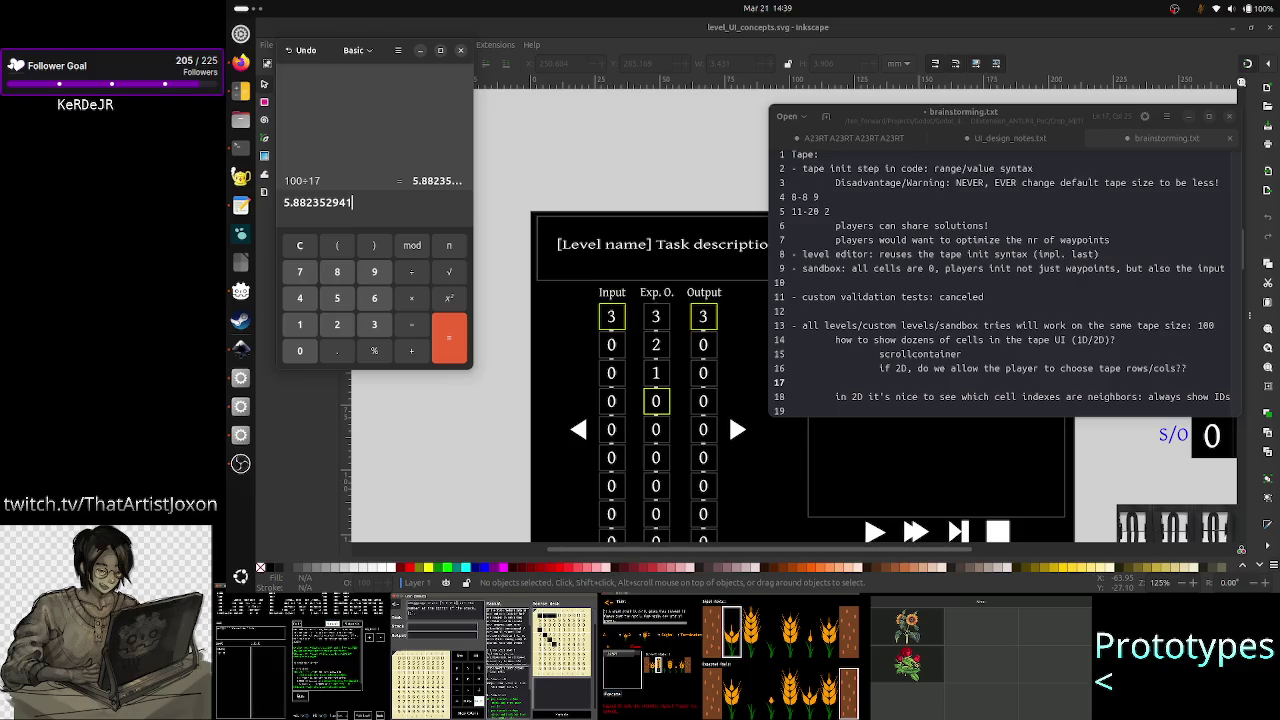
key(BackSpace)
key(BackSpace)
key(BackSpace)
key(BackSpace)
key(BackSpace)
key(BackSpace)
key(BackSpace)
text(6)
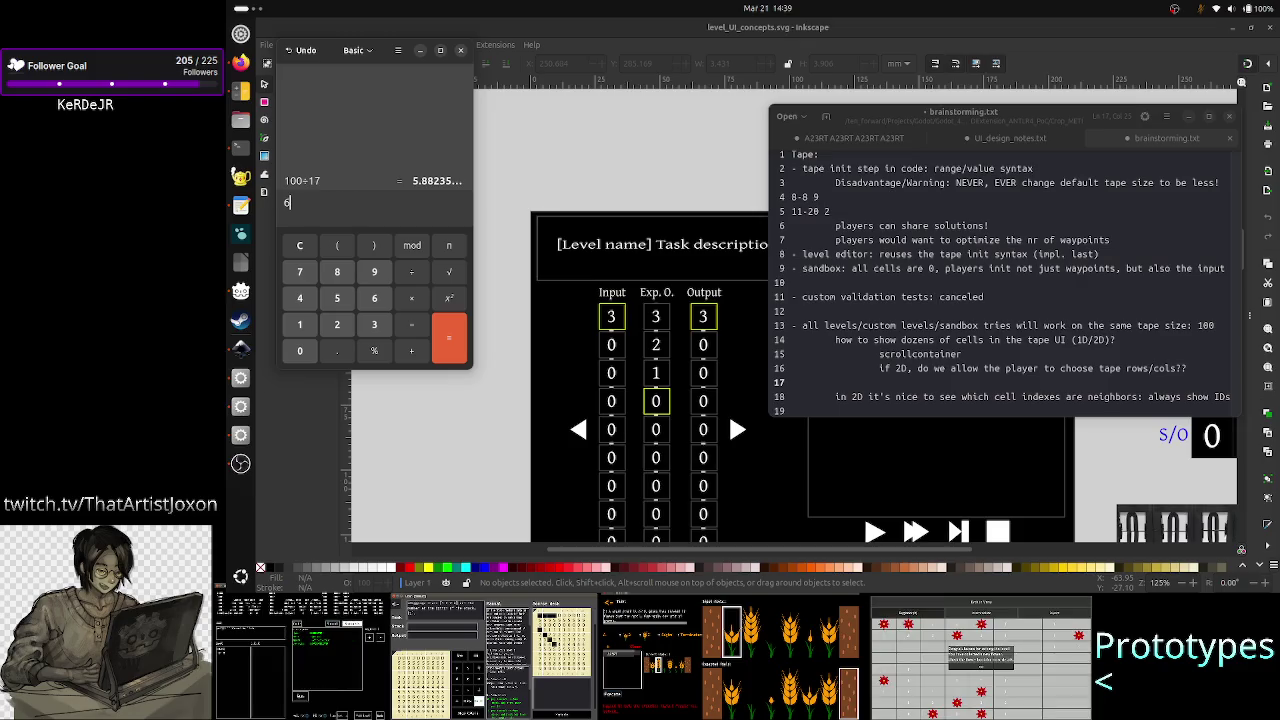
text(*1)
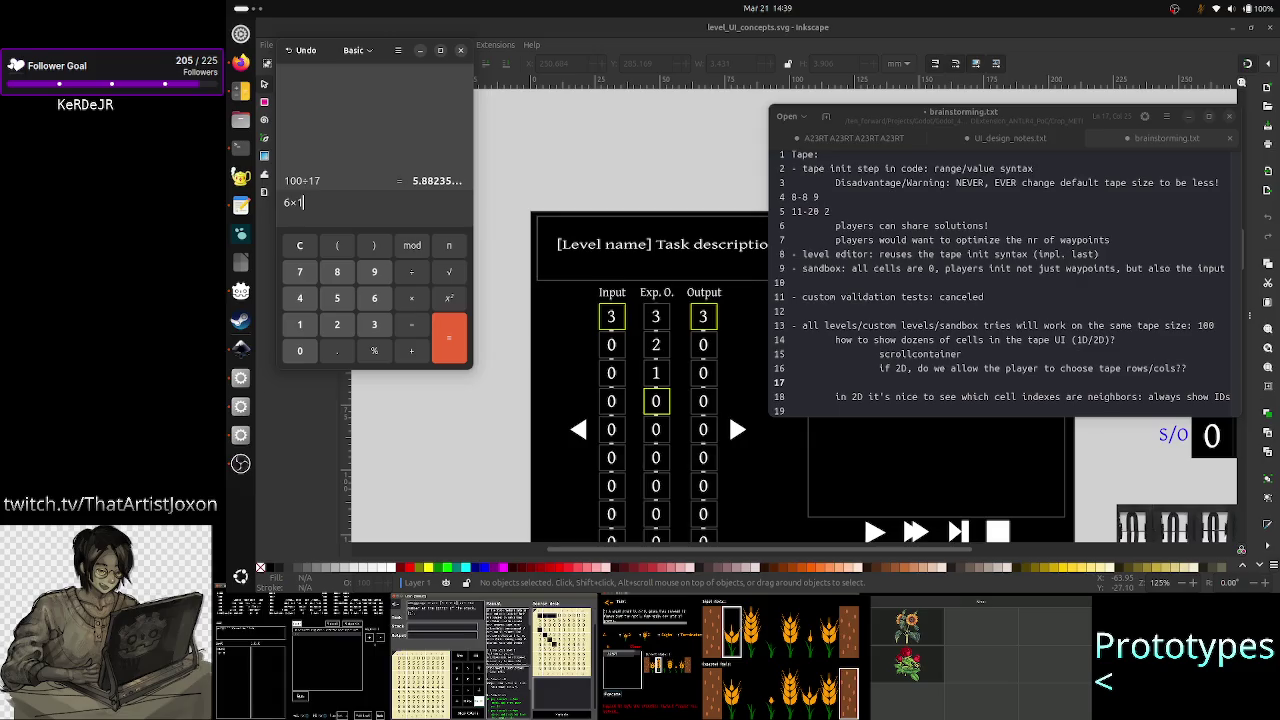
text(7)
key(Return)
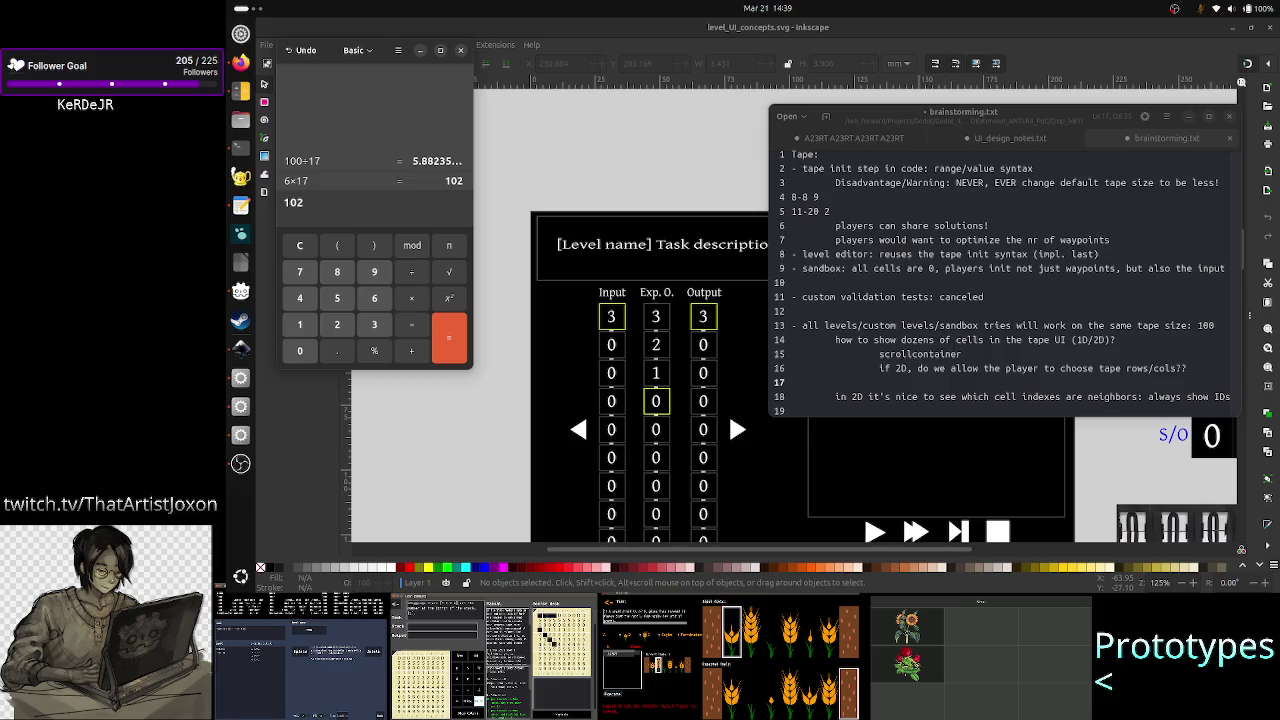
click(943, 377)
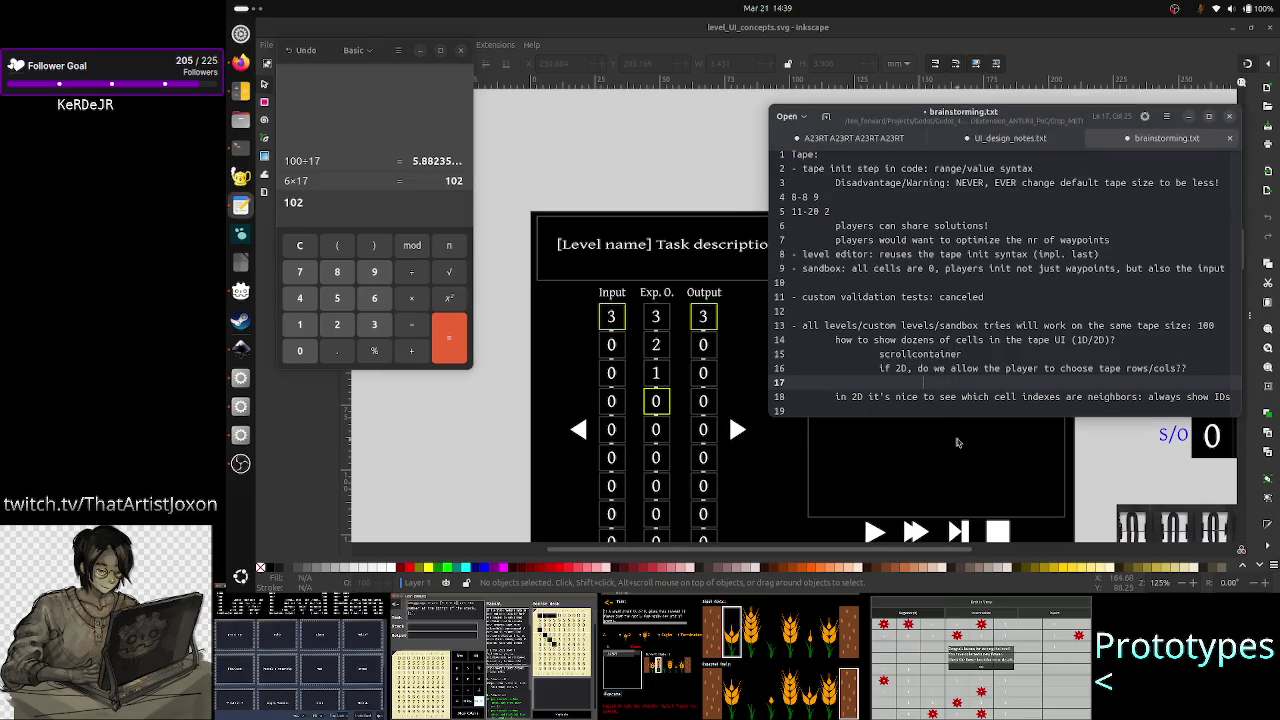
Step: On line 17 ask 'if so r*C!=100, do we allow partially empty rows/cells?'
text(i)
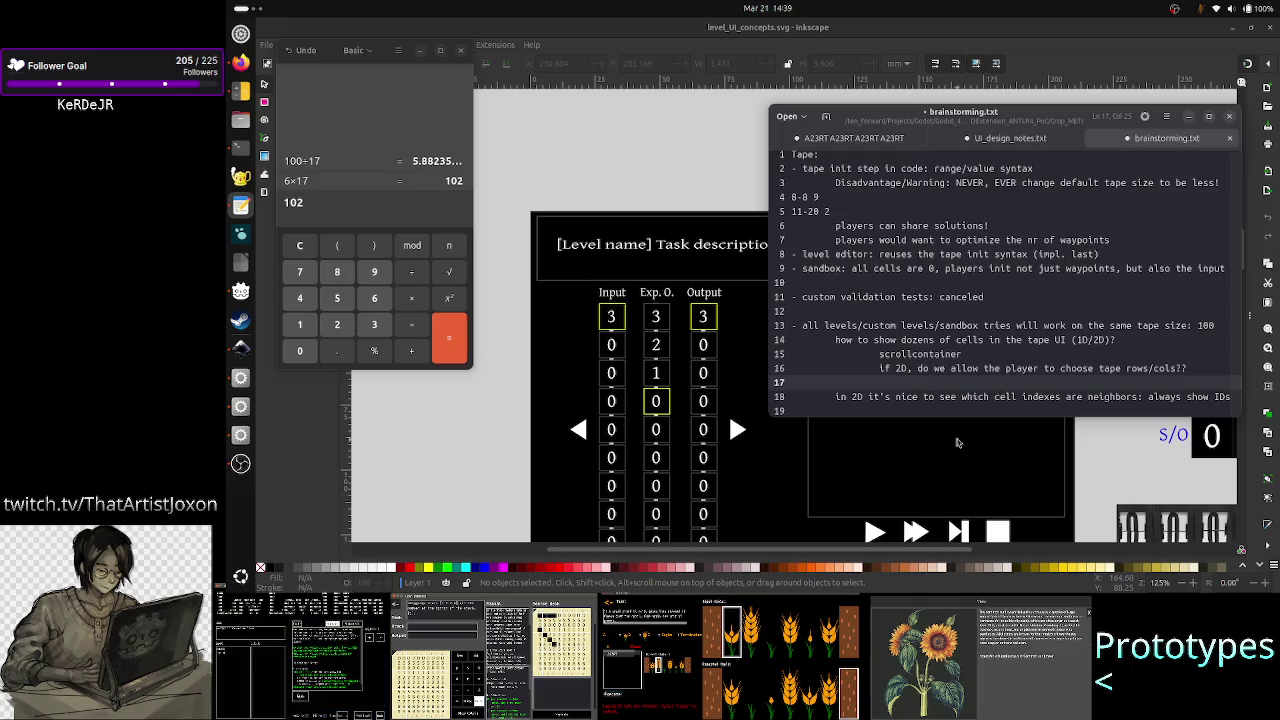
text(f so)
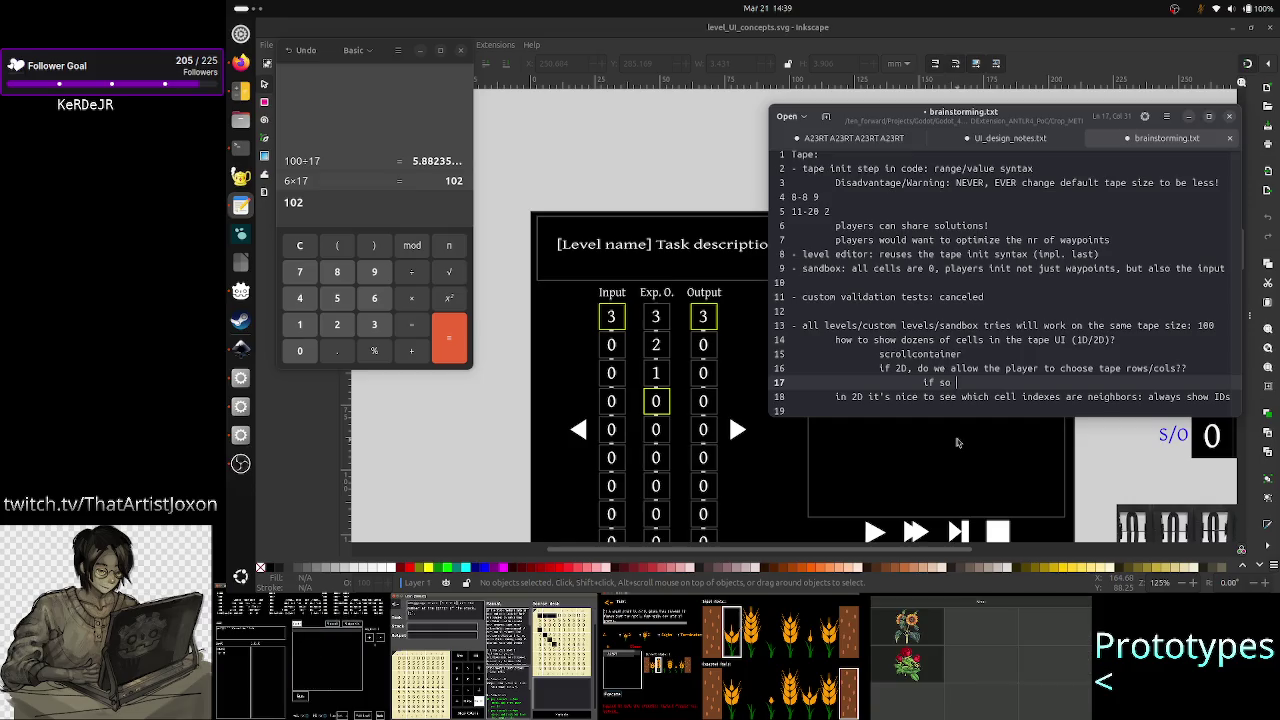
text( r*)
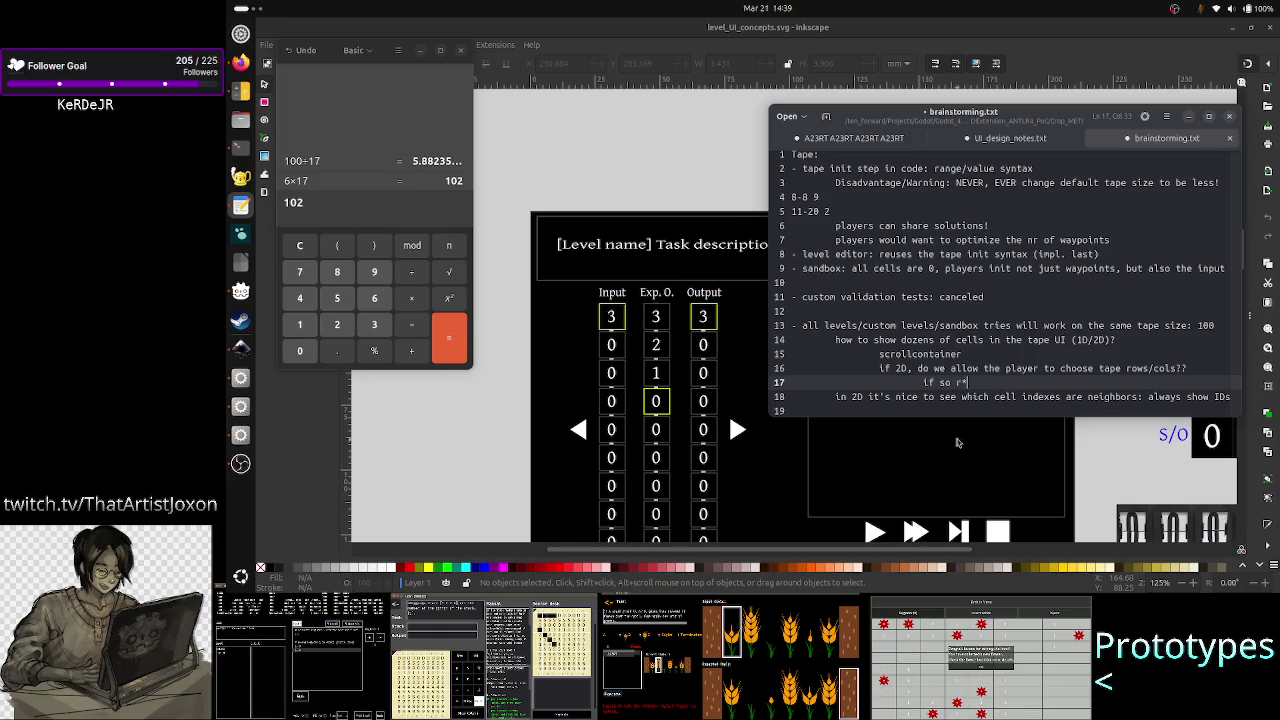
text(C)
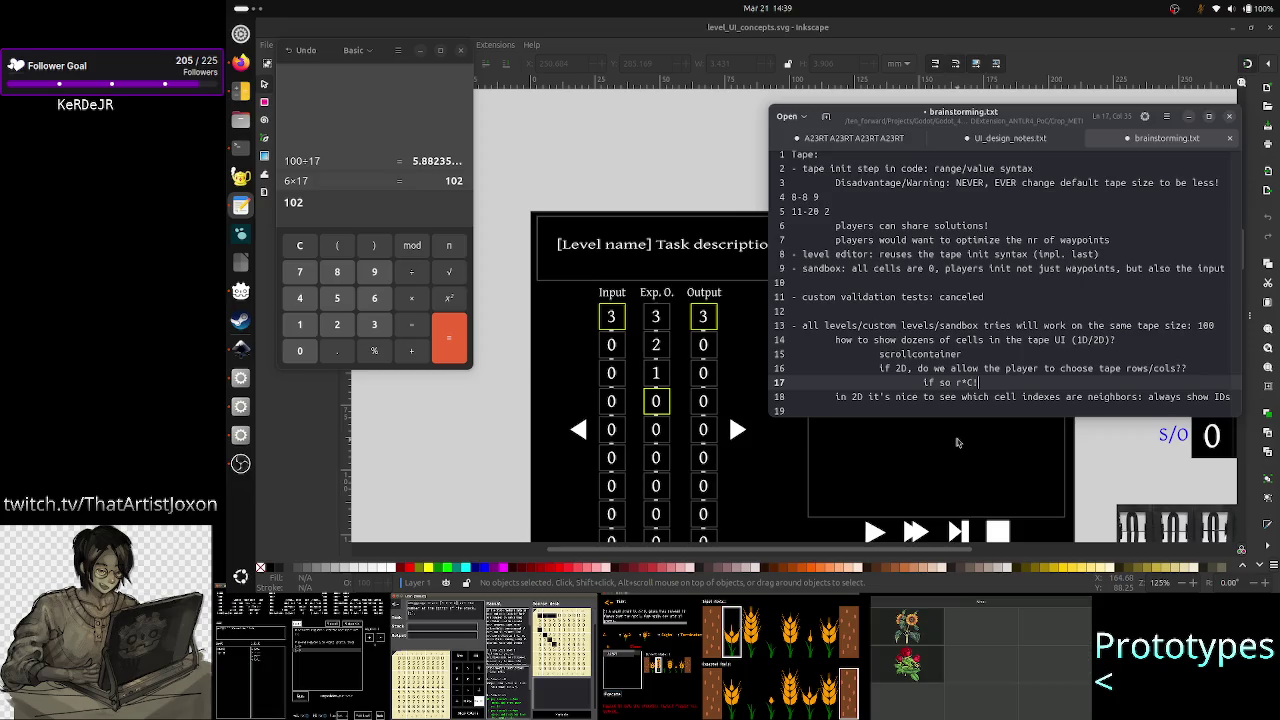
text(=100)
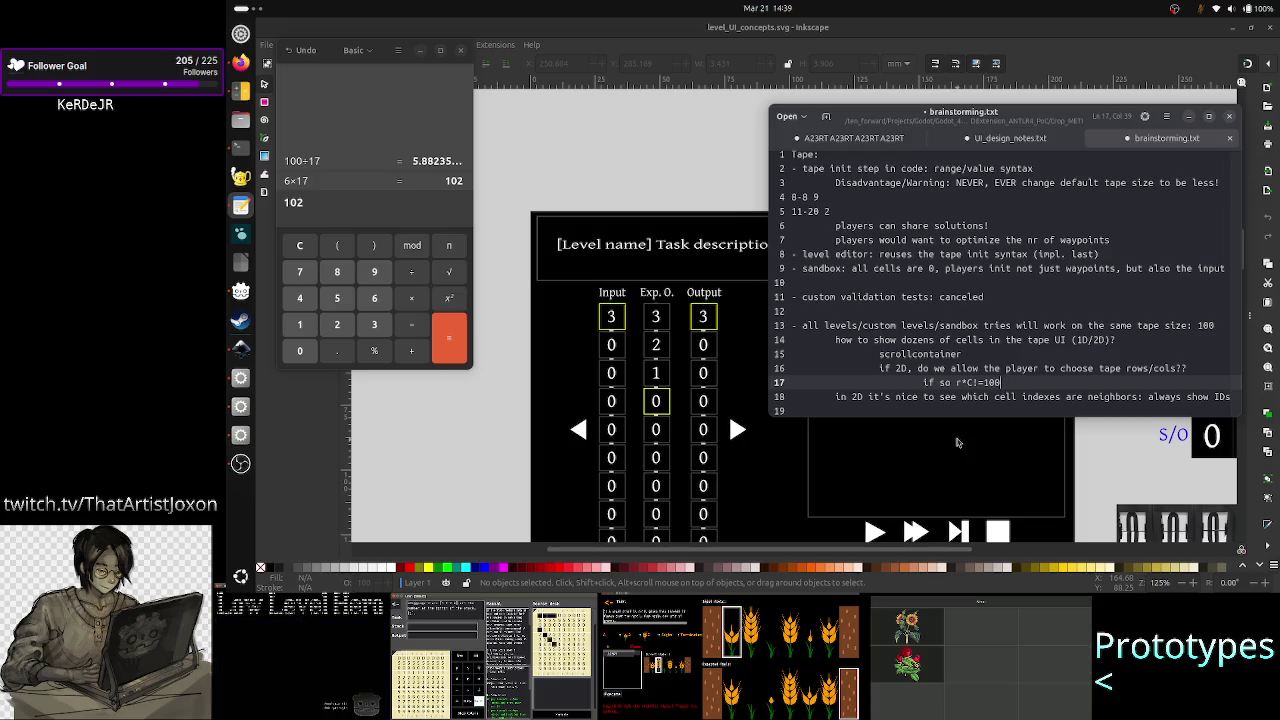
text(, )
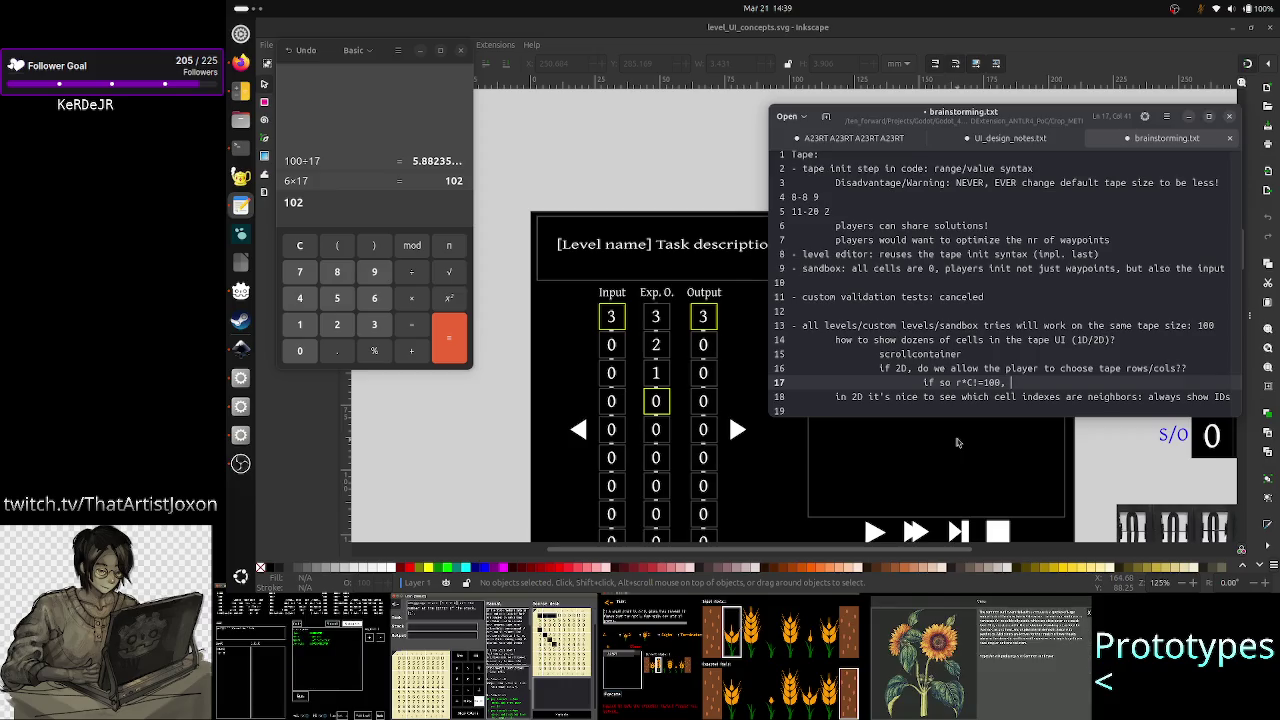
text( do we al)
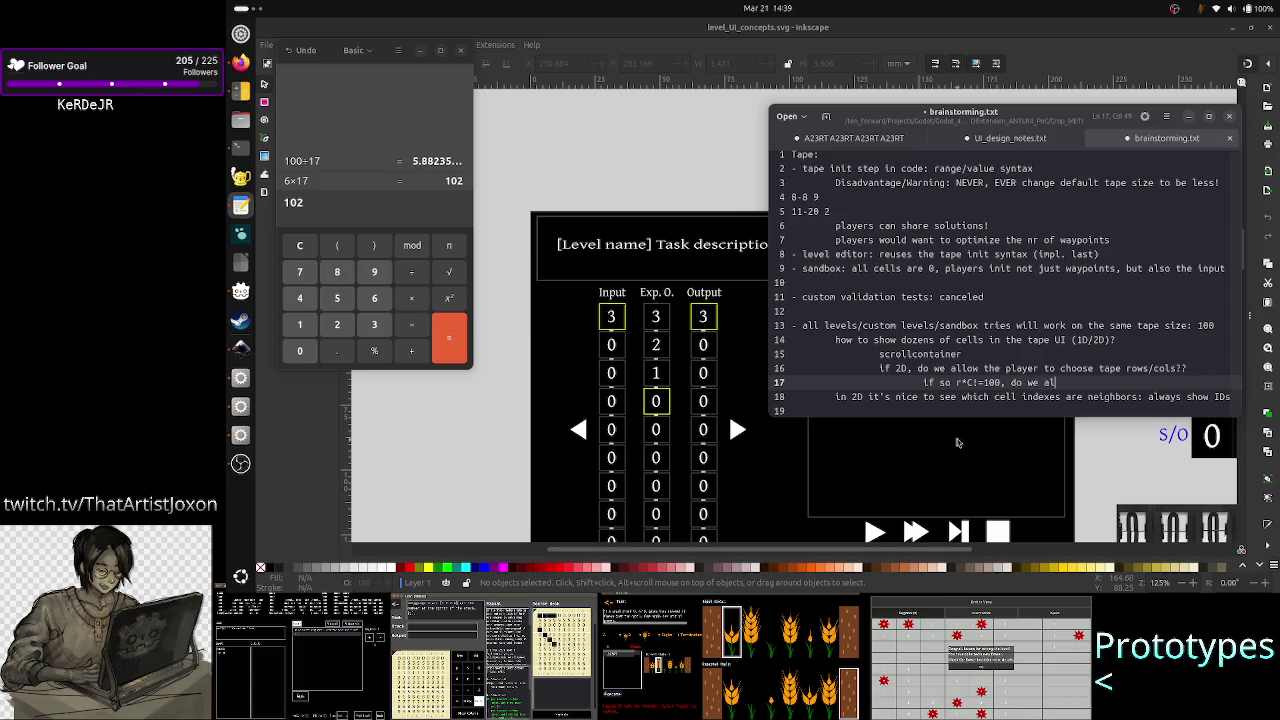
text(lo w unf)
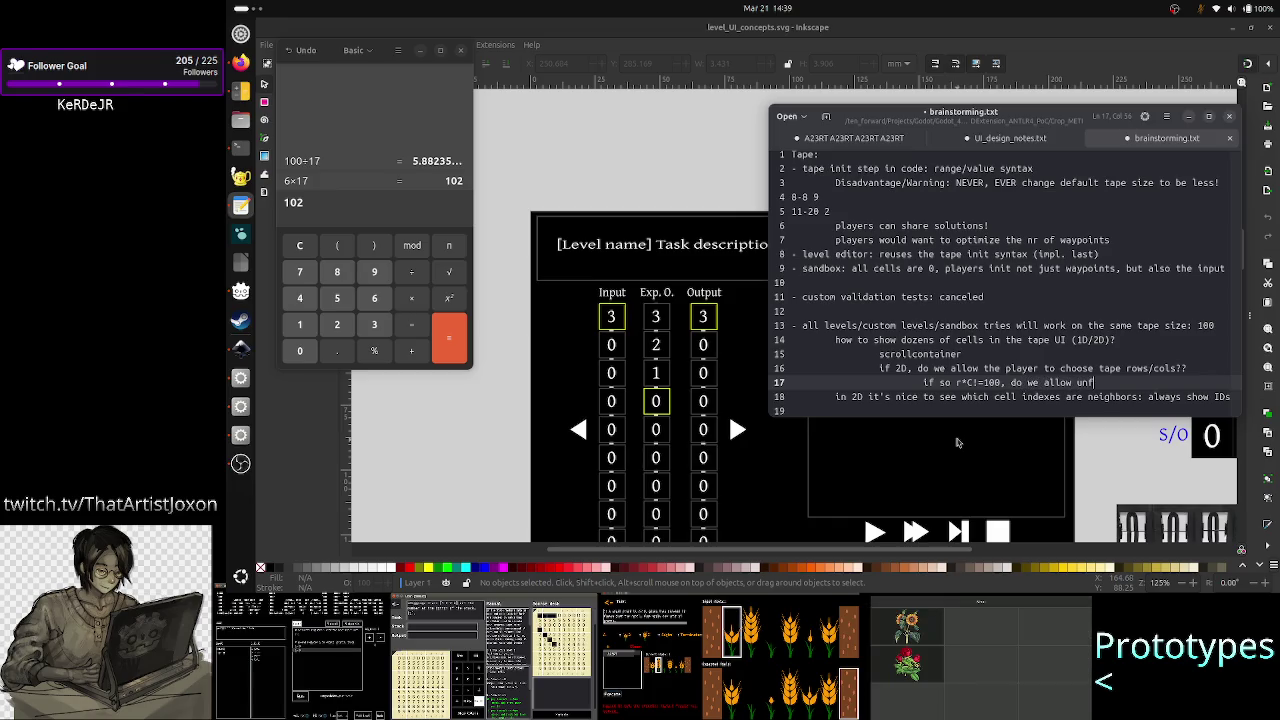
text(illed)
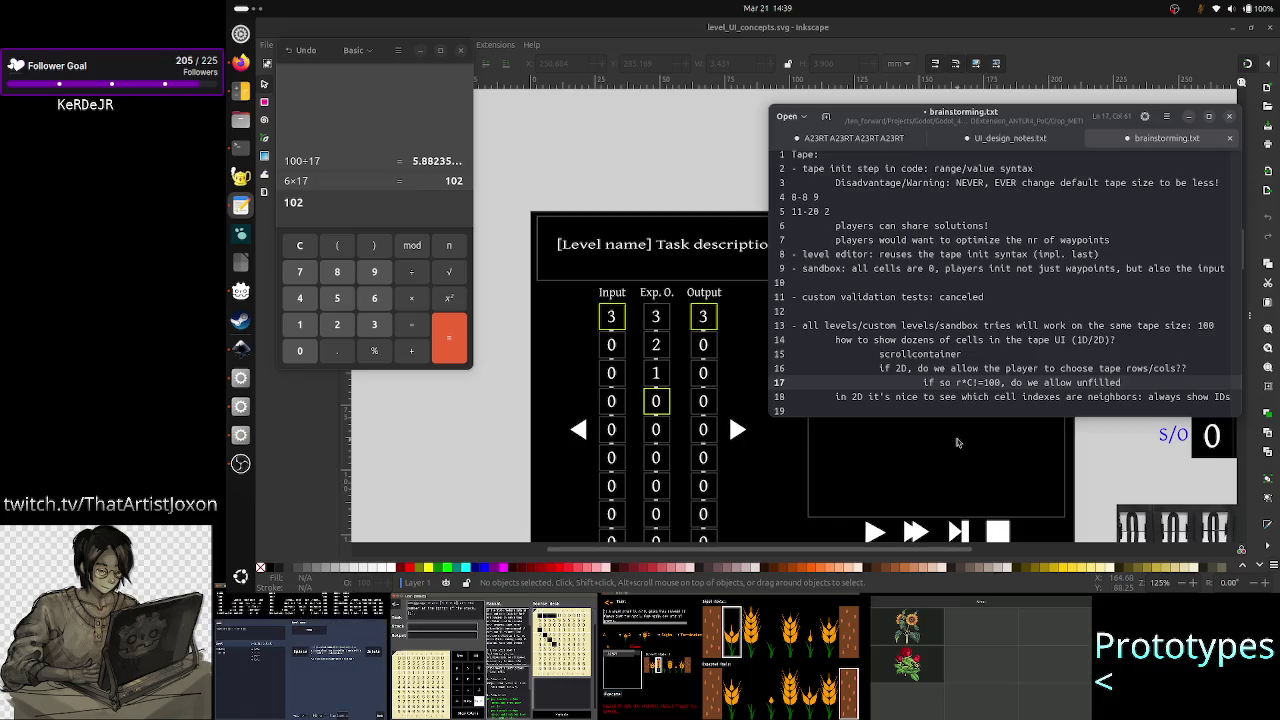
key(BackSpace)
key(BackSpace)
key(BackSpace)
key(BackSpace)
key(BackSpace)
key(BackSpace)
key(BackSpace)
key(BackSpace)
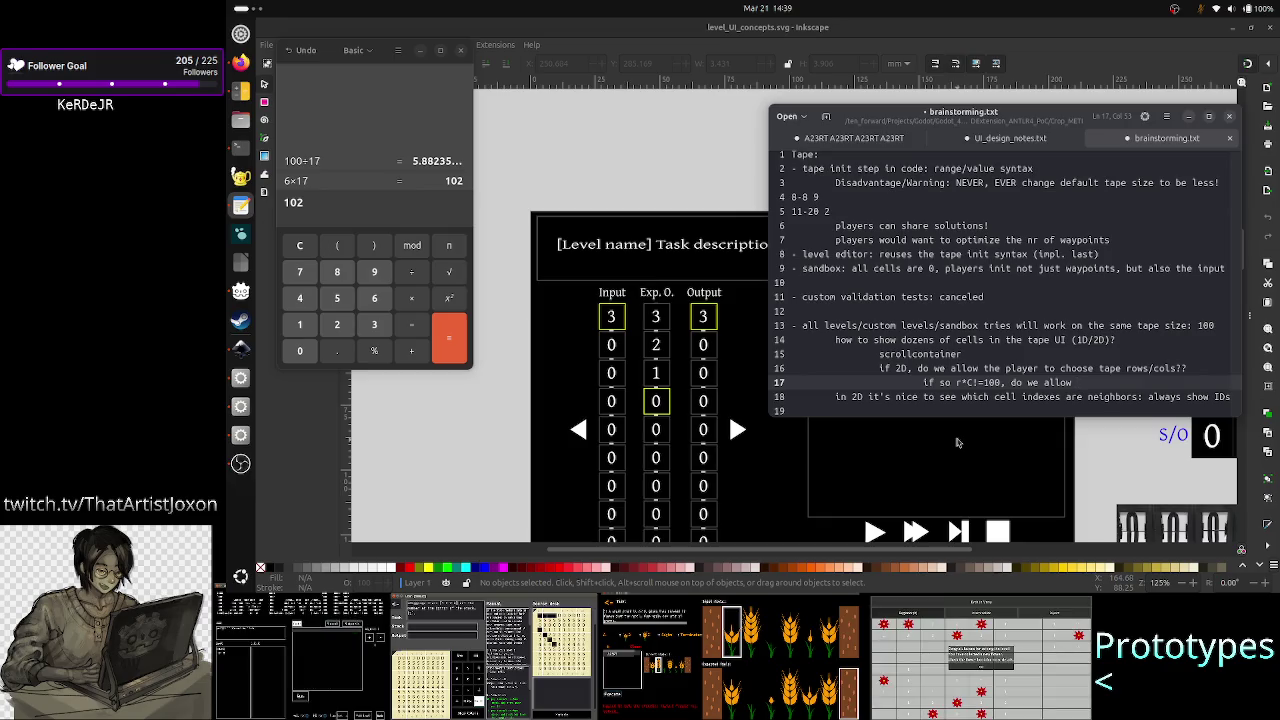
text(pa)
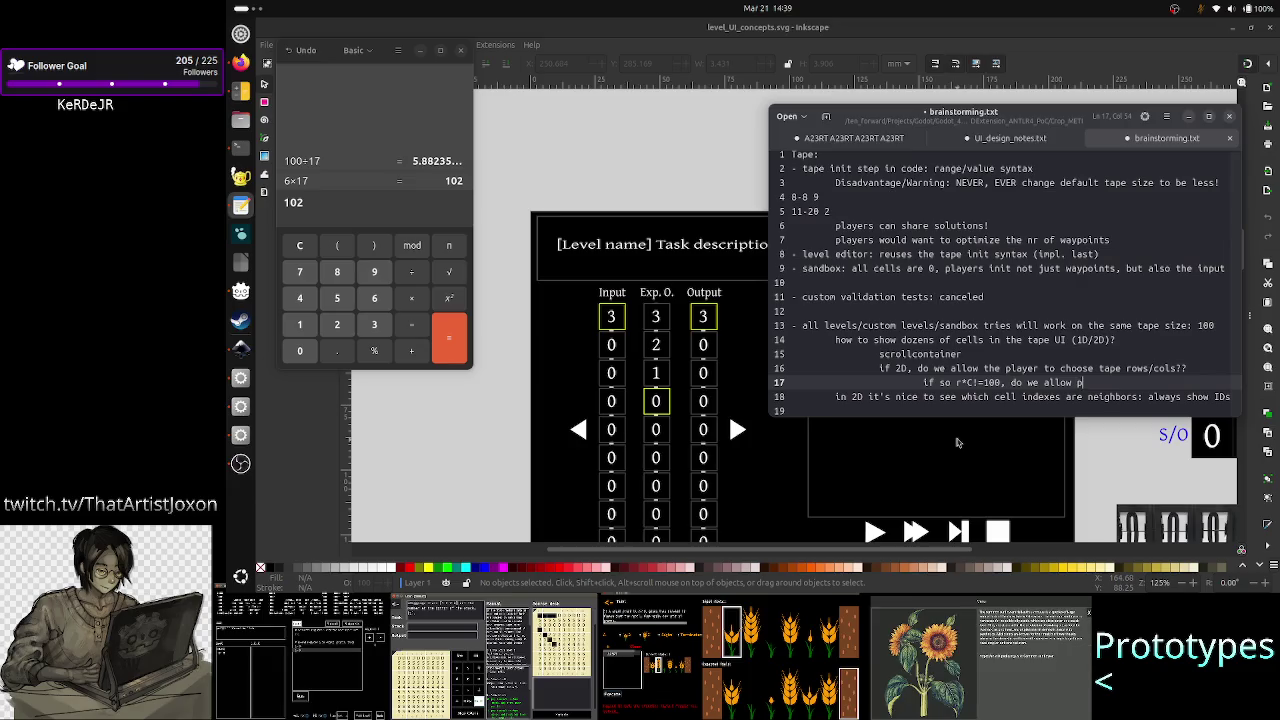
text(rtially e)
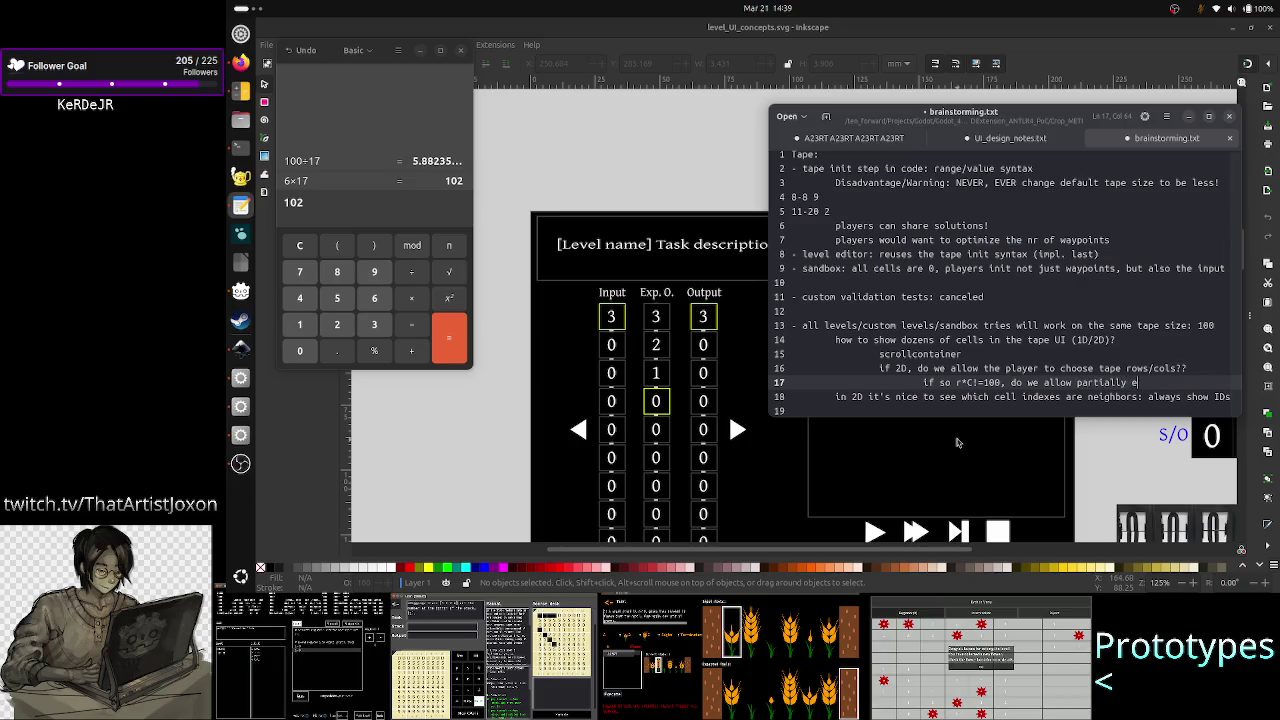
text(mpty r)
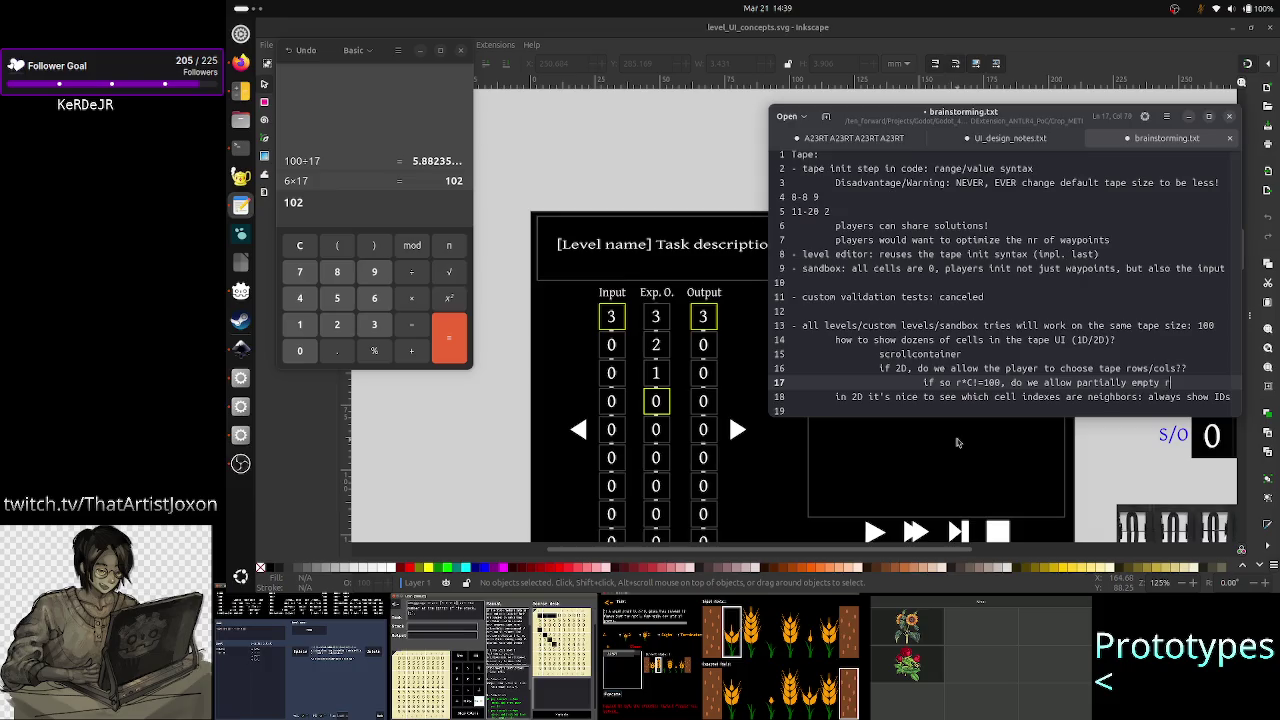
text(ows/cells?)
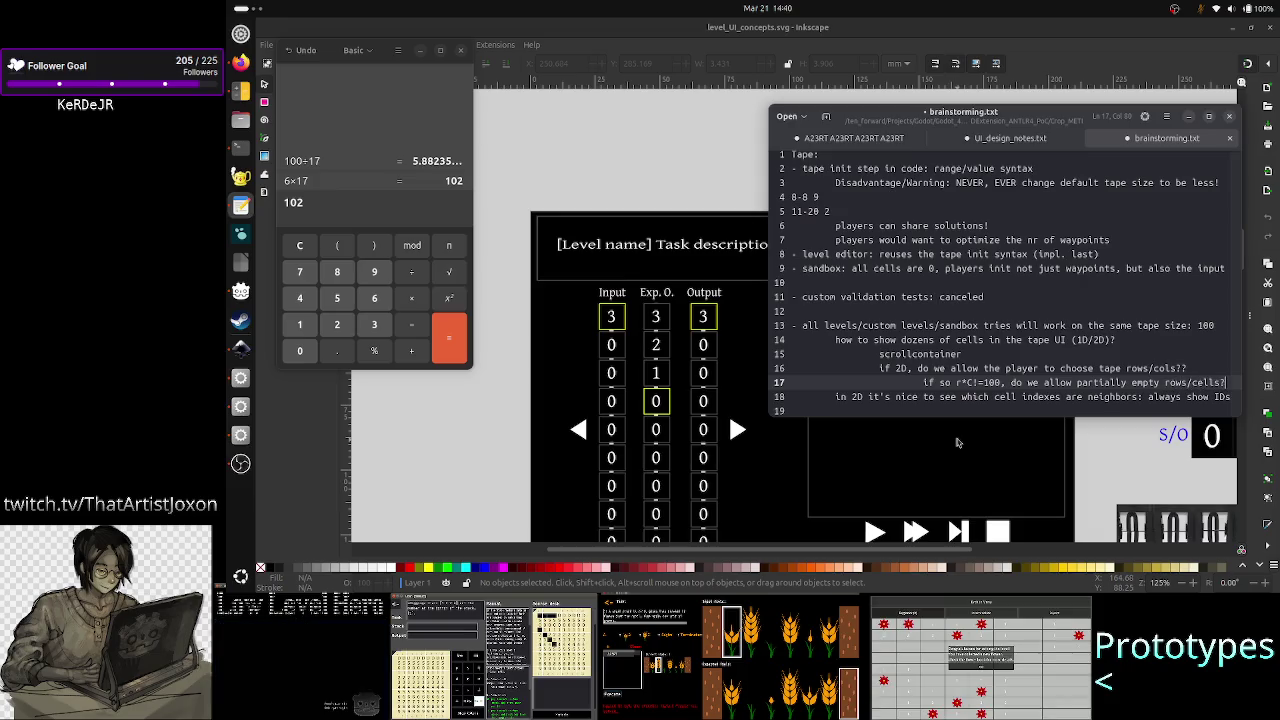
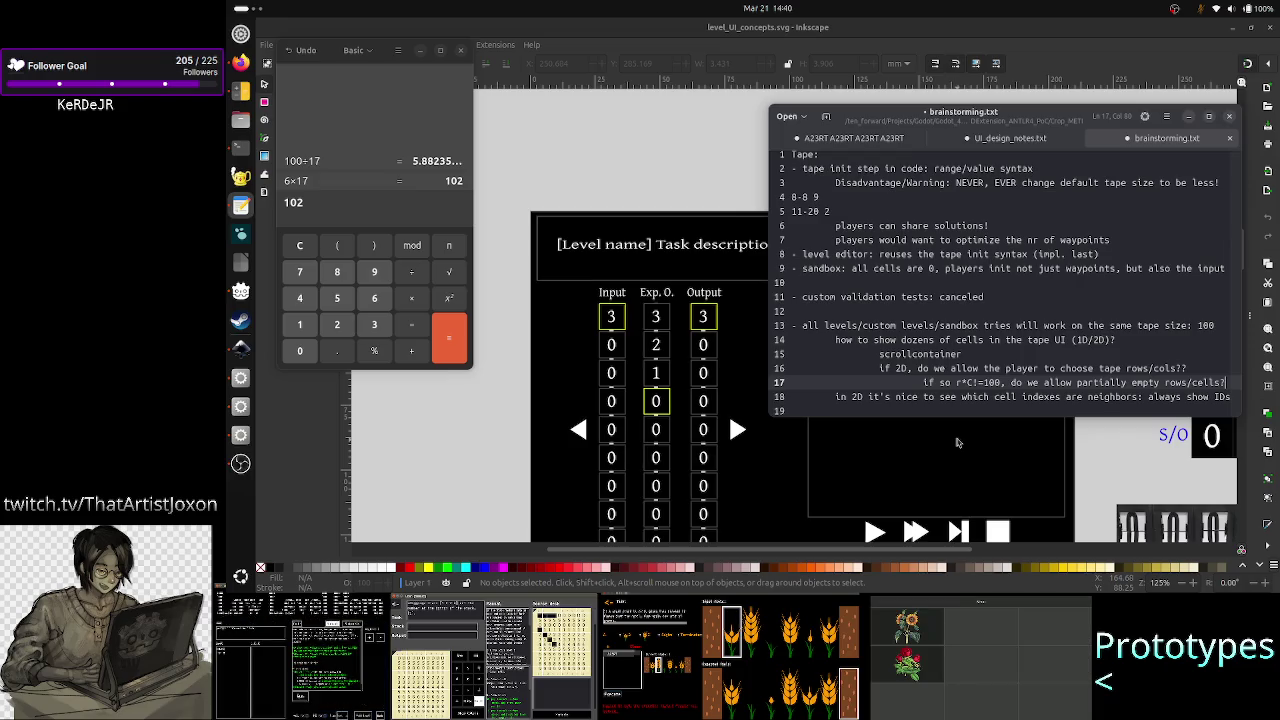
Step: Recall 6×17 in the calculator and change it to 5×17, giving 85
key(Return)
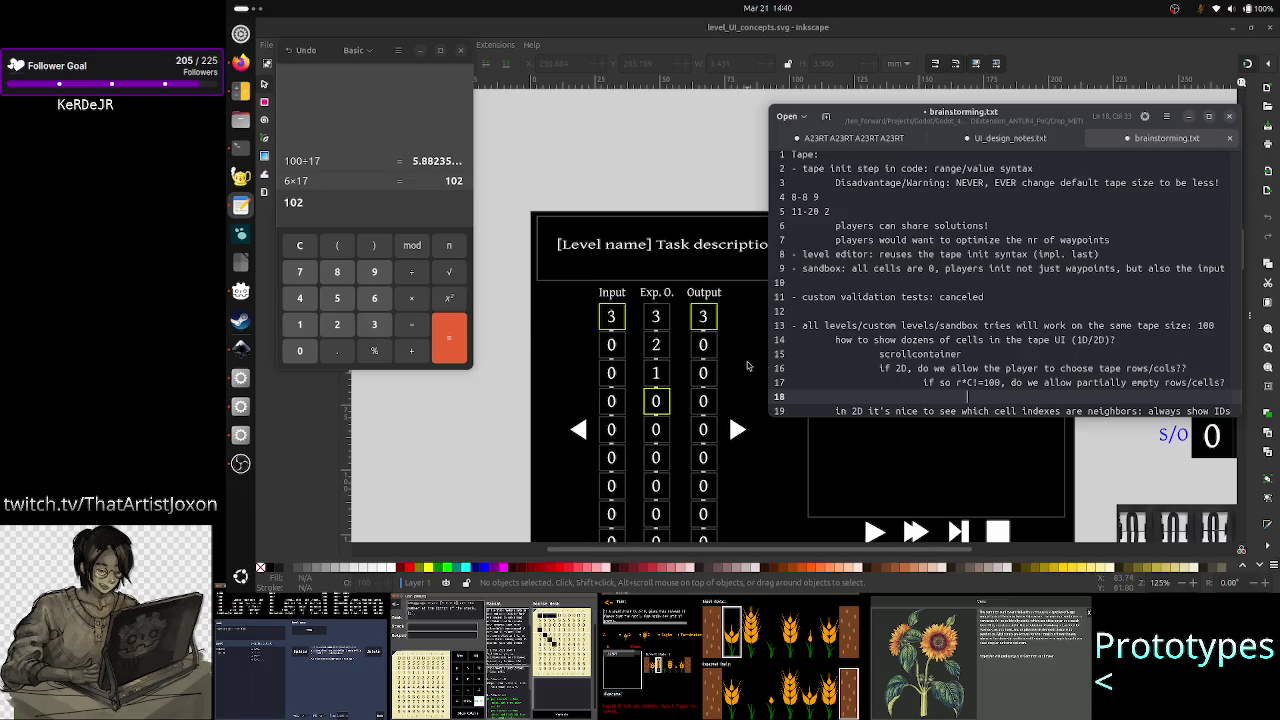
click(349, 202)
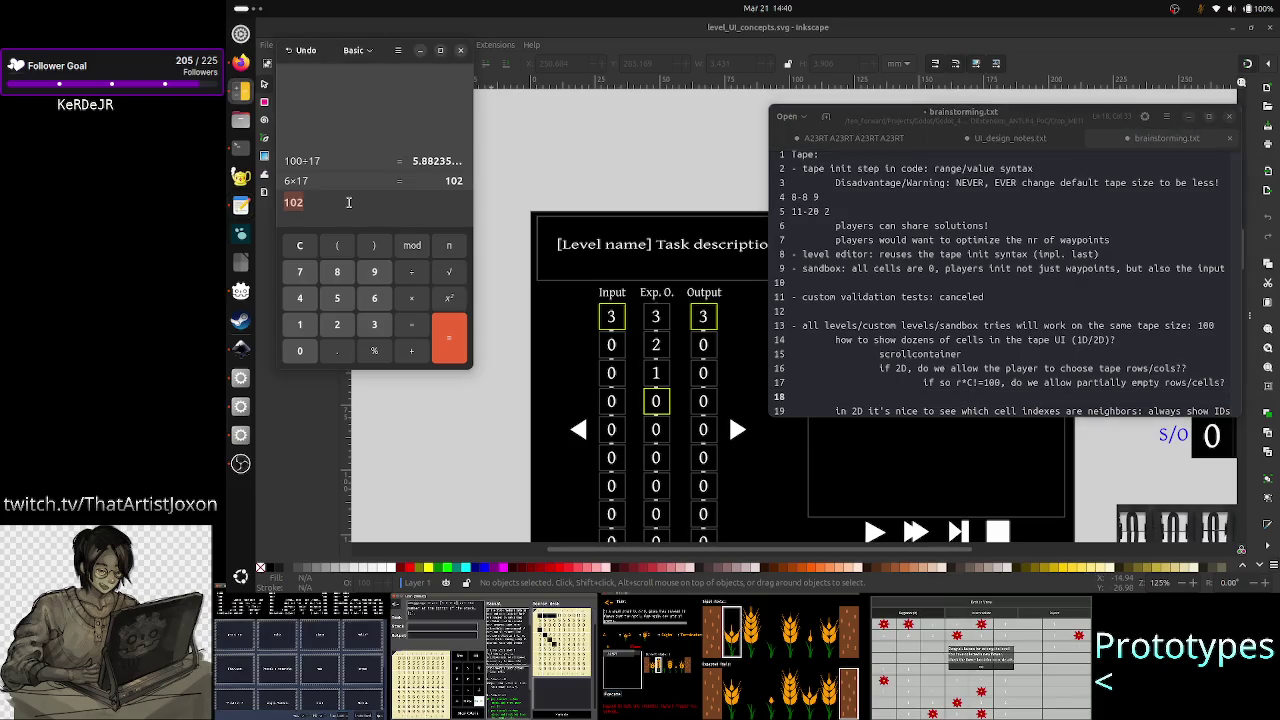
double_click(290, 202)
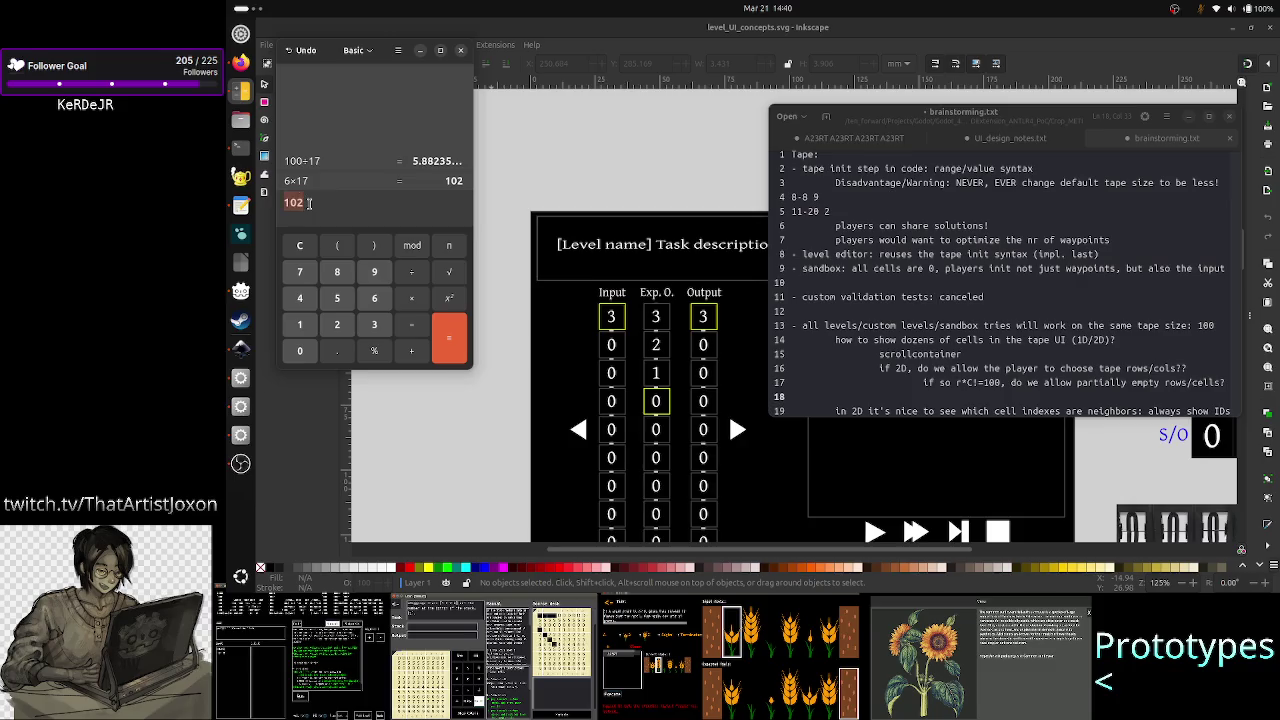
click(300, 205)
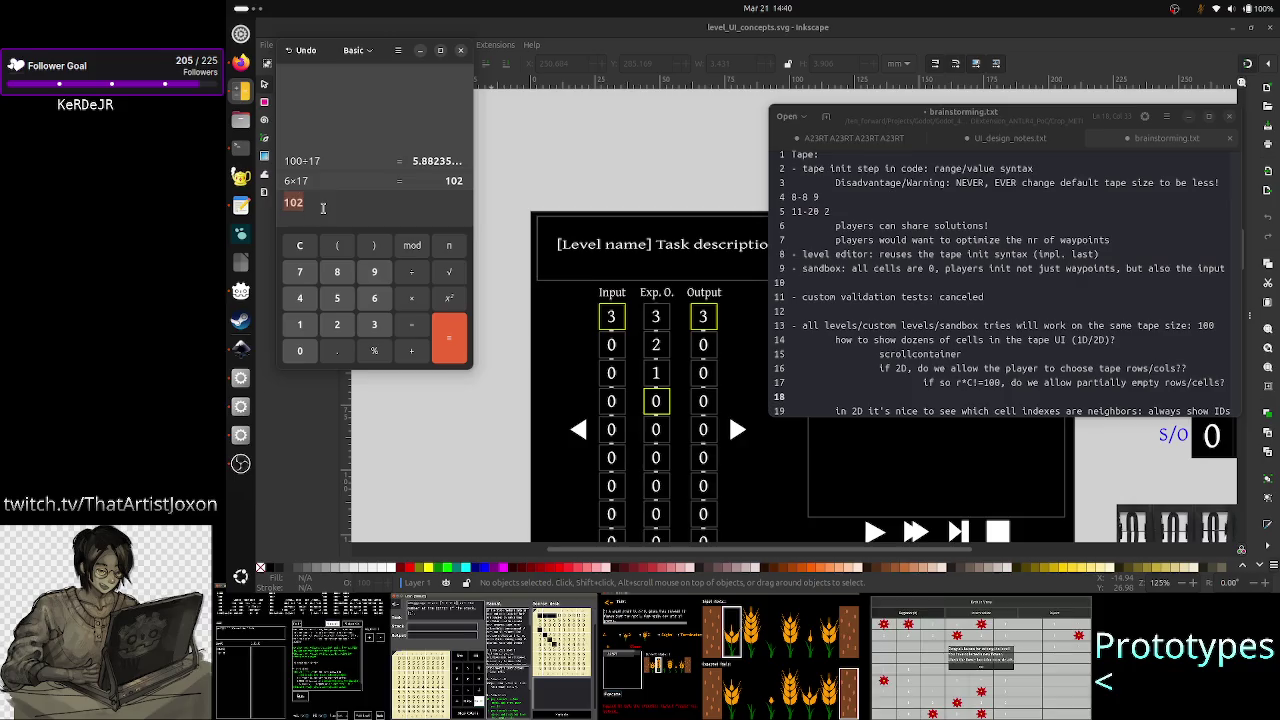
click(296, 181)
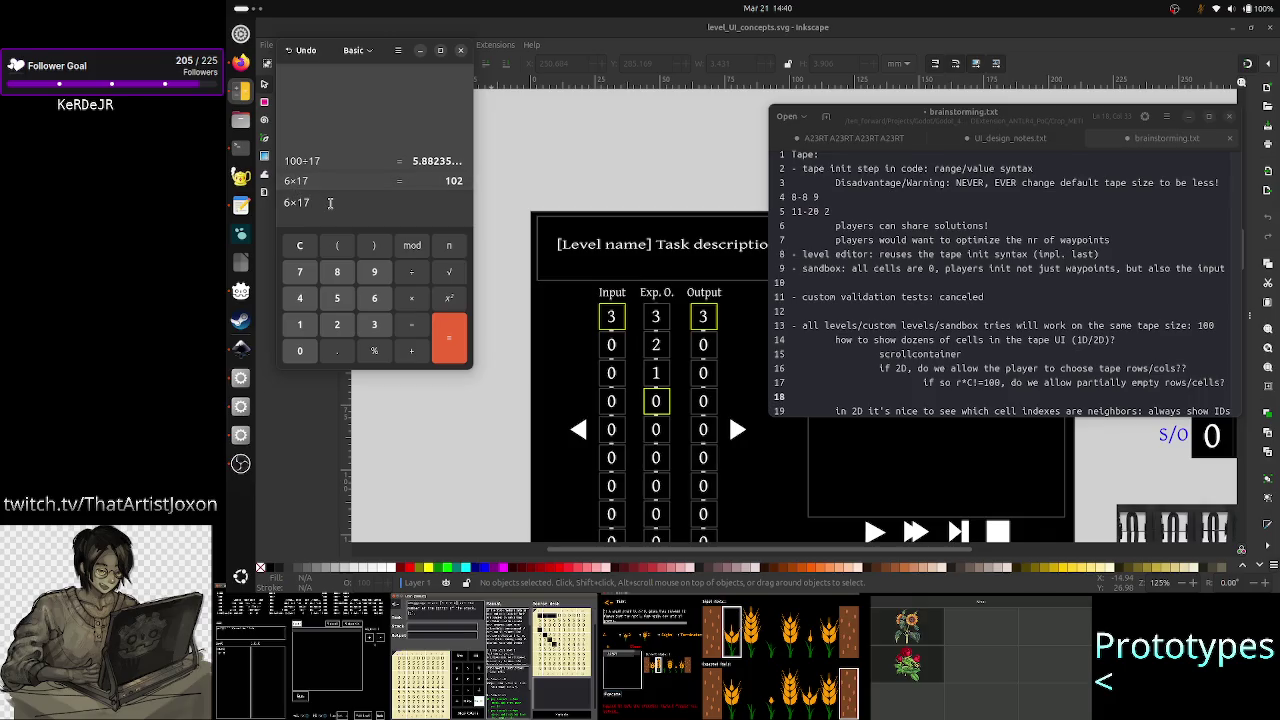
key(Left)
key(Left)
key(Left)
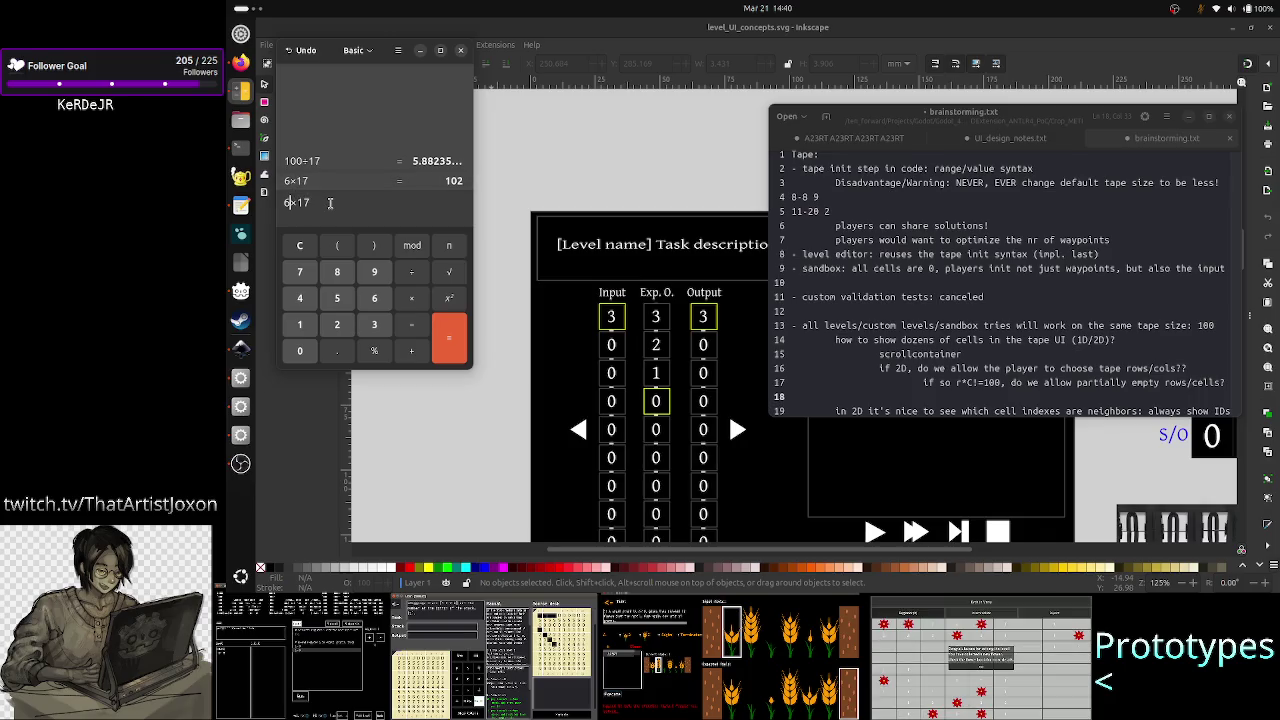
key(BackSpace)
text(5)
key(Return)
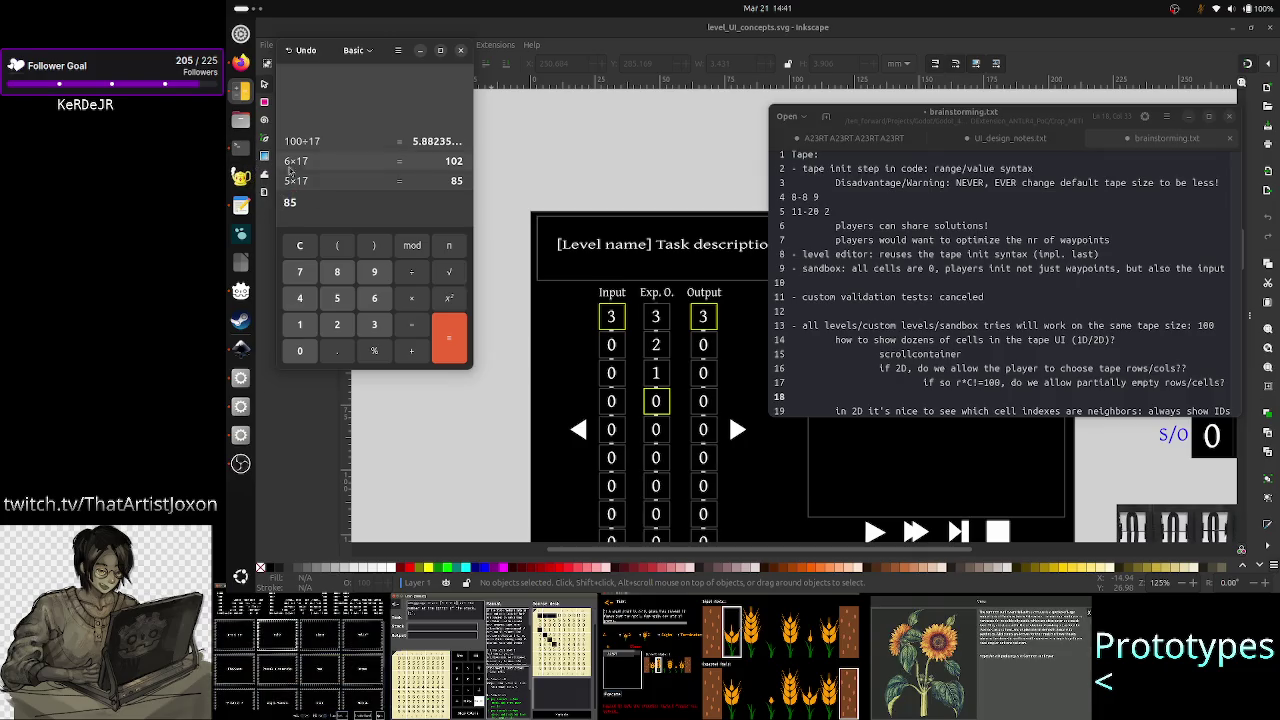
Step: Recall 6×17 again and change it to 7×17, giving 119
click(317, 181)
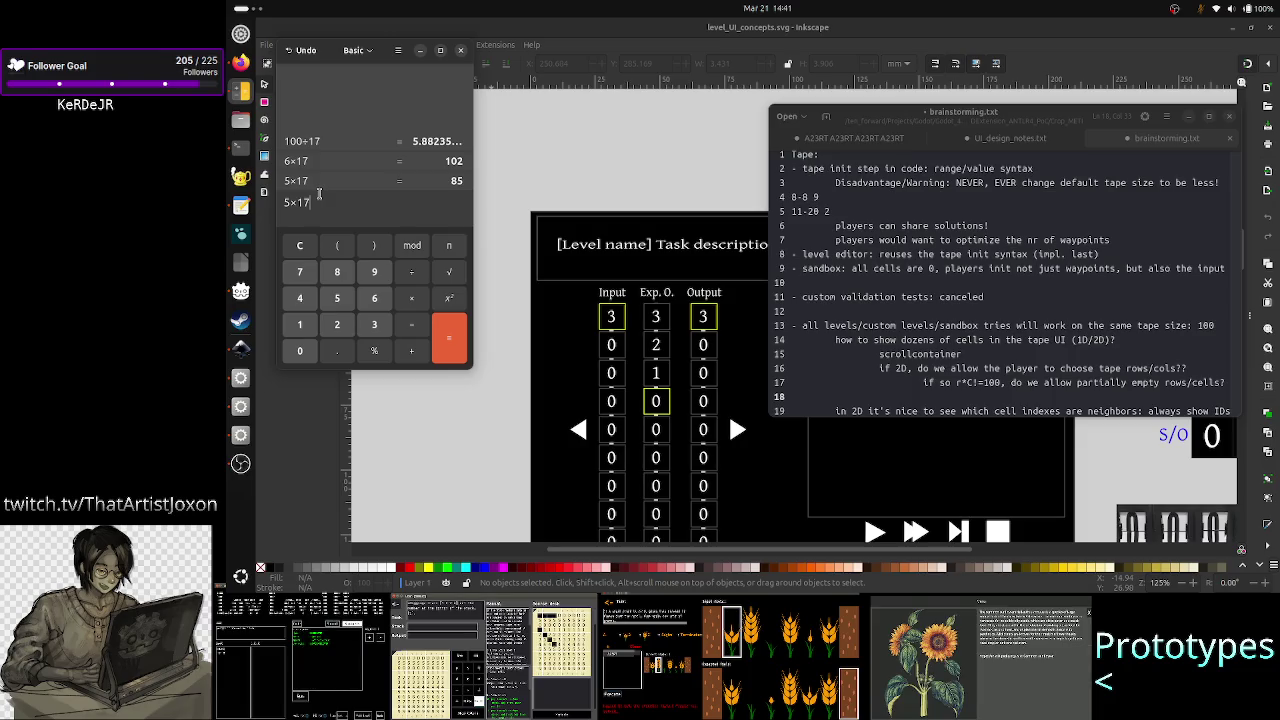
click(298, 161)
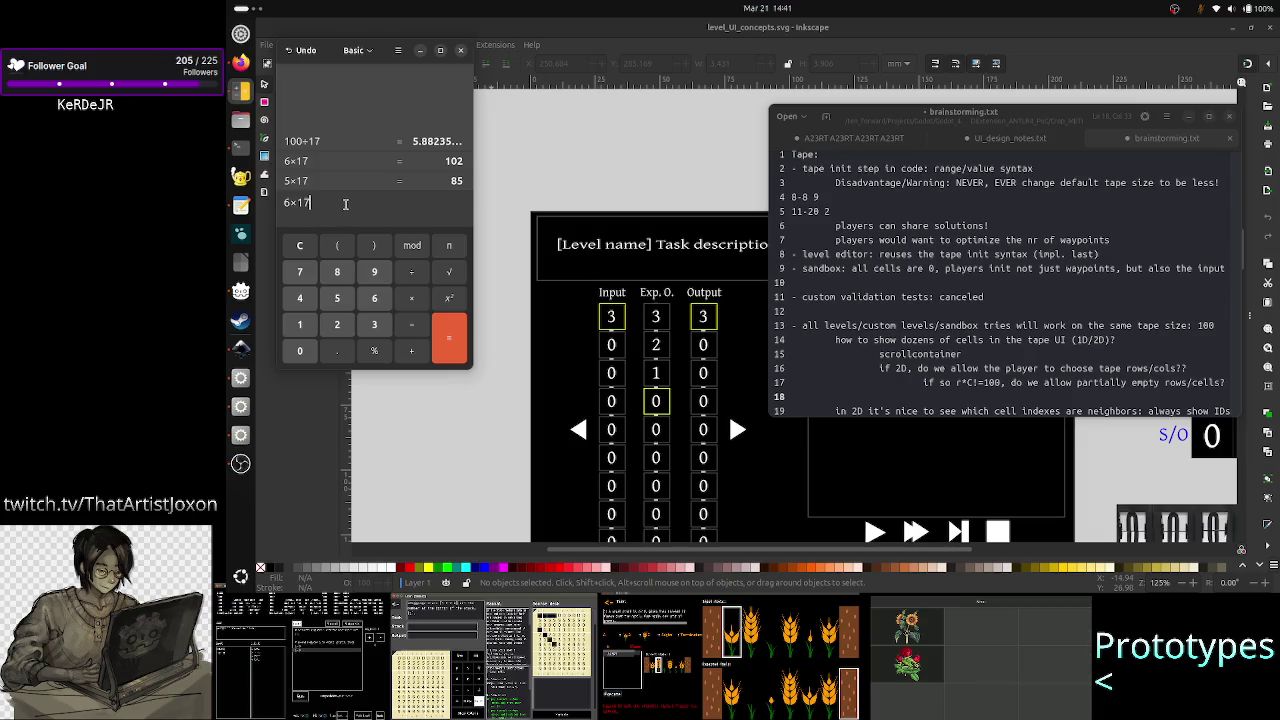
key(Home)
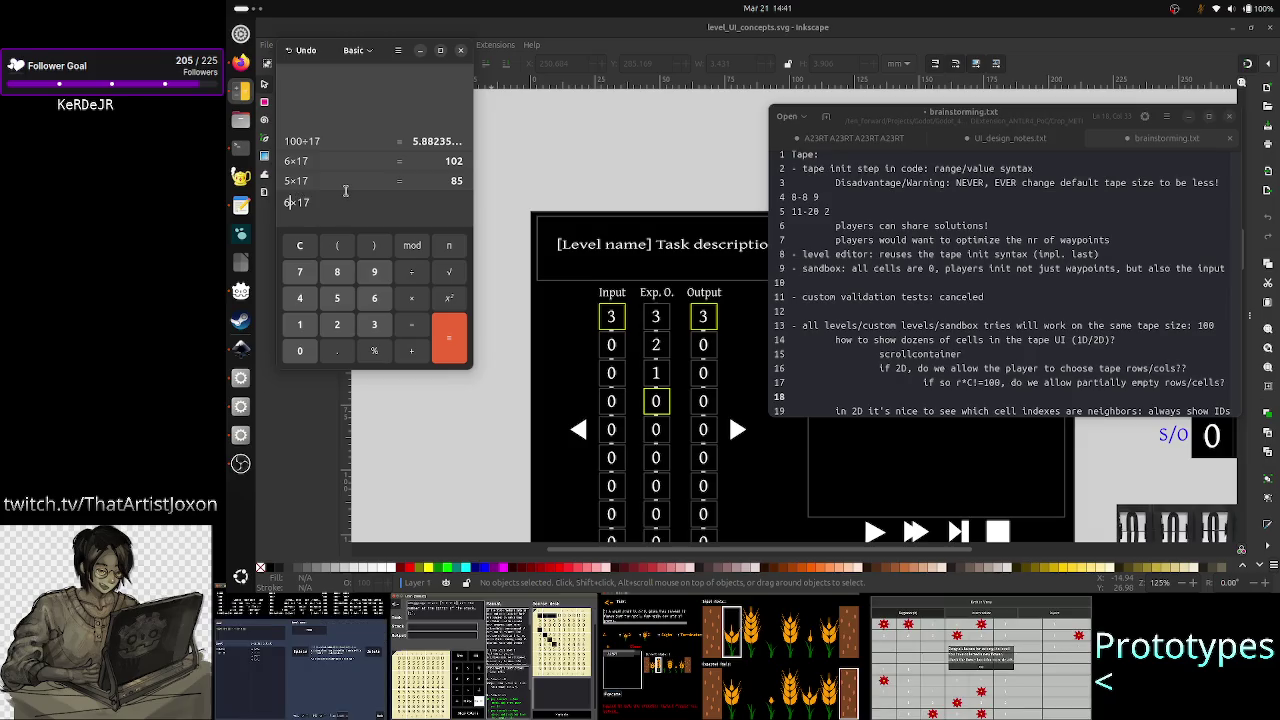
key(Delete)
text(7)
key(Return)
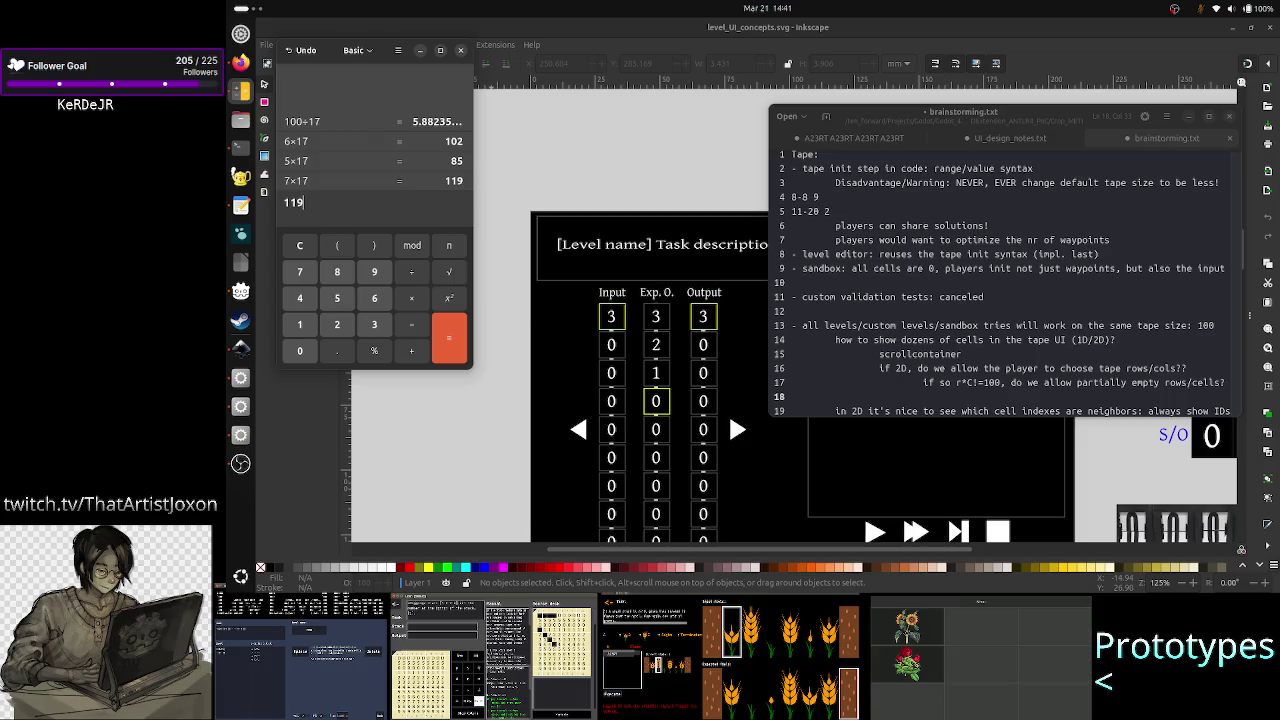
key(shift+Left)
key(shift+Left)
key(shift+Left)
click(1024, 396)
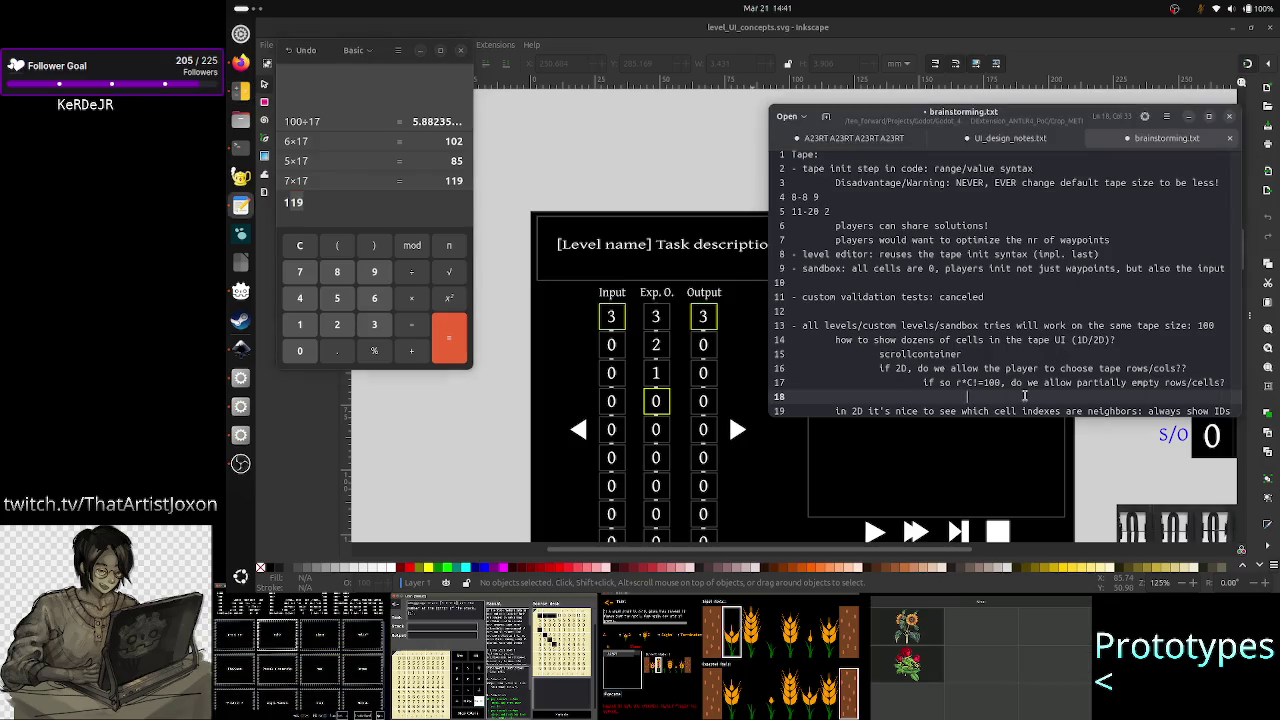
Step: Type grid rows 00000, 00000, 00 and the note 'in 2D it's nice to see which cell indexes are neighbors: always show IDs'
text(00000)
key(Return)
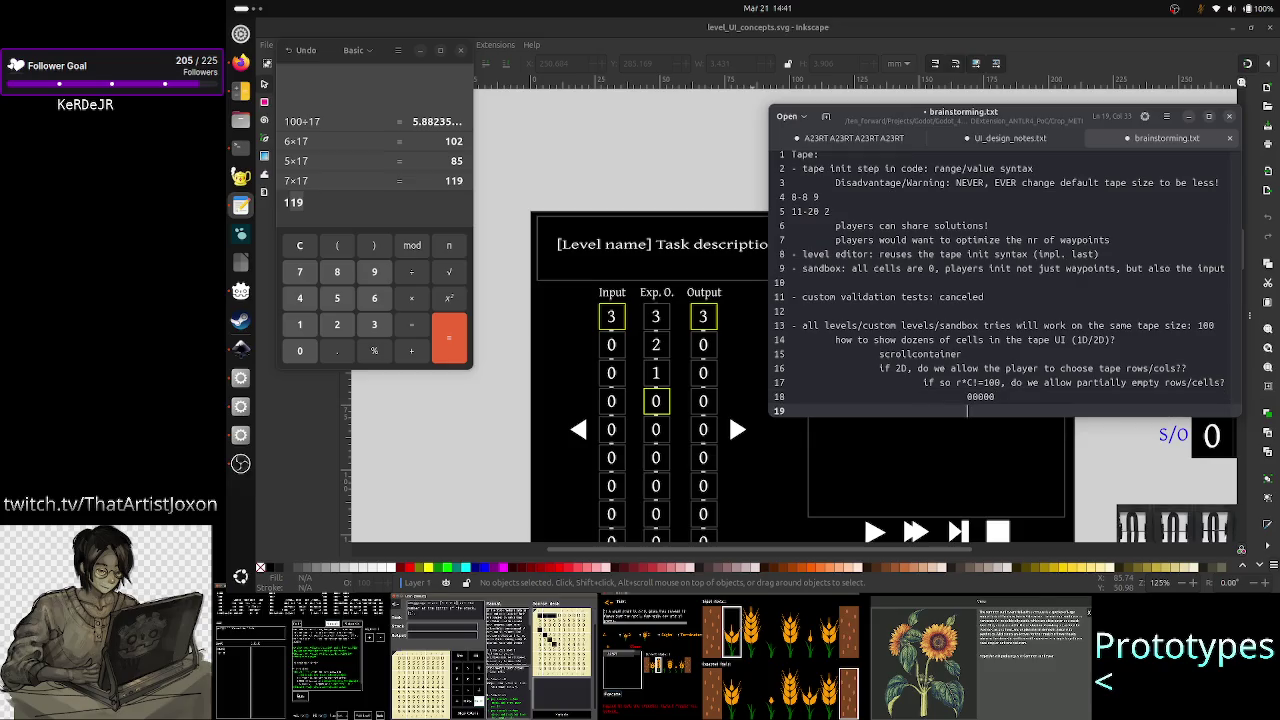
text(00000)
key(Return)
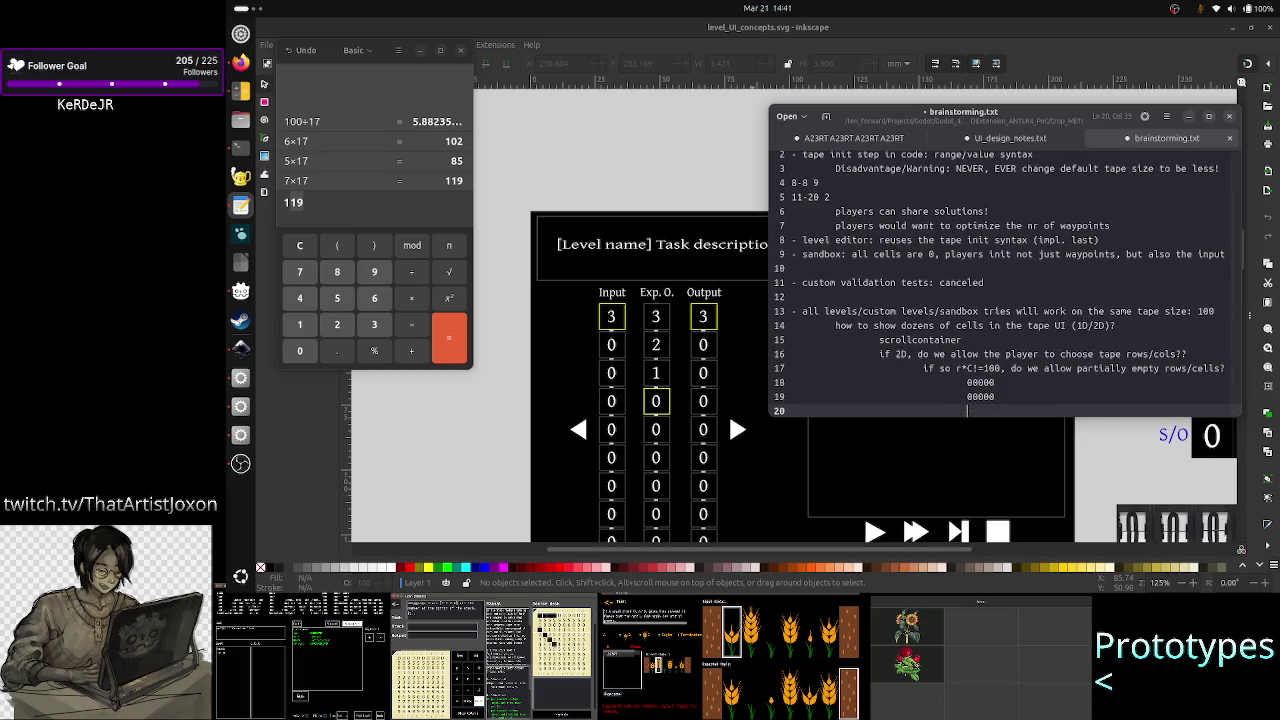
text(00)
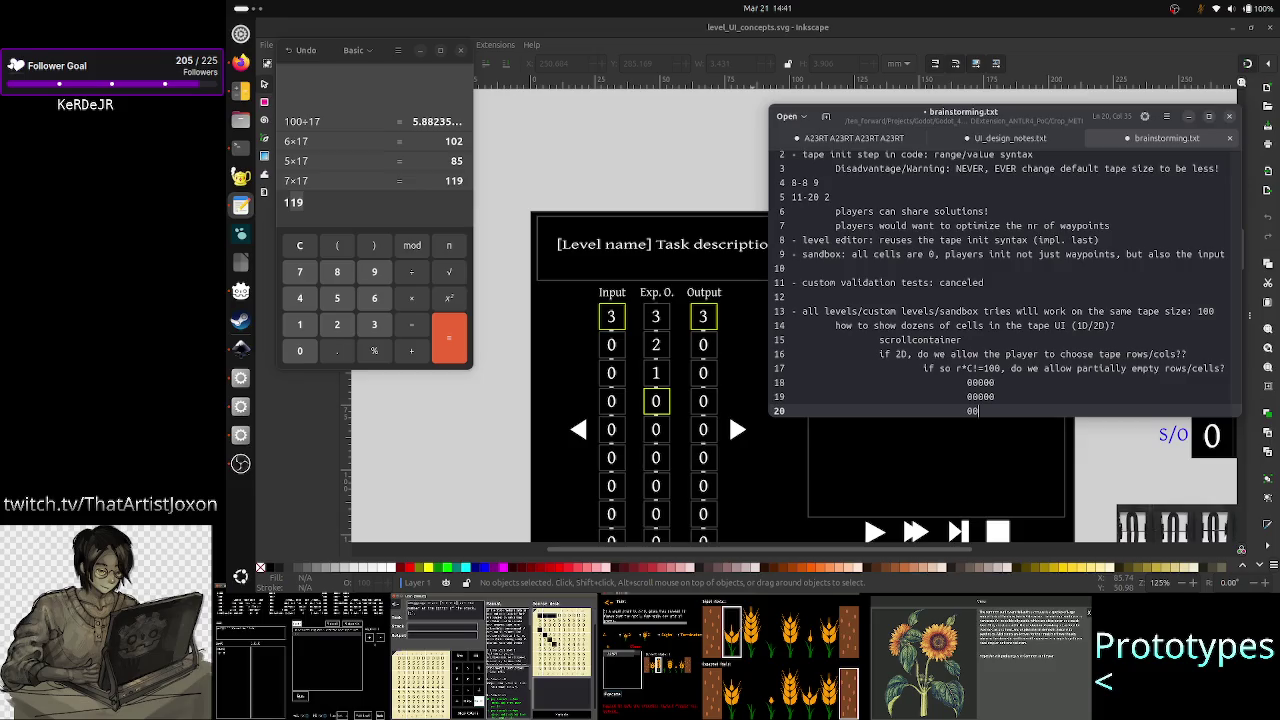
key(Return)
text(in 2D it's nice to see which cell indexes are neighbors: always show IDs)
key(Return)
Step: Shift the notes window aside, select the '00' row on line 20, then move the window back
key(Up)
key(Up)
key(Up)
key(Up)
key(End)
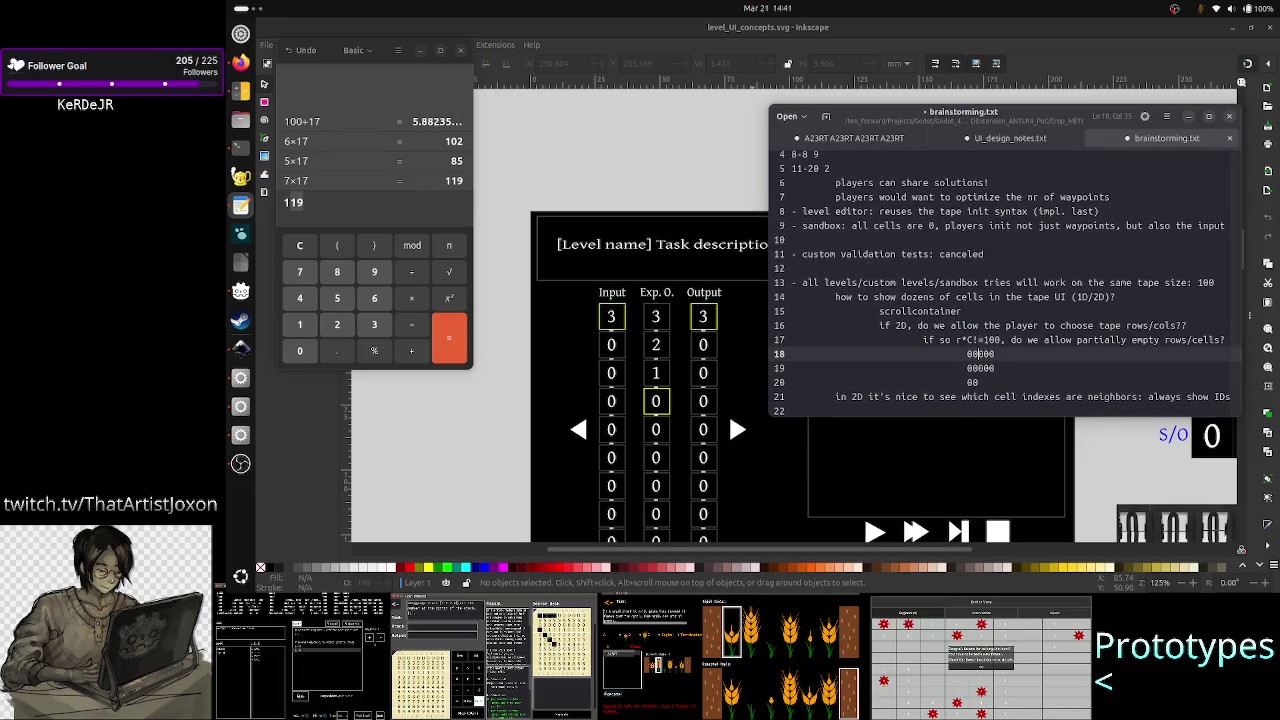
key(Down)
key(Left)
key(Left)
key(Left)
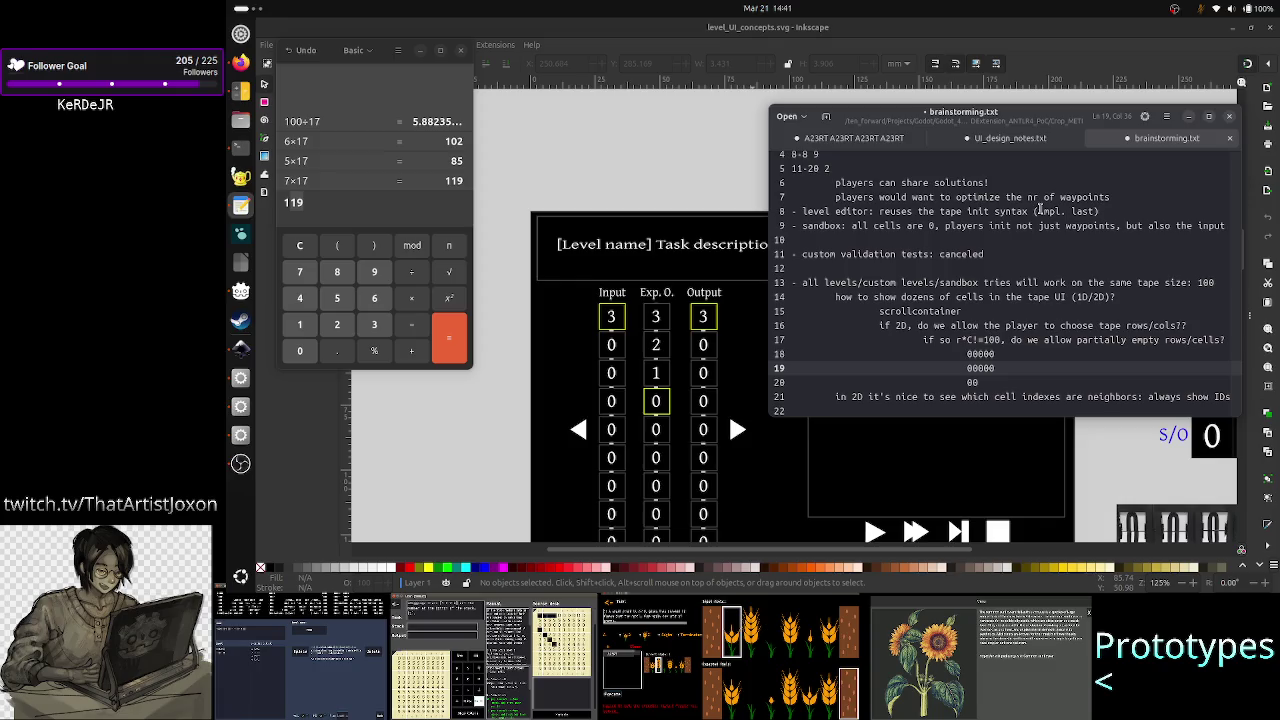
drag(995, 113, 1138, 163)
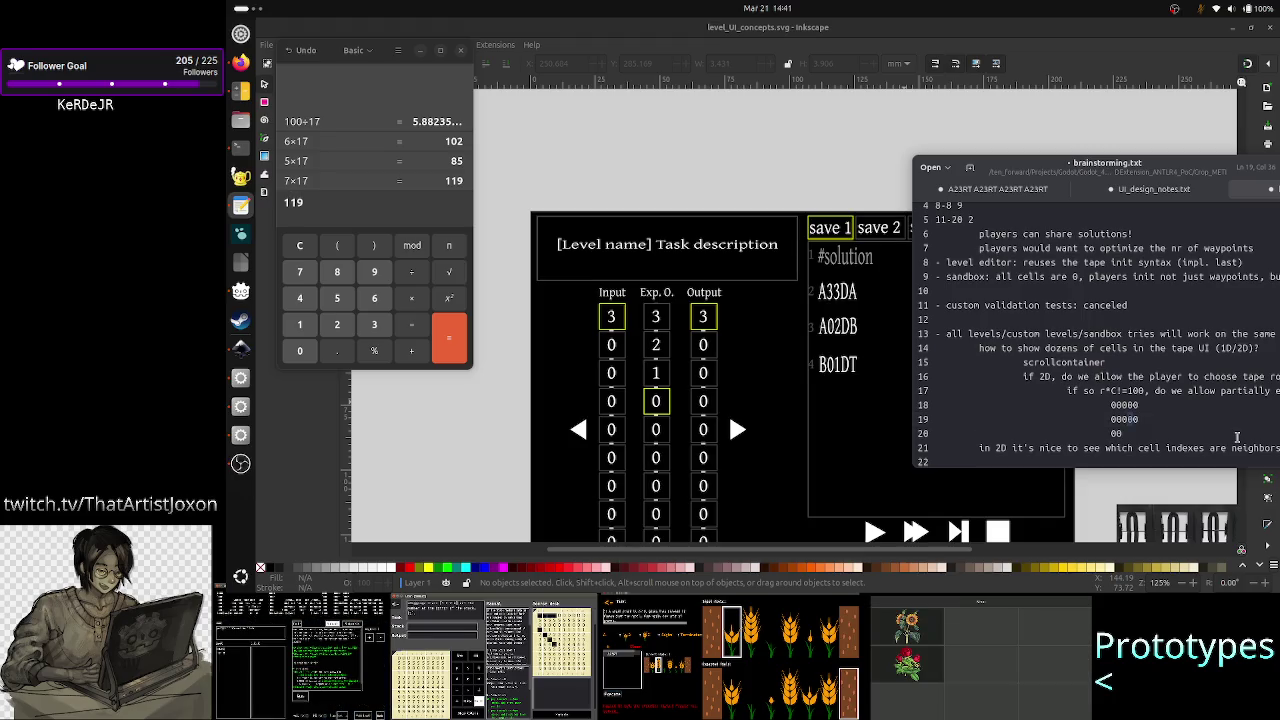
click(1237, 437)
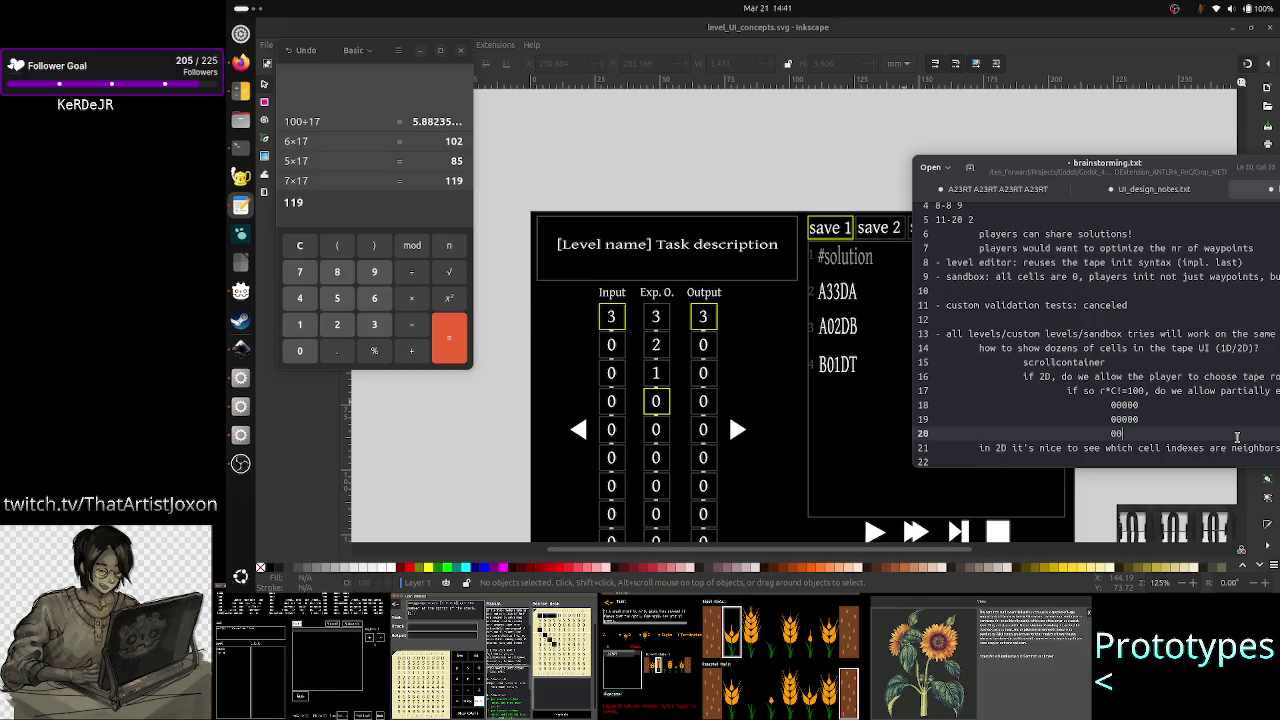
key(Up)
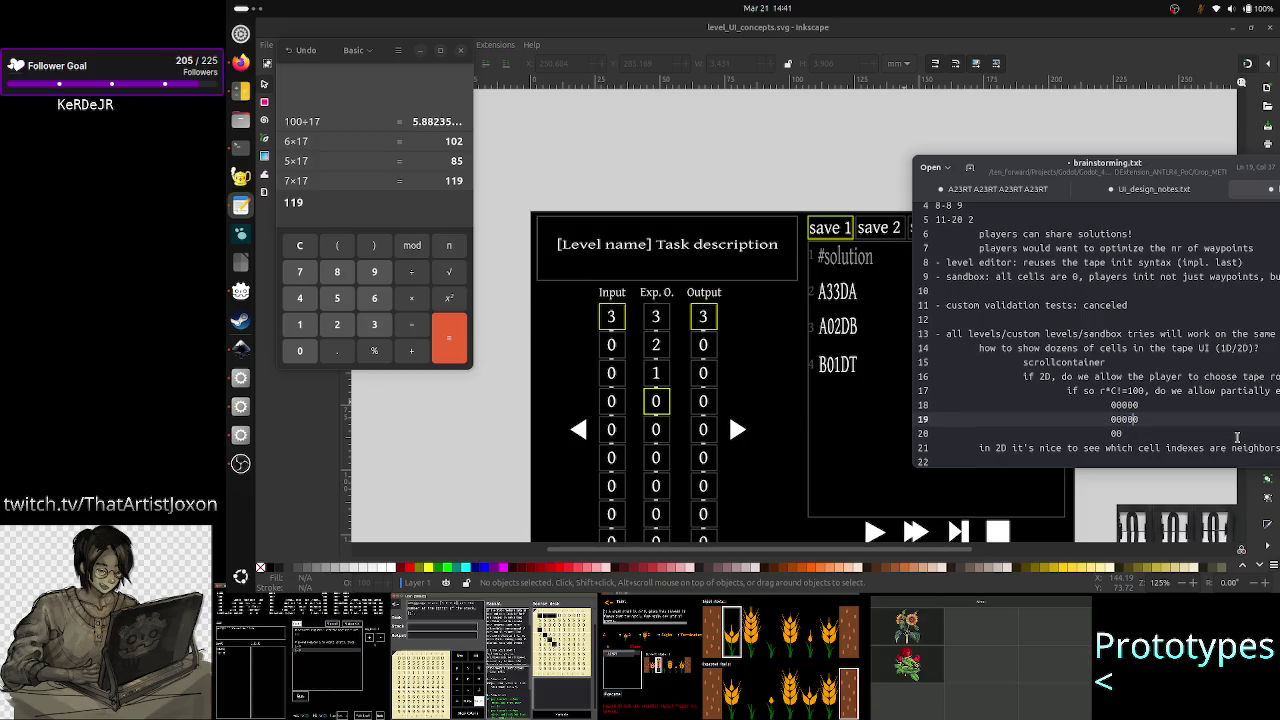
key(Down)
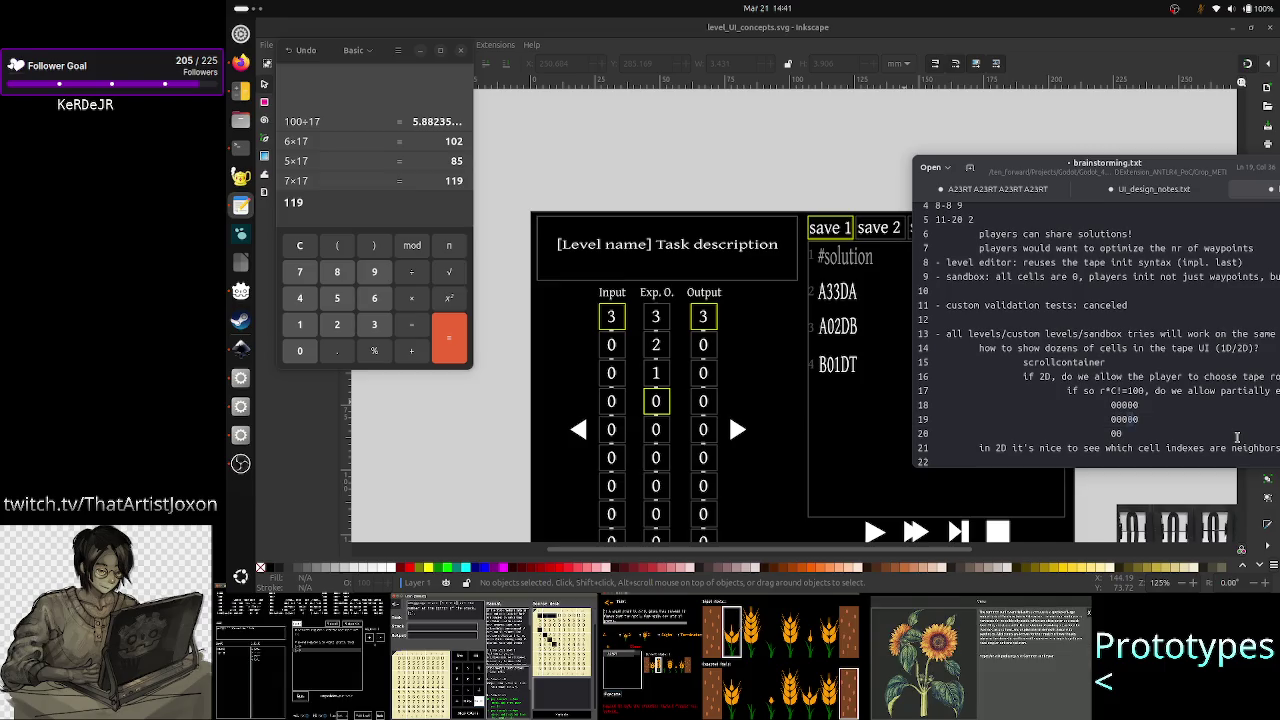
key(shift+Home)
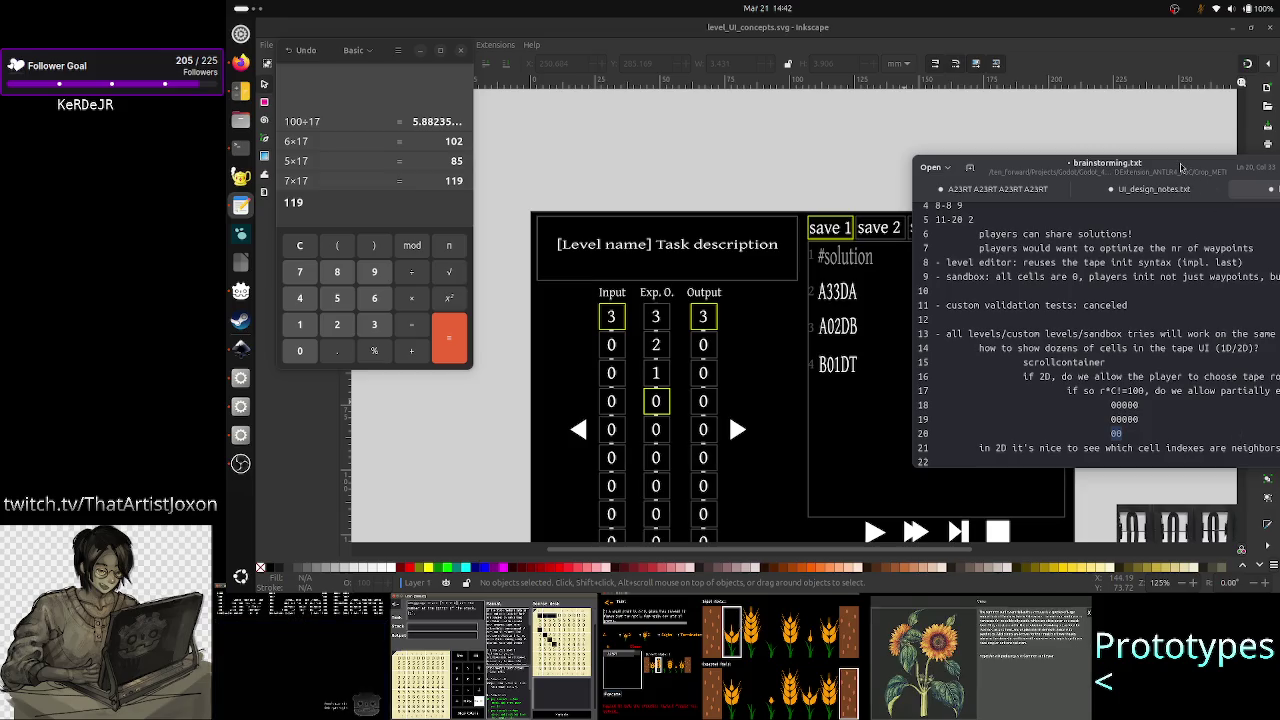
drag(1181, 167, 963, 154)
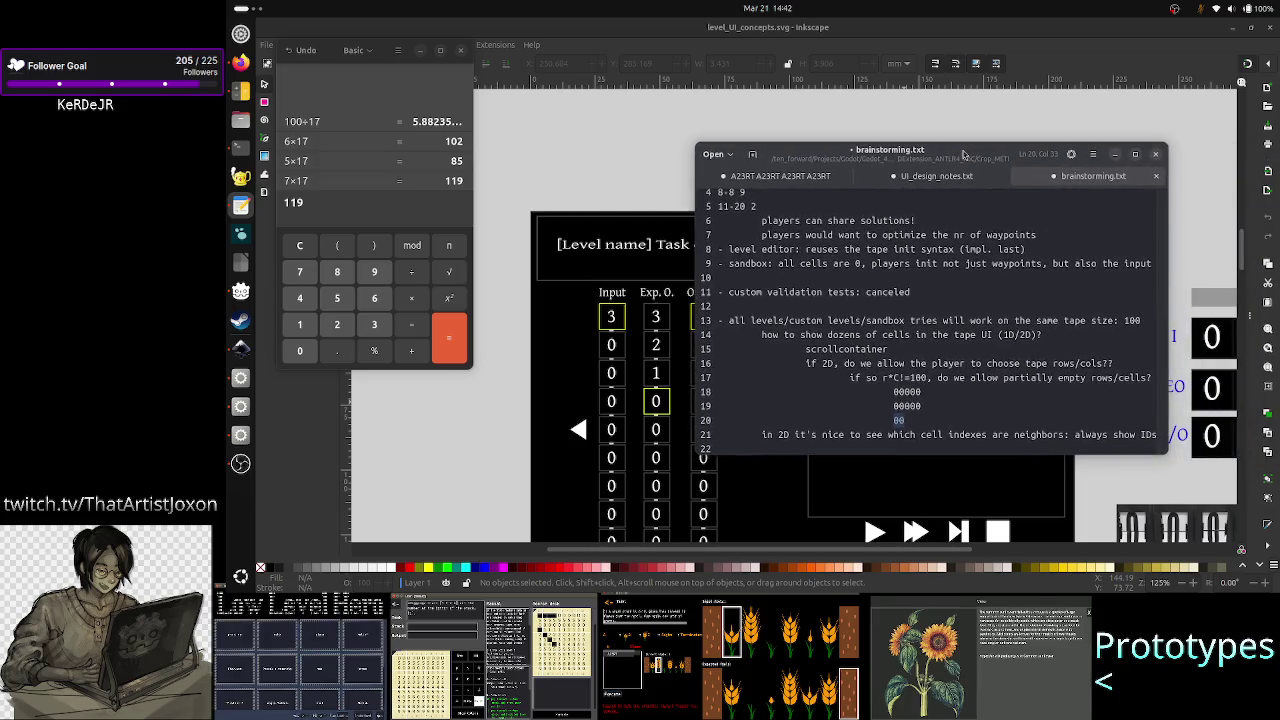
click(920, 420)
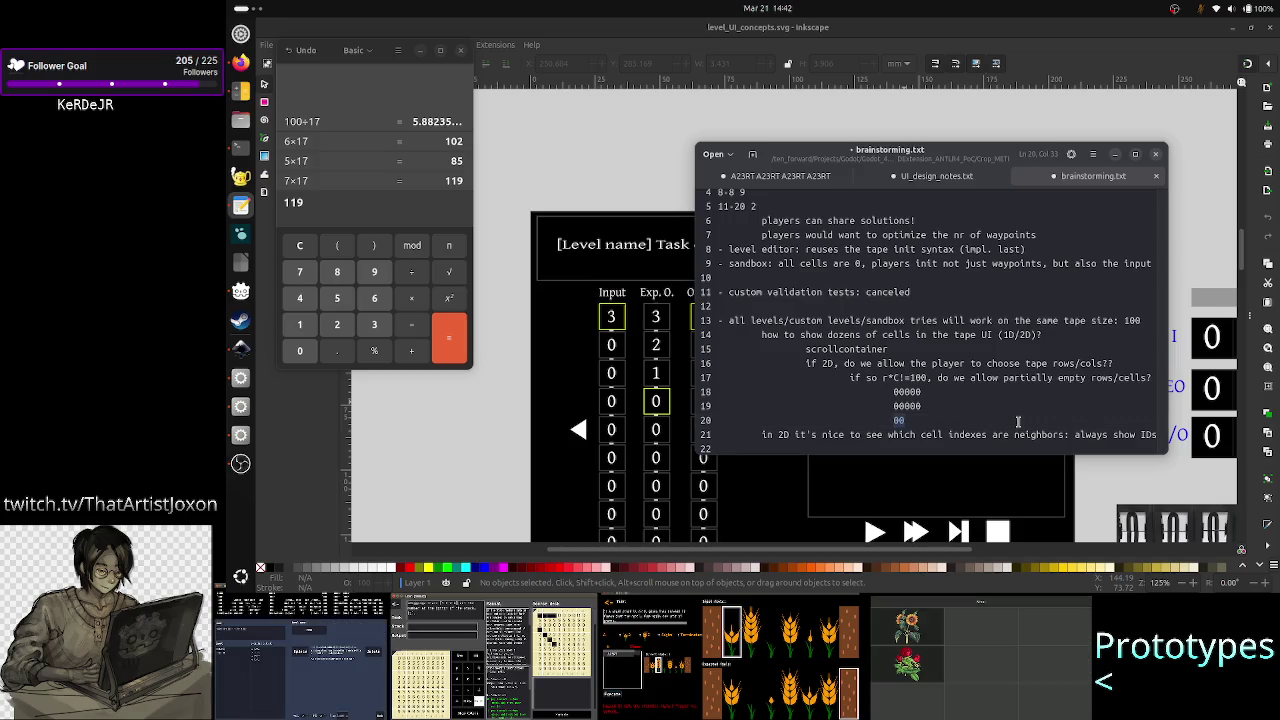
key(Up)
key(Right)
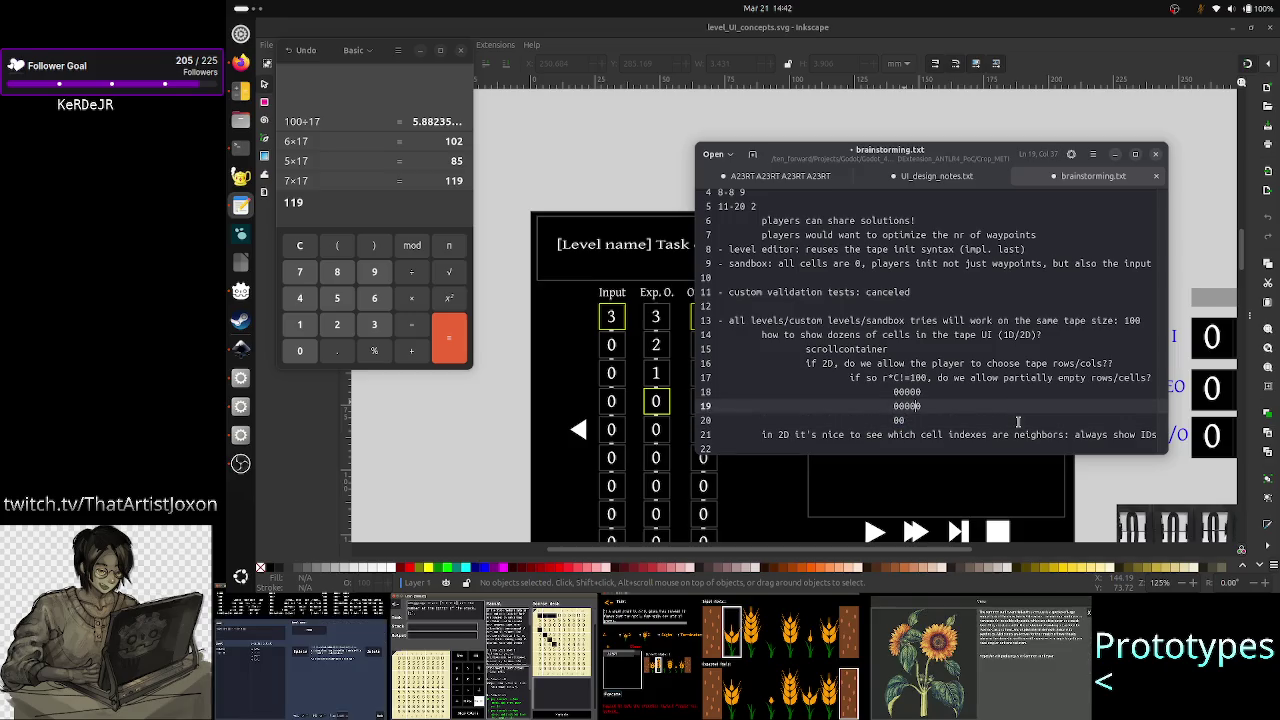
key(Left)
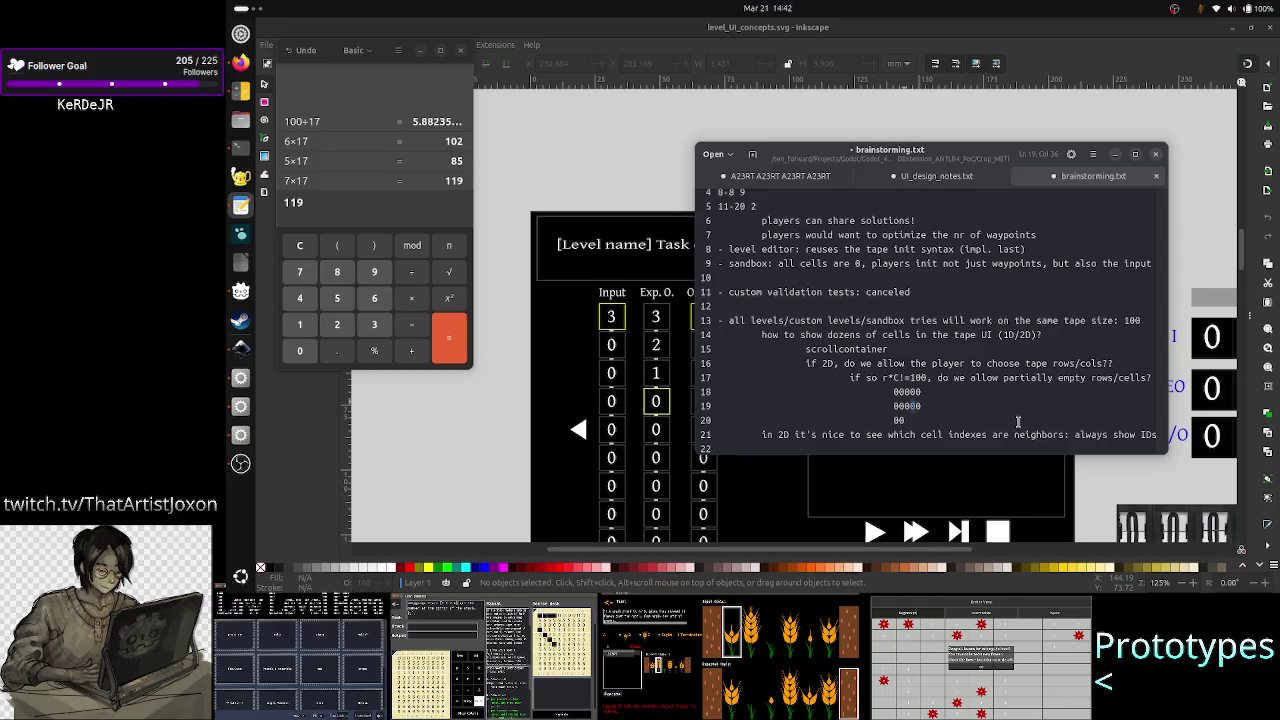
key(Down)
key(Up)
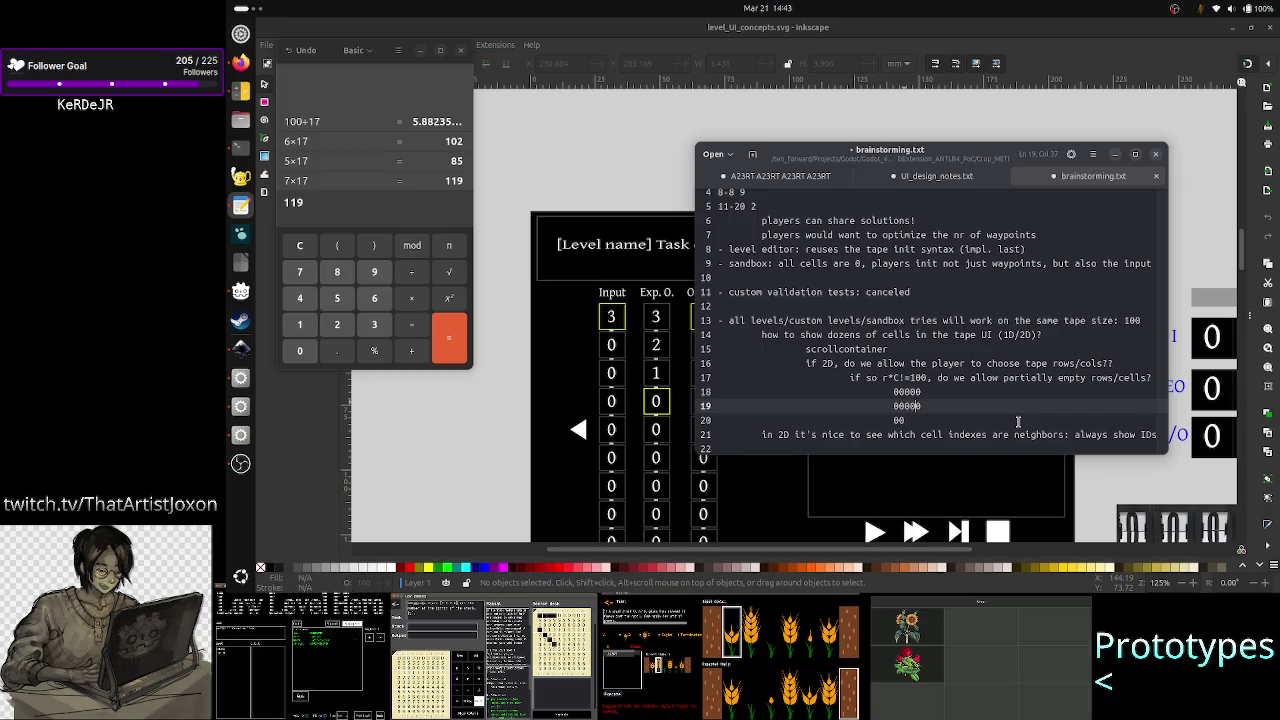
drag(955, 320, 1144, 318)
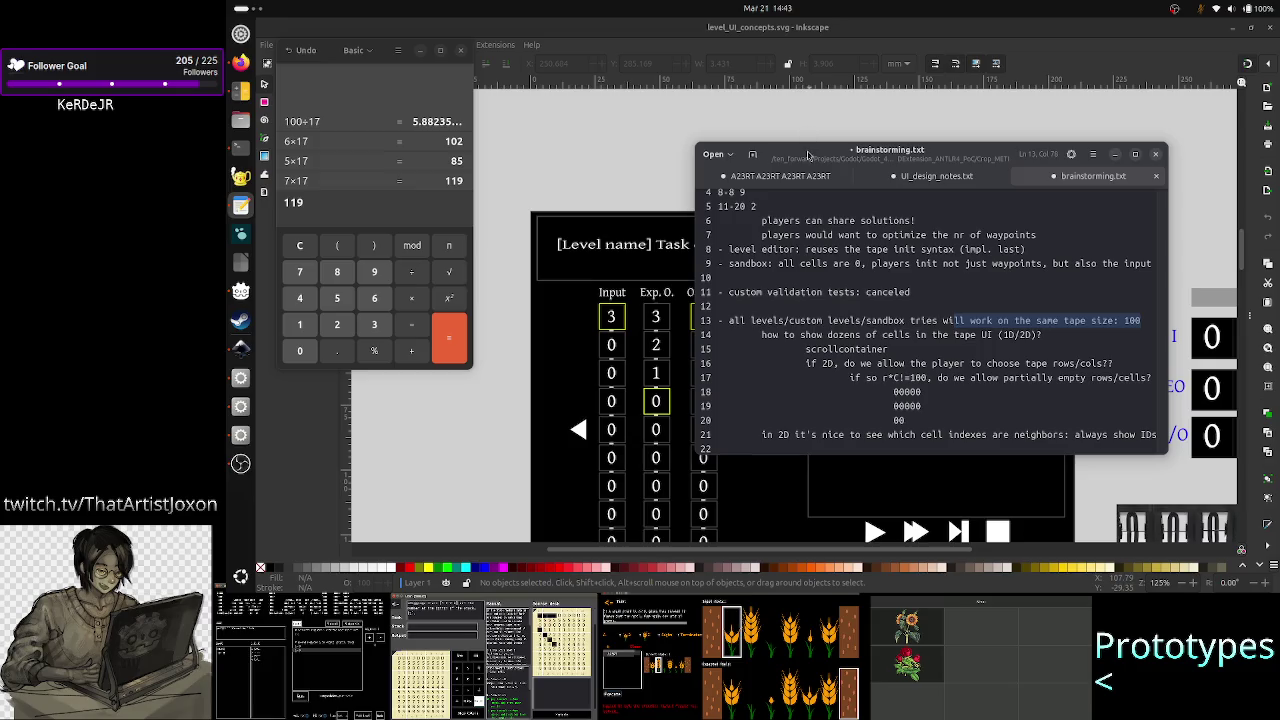
drag(820, 154, 932, 146)
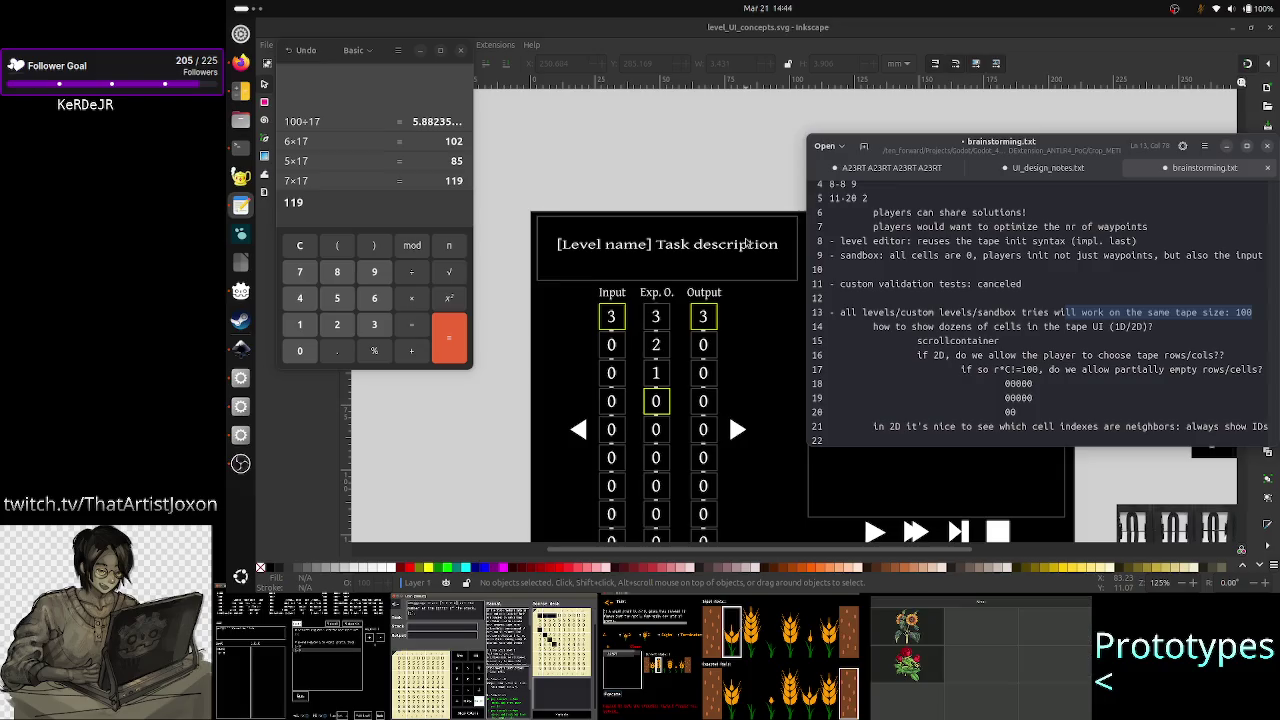
key(End)
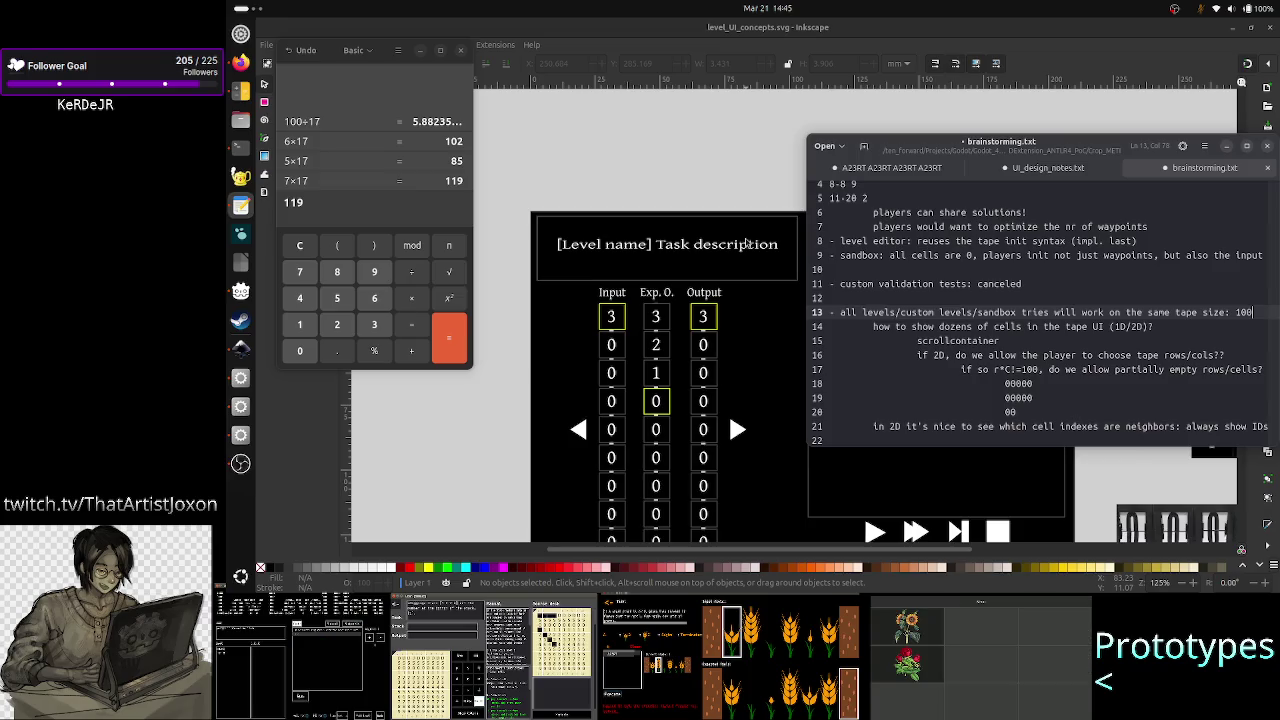
Step: Select the line 13 tape size note, then edit around the r*C expression on line 17
key(ctrl+shift+Left)
key(ctrl+shift+Left)
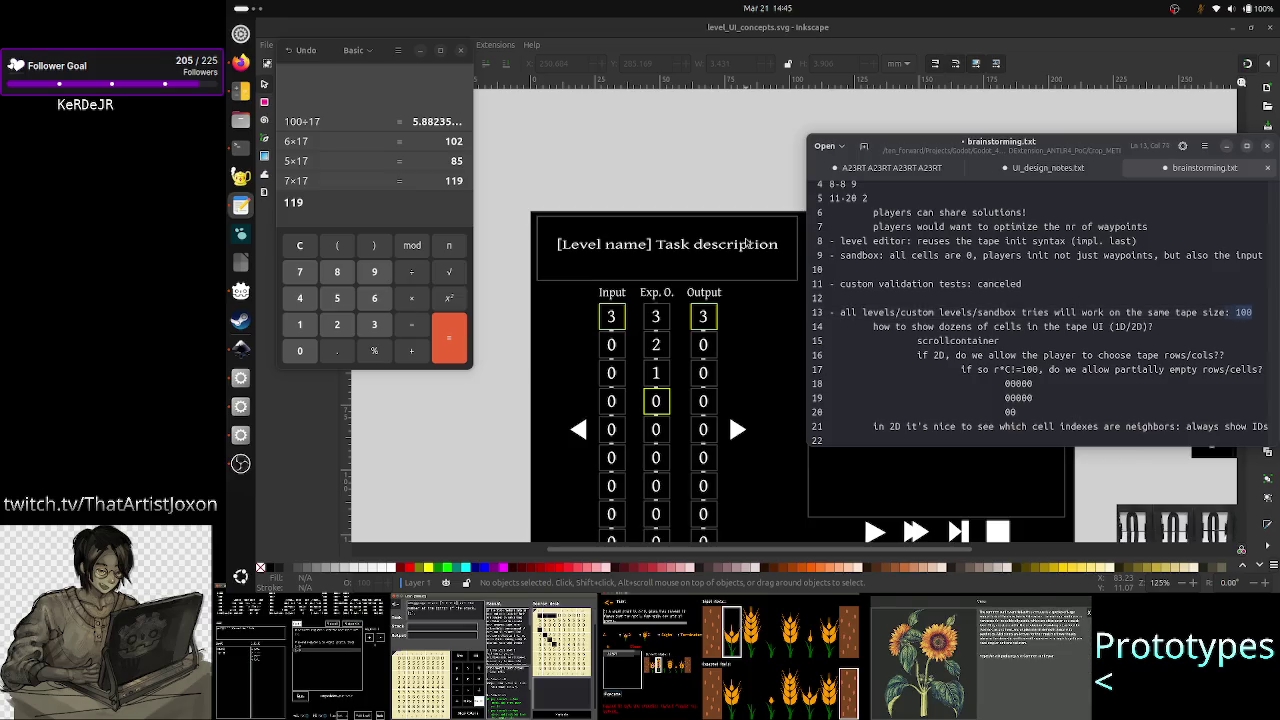
key(ctrl+shift+Left)
key(ctrl+shift+Left)
key(ctrl+shift+Left)
key(ctrl+shift+Left)
key(ctrl+shift+Left)
key(ctrl+shift+Left)
key(ctrl+shift+Left)
key(ctrl+shift+Left)
key(ctrl+shift+Left)
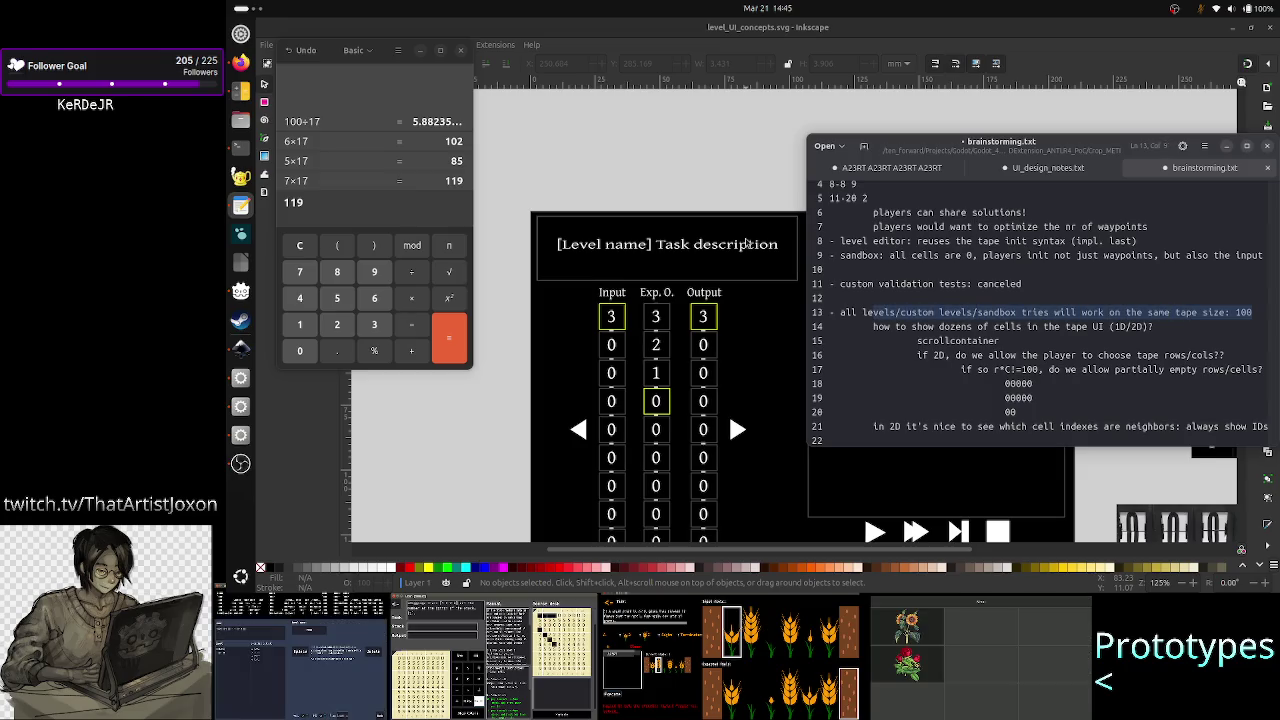
key(ctrl+shift+Left)
key(ctrl+shift+Left)
key(ctrl+shift+Left)
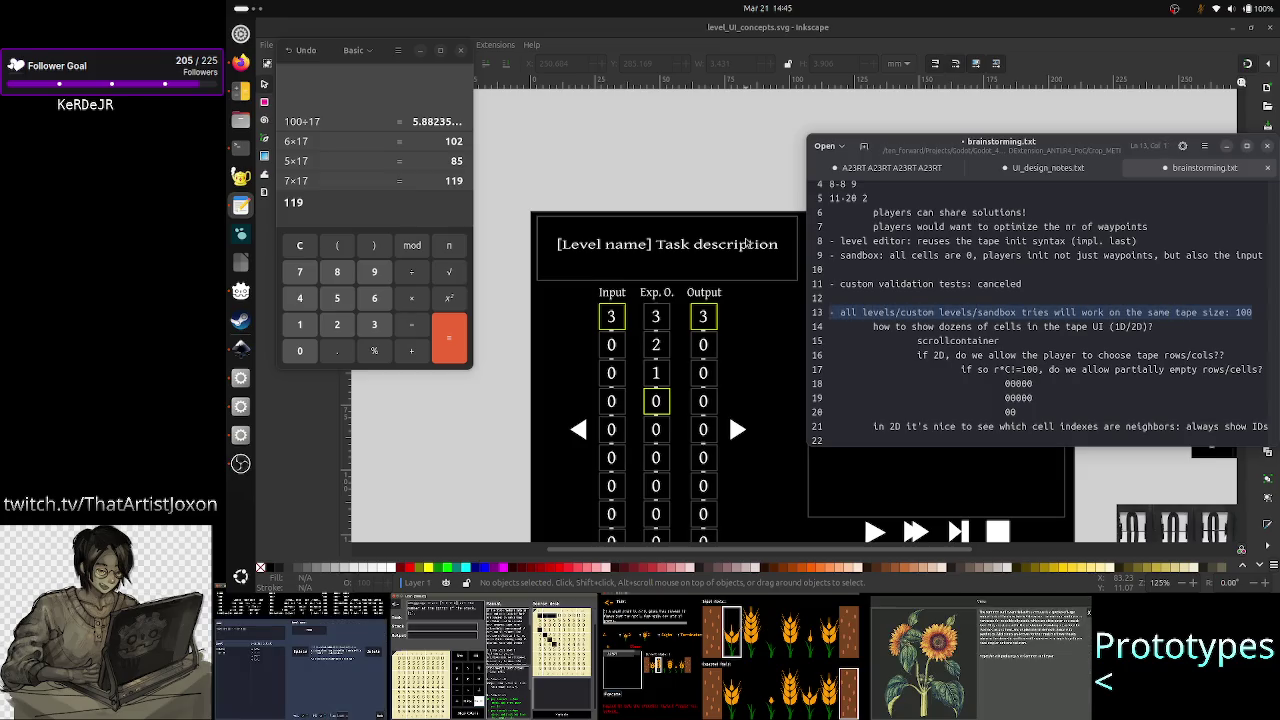
key(Down)
key(Down)
key(Down)
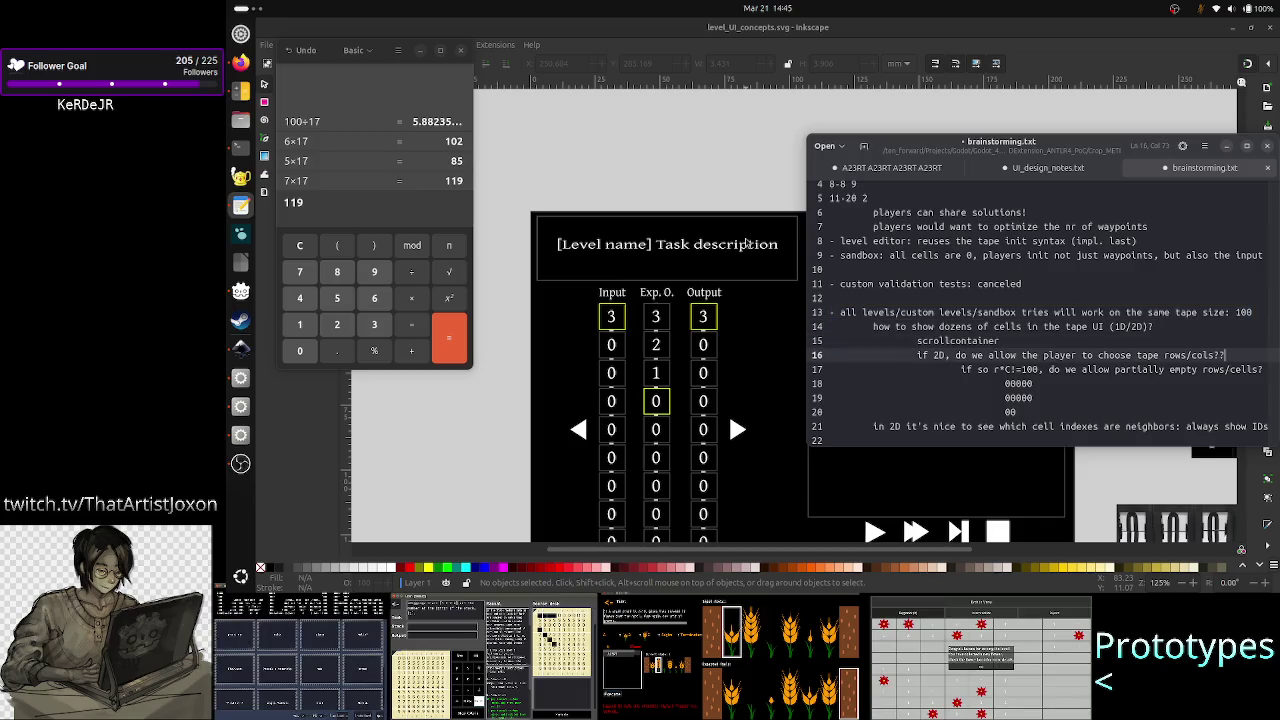
key(Down)
key(ctrl+Left)
key(ctrl+Left)
key(ctrl+Left)
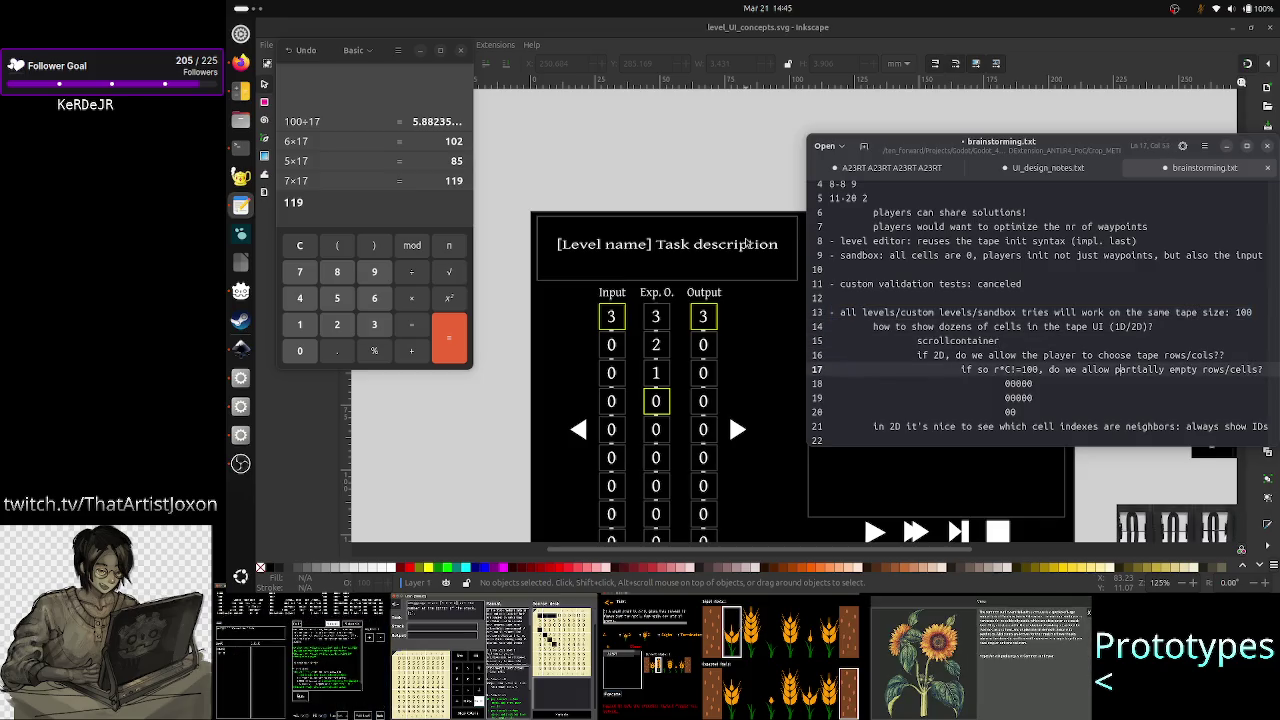
key(ctrl+Left)
key(ctrl+Left)
key(ctrl+Left)
key(ctrl+Left)
key(BackSpace)
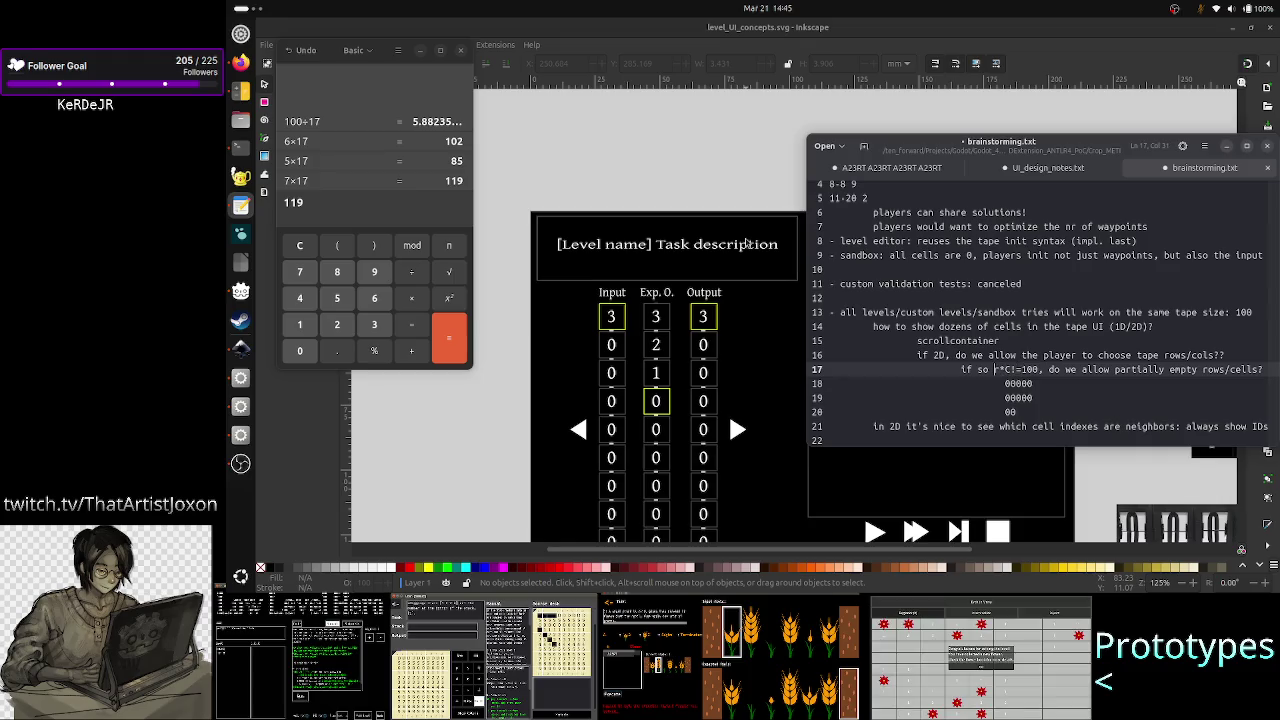
key(shift+Right)
key(shift+Right)
key(shift+Right)
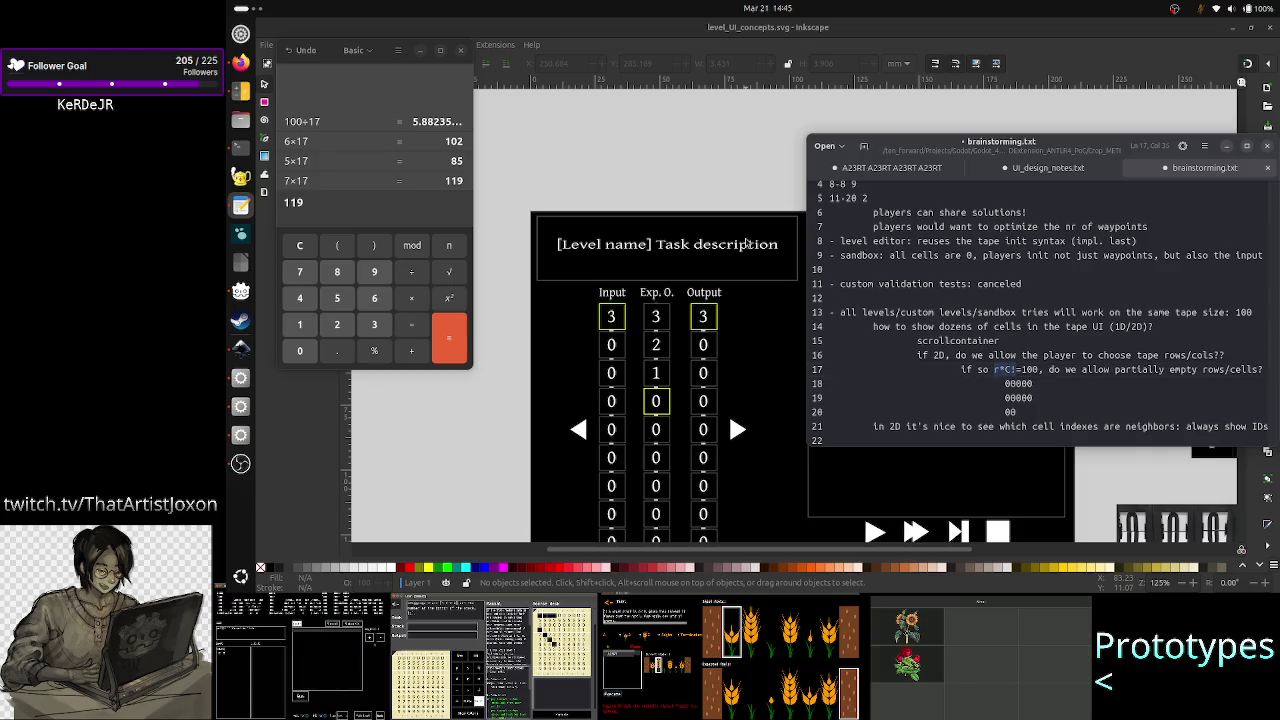
key(Right)
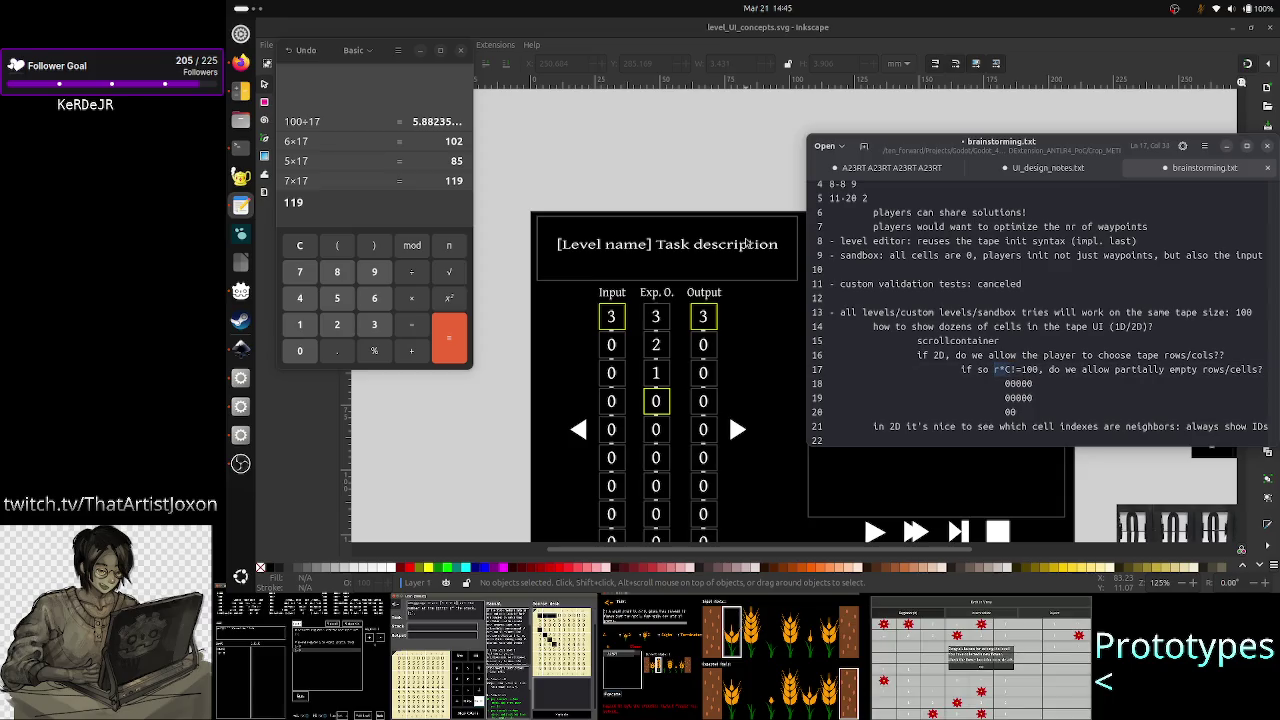
key(Right)
key(Right)
key(Right)
key(Right)
key(Right)
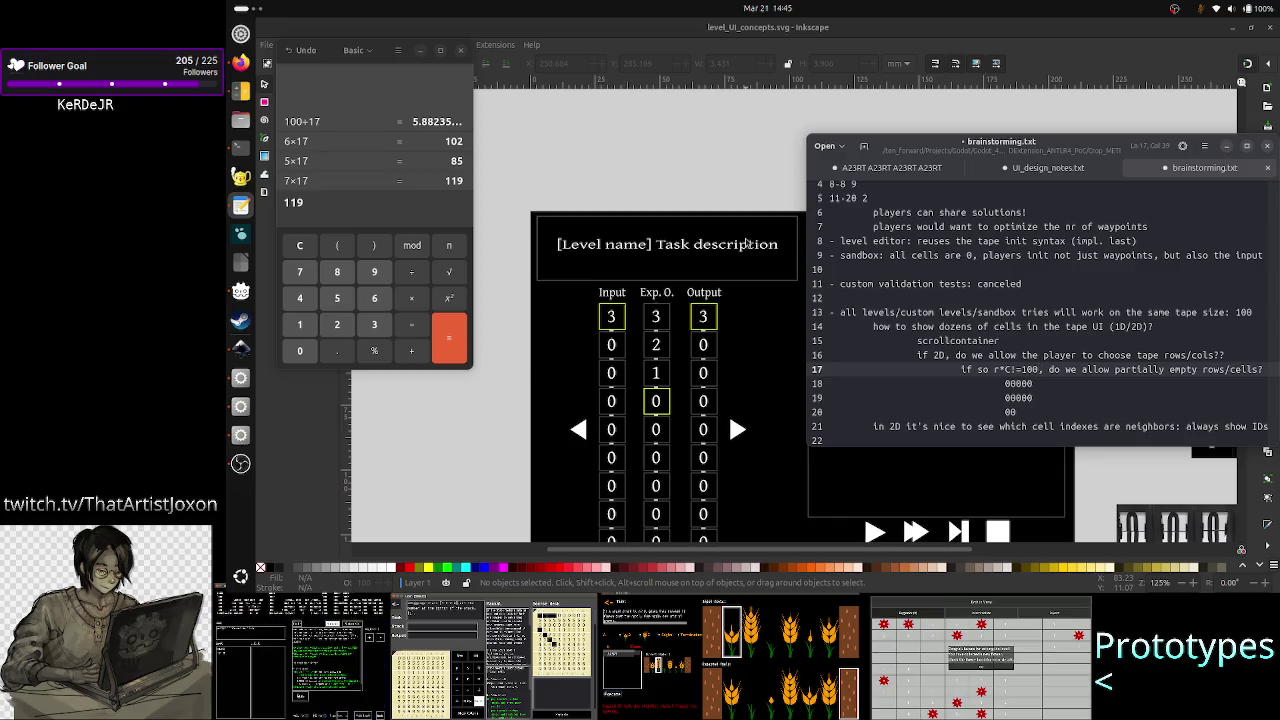
Step: Return to the end of line 13, then select the zero-grid rows on lines 18–20
key(Up)
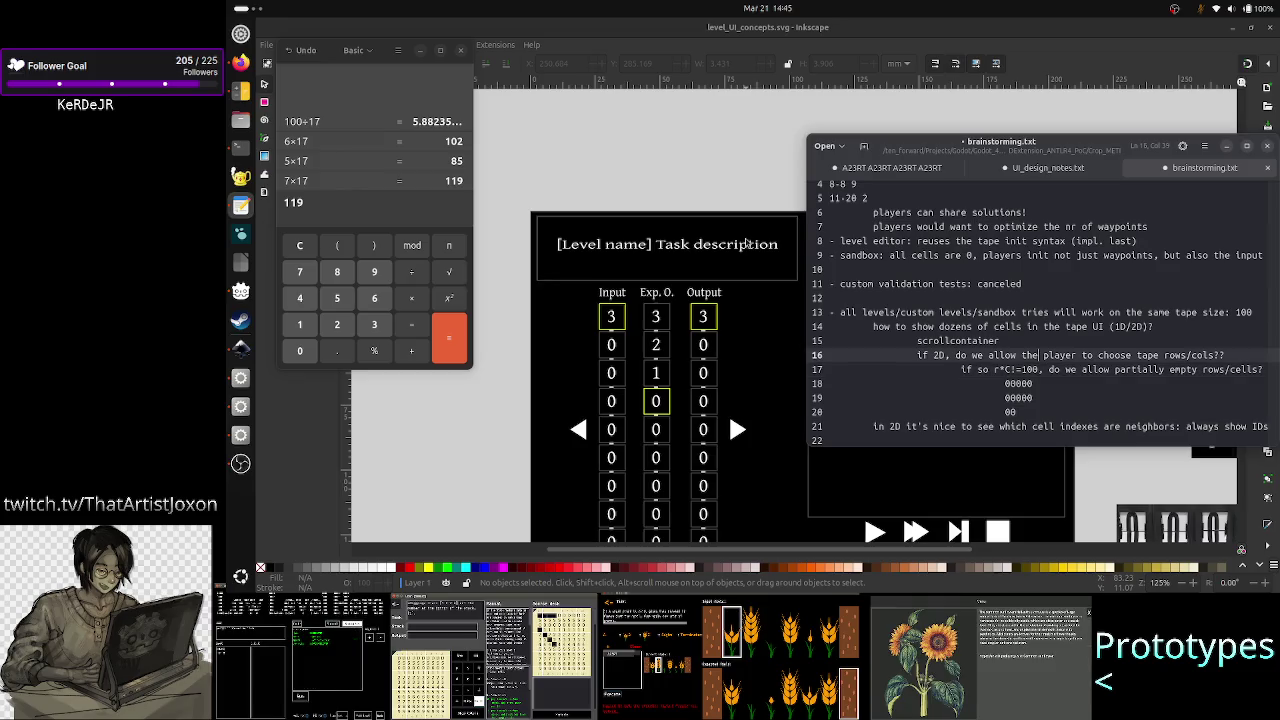
key(Up)
key(Up)
key(Up)
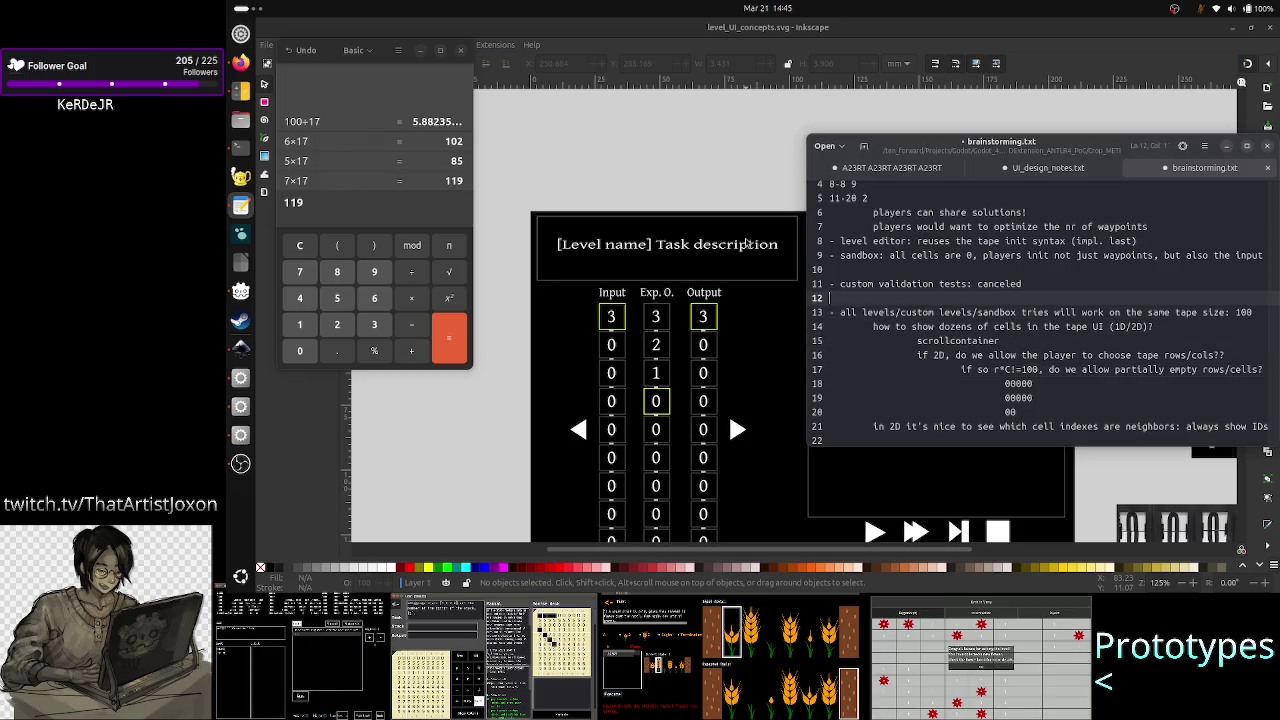
key(End)
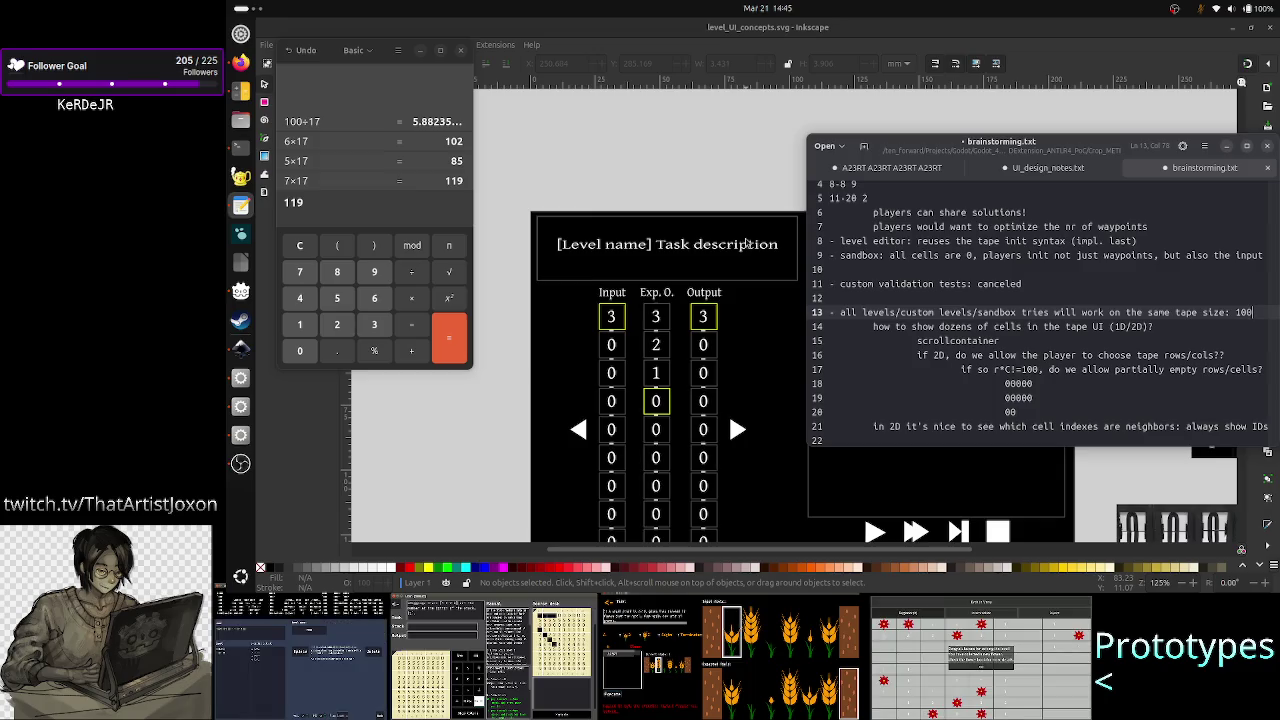
key(Down)
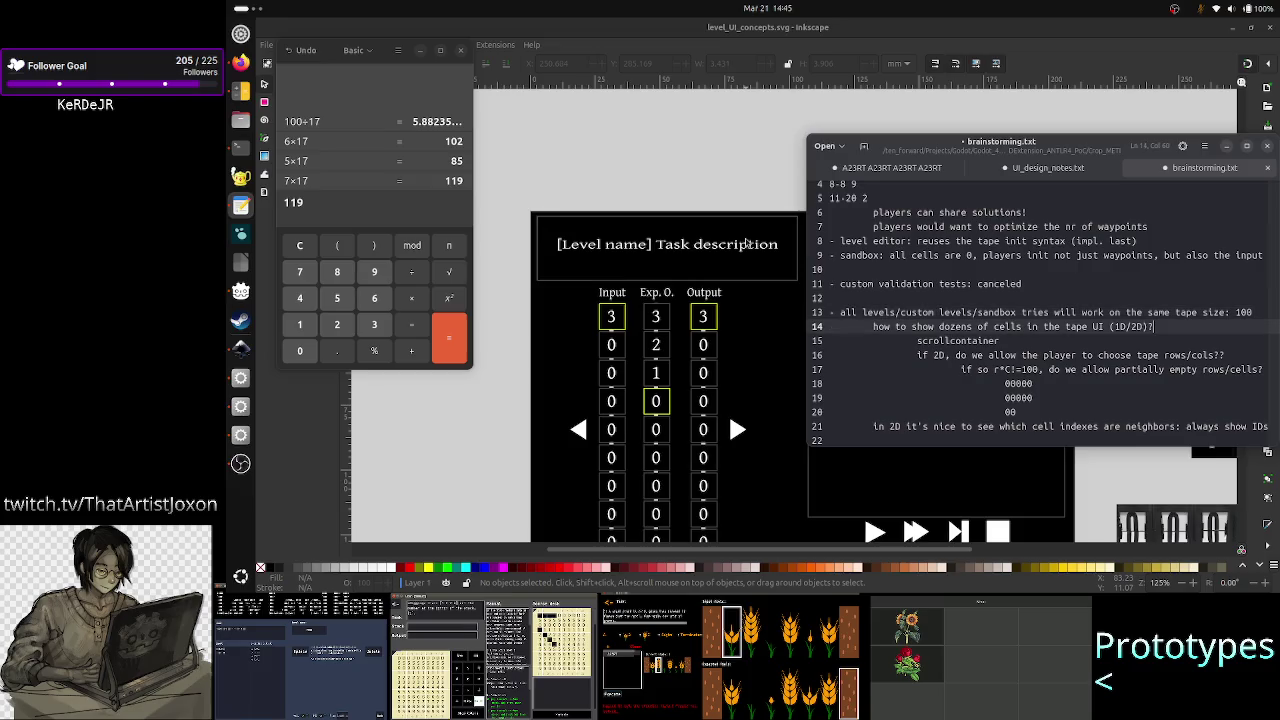
key(Down)
key(Down)
key(Down)
key(Down)
key(Down)
key(Down)
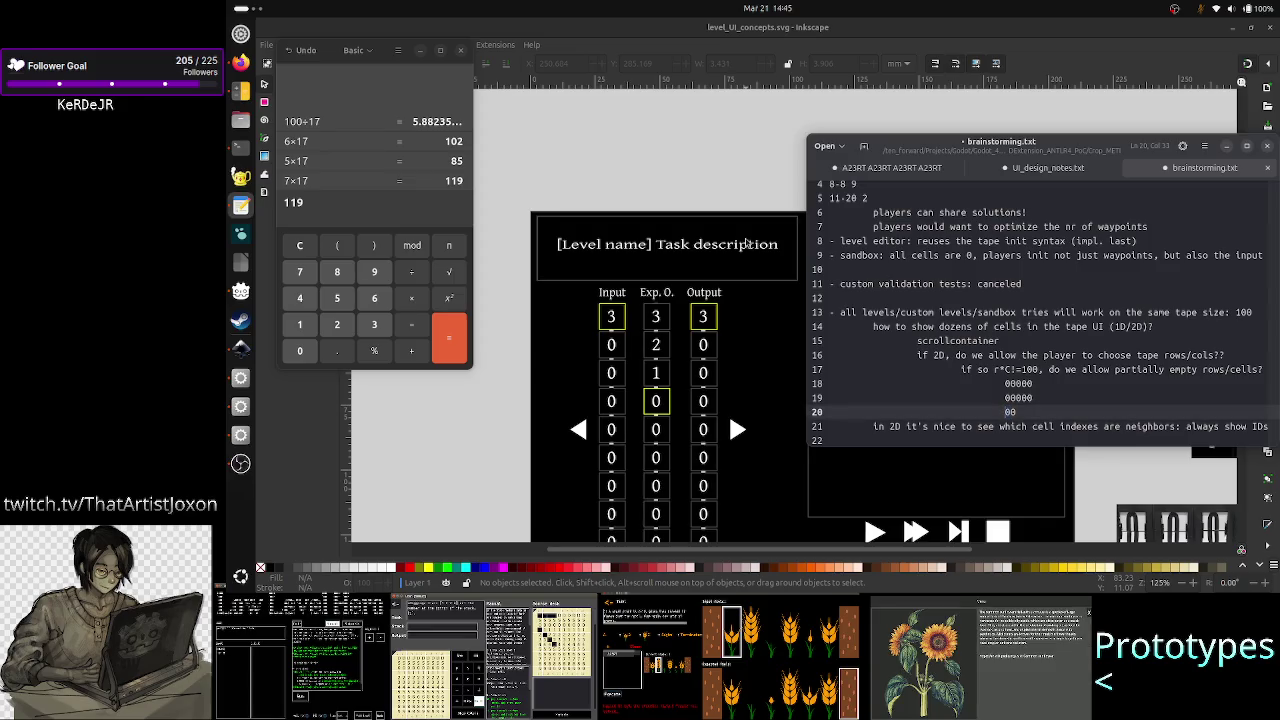
key(Up)
key(Up)
key(shift+End)
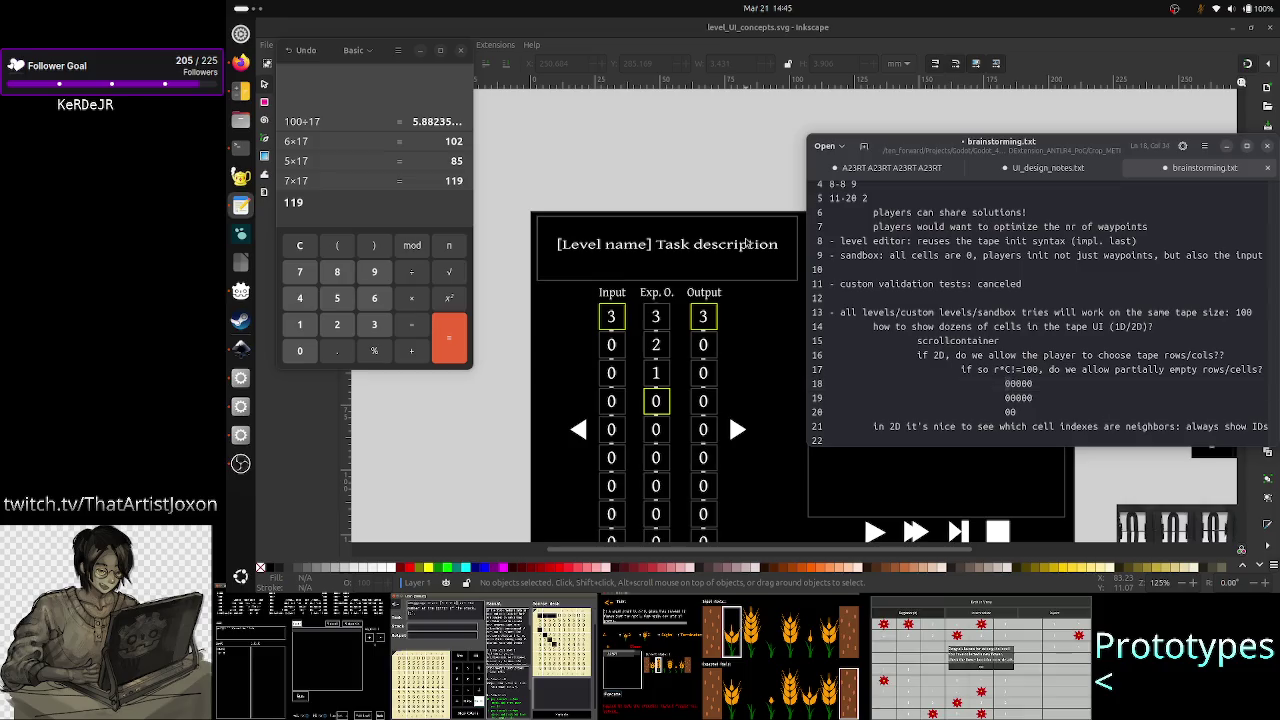
key(shift+Down)
key(shift+Down)
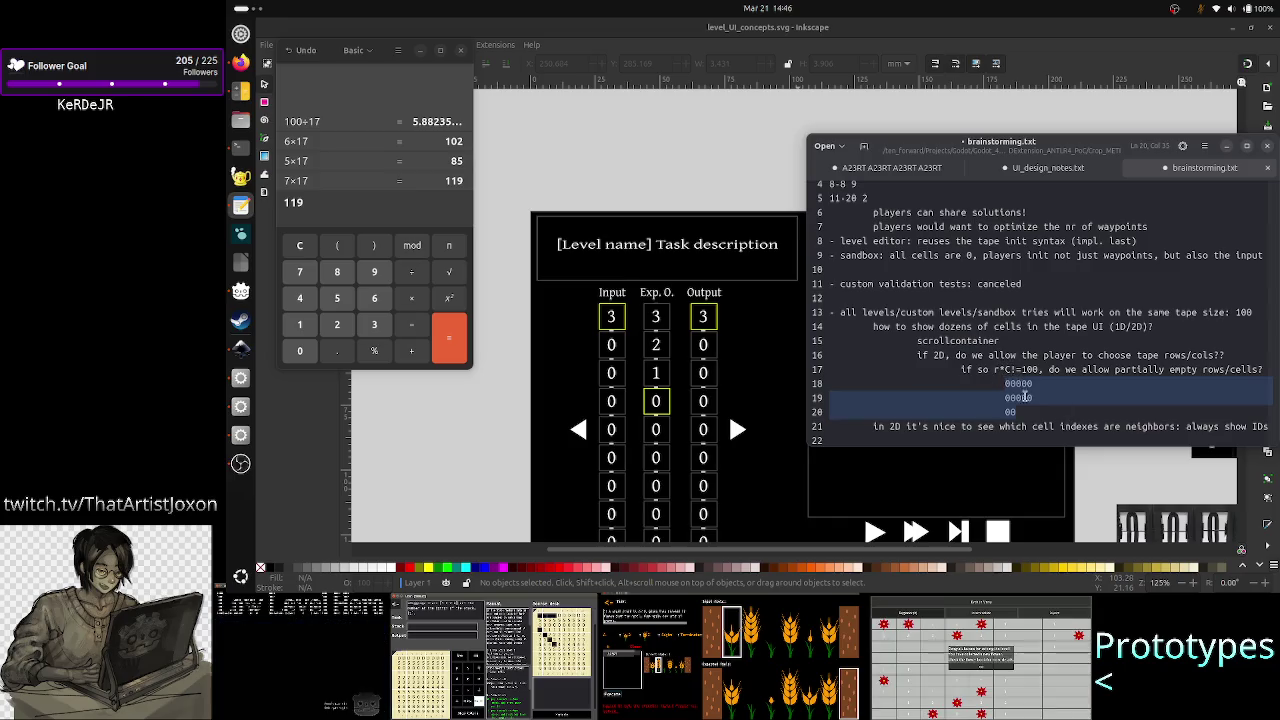
click(1030, 410)
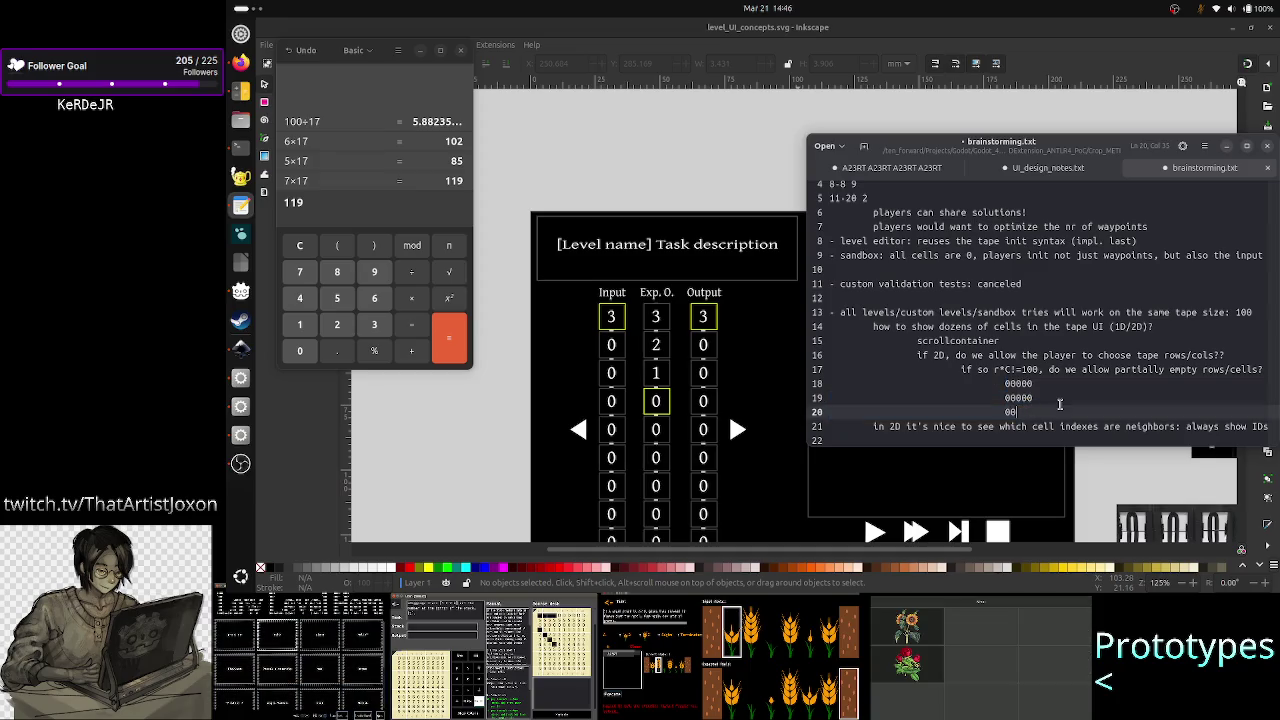
Step: Extend the third grid row from 00 to 00000 by adding three zeros
key(Home)
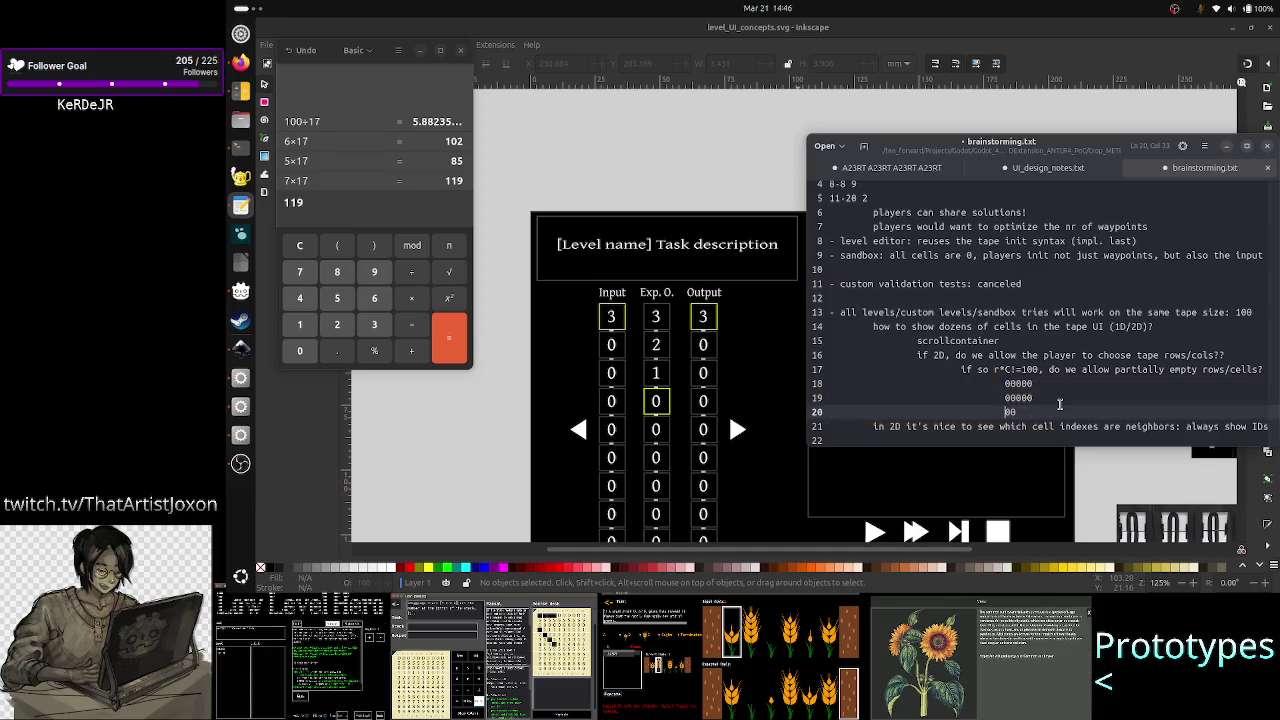
key(Up)
key(Up)
key(shift+Down)
key(shift+Down)
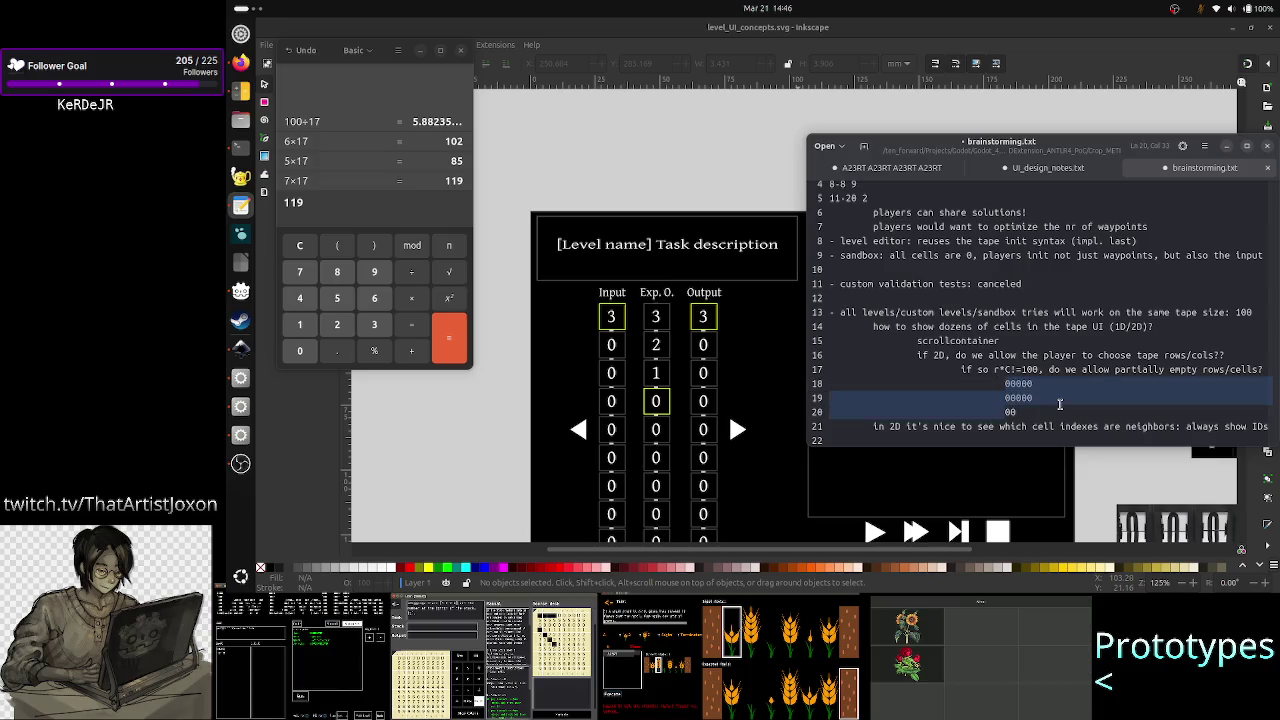
key(shift+Right)
key(shift+Right)
key(shift+Right)
key(shift+Right)
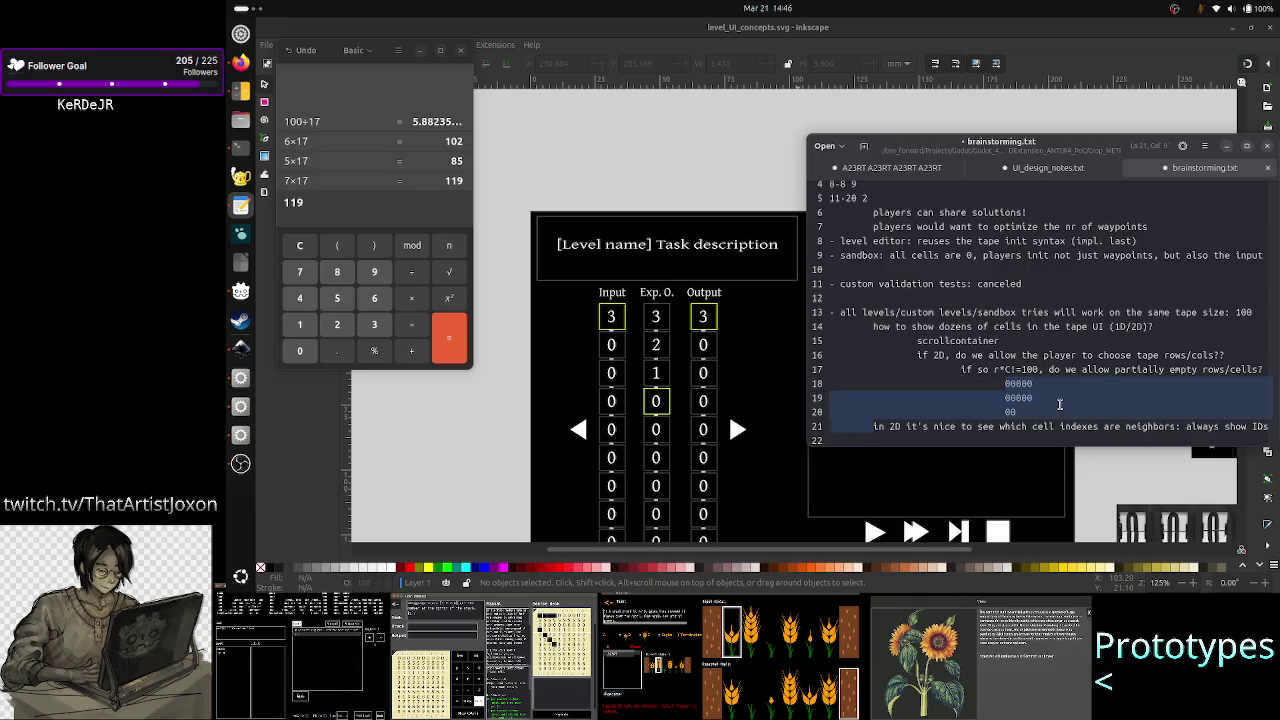
key(shift+Left)
key(shift+Left)
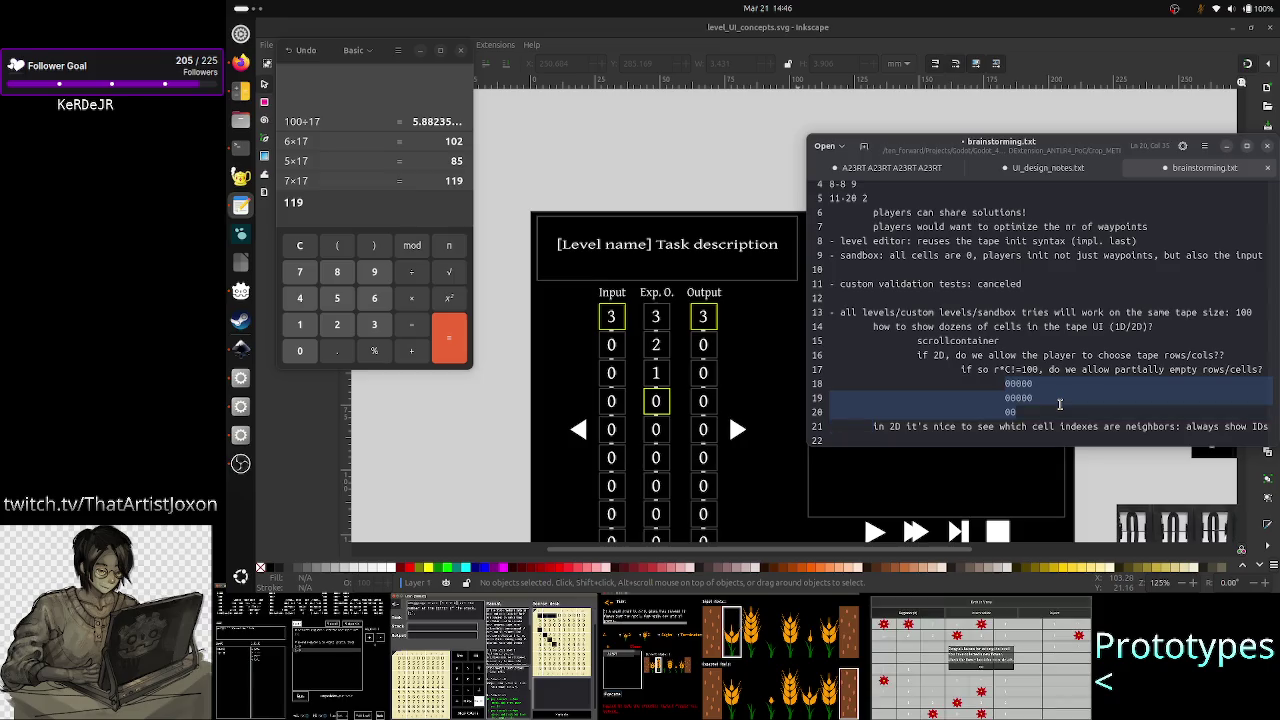
key(Right)
key(Up)
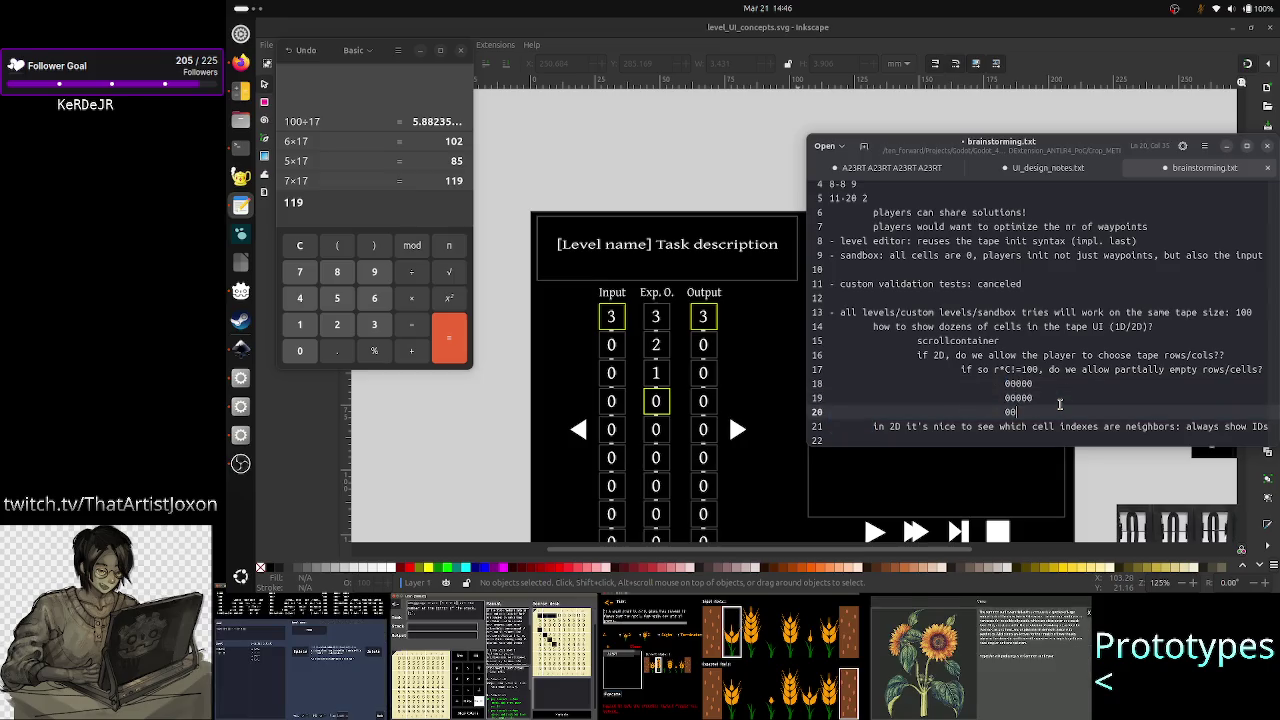
key(Up)
key(Down)
key(Down)
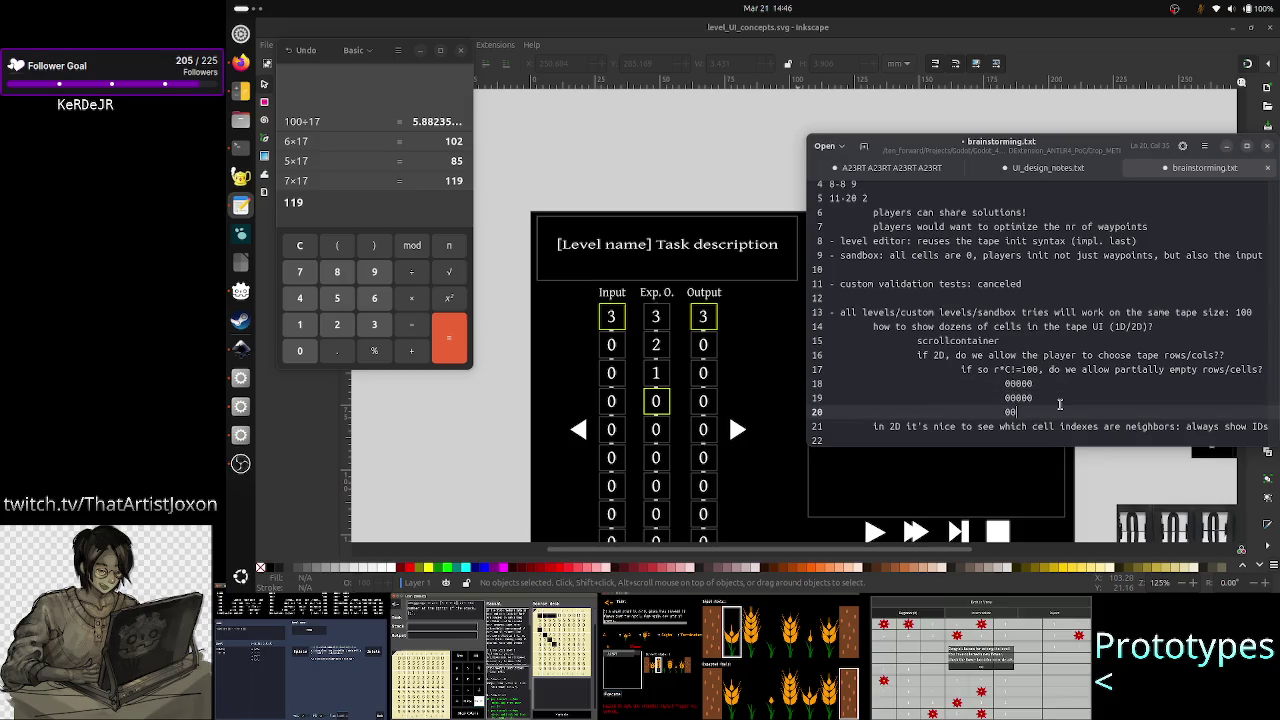
text(000)
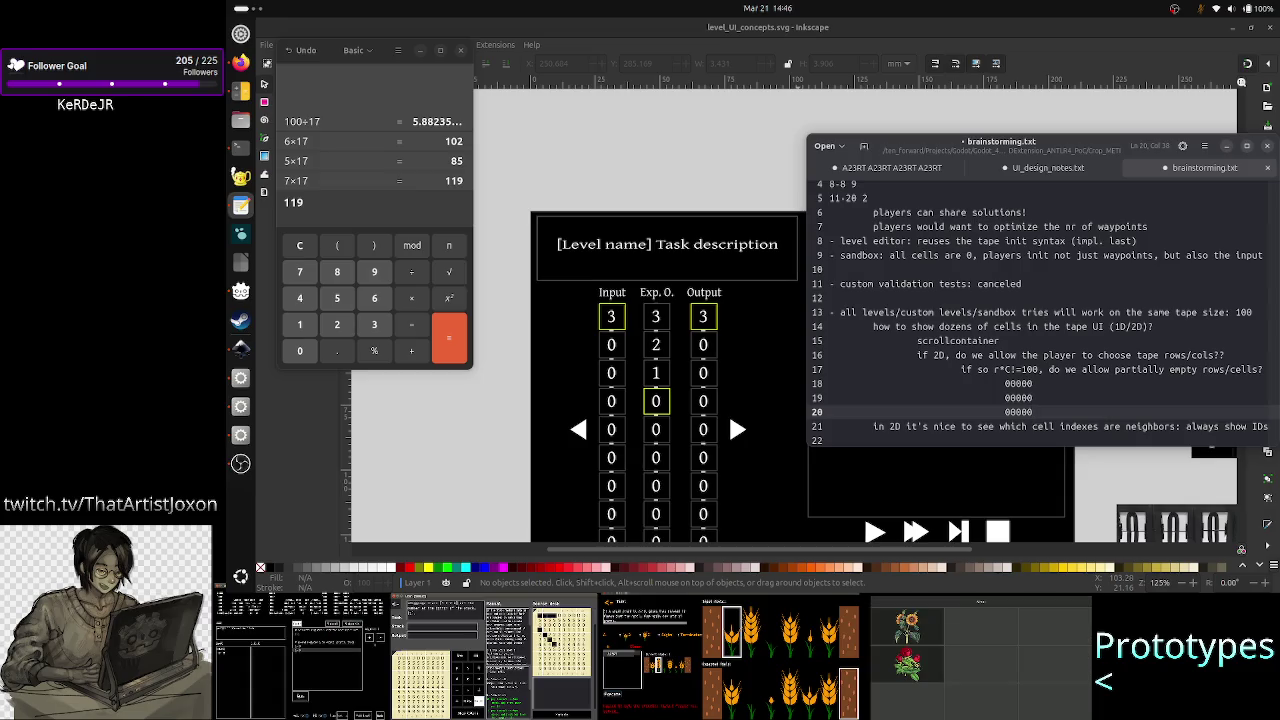
key(Up)
key(Up)
key(Up)
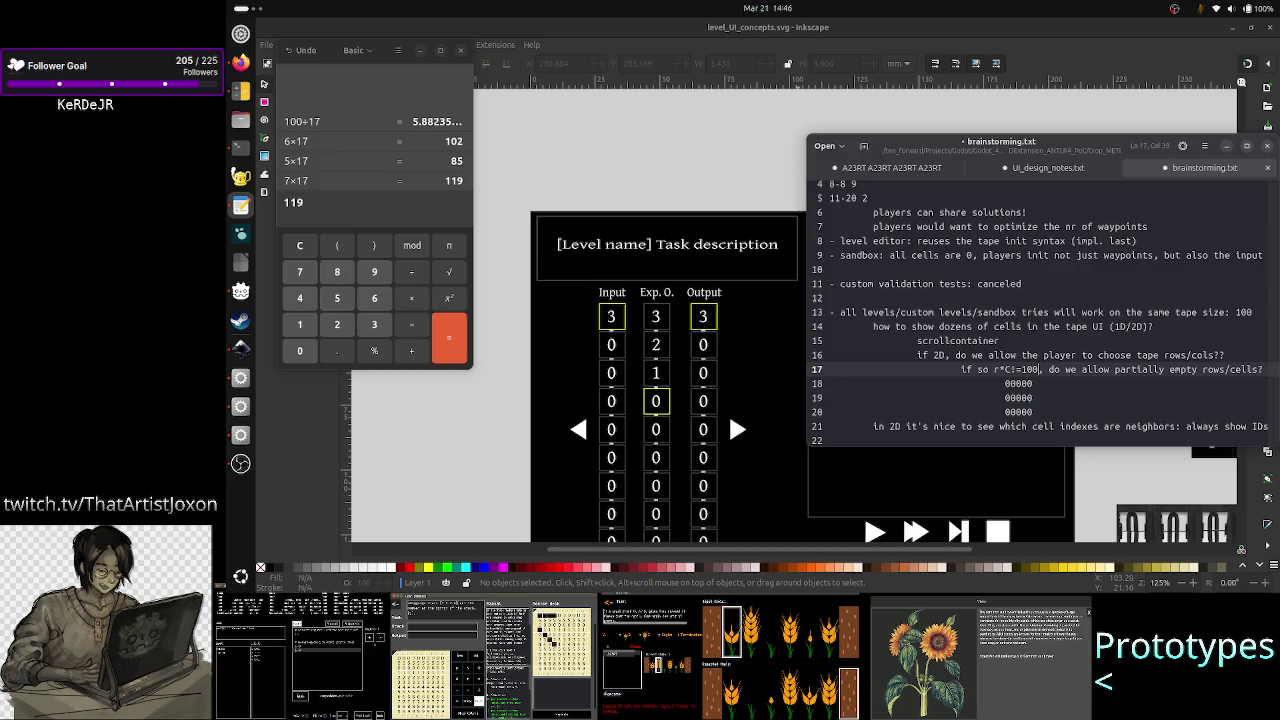
Step: Move along the line 13 tape size note and reselect the zero-grid rows
key(Left)
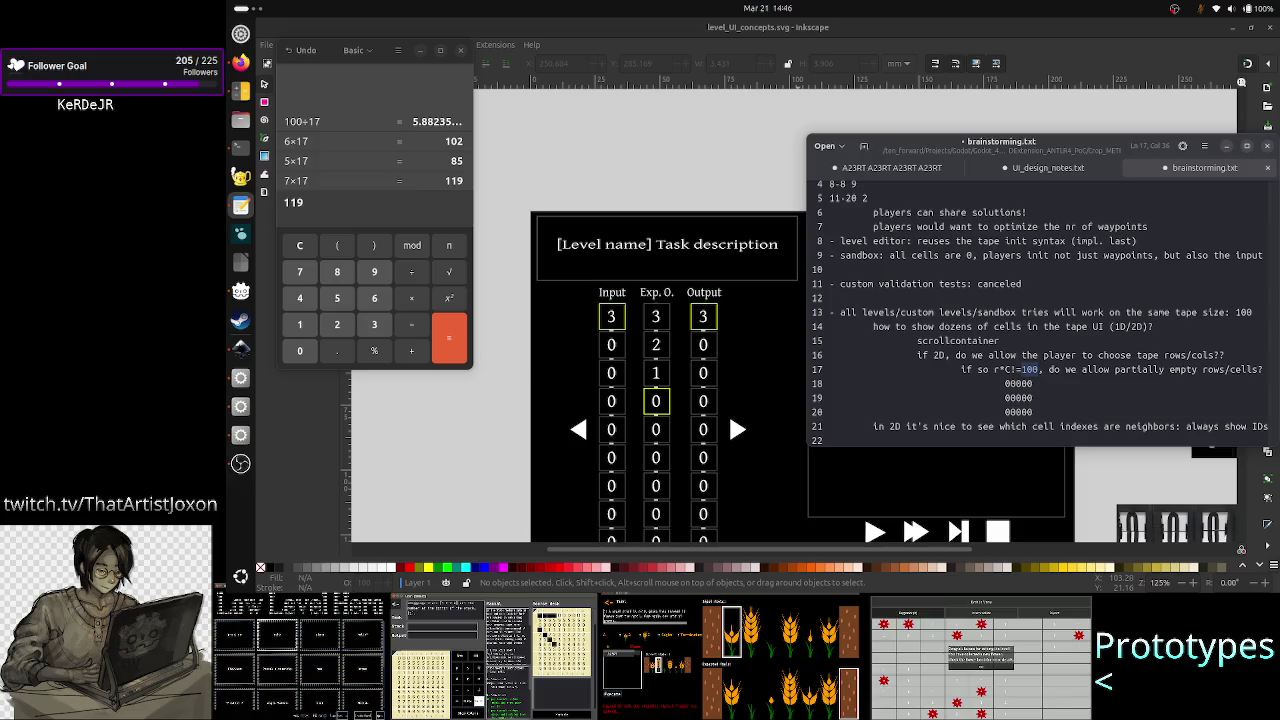
key(Up)
key(Up)
key(Up)
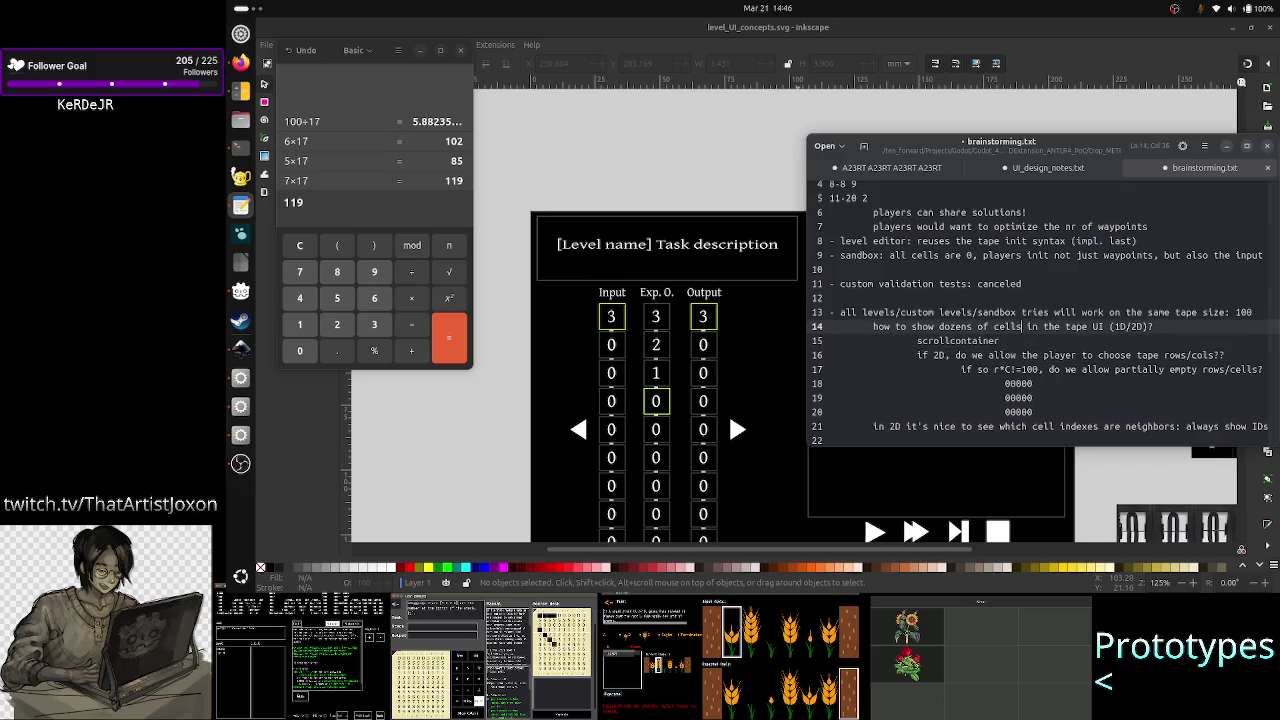
key(Up)
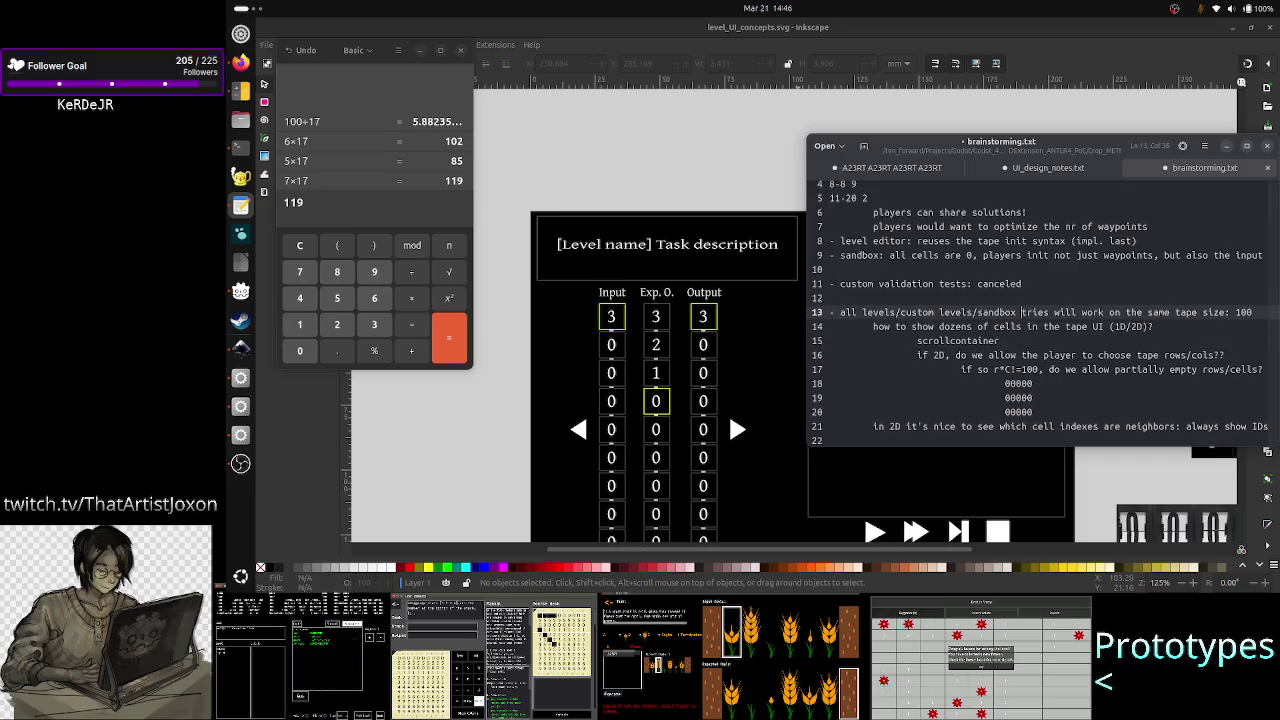
key(Left)
key(Left)
key(Left)
key(Left)
key(Right)
key(Right)
key(Right)
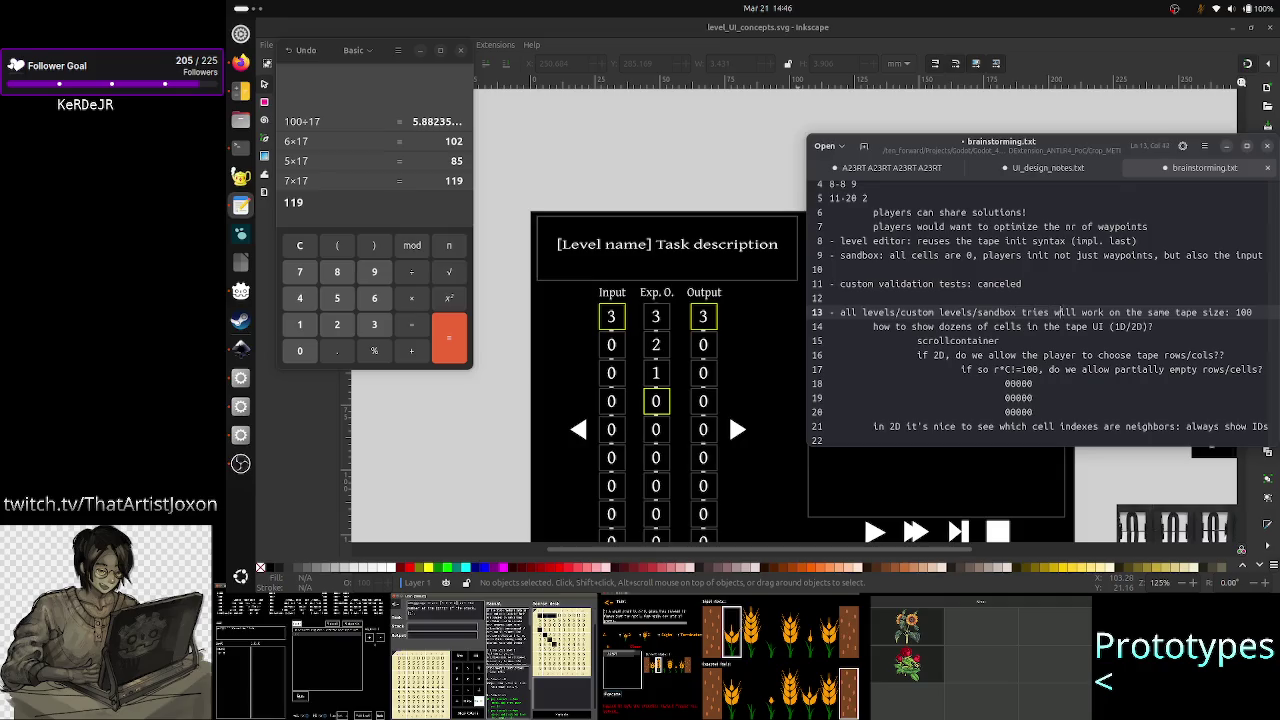
key(Right)
key(Right)
key(Right)
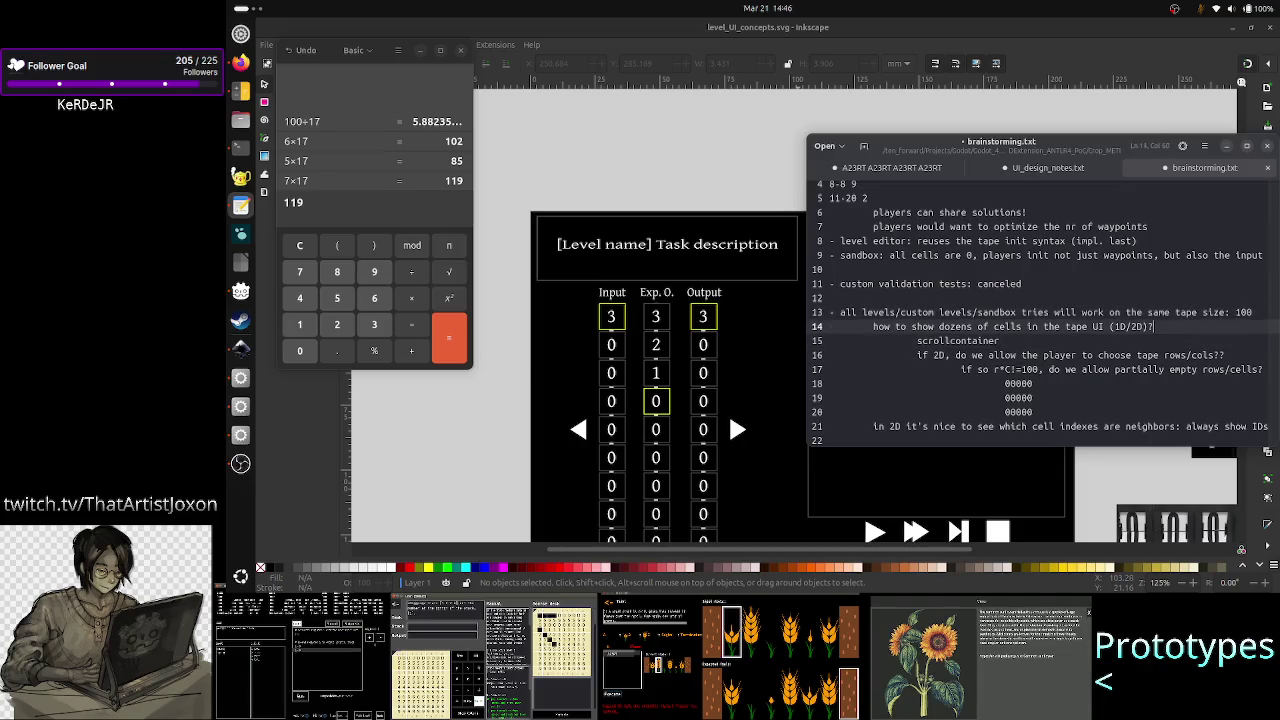
key(Down)
key(Down)
key(Down)
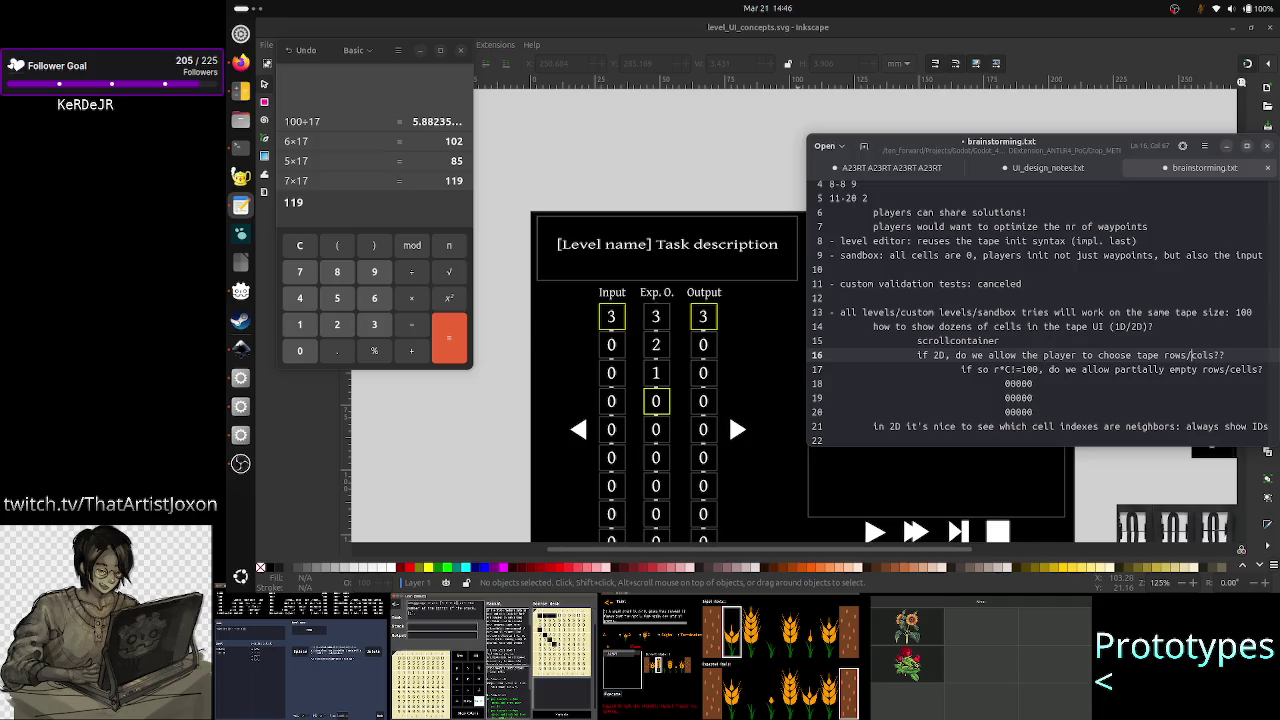
key(Down)
key(Down)
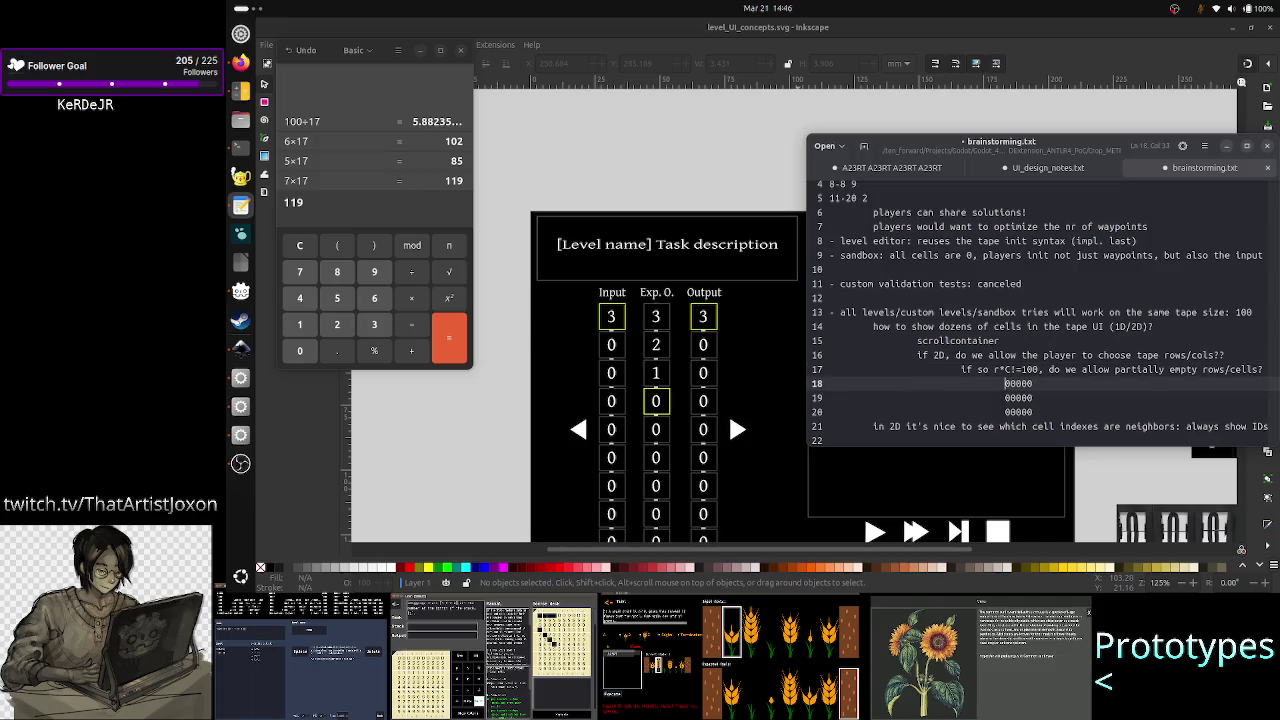
key(shift+Down)
key(shift+Down)
key(shift+Down)
Step: Erase the trailing 100 from the end of the line 13 tape size note
key(Up)
key(Up)
key(Up)
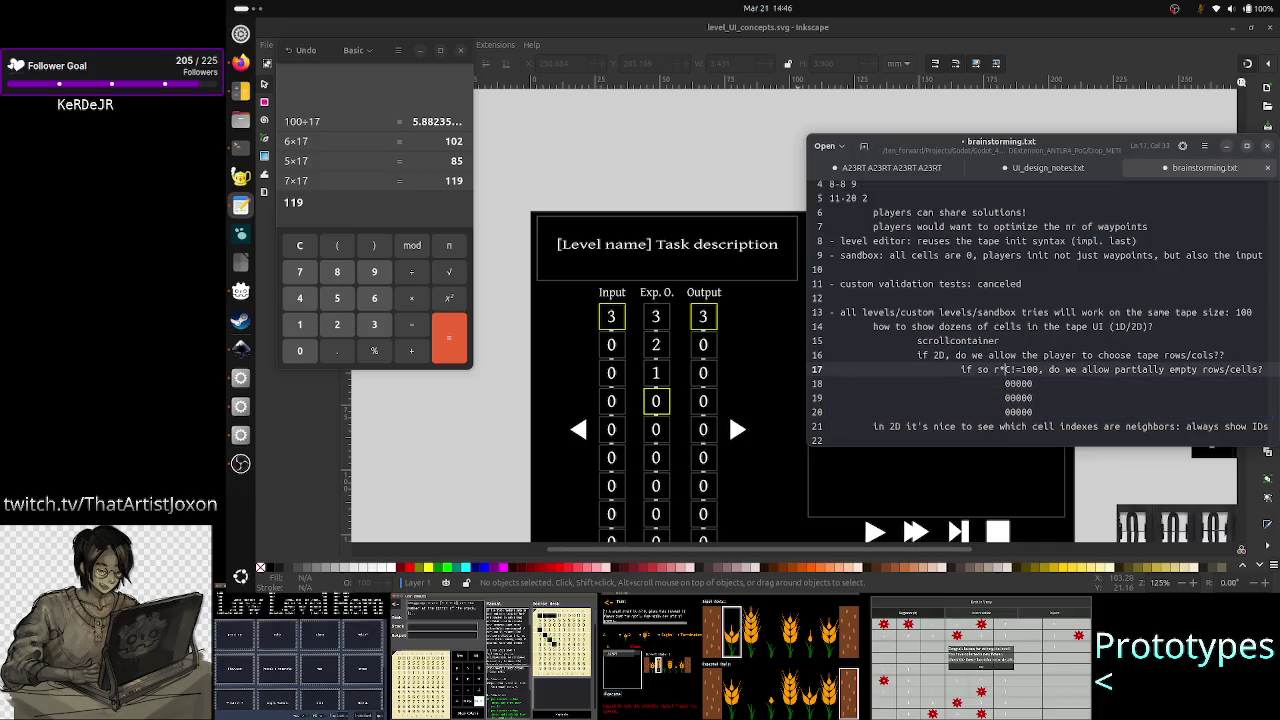
key(Up)
key(Up)
key(Up)
key(Up)
key(Up)
key(Right)
key(Right)
key(Right)
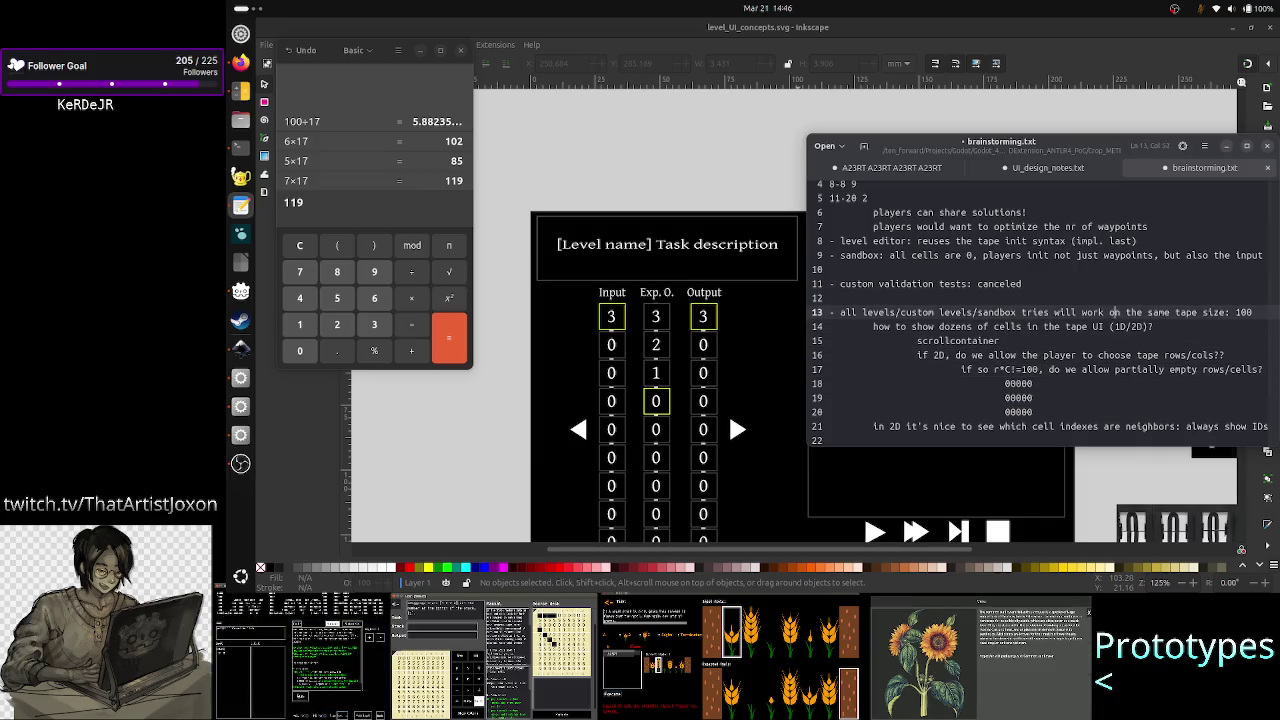
key(Right)
key(Right)
key(Right)
key(Right)
key(Right)
key(Right)
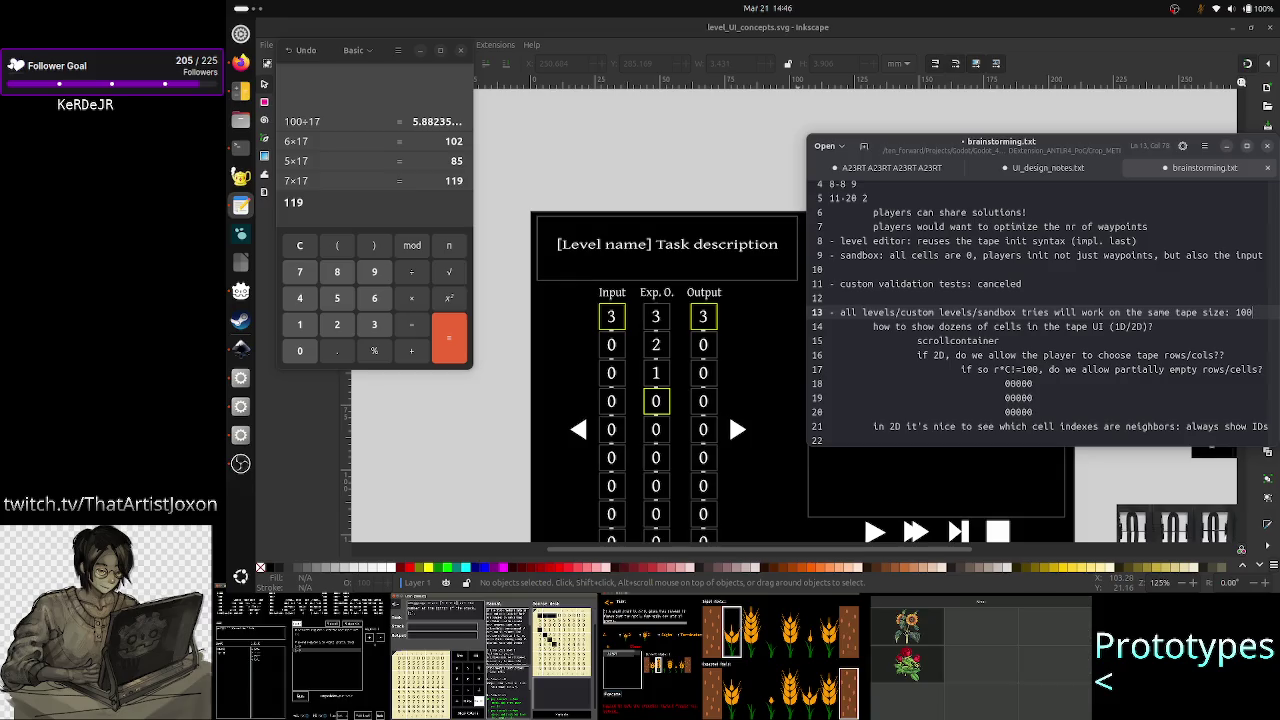
key(BackSpace)
key(BackSpace)
key(BackSpace)
key(BackSpace)
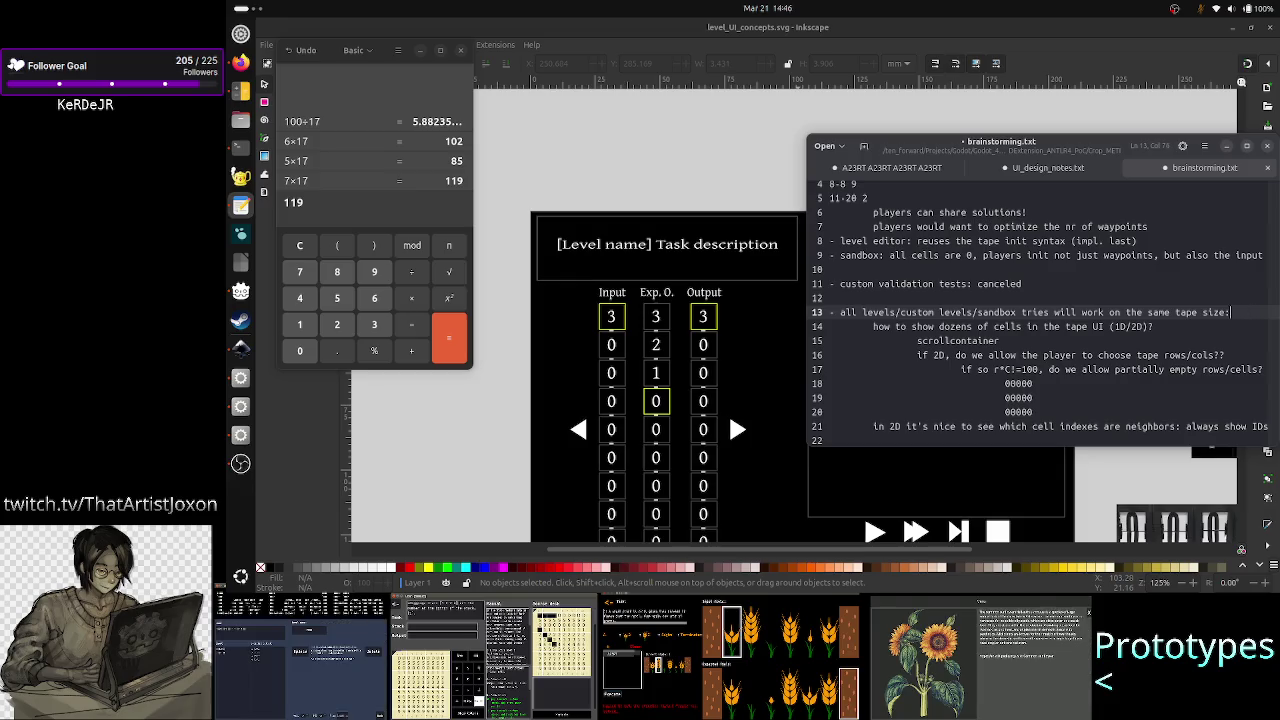
key(BackSpace)
key(BackSpace)
key(BackSpace)
key(BackSpace)
key(BackSpace)
key(BackSpace)
key(BackSpace)
key(BackSpace)
key(BackSpace)
key(BackSpace)
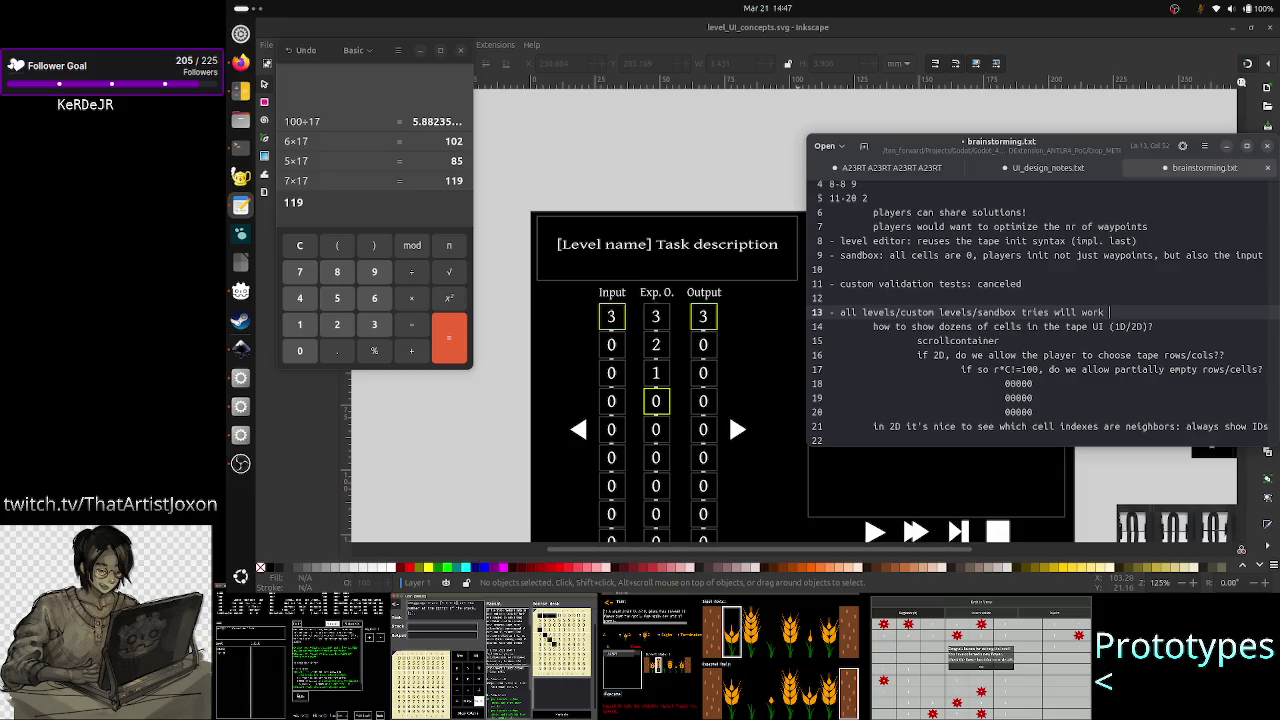
Step: Append 'on at most 100 cells' to line 13 and add an indented 'Levels (custom or not) will show in the task description the nr of cells' line
text(o)
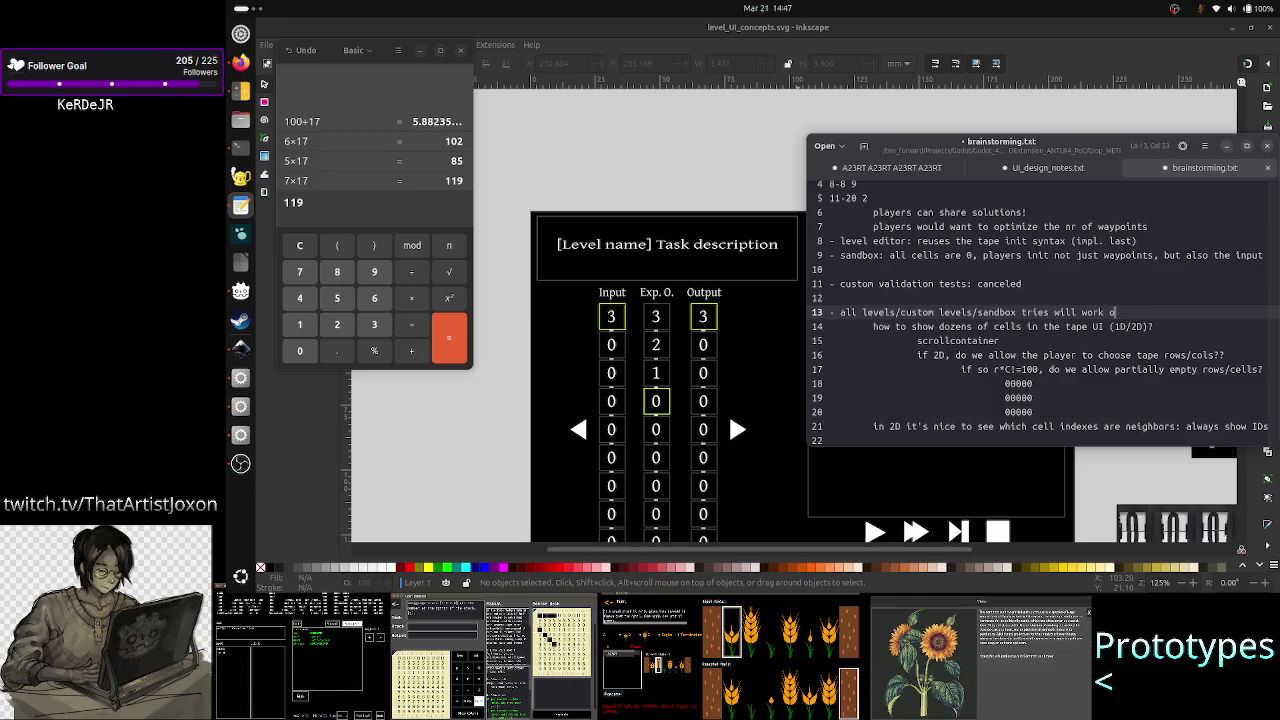
text(n at )
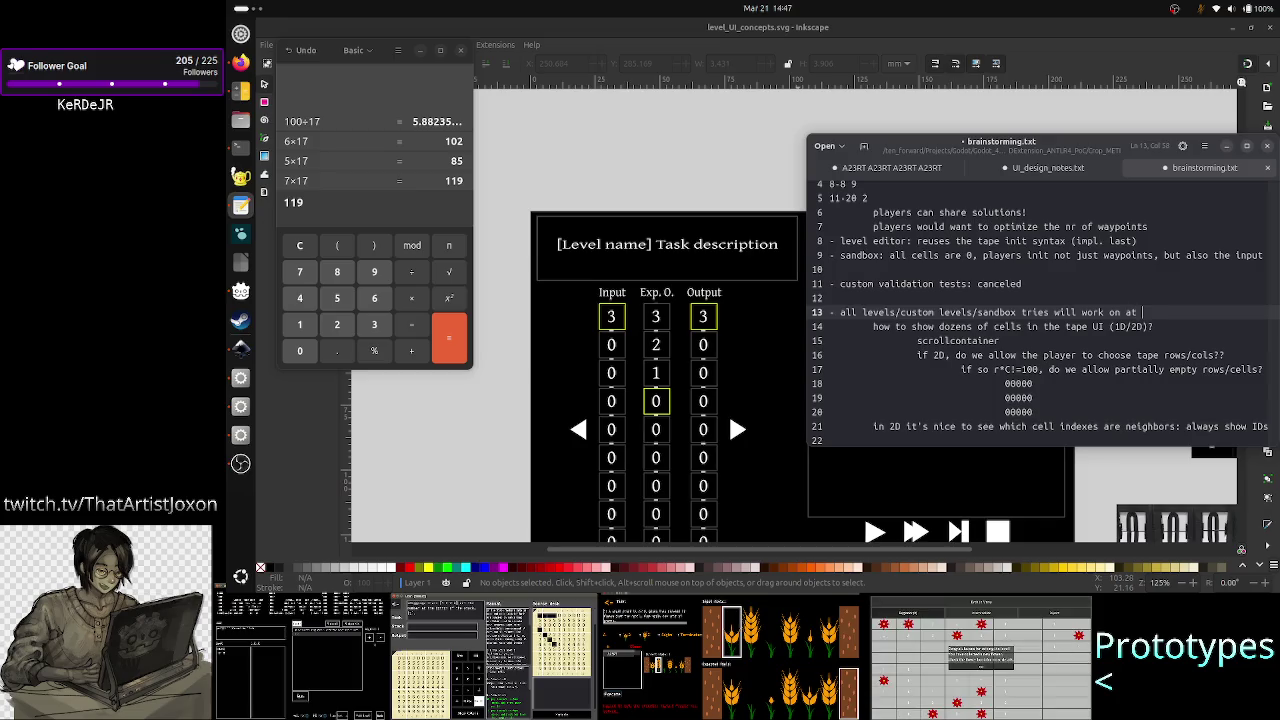
text(most 10)
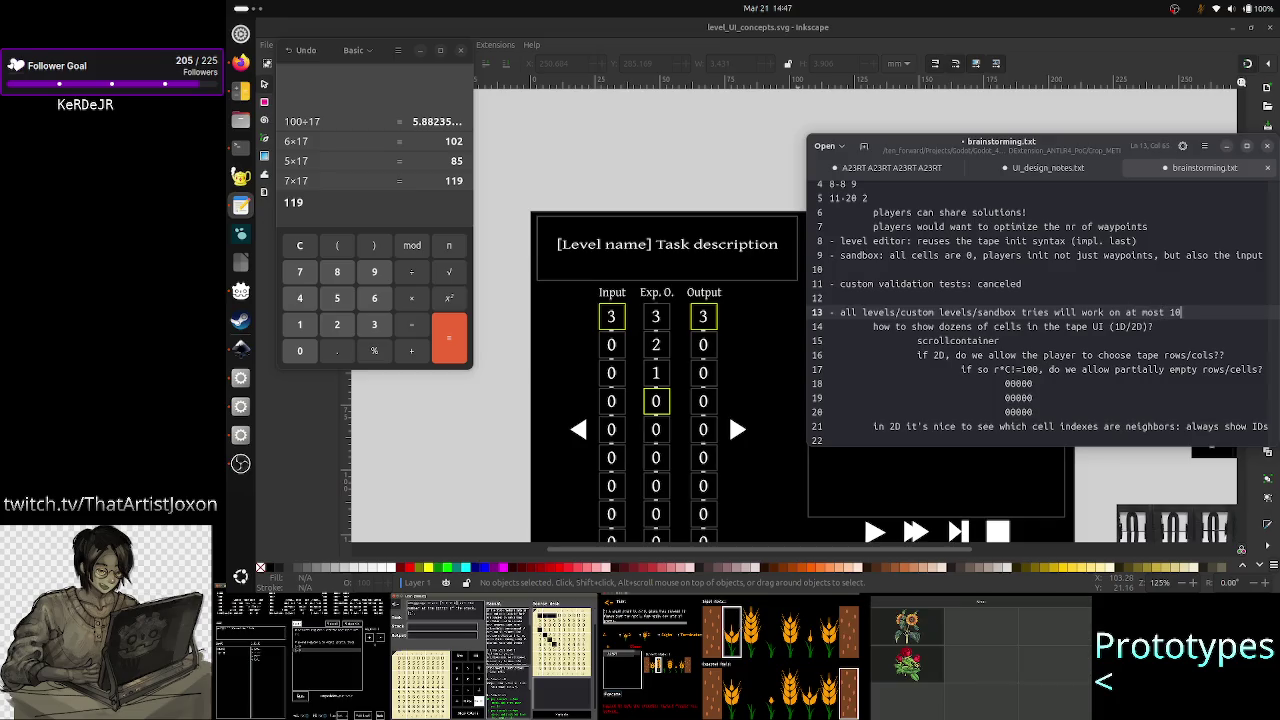
text(0)
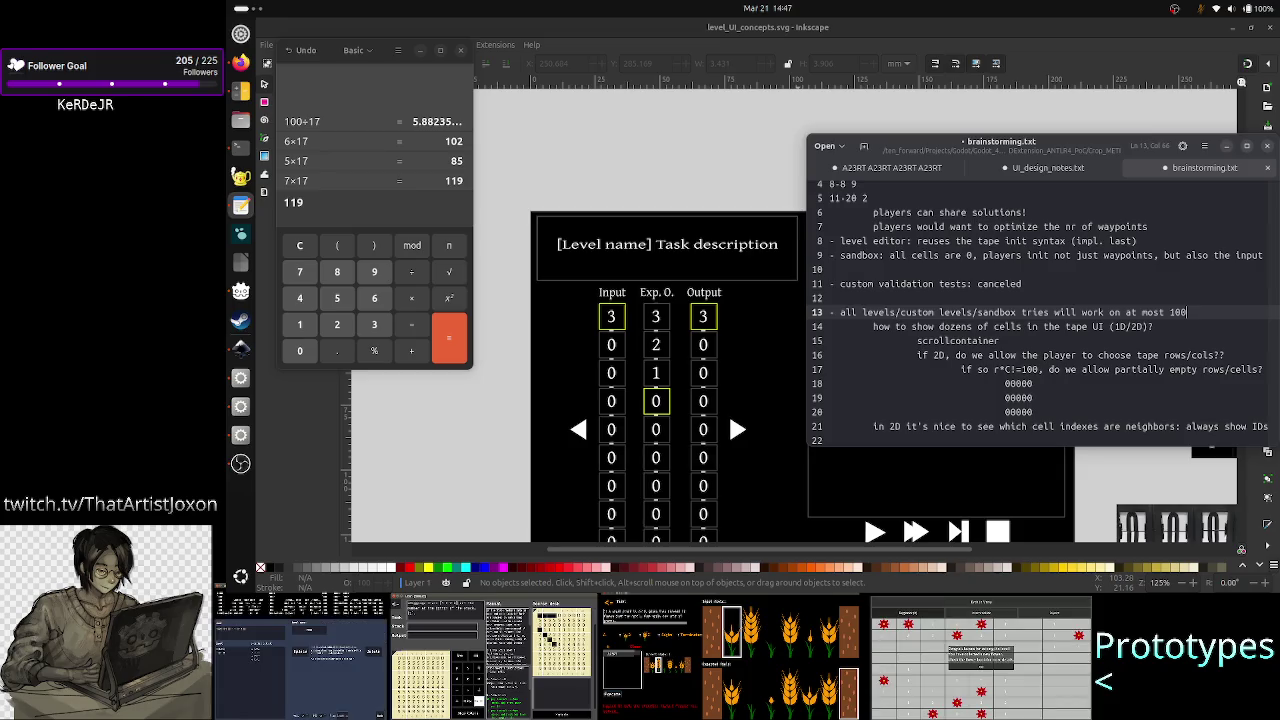
text( ce)
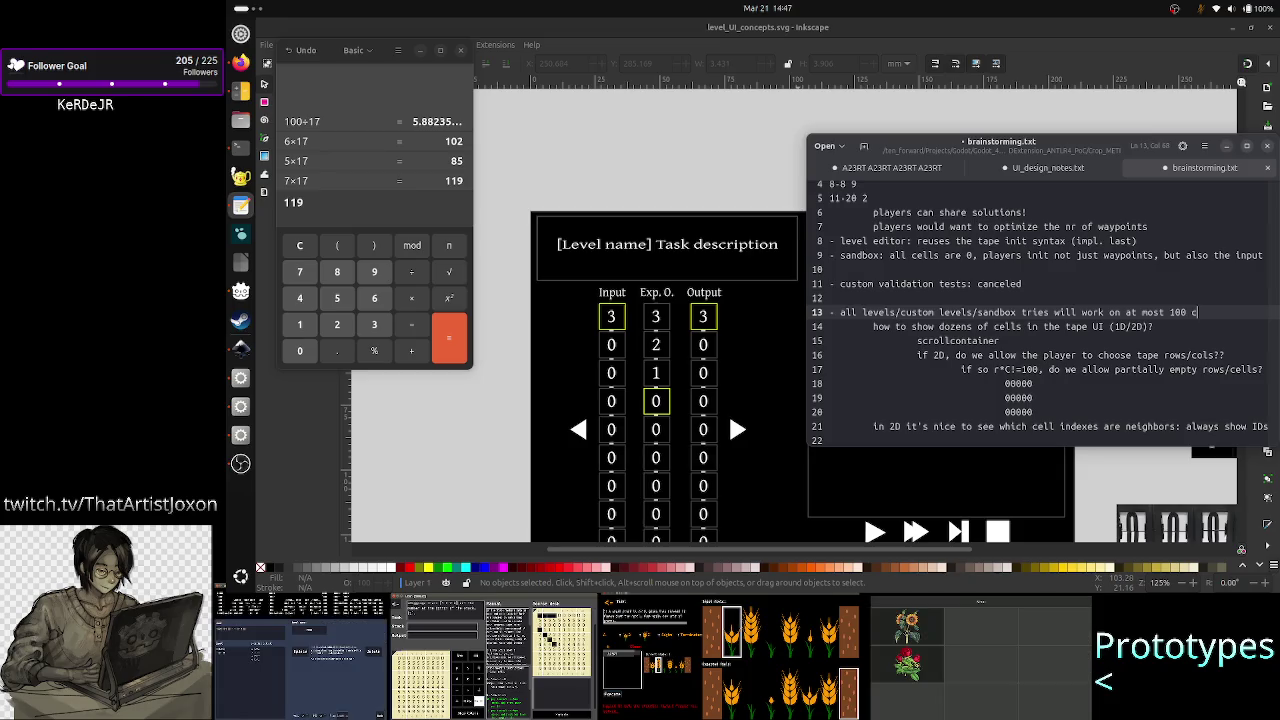
text(lls)
key(Return)
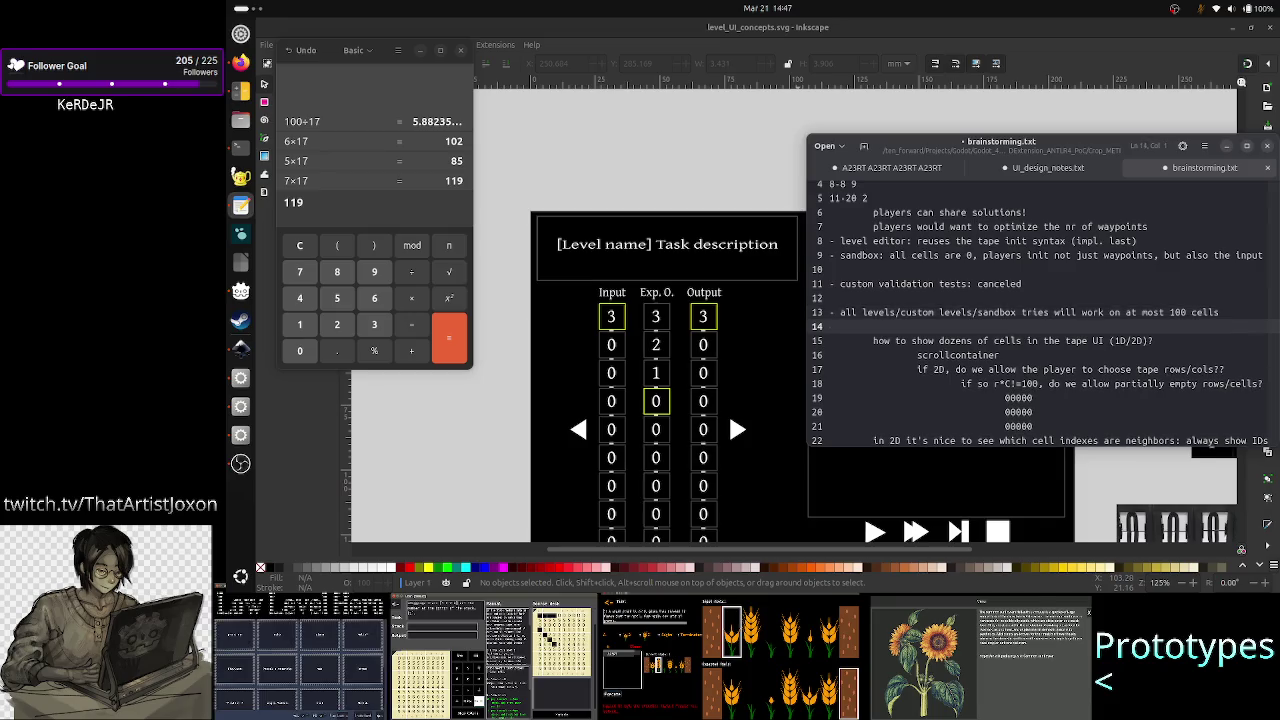
key(Tab)
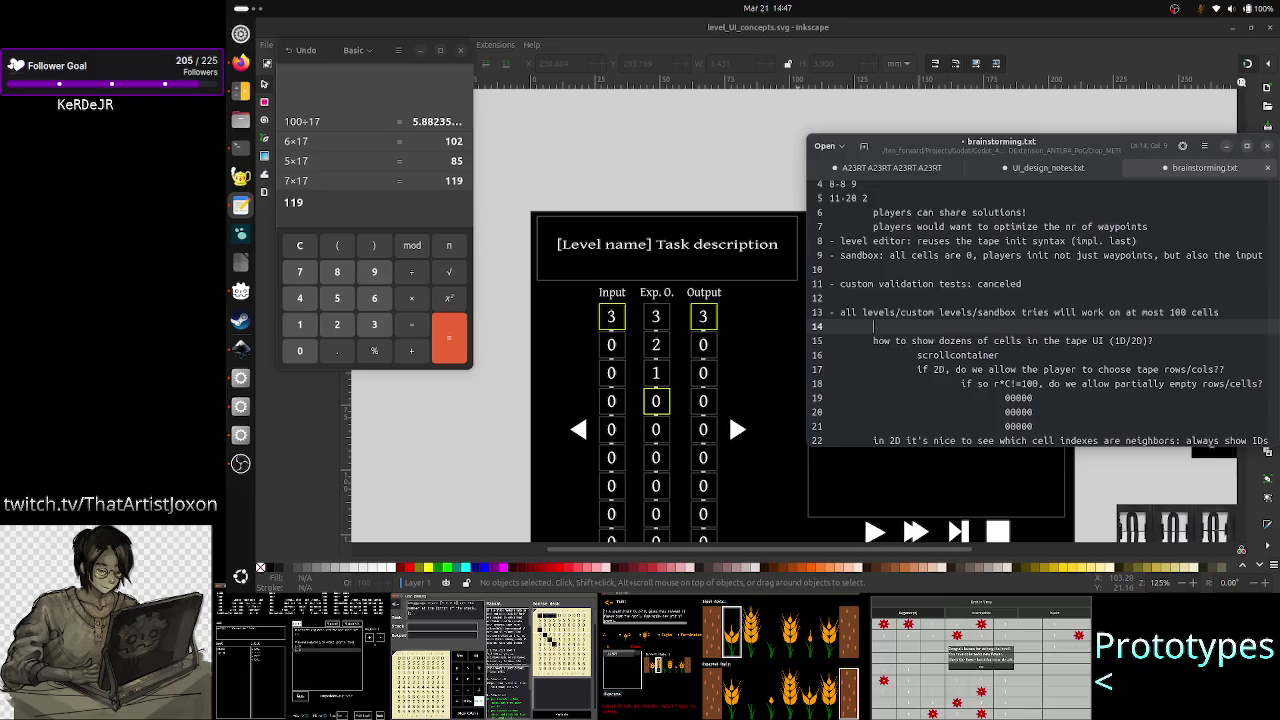
text(Levels )
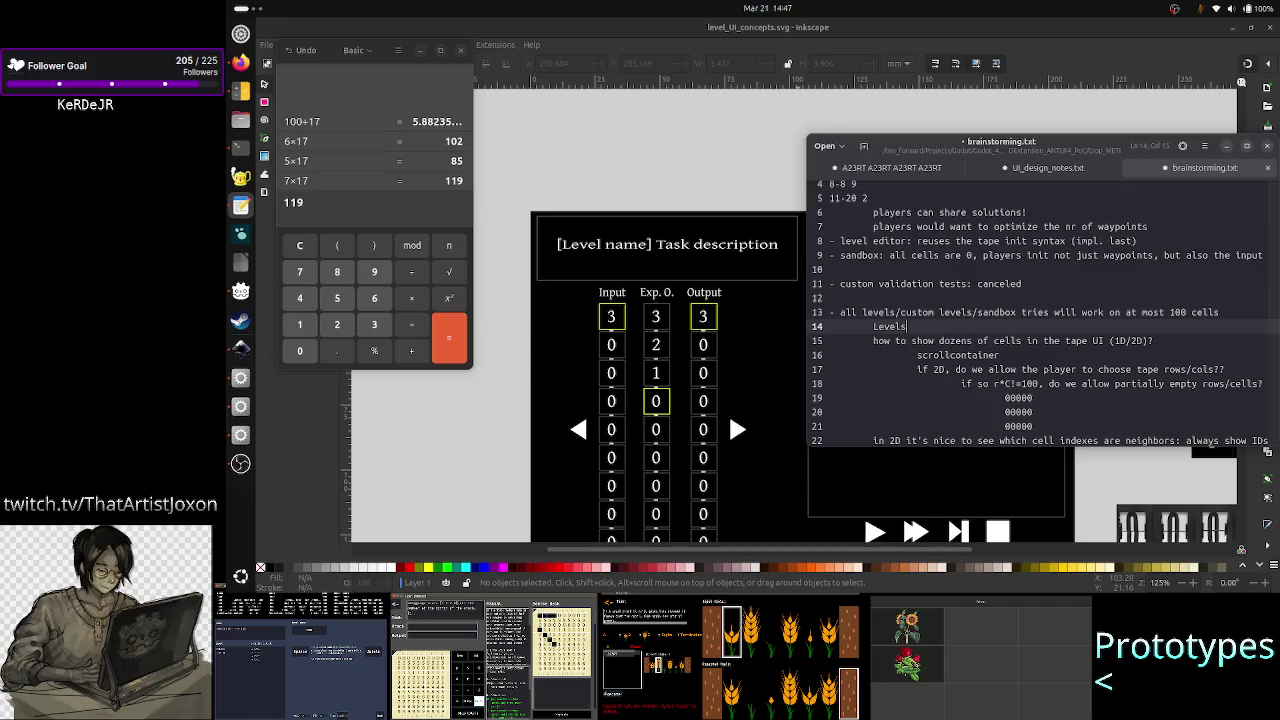
text((cu)
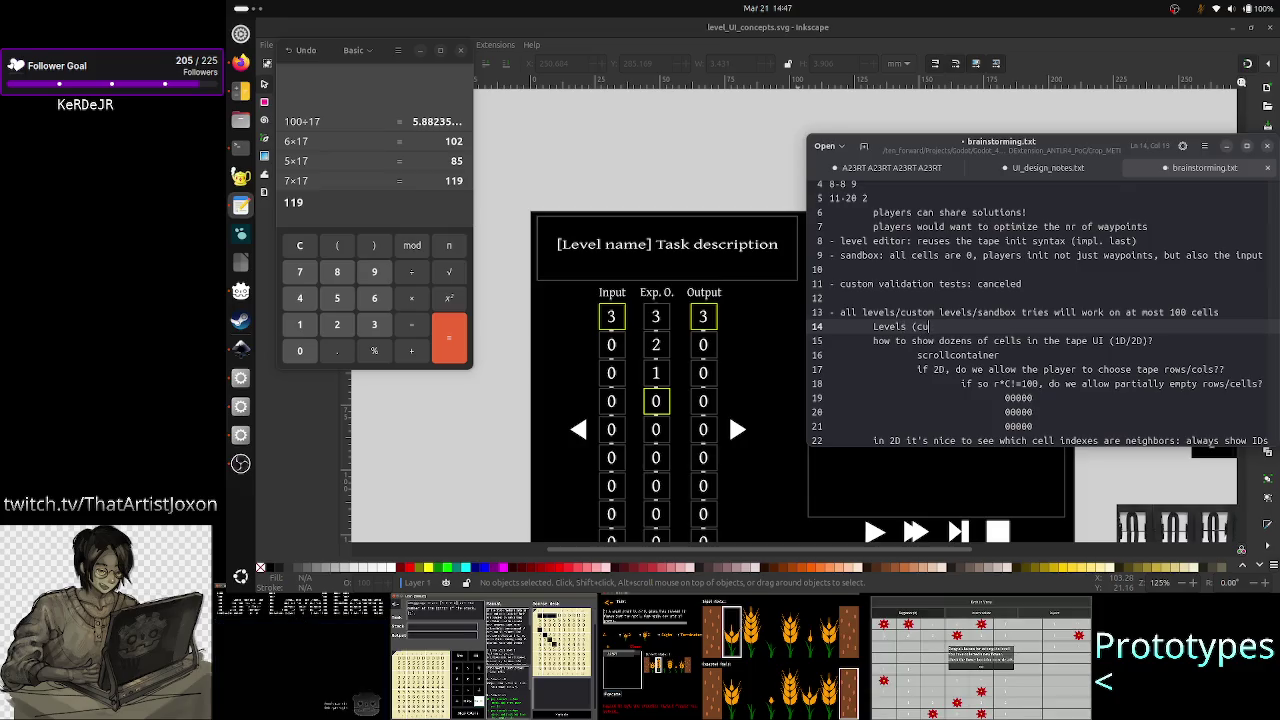
text(stom or not) )
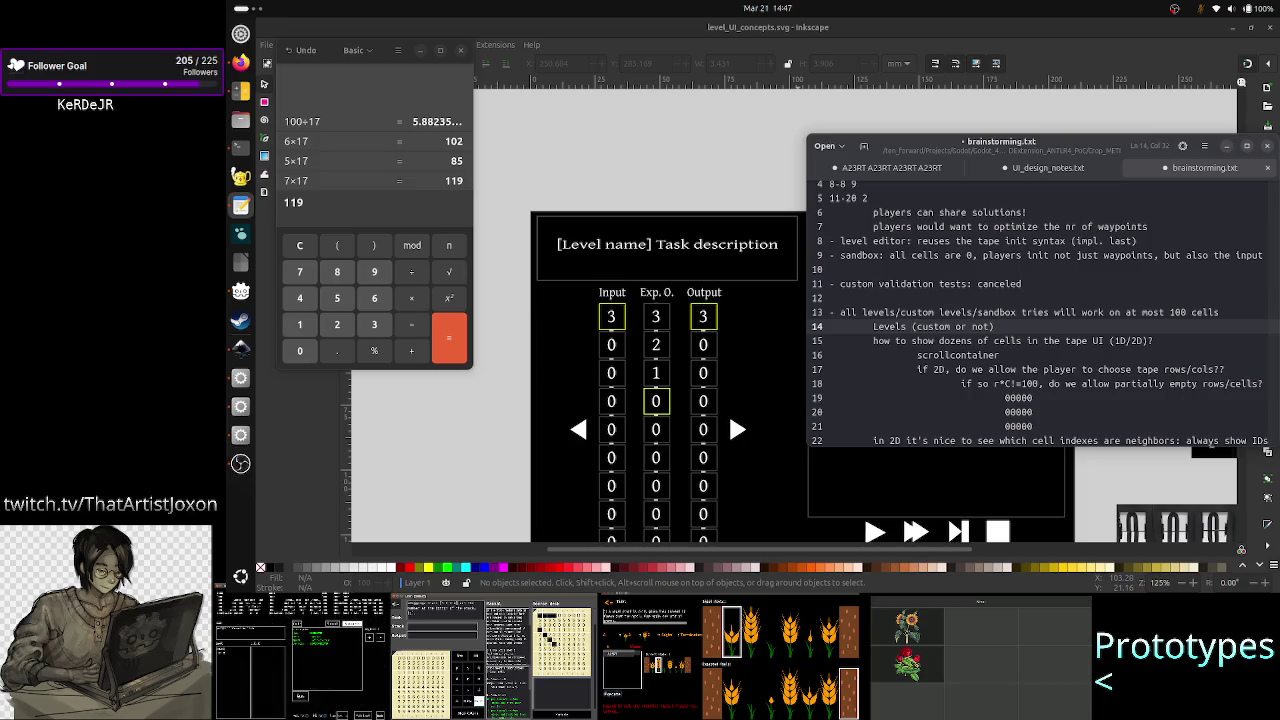
text(wi)
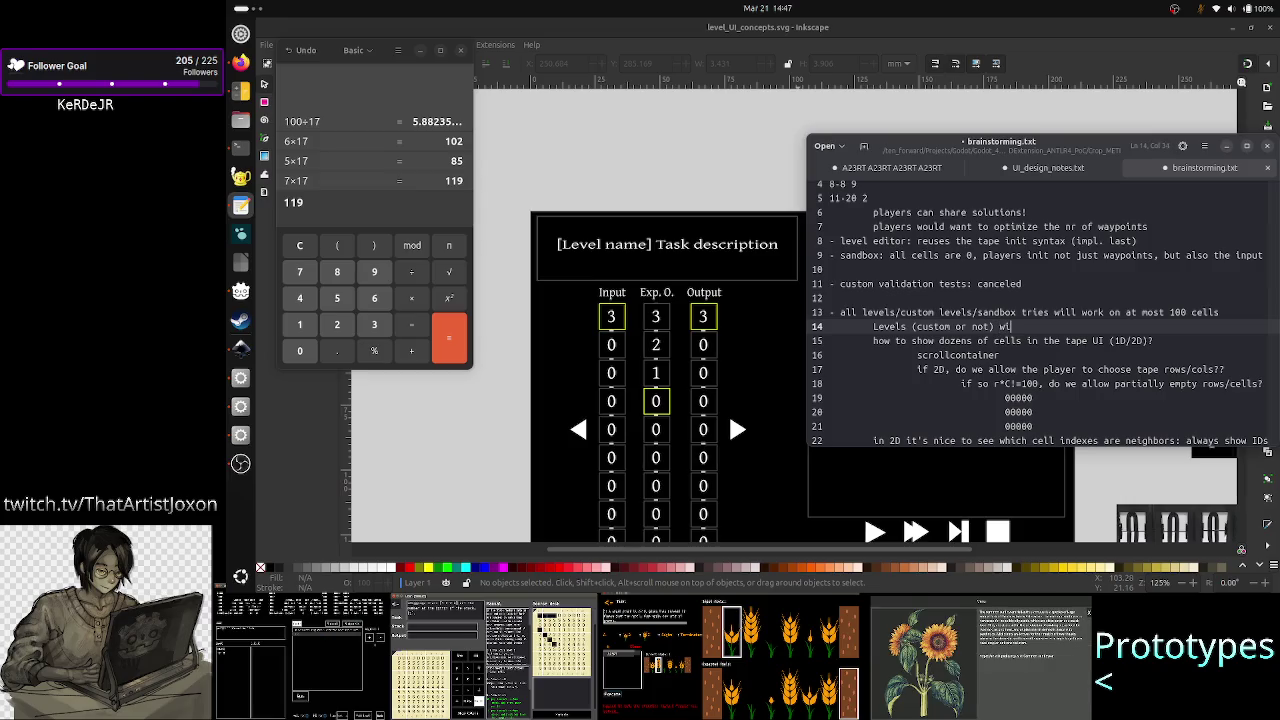
text(l)
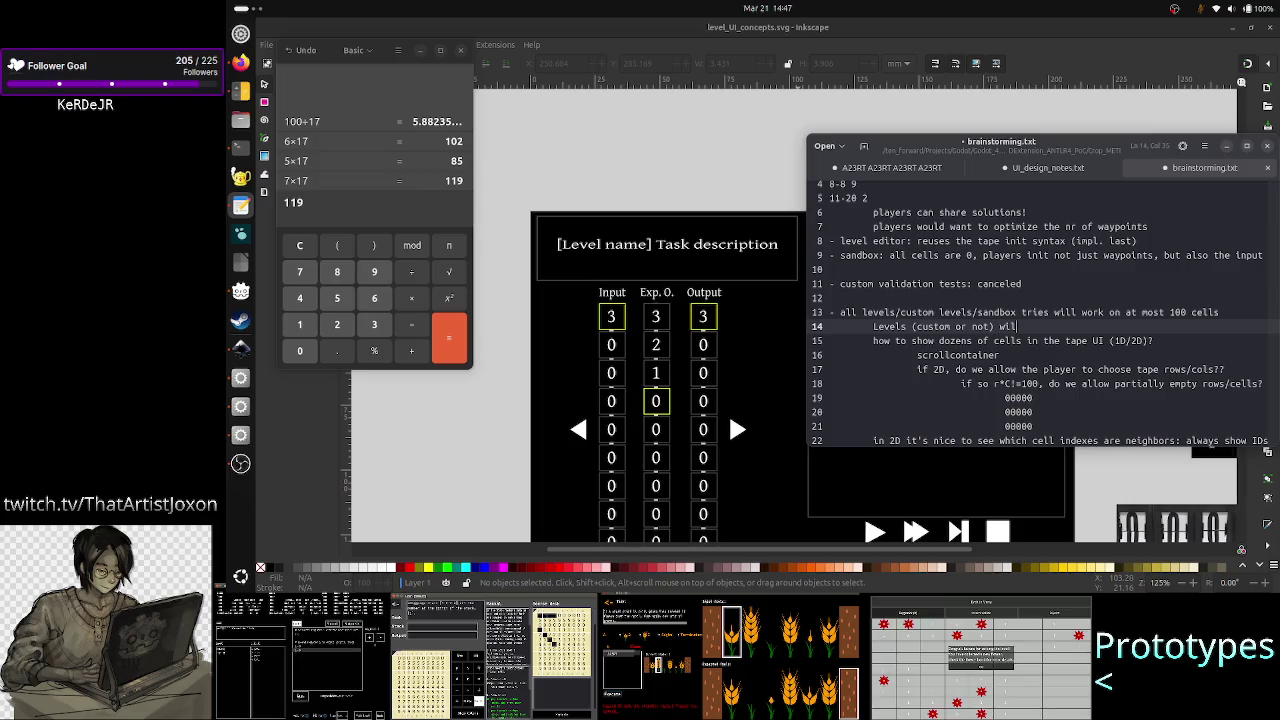
text(l show i)
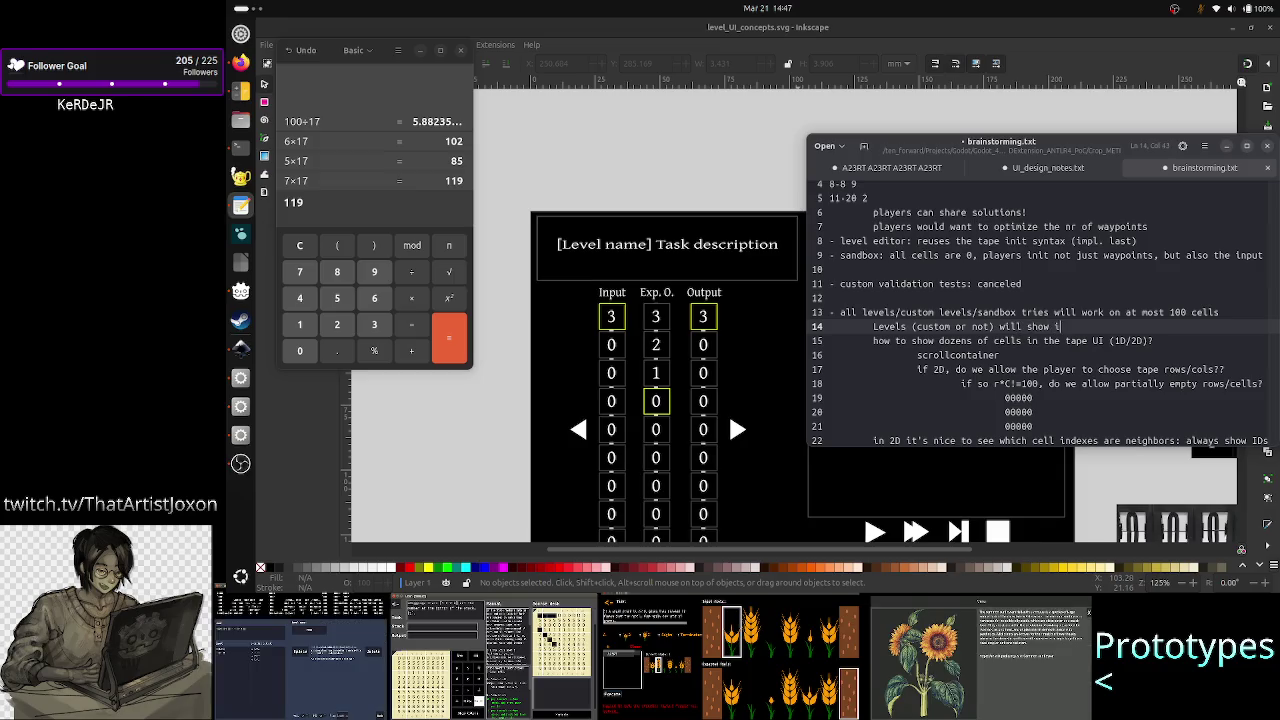
text(n the task )
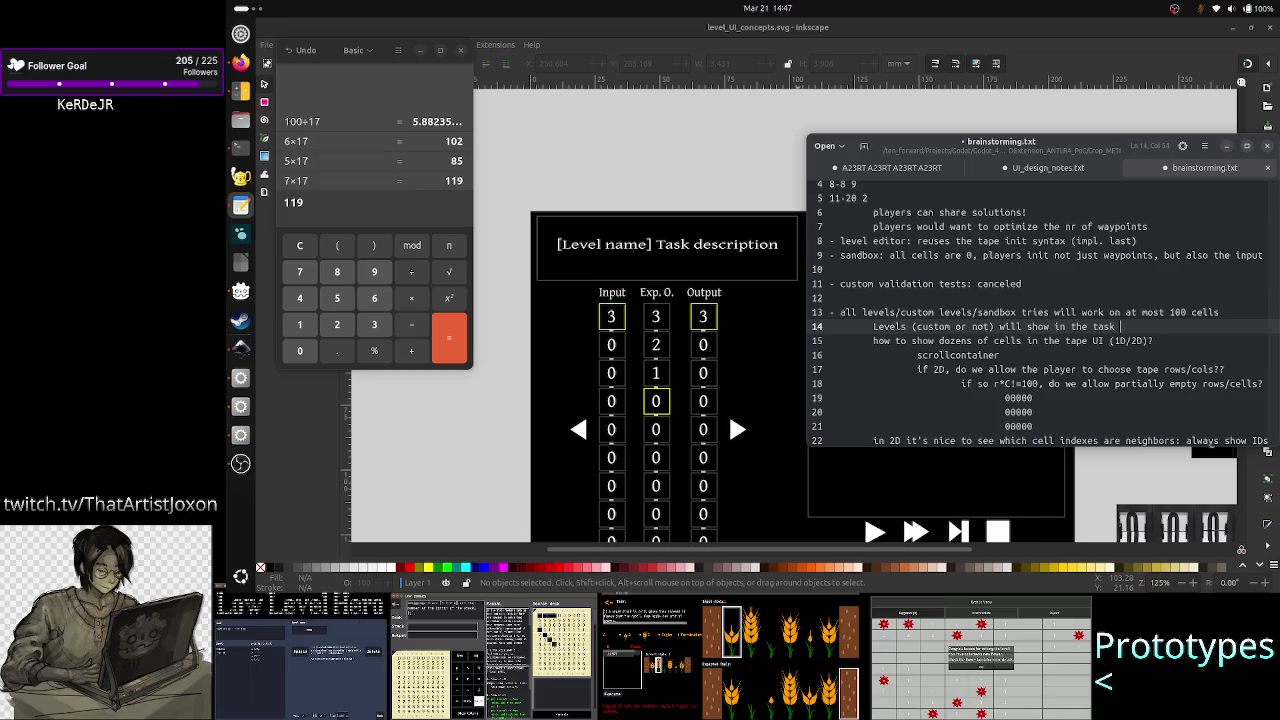
text(descrip)
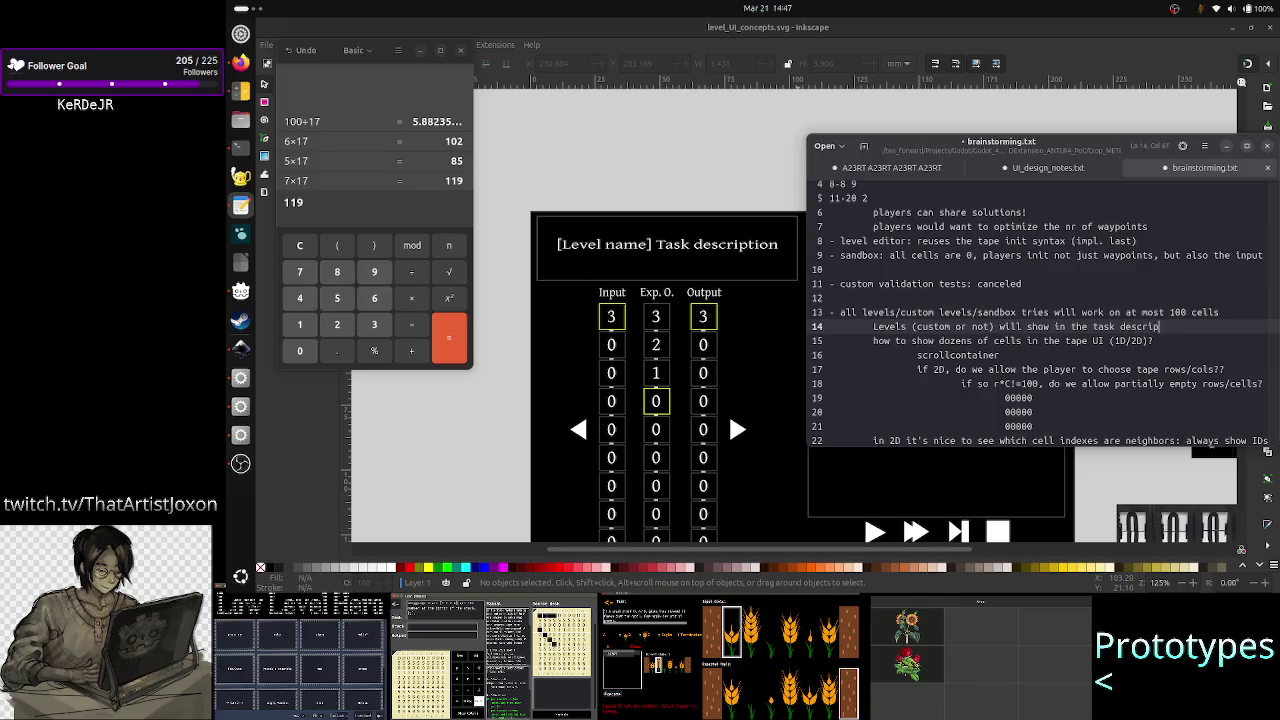
text(tion the)
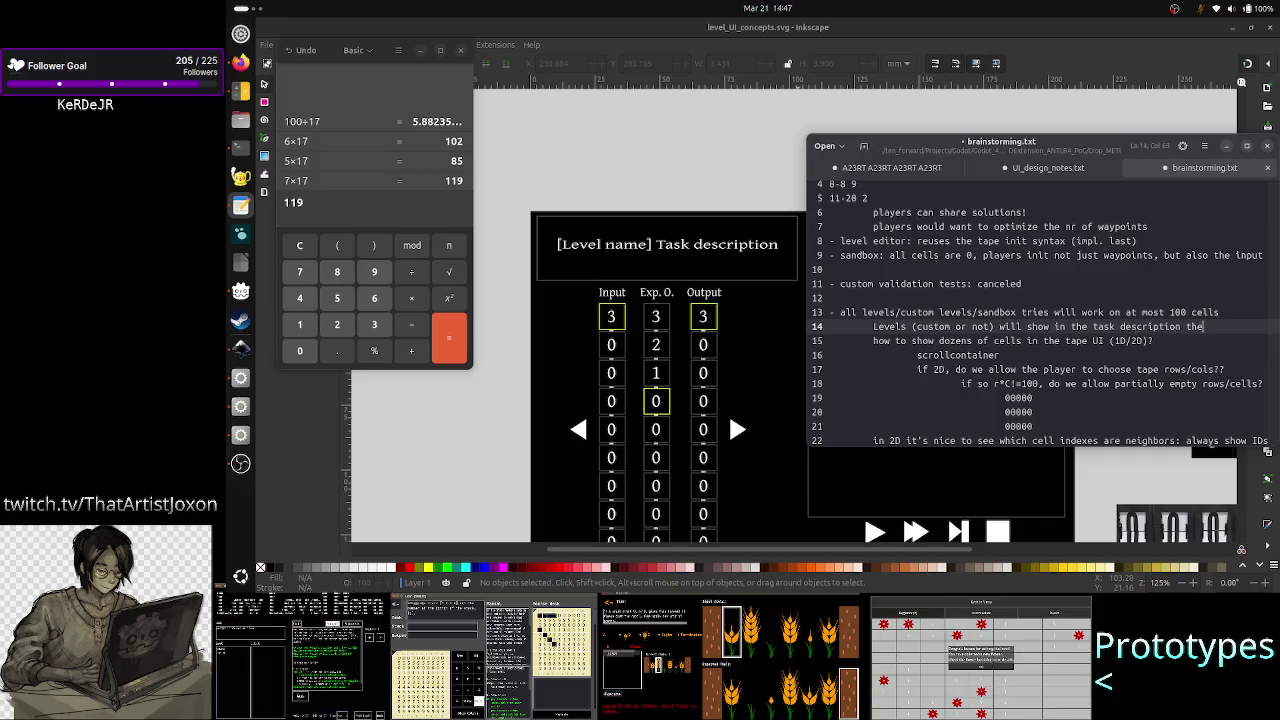
text( nr of ce)
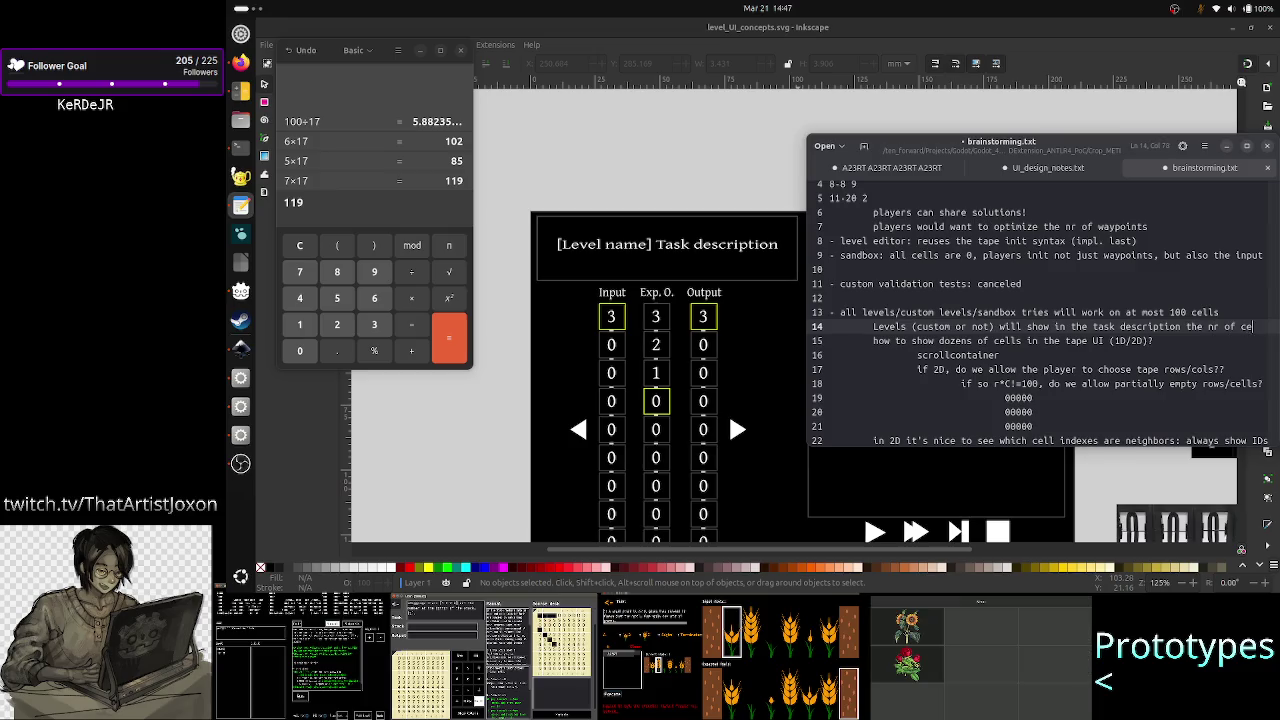
text(lls)
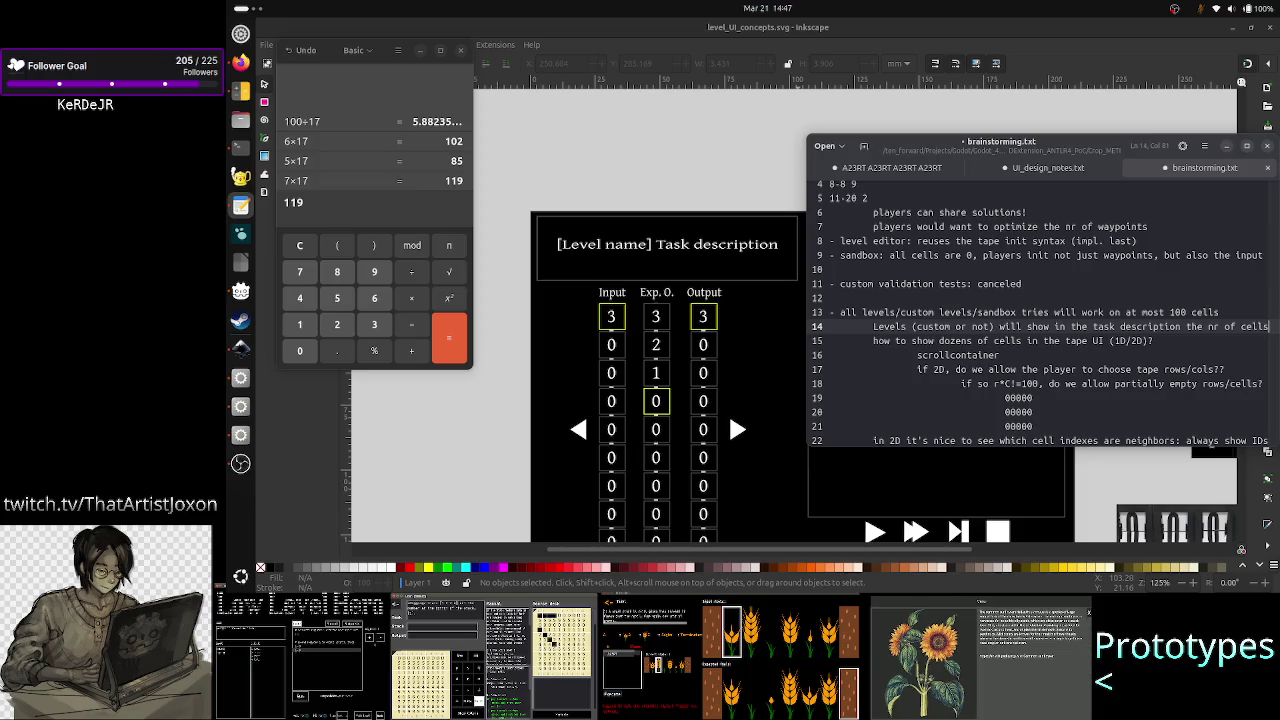
Step: Rewrite line 14 as 'lvl's description will have a constraint section: nr of tape cells'
key(ctrl+BackSpace)
key(ctrl+BackSpace)
key(ctrl+BackSpace)
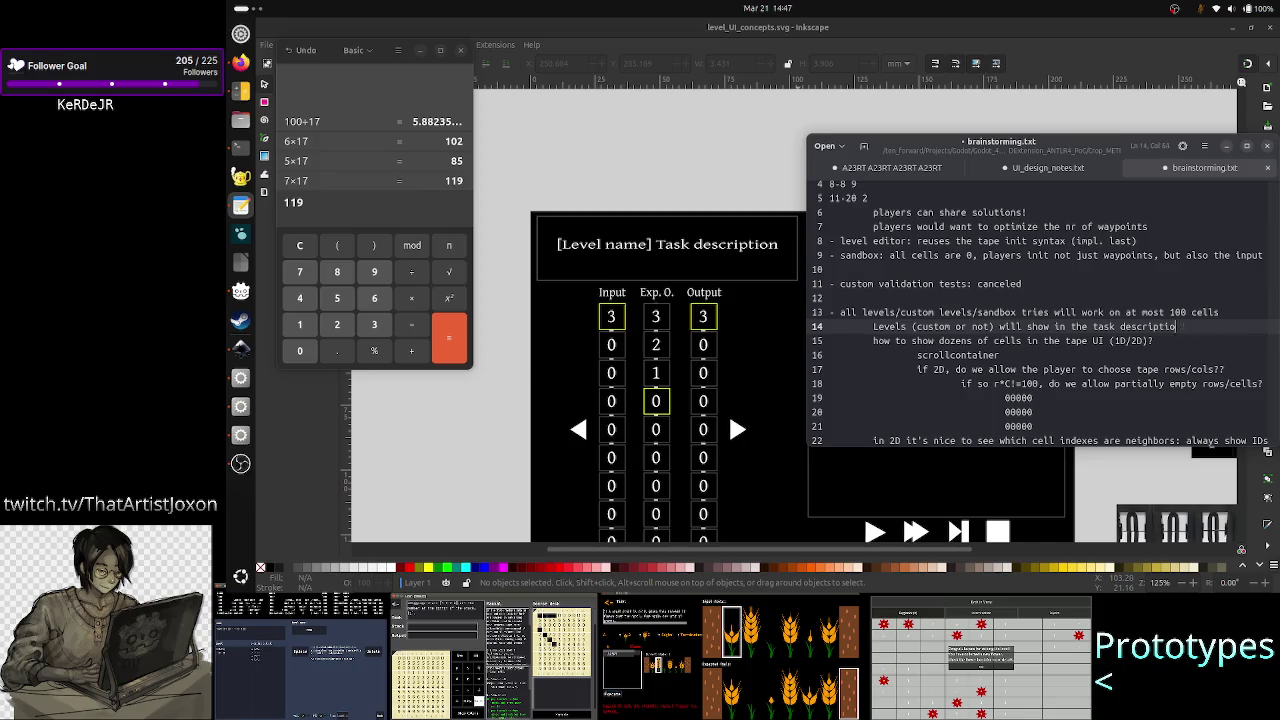
key(ctrl+BackSpace)
key(ctrl+BackSpace)
key(BackSpace)
key(BackSpace)
key(BackSpace)
key(BackSpace)
key(BackSpace)
key(BackSpace)
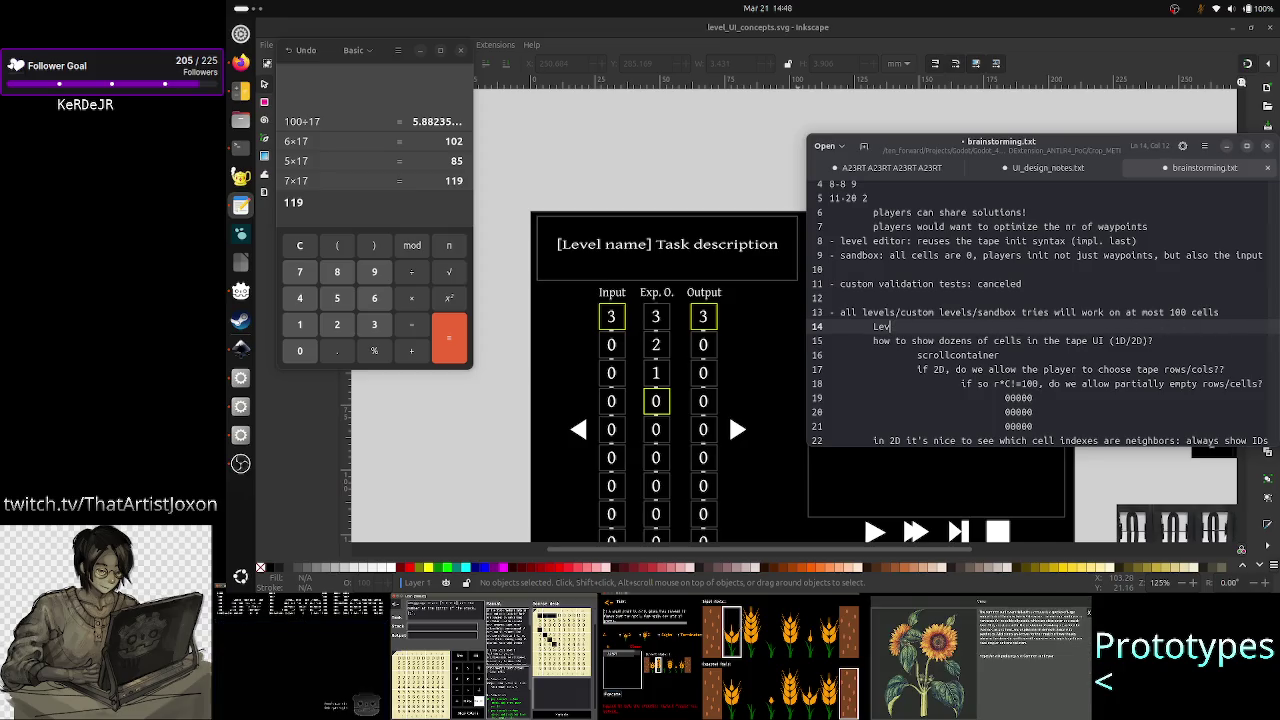
key(BackSpace)
key(BackSpace)
key(BackSpace)
text(l)
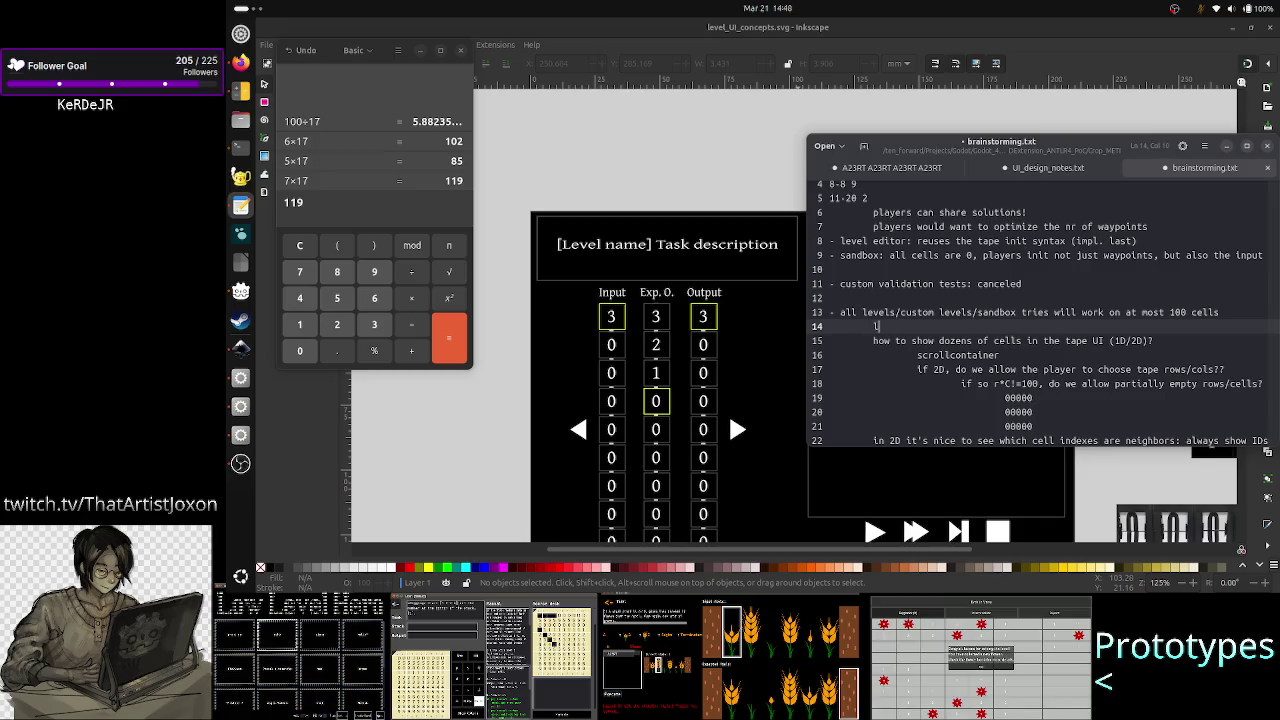
text(vl's d)
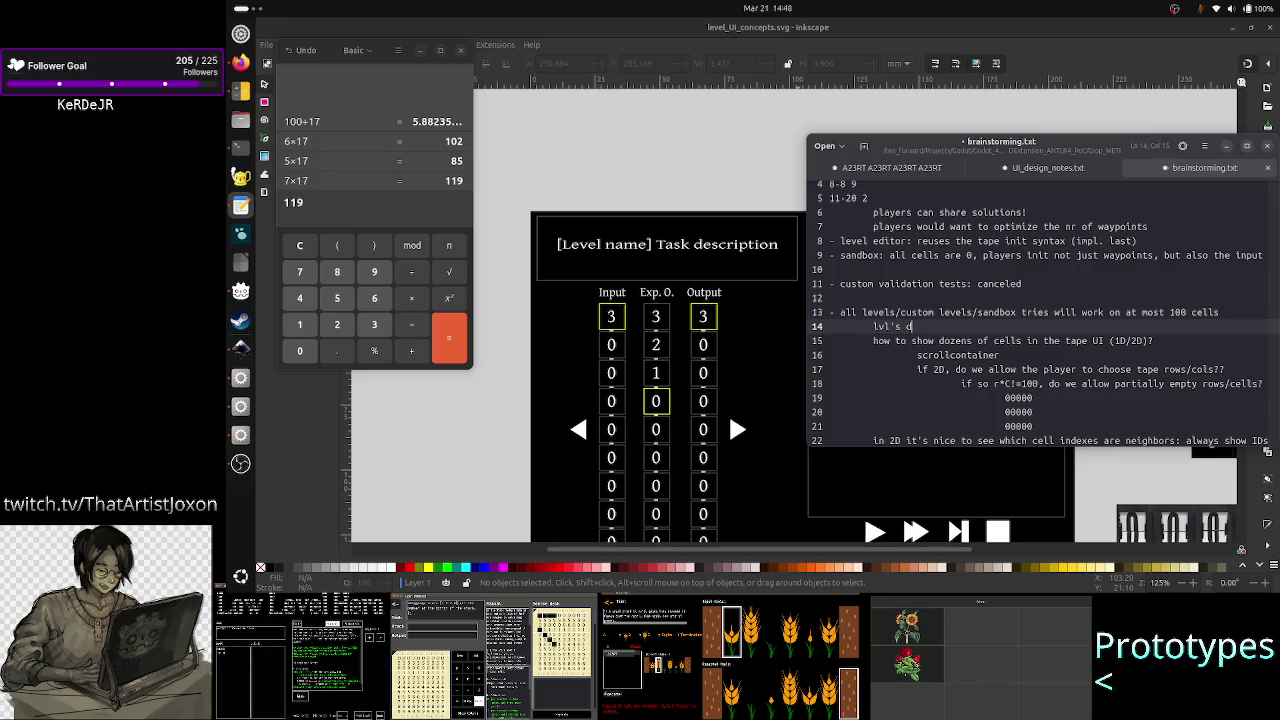
text(escriptio)
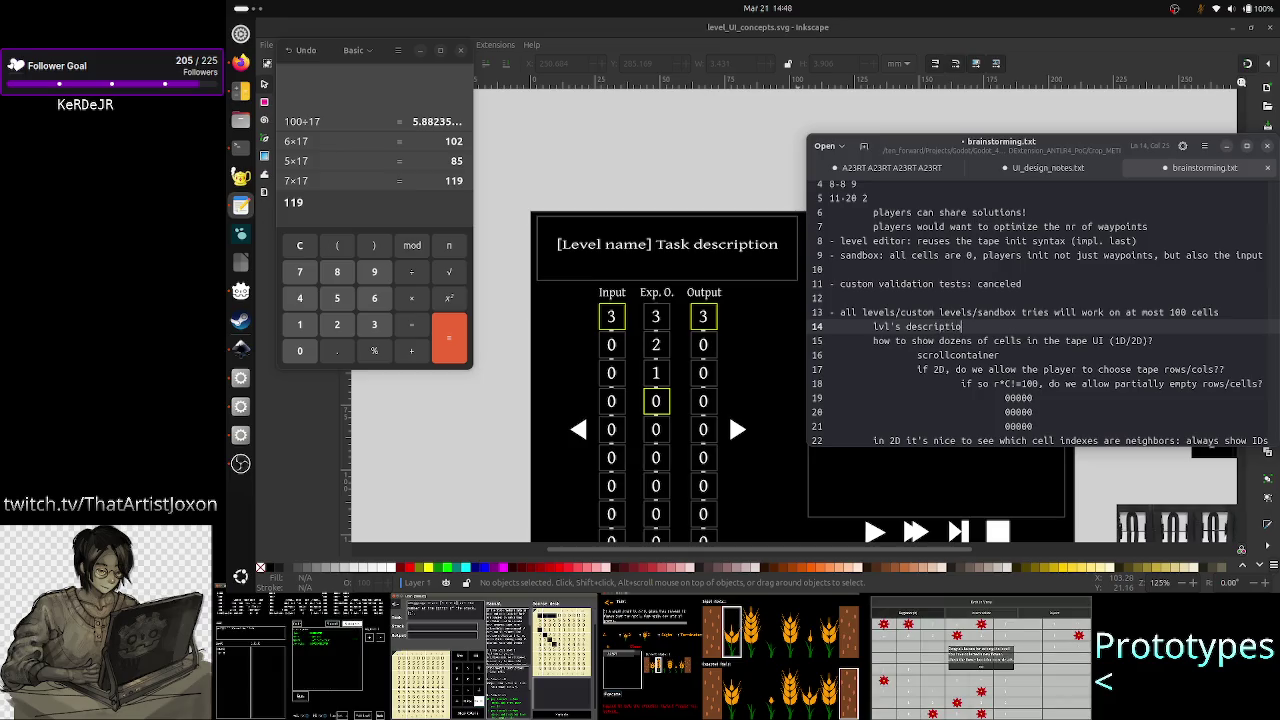
text(n:)
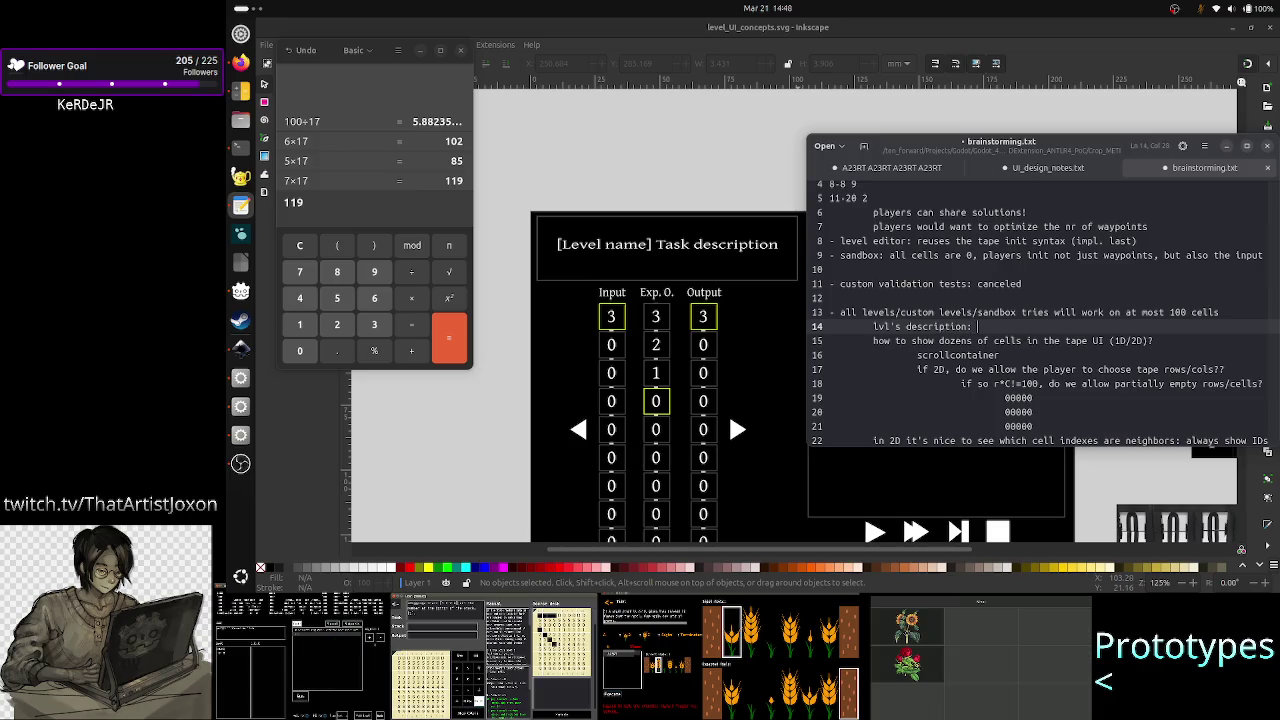
key(BackSpace)
key(BackSpace)
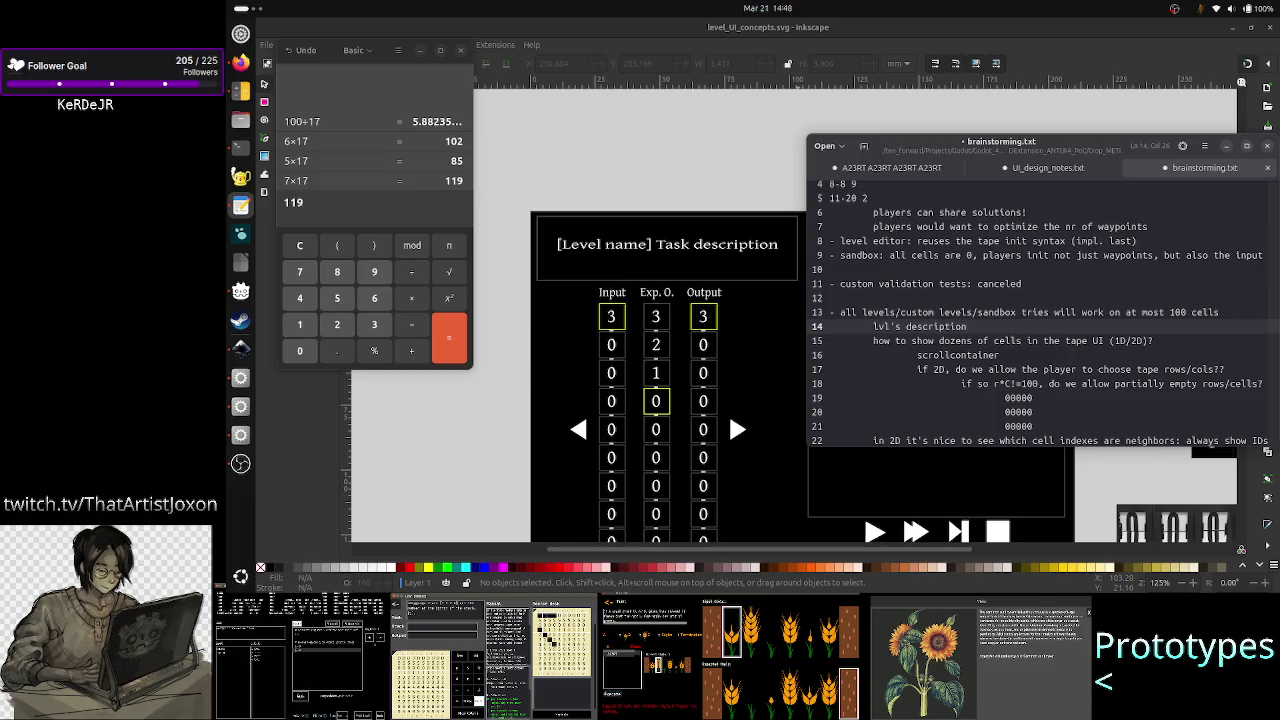
text(w)
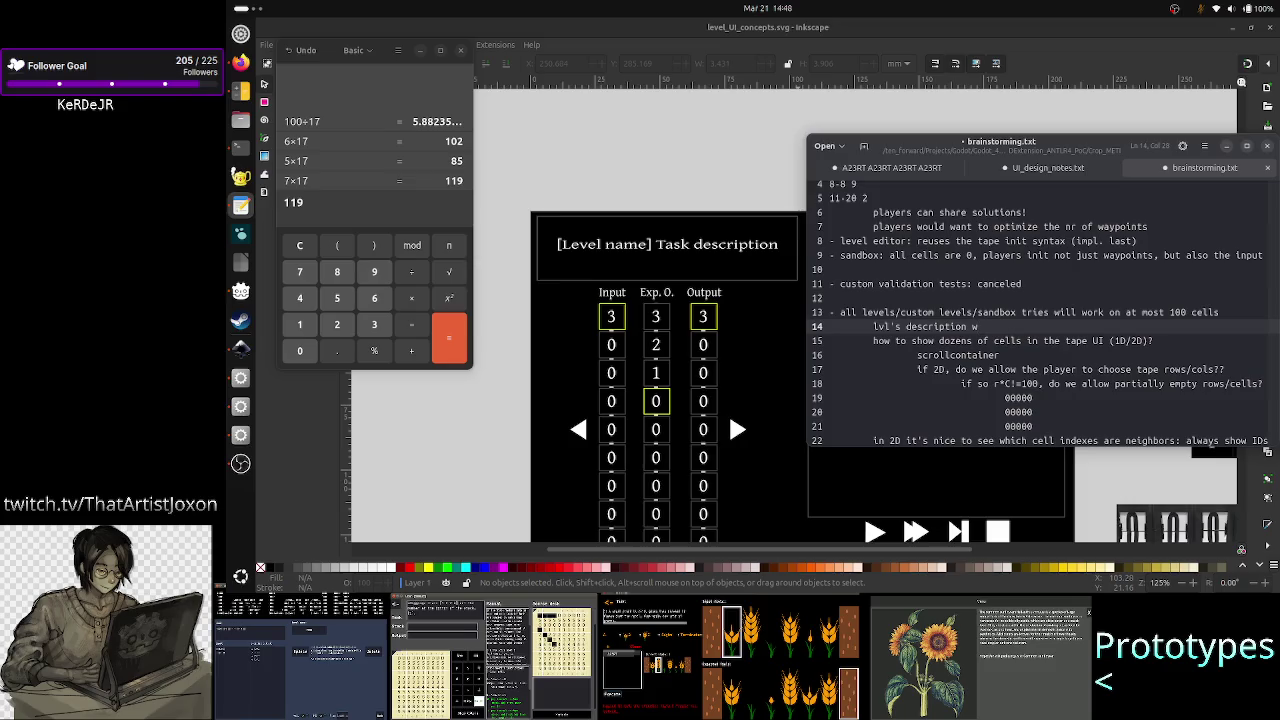
text(i)
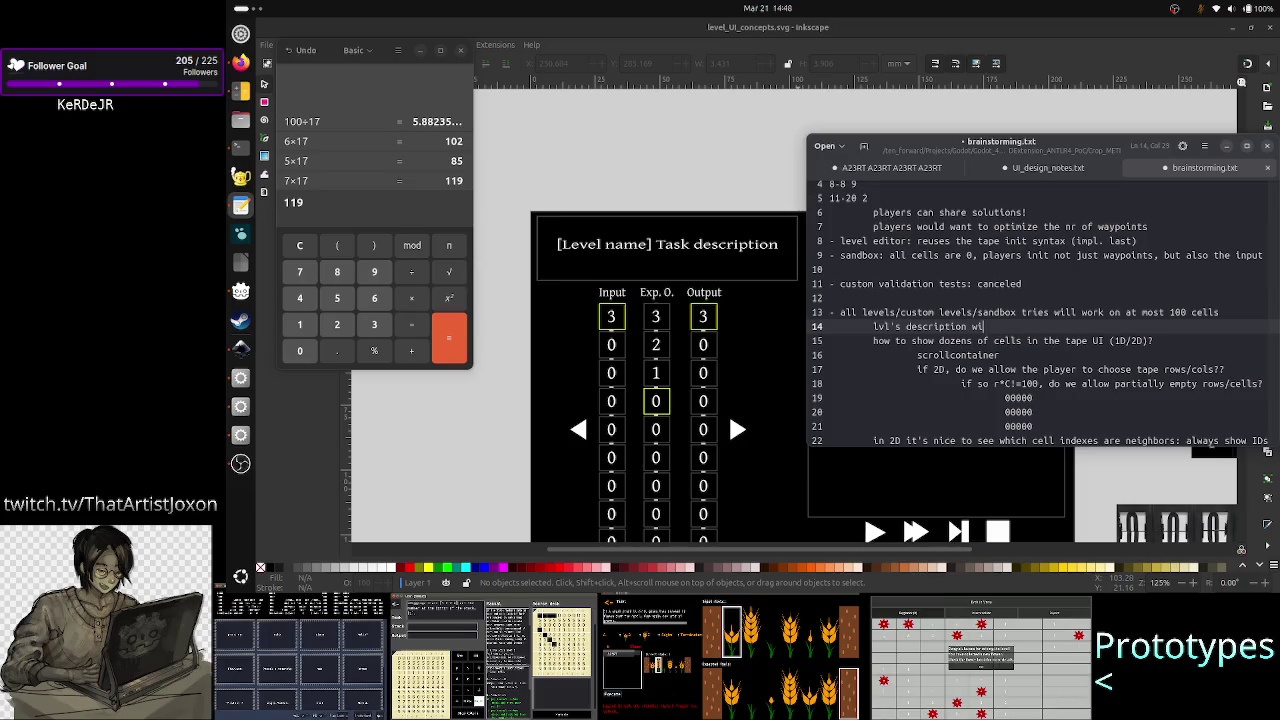
text(ll have a )
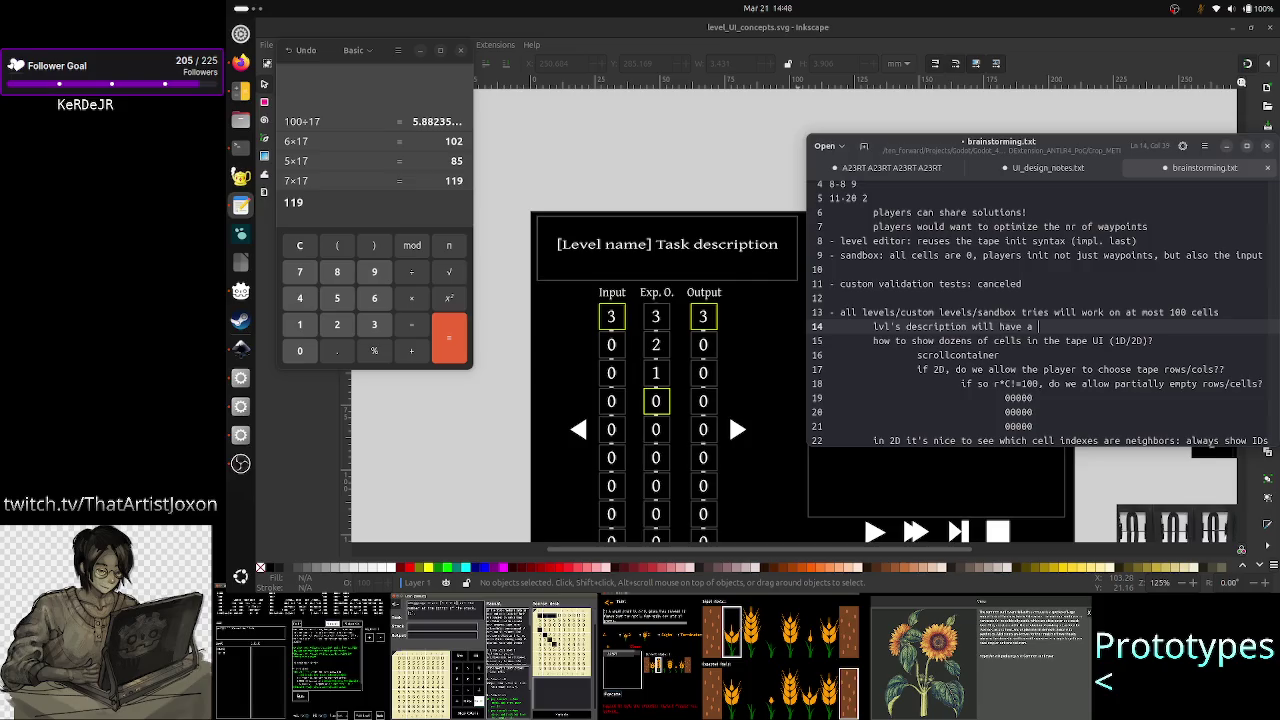
text(co)
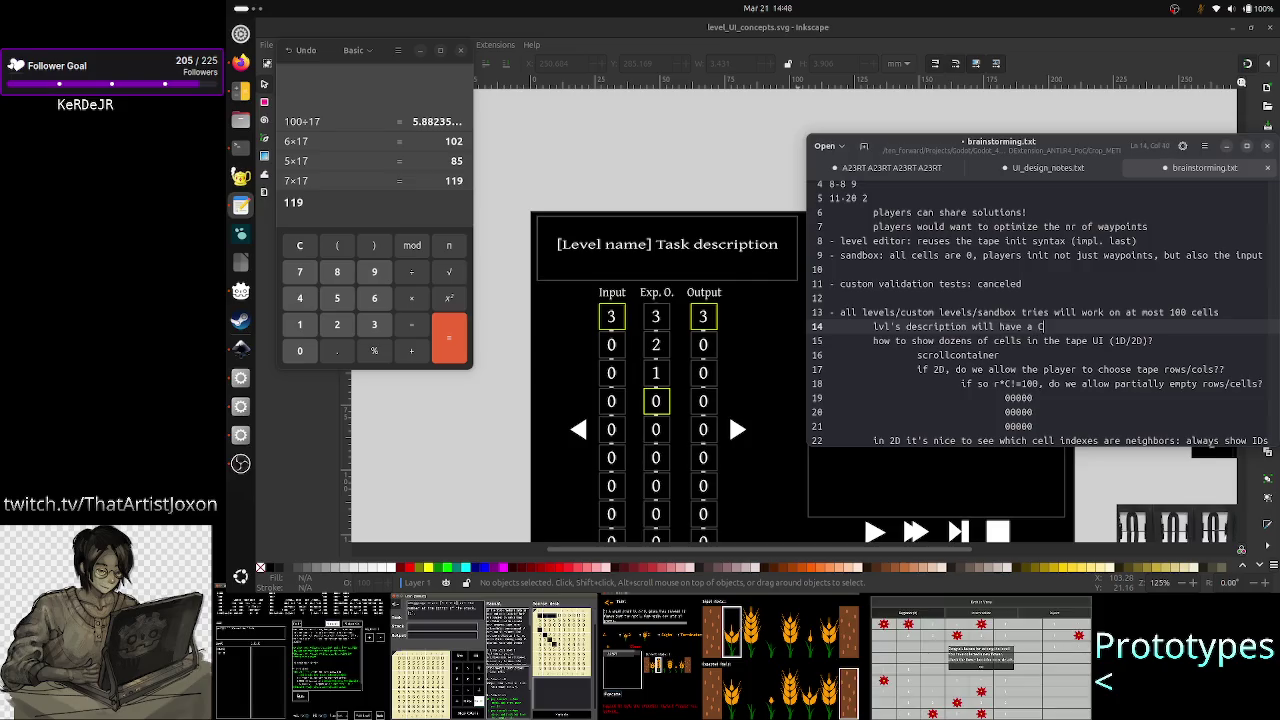
text(nstraint )
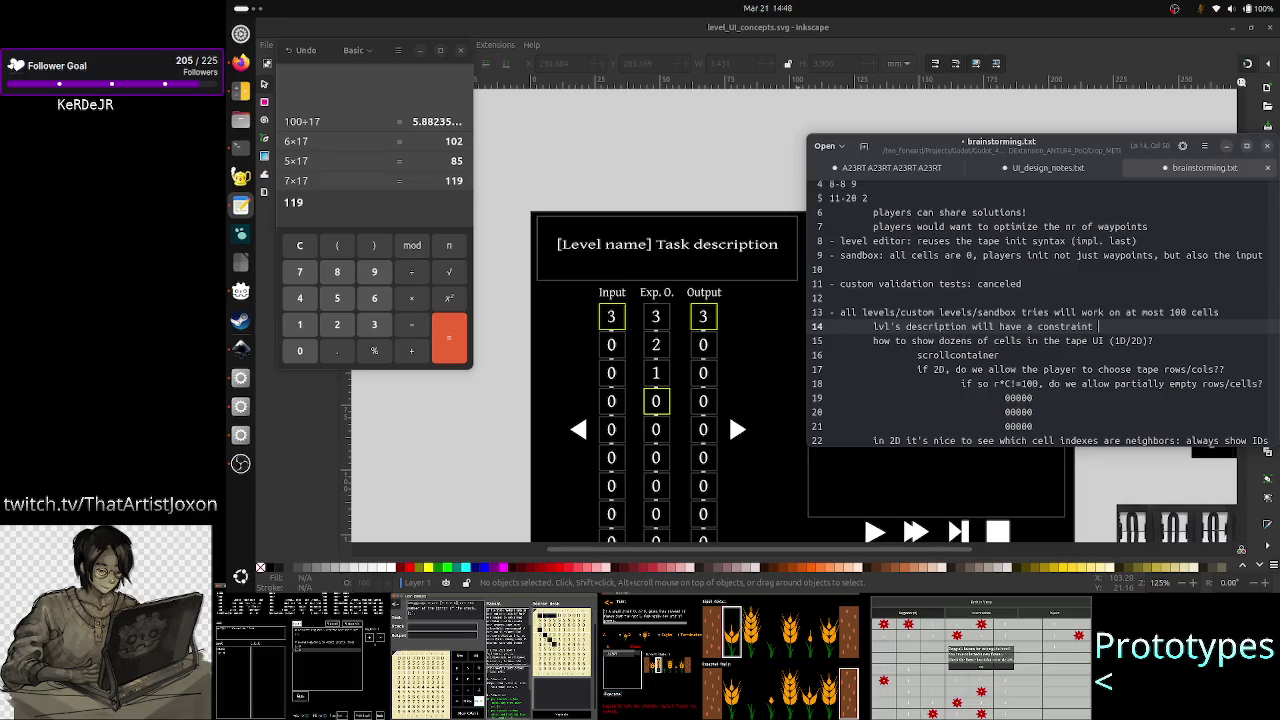
text(sec)
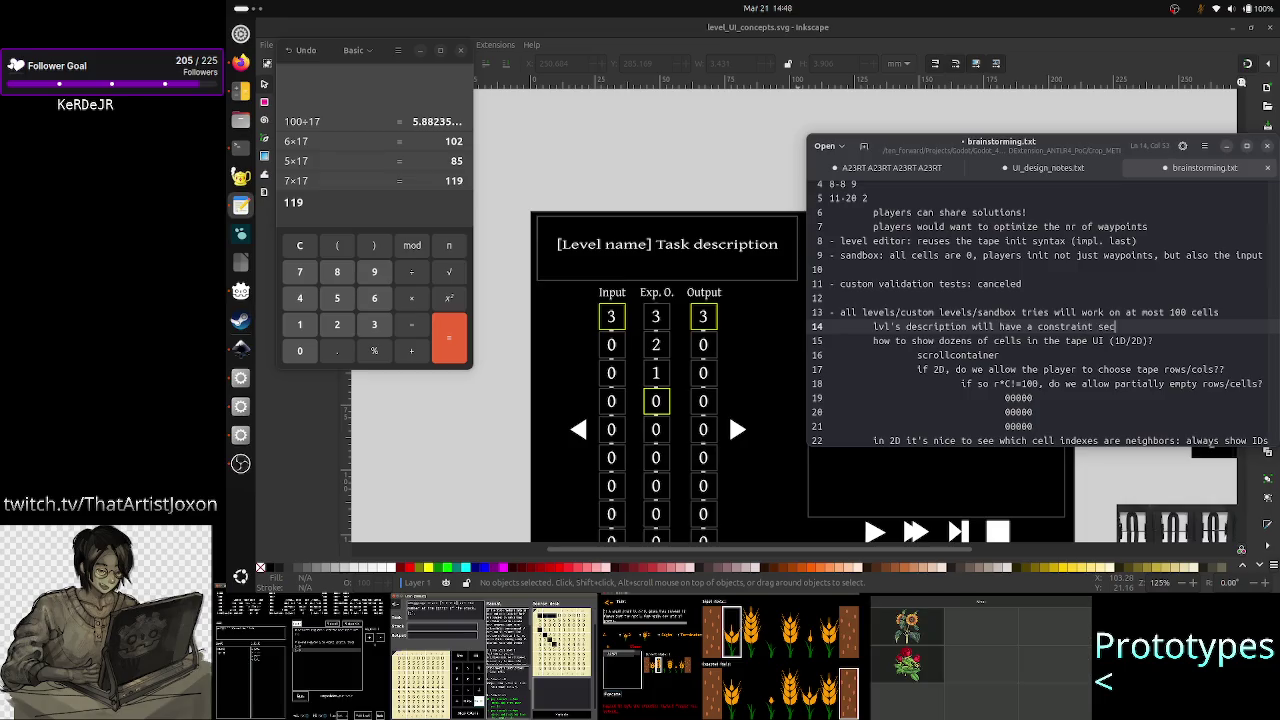
text(tion:)
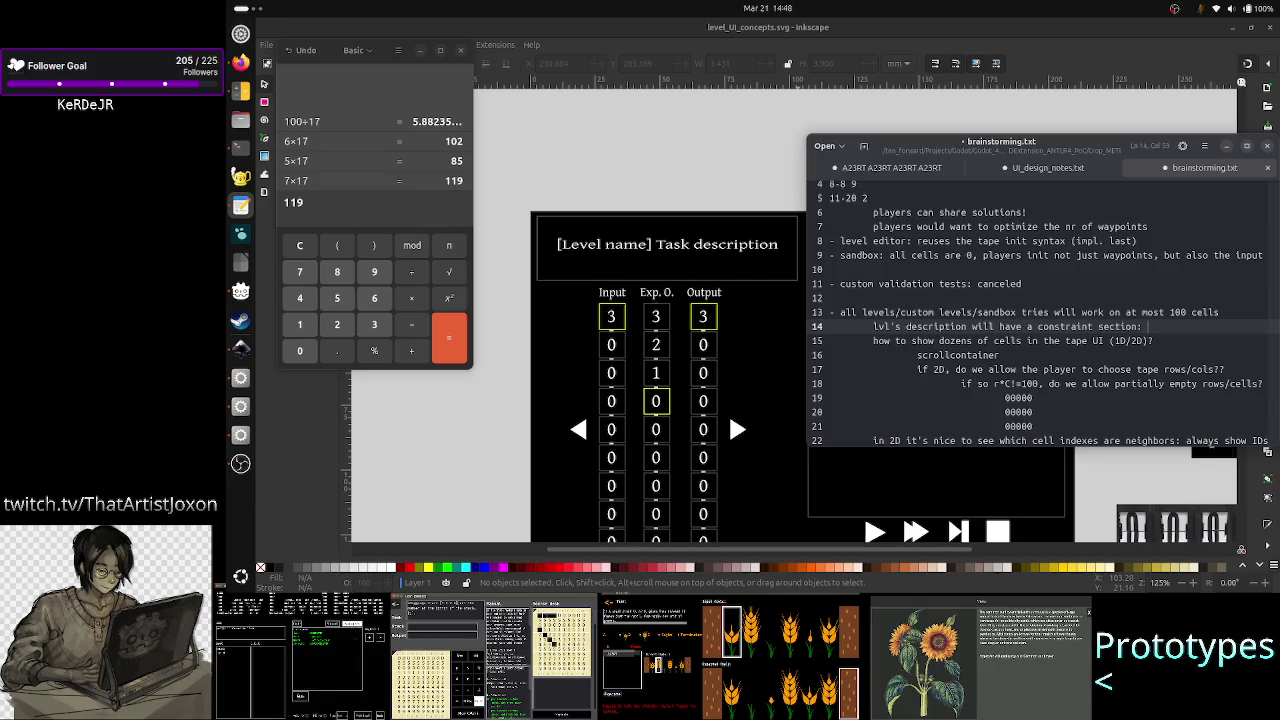
text(n)
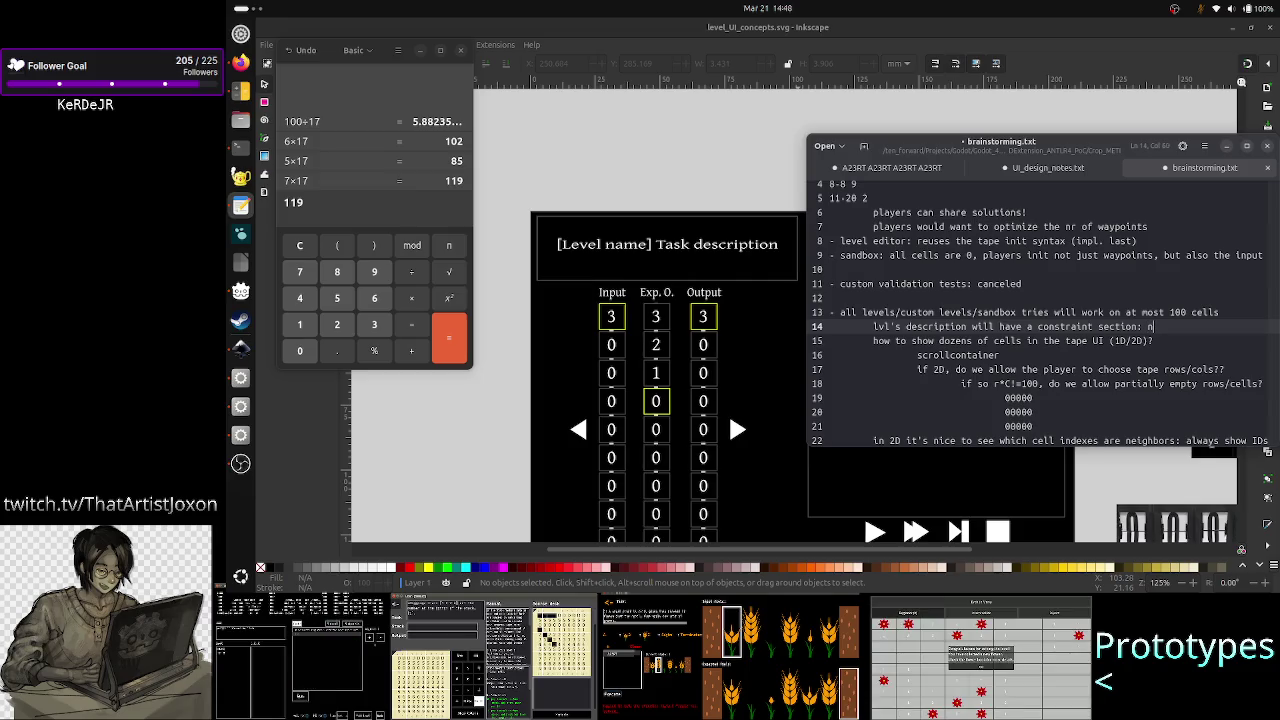
text(r of tape cells)
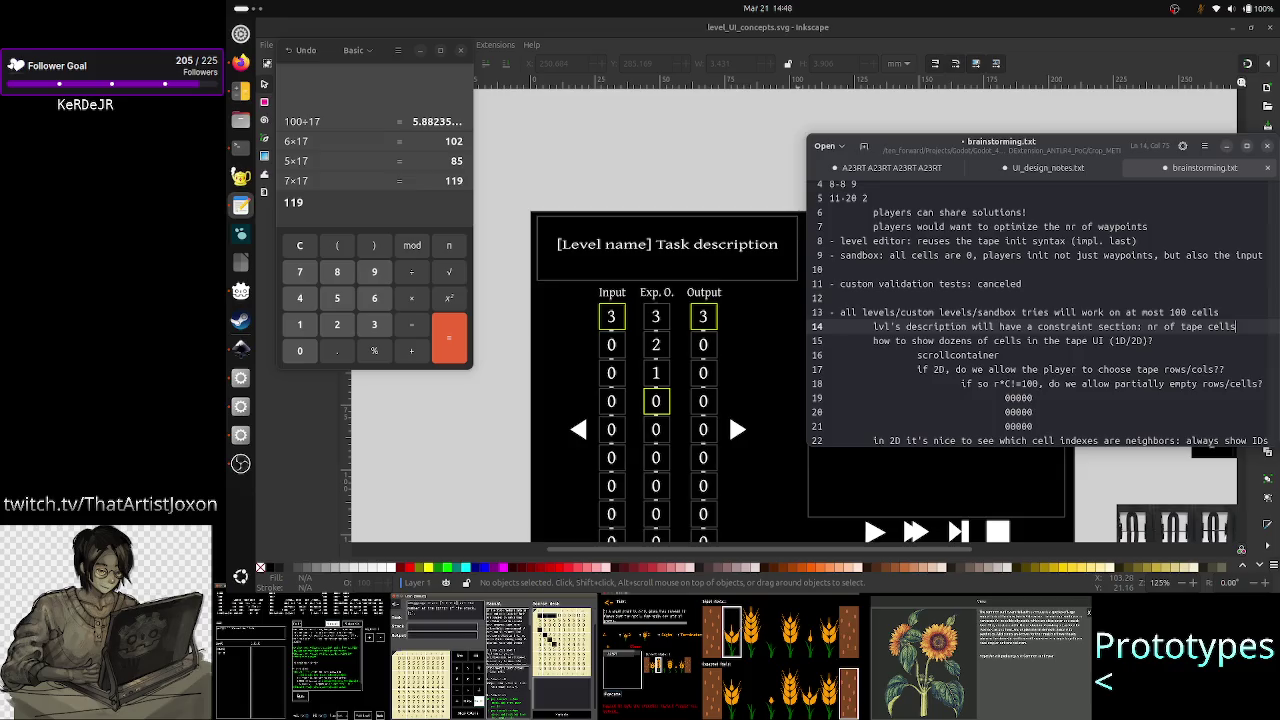
key(Return)
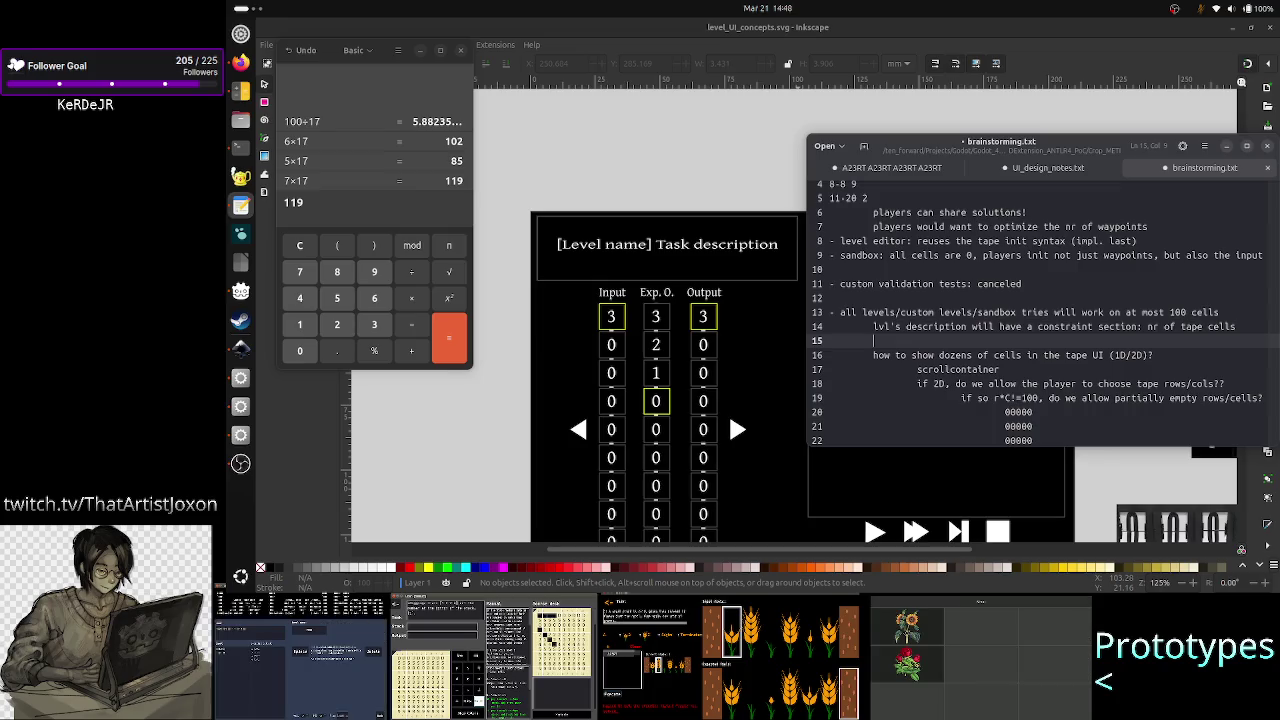
Step: Delete the blank line and remove the '??' after rows/cols
key(BackSpace)
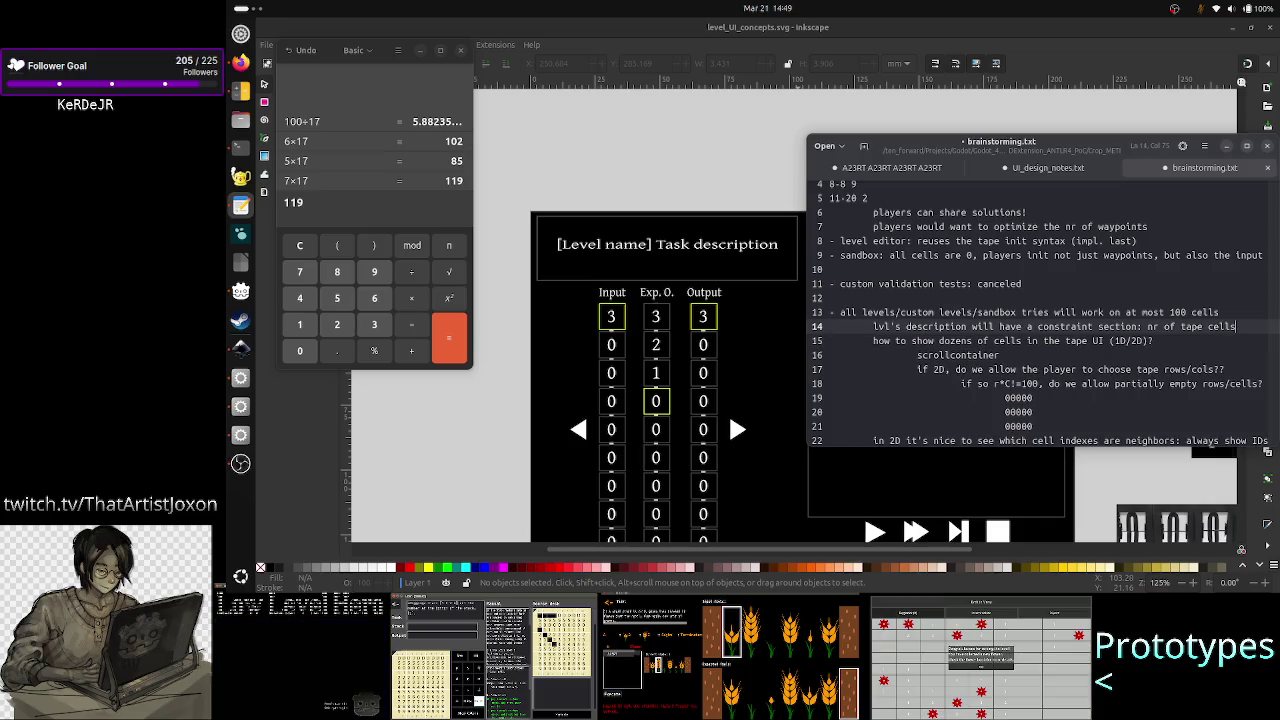
key(Down)
key(Down)
key(Down)
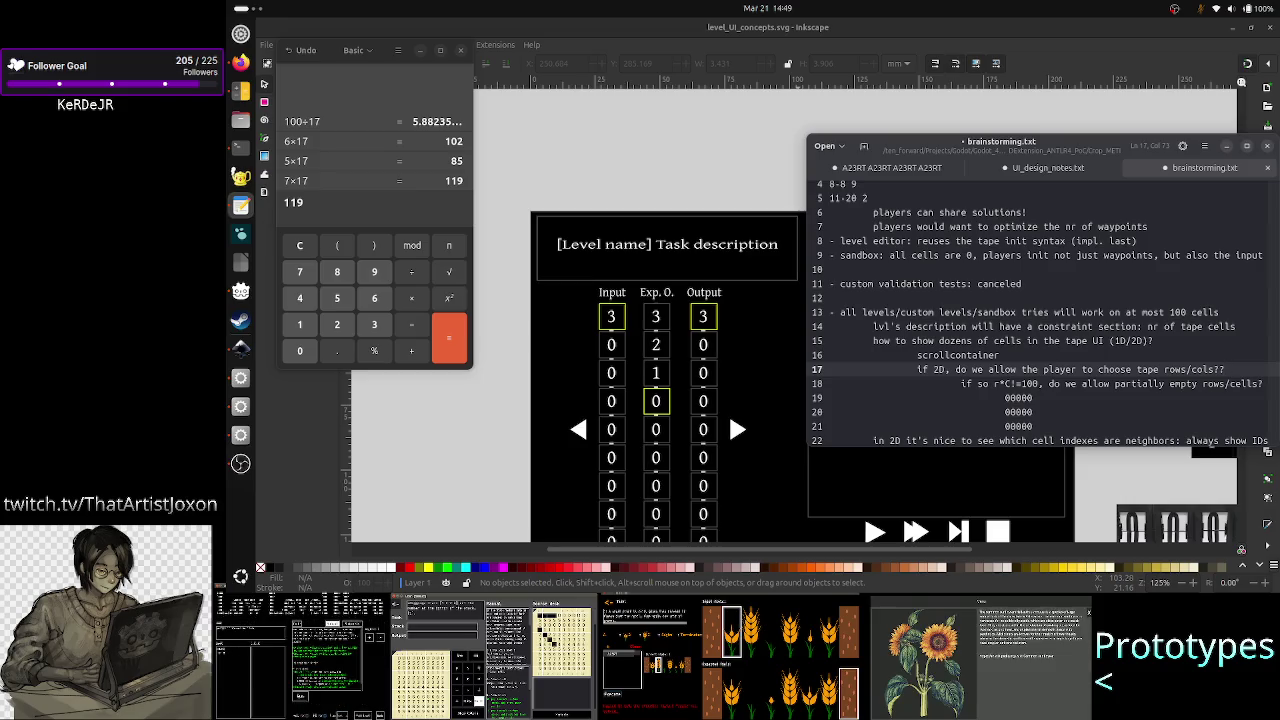
key(Up)
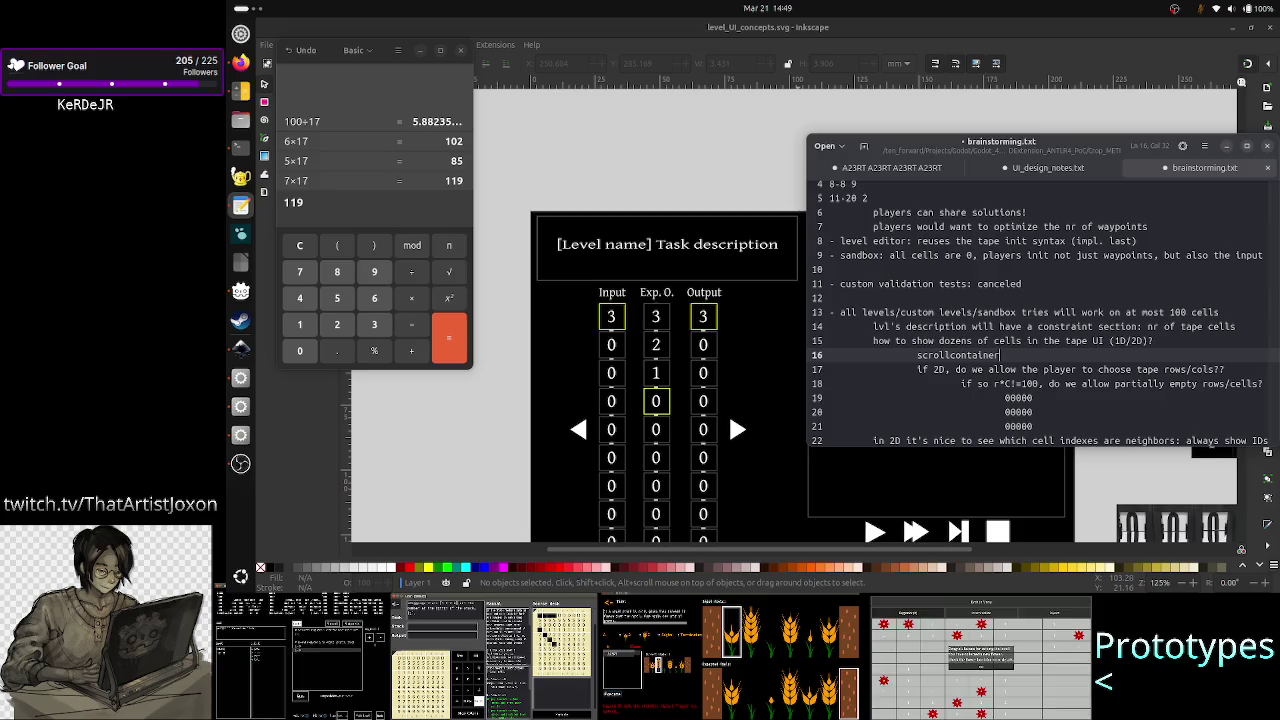
click(1226, 369)
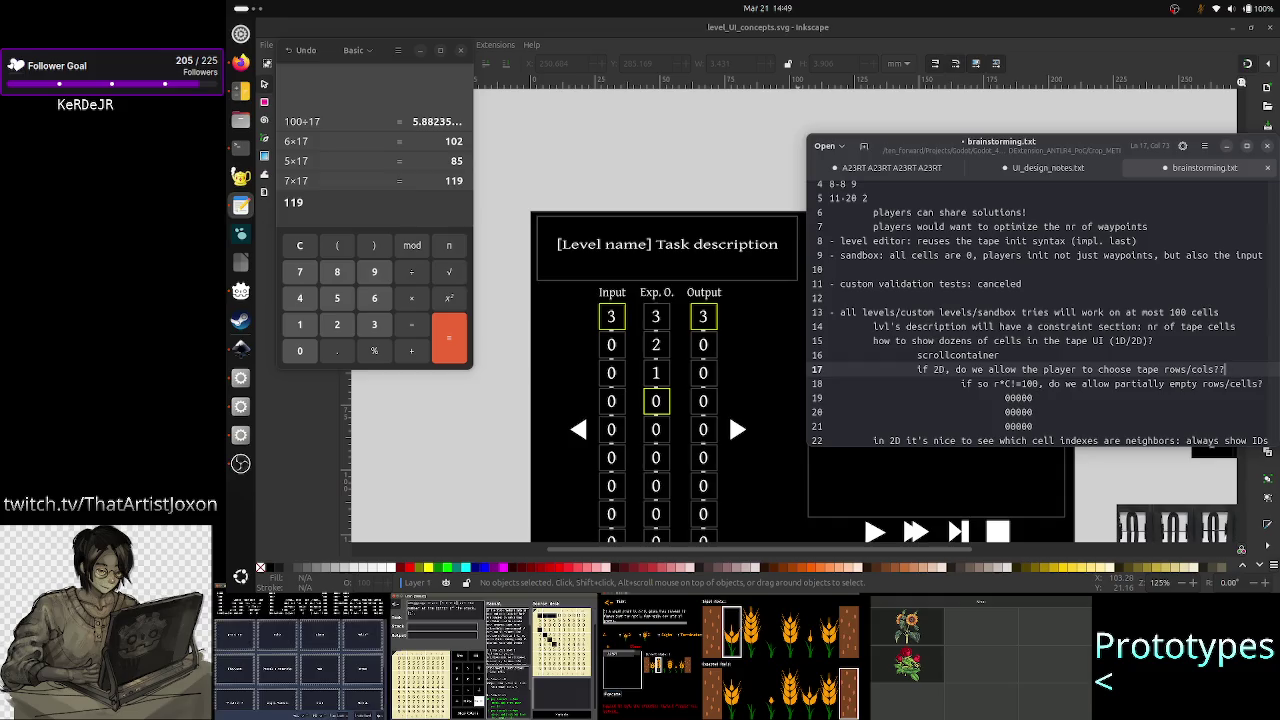
key(BackSpace)
key(BackSpace)
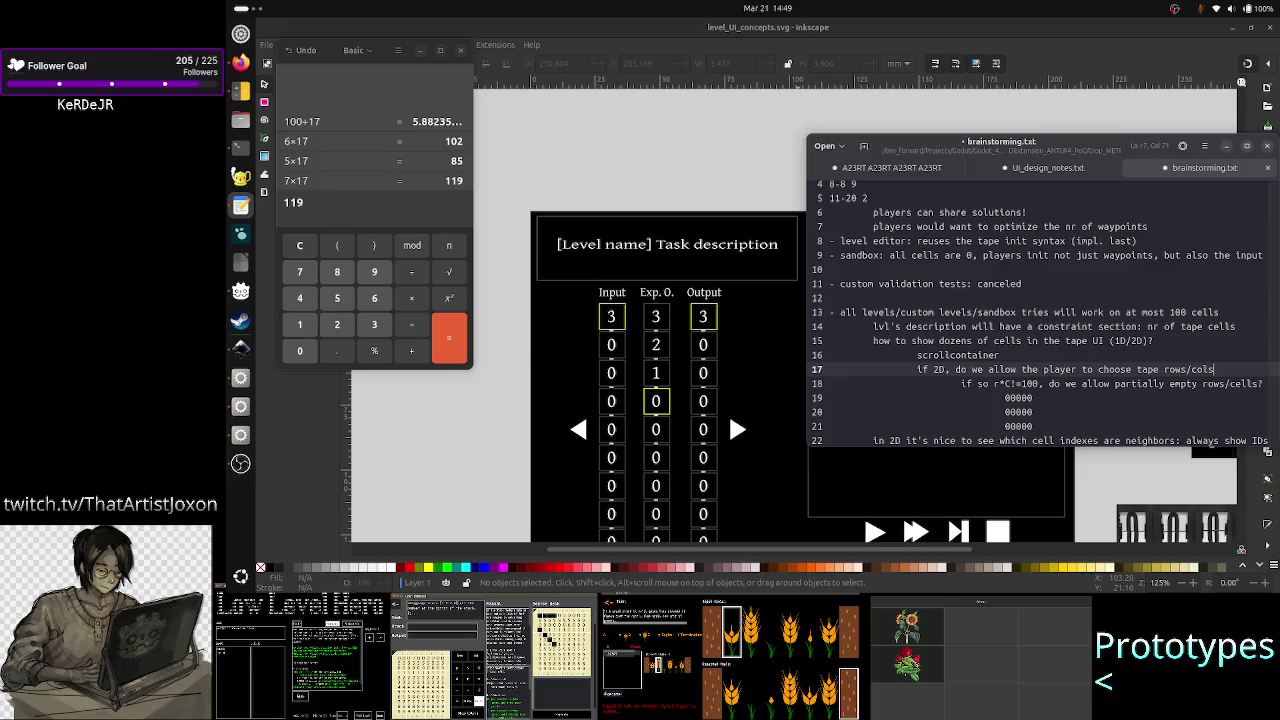
Step: On line 18, replace 'if so' with 'as long as' and '!=' with '<='
click(1017, 384)
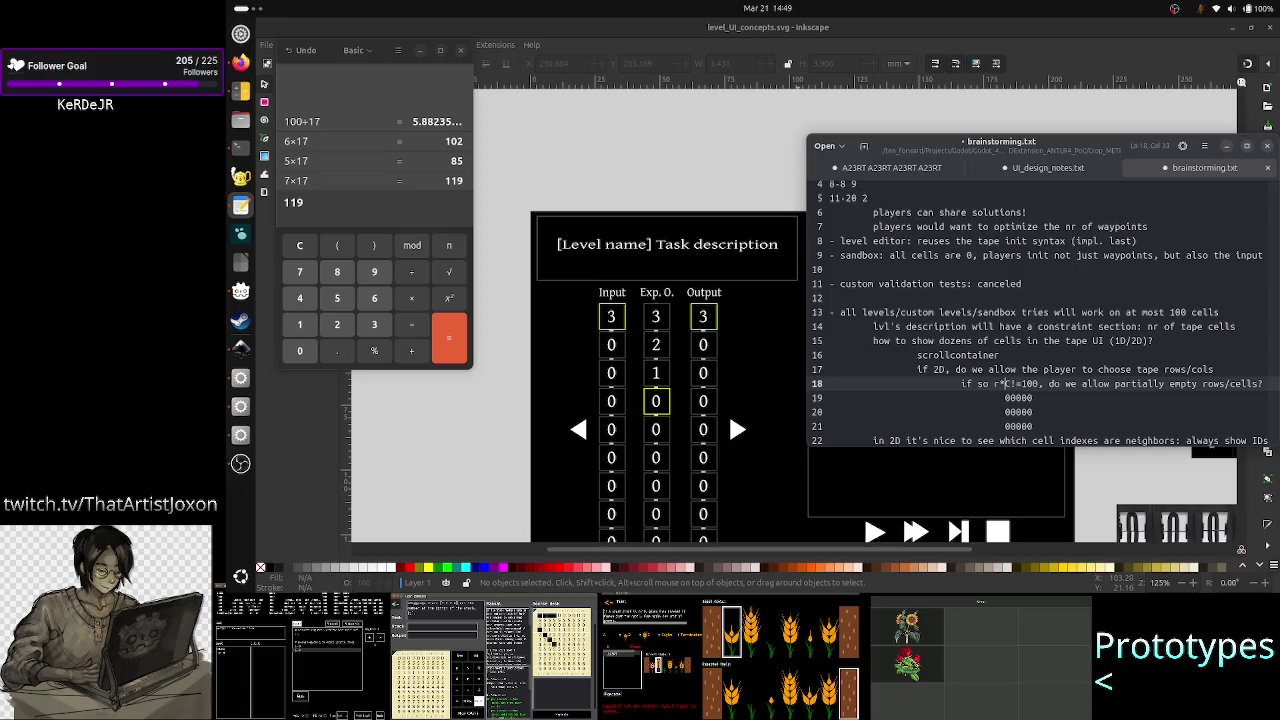
key(Left)
key(Left)
key(BackSpace)
key(BackSpace)
key(BackSpace)
key(BackSpace)
text(as lo)
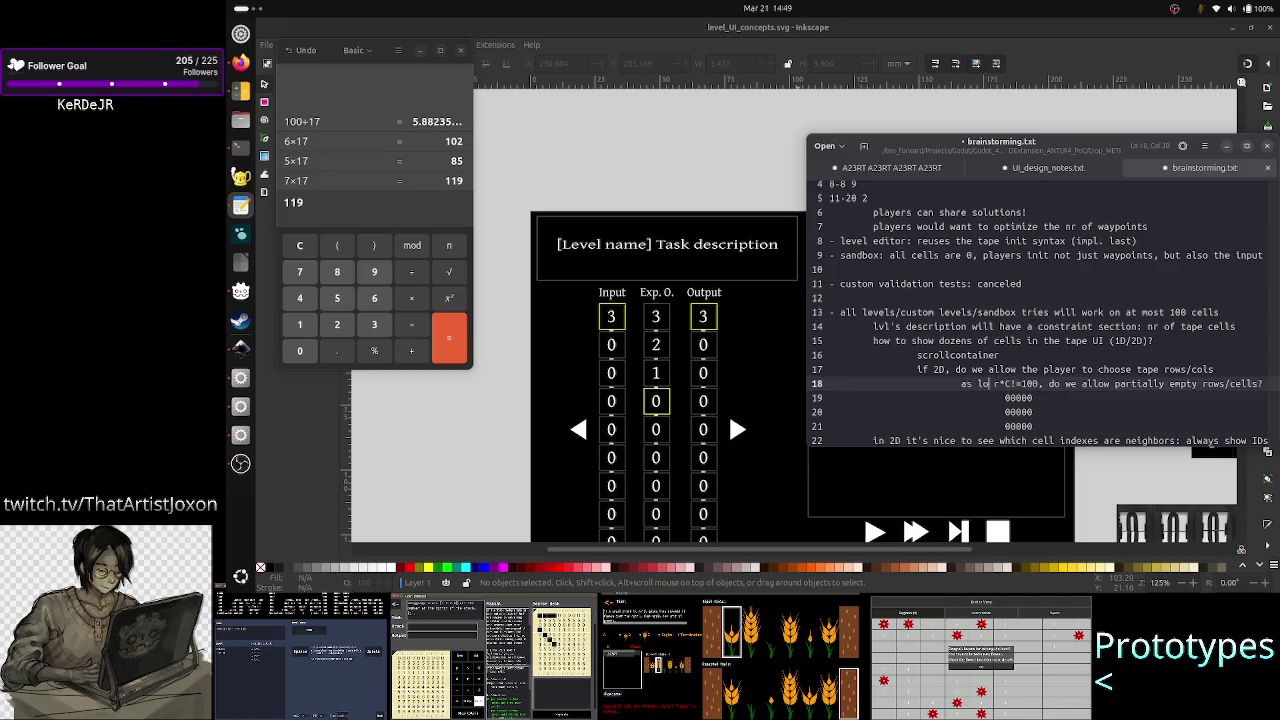
text(ng as)
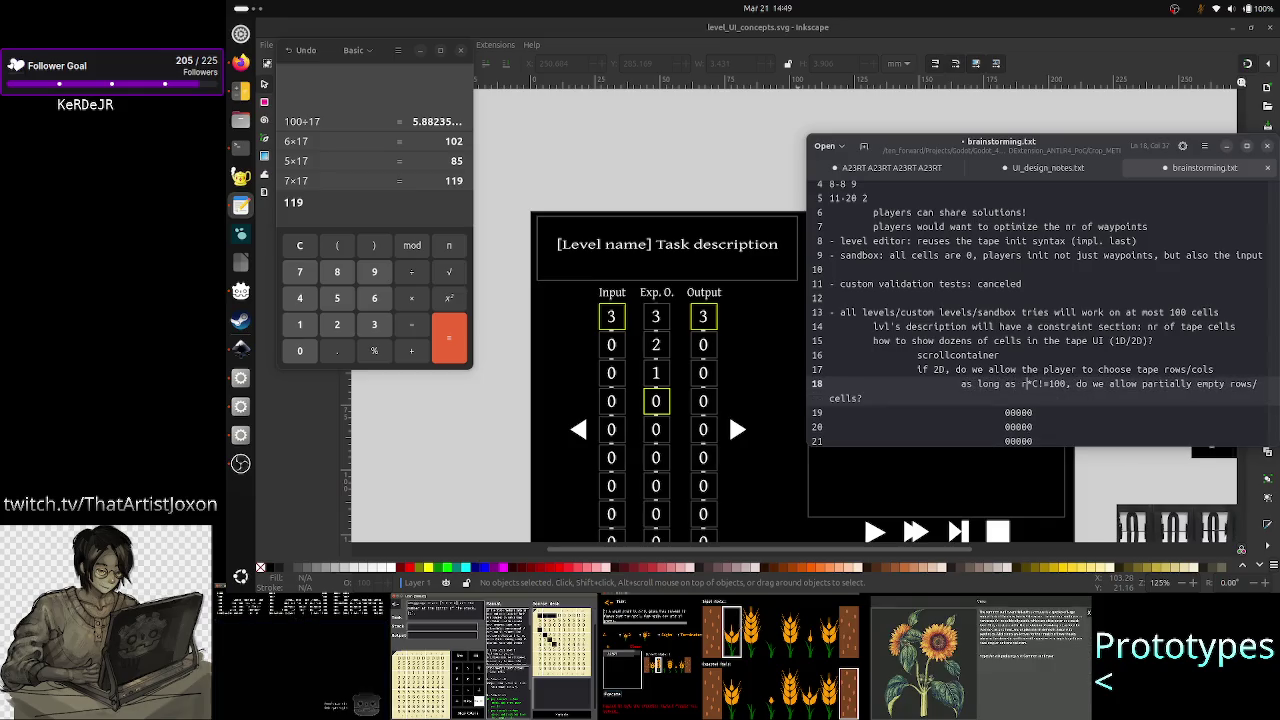
click(1041, 384)
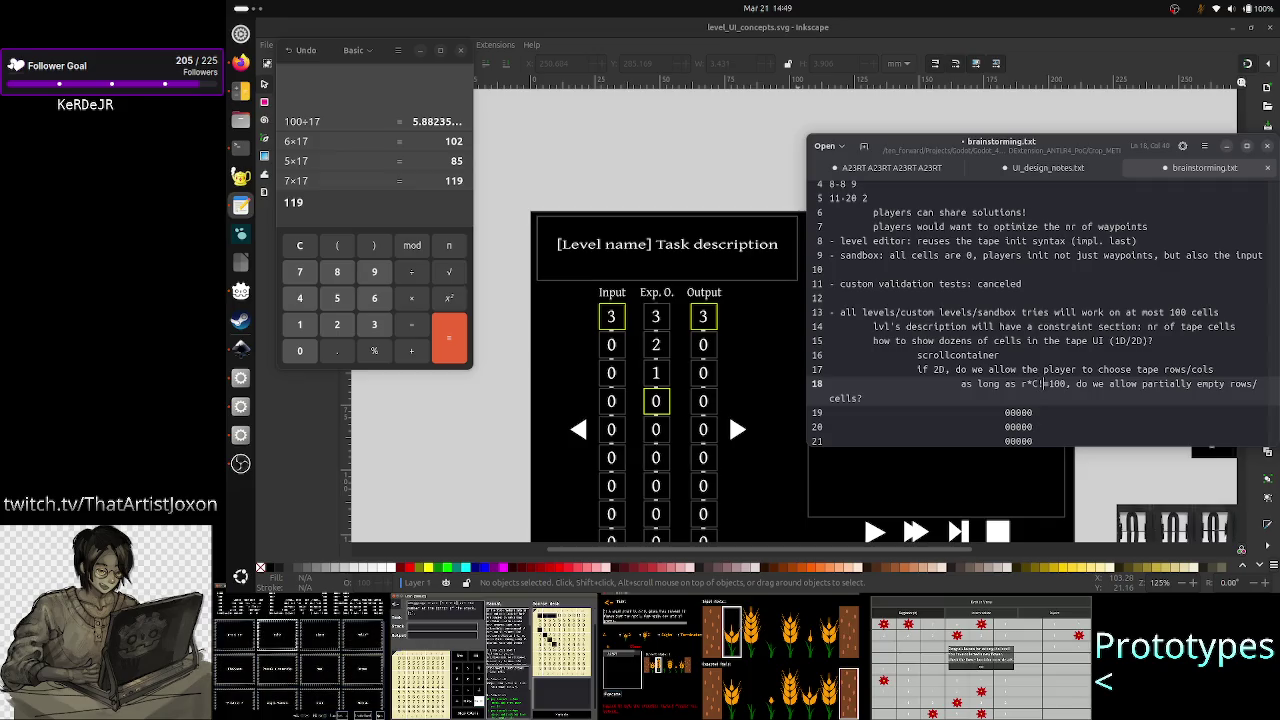
key(BackSpace)
key(Delete)
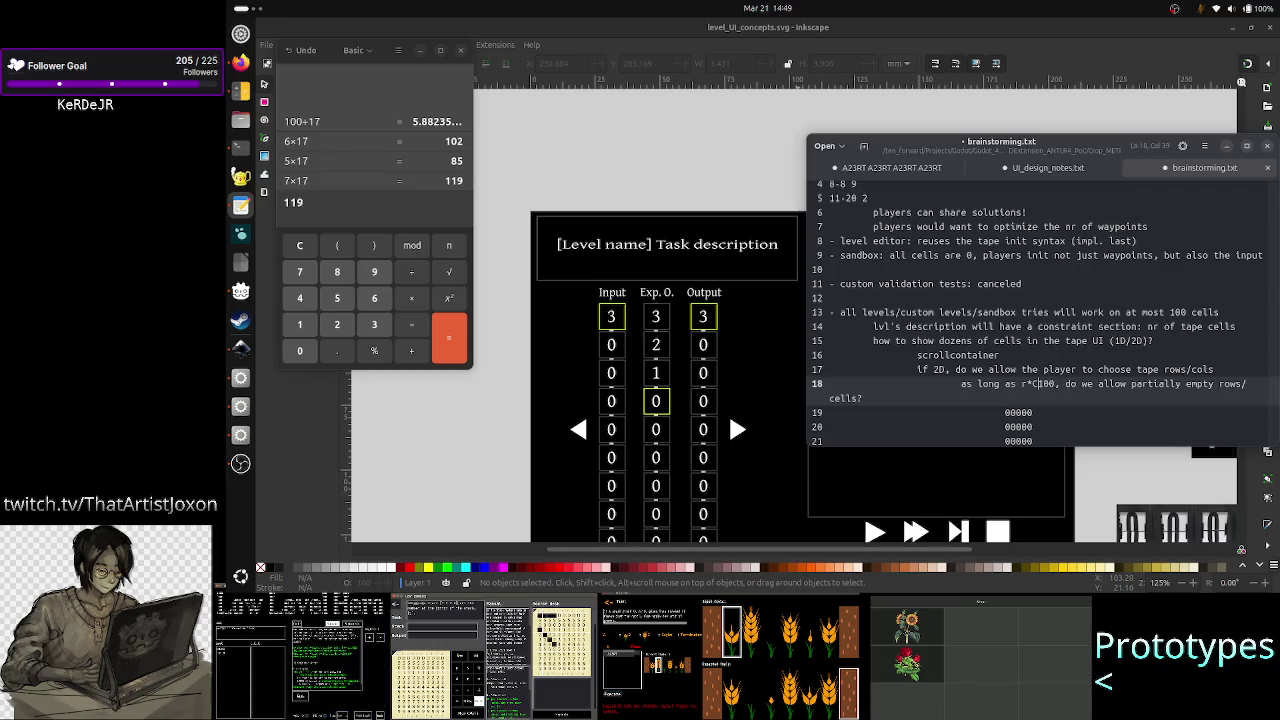
text(<)
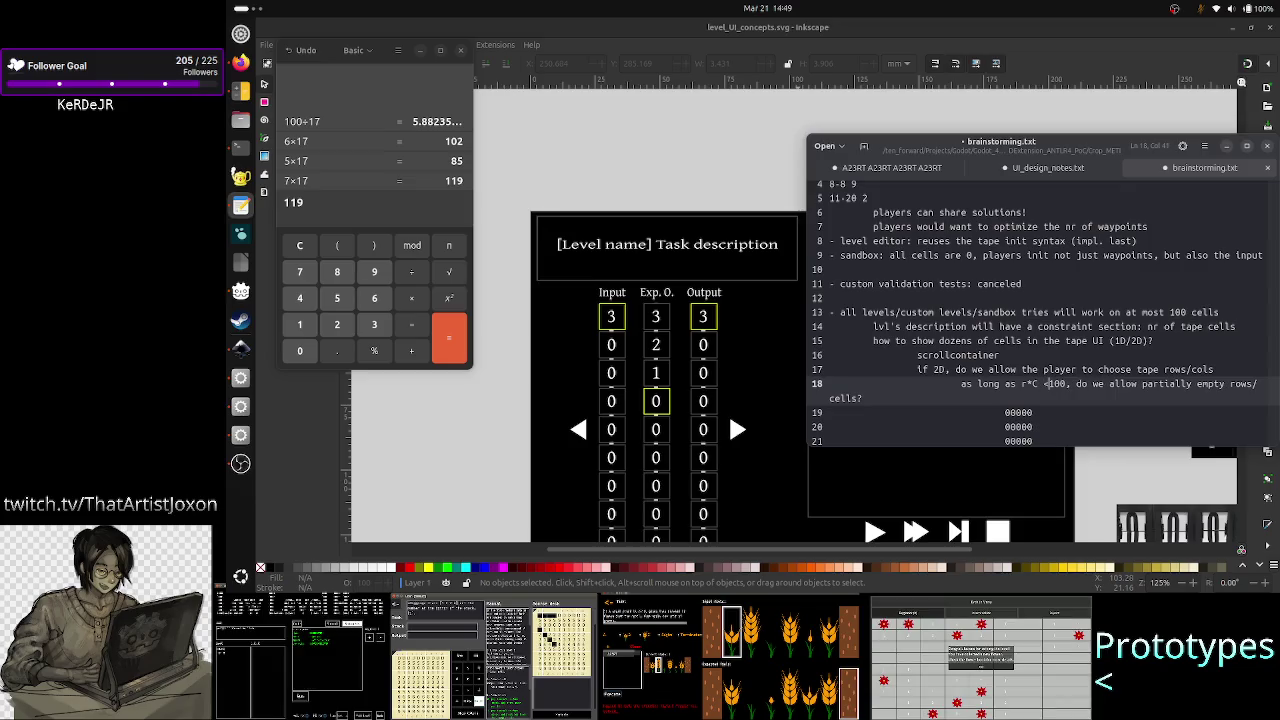
text(=)
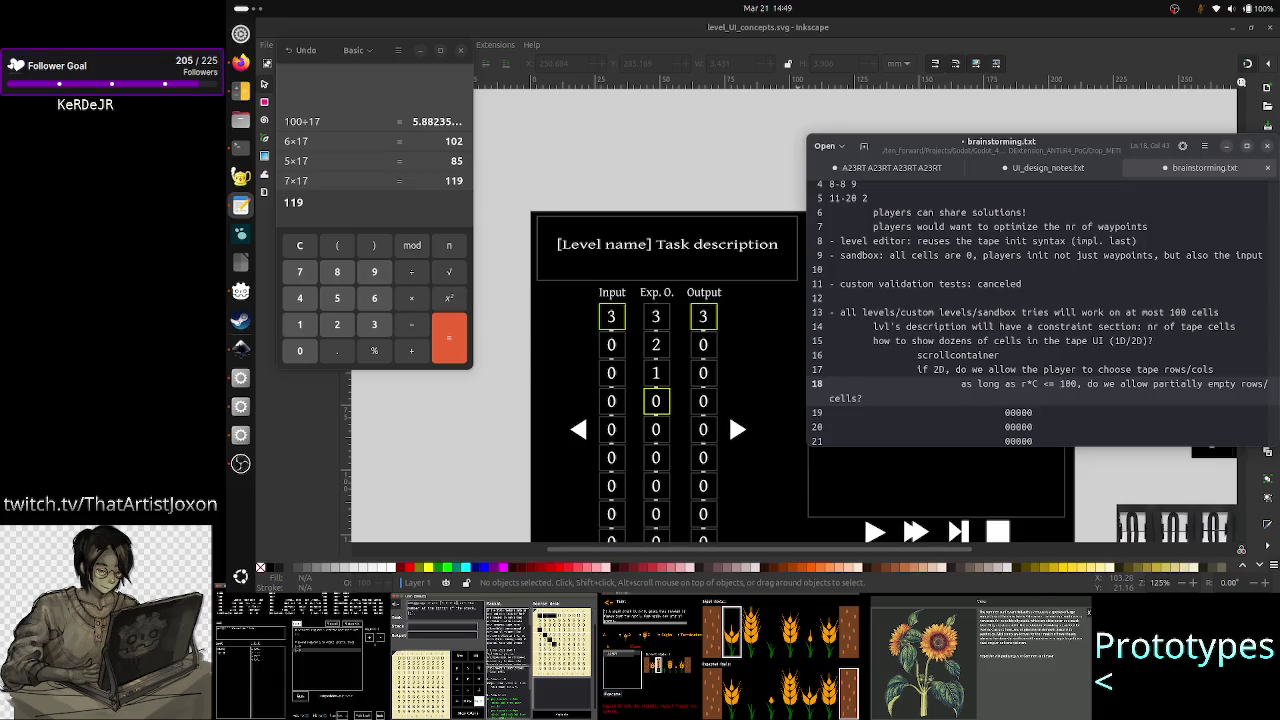
key(ctrl+shift+Right)
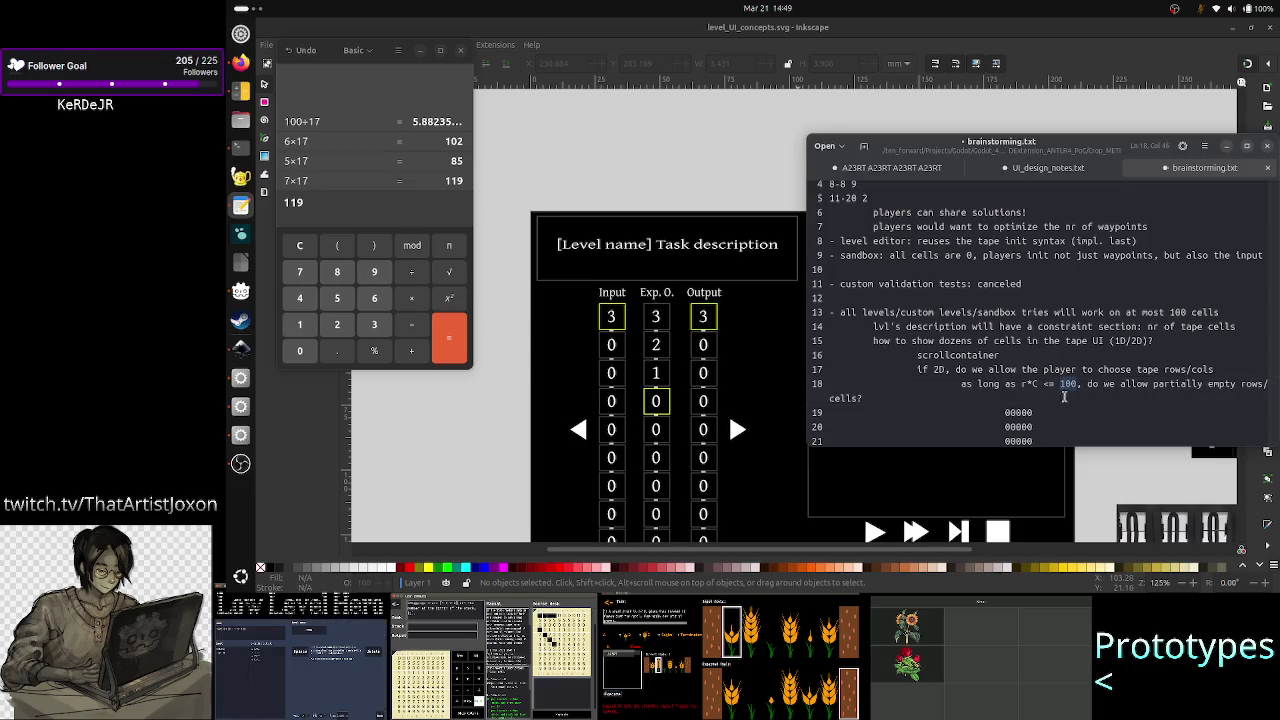
click(1181, 312)
Step: Select '100 cells' on line 13, then move to the rows/cols question on line 17
drag(1165, 312, 1220, 312)
click(1220, 312)
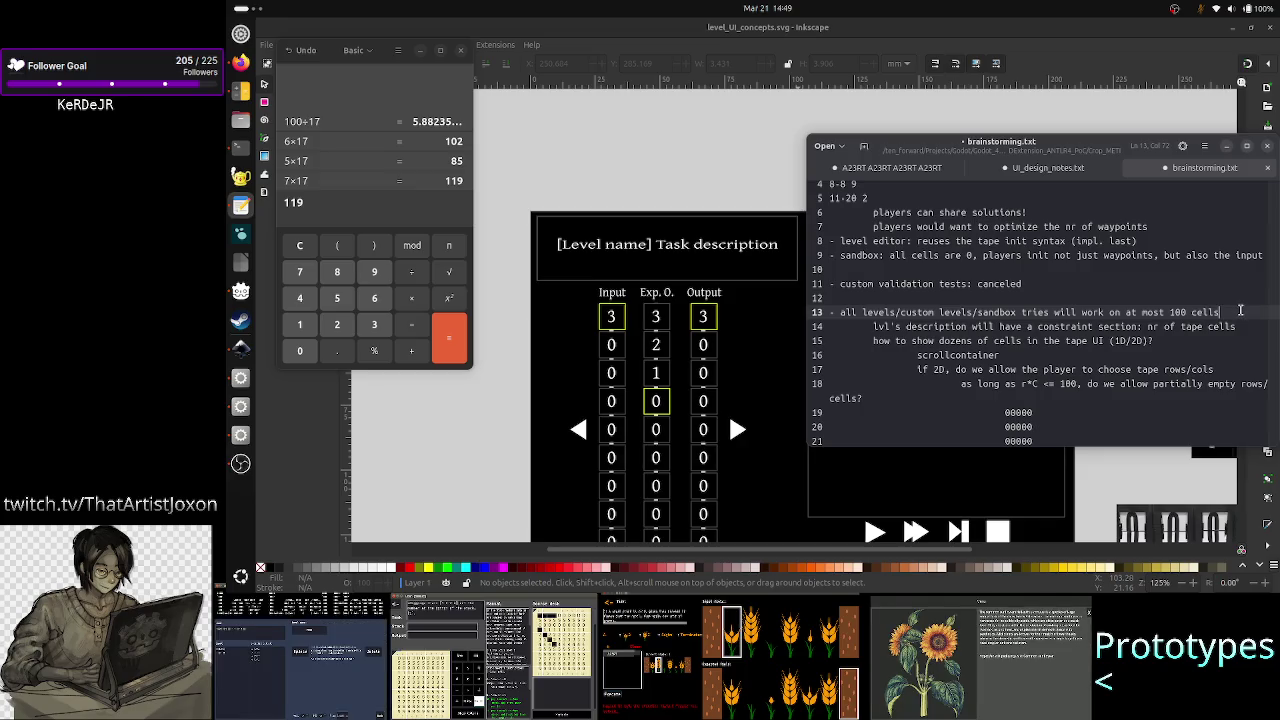
key(Down)
key(Down)
key(Down)
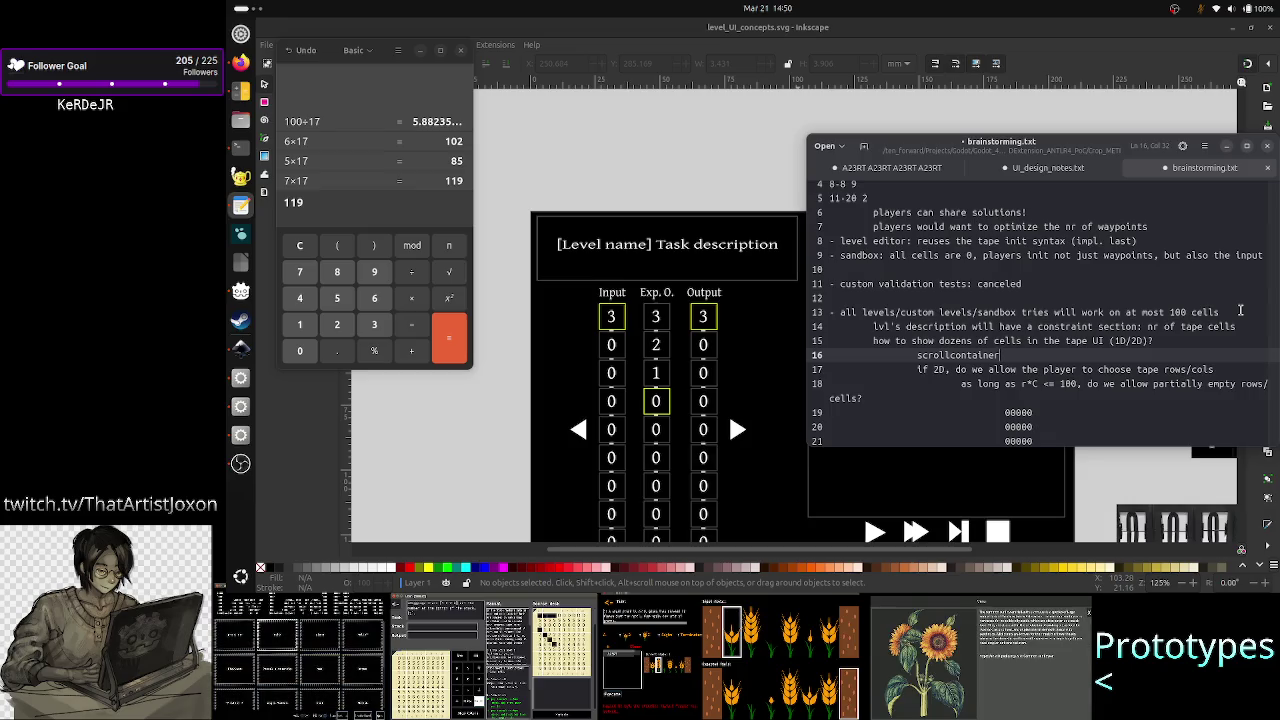
key(Up)
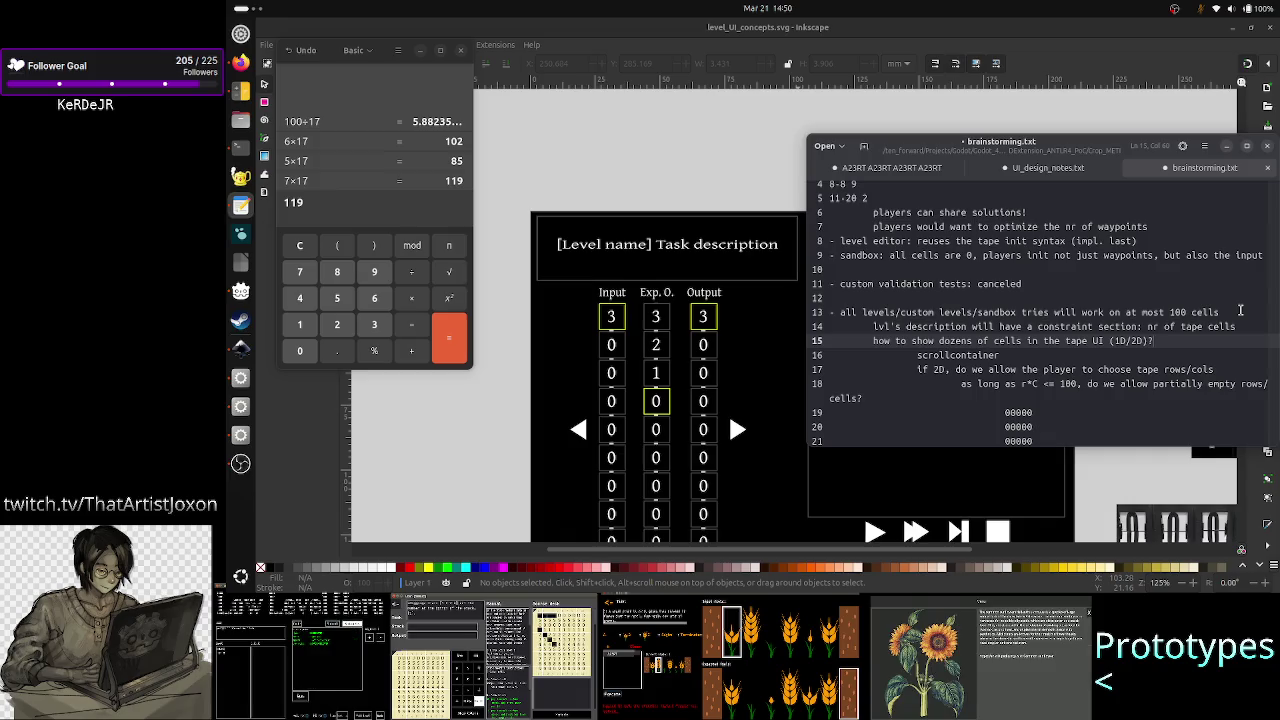
key(Down)
key(Down)
key(End)
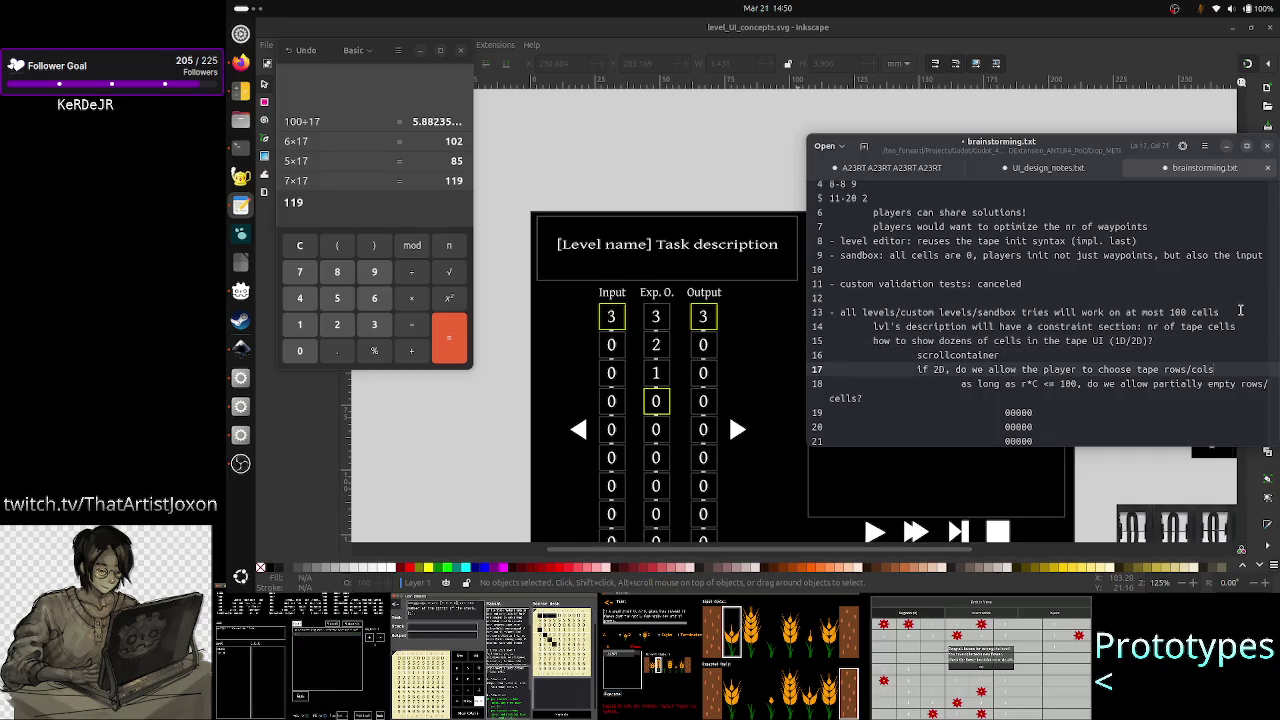
key(ctrl+Left)
key(ctrl+Left)
key(ctrl+Left)
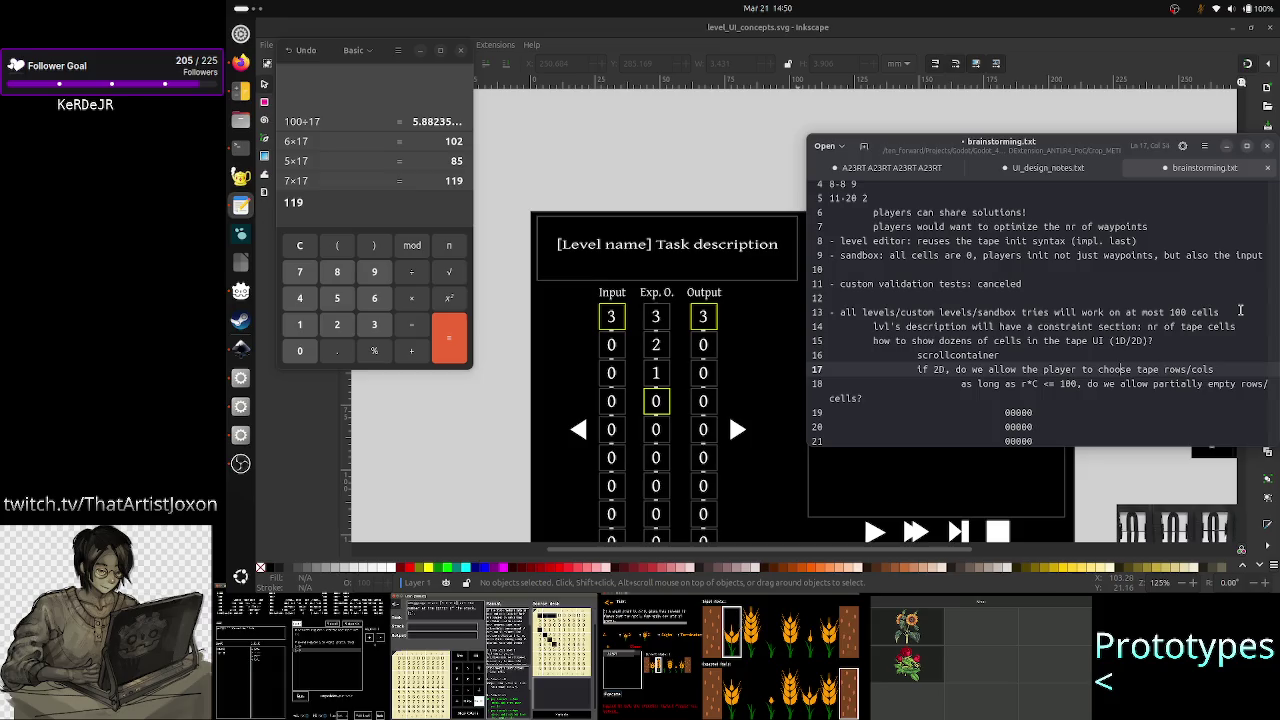
key(Left)
key(Left)
key(Left)
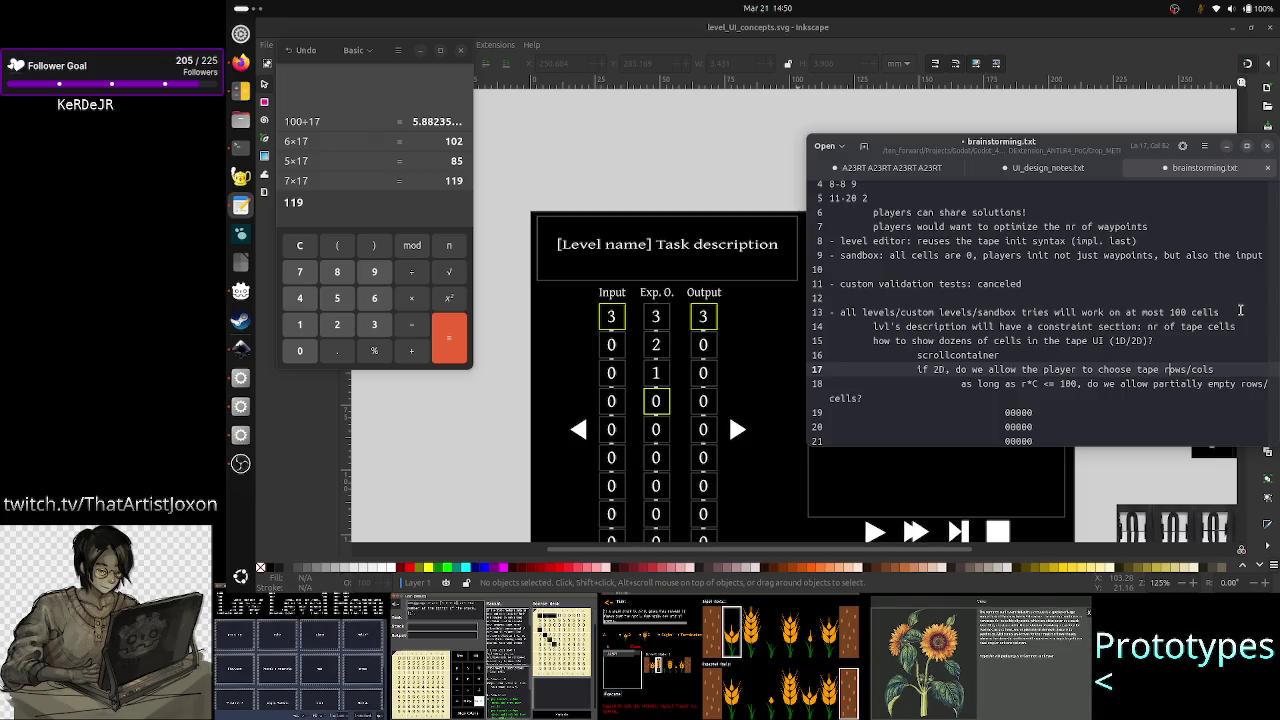
key(Right)
key(Right)
key(Right)
key(Right)
key(Right)
Step: Select 'rows/cols' on line 17, then the 100 limit in line 18's r*C condition
key(Right)
key(Right)
key(Right)
key(Right)
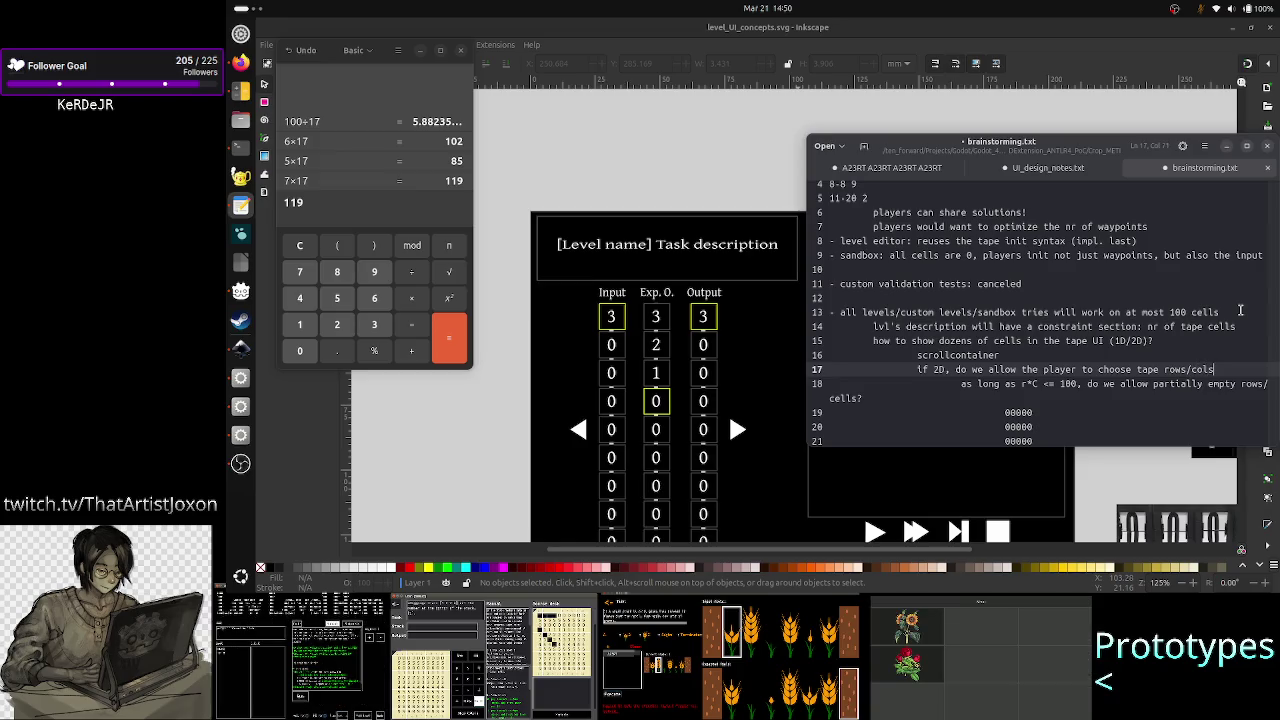
key(ctrl+shift+Left)
key(ctrl+shift+Left)
key(Right)
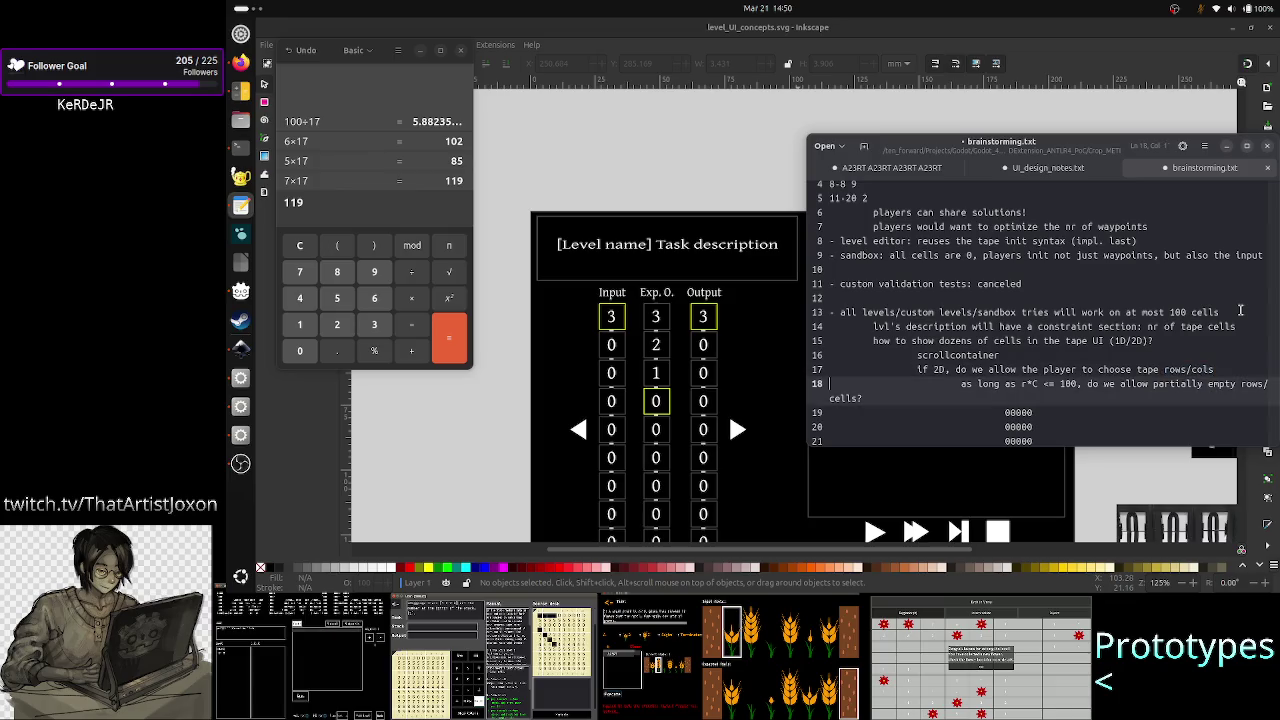
key(ctrl+shift+Left)
key(ctrl+shift+Left)
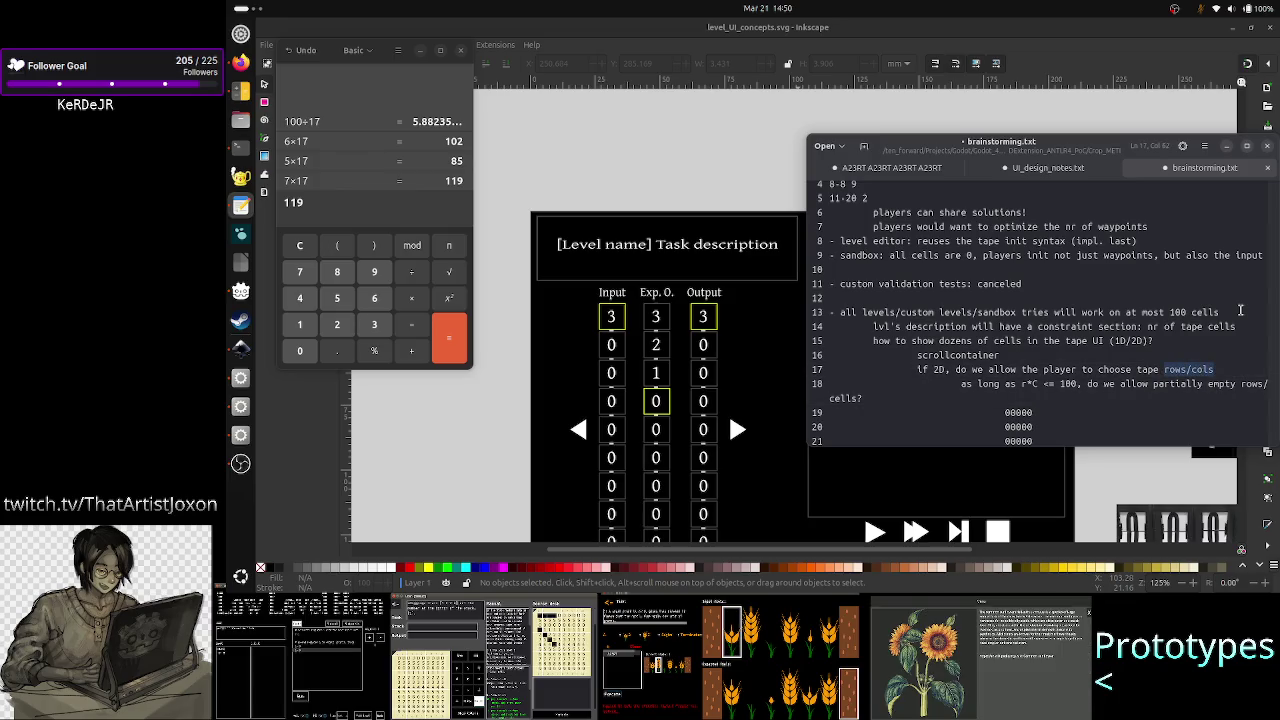
key(Down)
key(ctrl+Right)
key(ctrl+Right)
key(ctrl+Right)
key(Right)
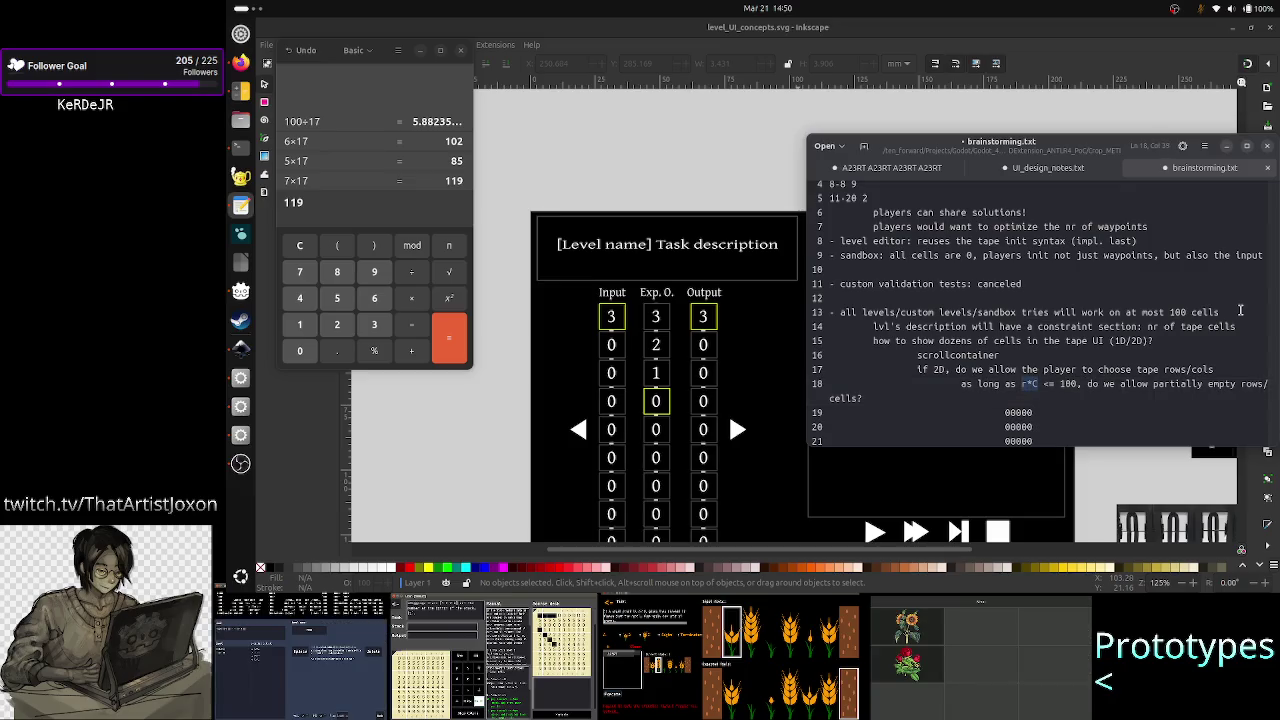
key(Right)
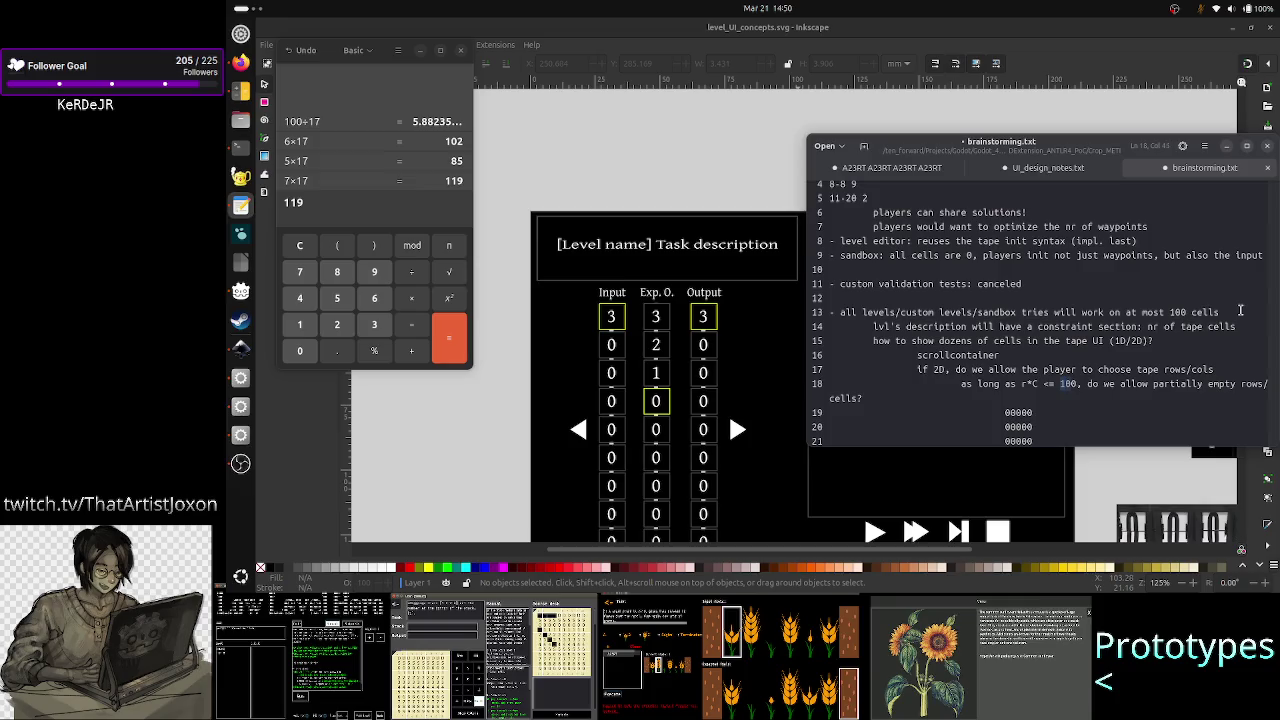
key(ctrl+shift+Right)
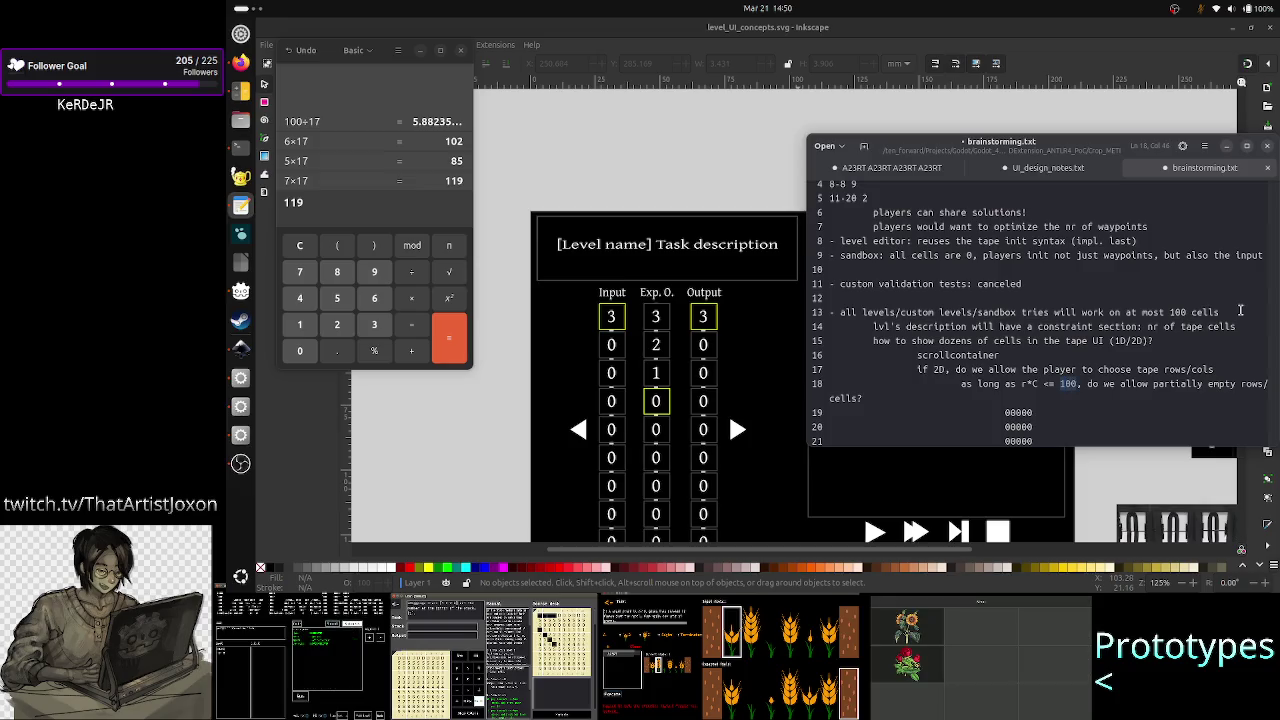
key(Up)
key(Up)
key(Up)
key(Up)
key(Up)
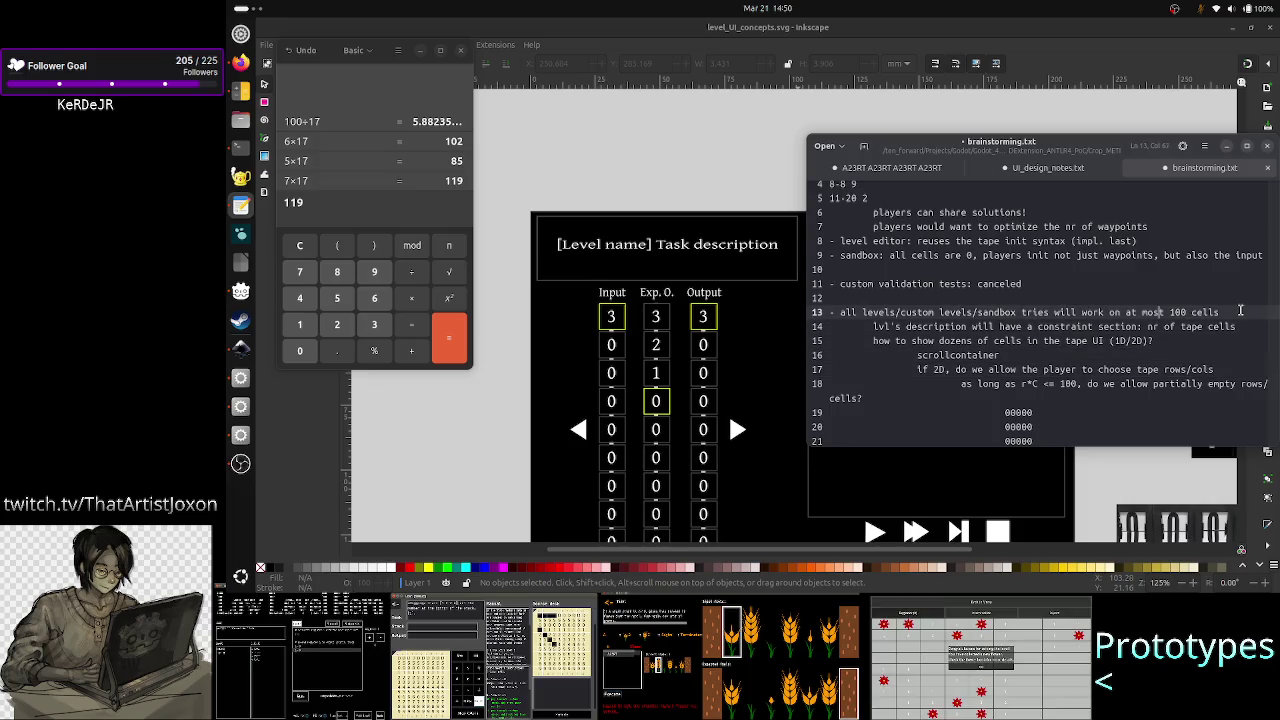
Step: Raise line 13's cell cap to 1000 and change line 18's condition to r*C <= LIMIT
key(ctrl+Right)
key(ctrl+Right)
key(ctrl+Right)
text(0)
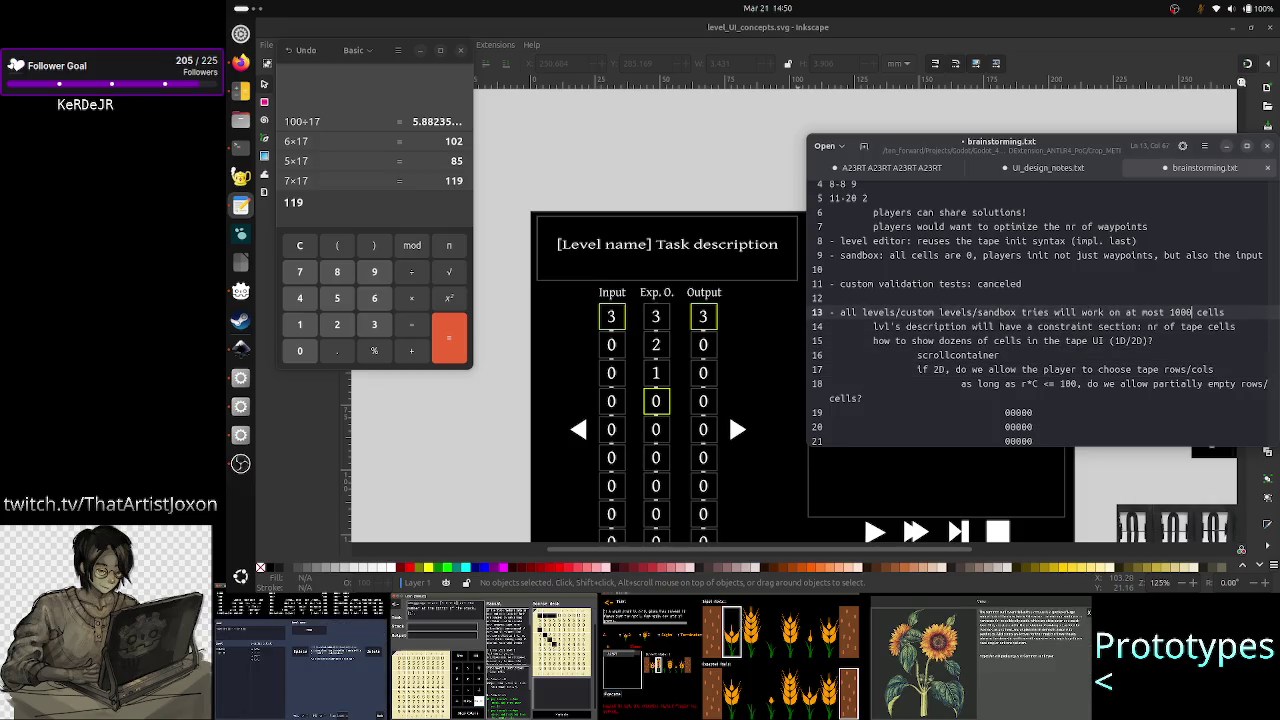
key(Down)
key(Down)
key(Down)
key(Down)
key(Down)
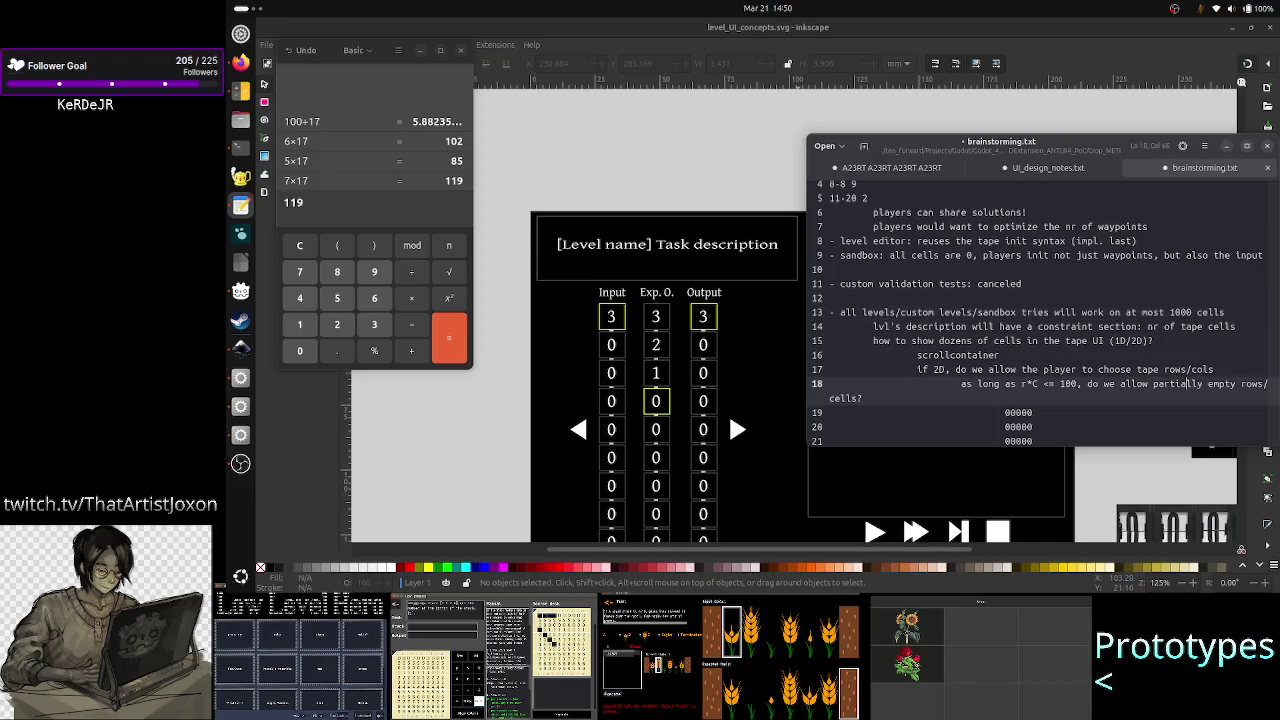
click(1079, 384)
text(0)
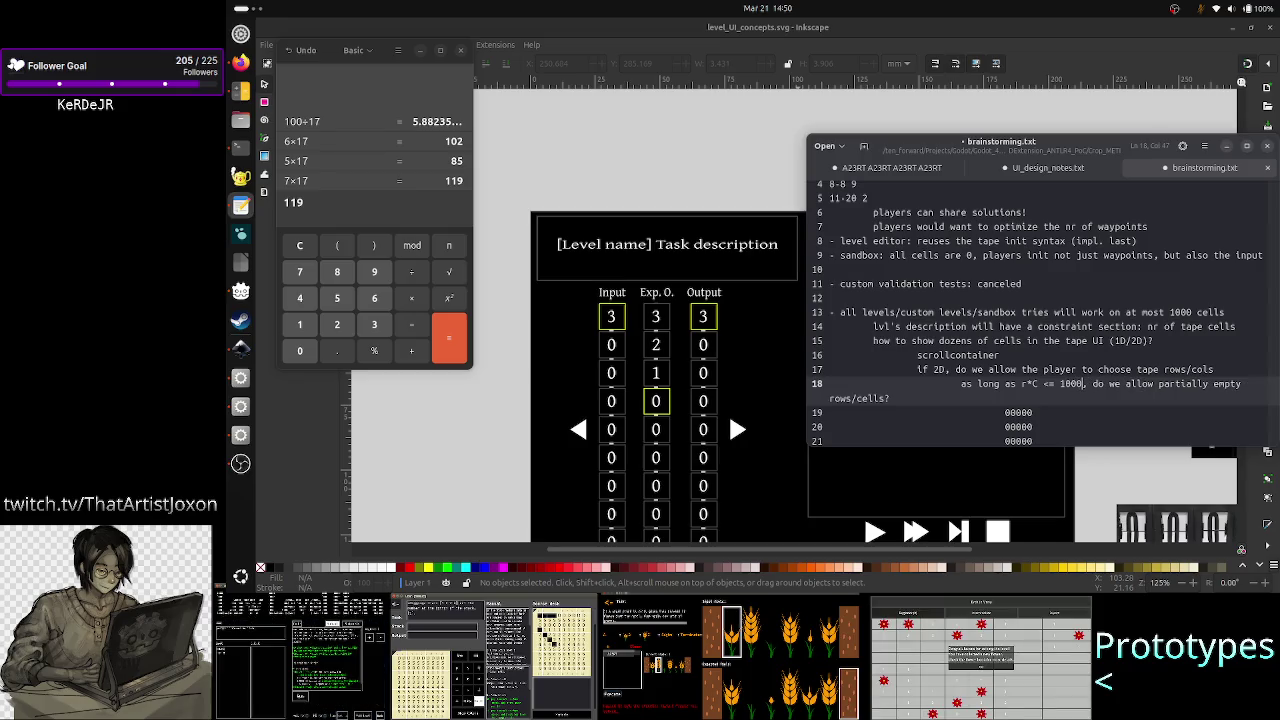
key(BackSpace)
key(BackSpace)
key(BackSpace)
text(L)
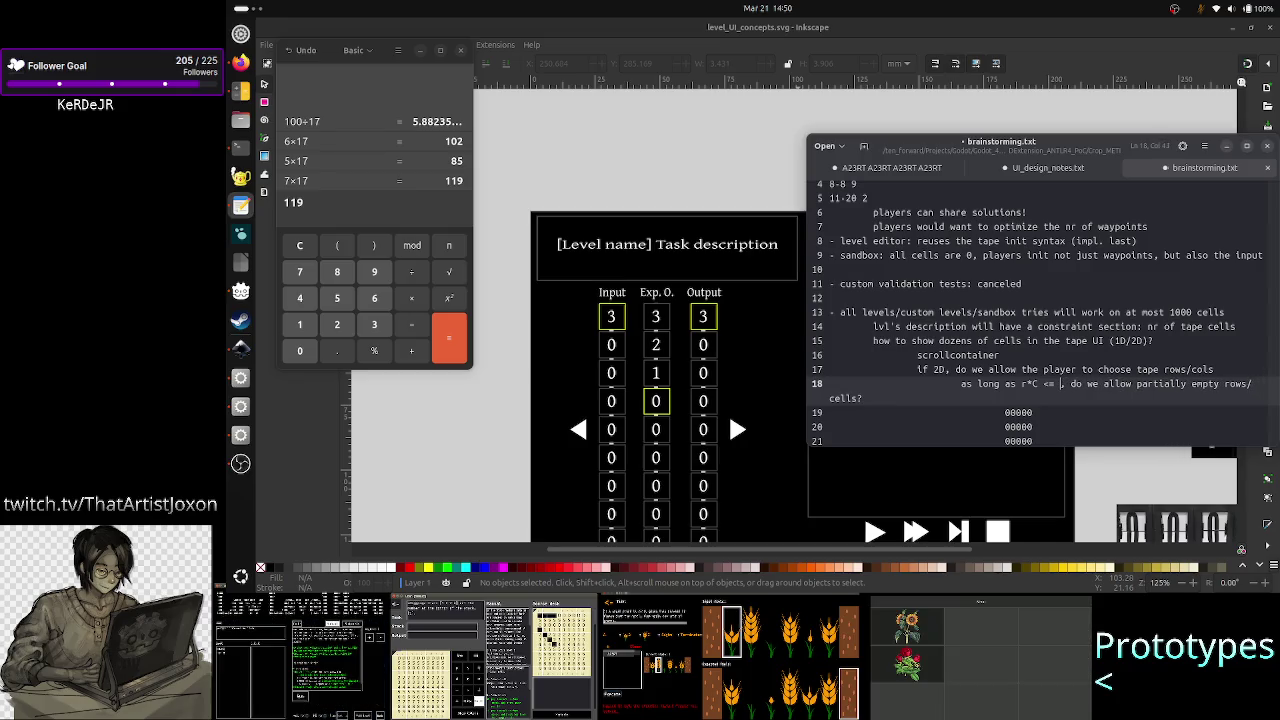
text(IMIT)
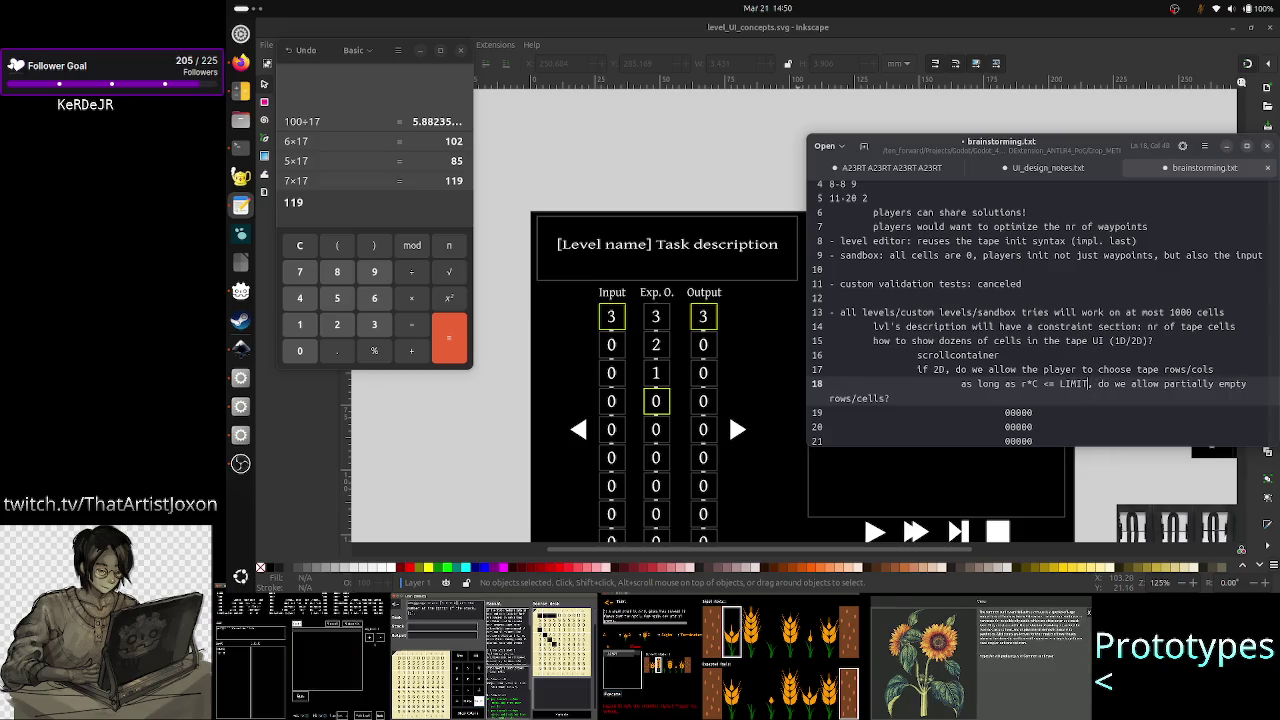
Step: Save, then rewrite line 13's cap as 'at most LIMIT=1000 cells'
key(Up)
key(Up)
key(Up)
key(Up)
key(Up)
key(ctrl+s)
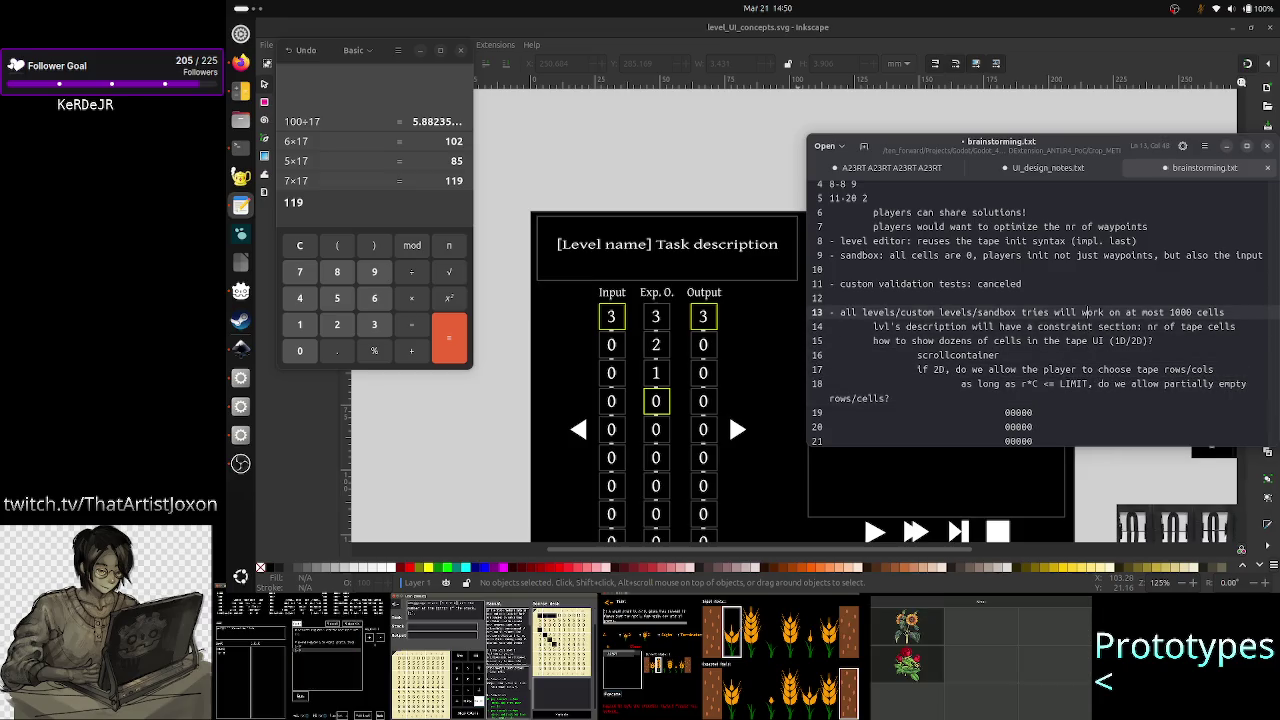
key(Right)
key(Right)
key(Right)
key(Right)
key(Right)
key(Right)
key(Delete)
key(Delete)
key(Delete)
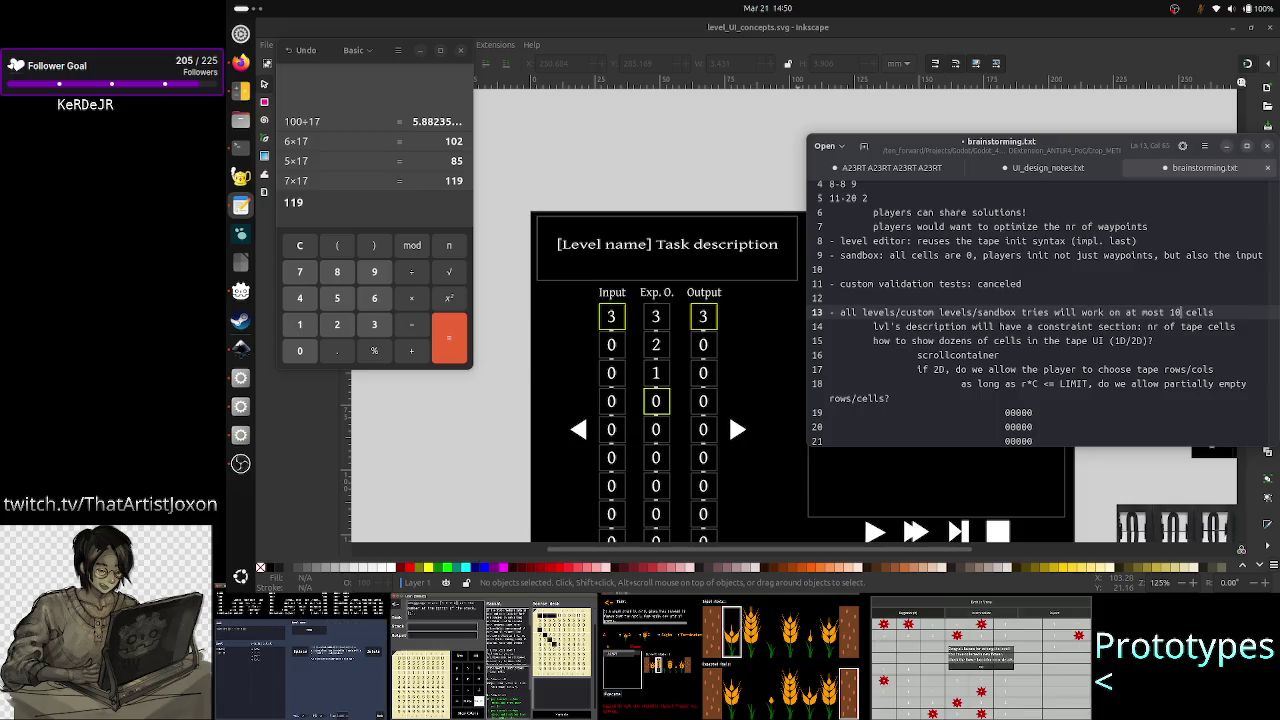
key(BackSpace)
text(LIMIT)
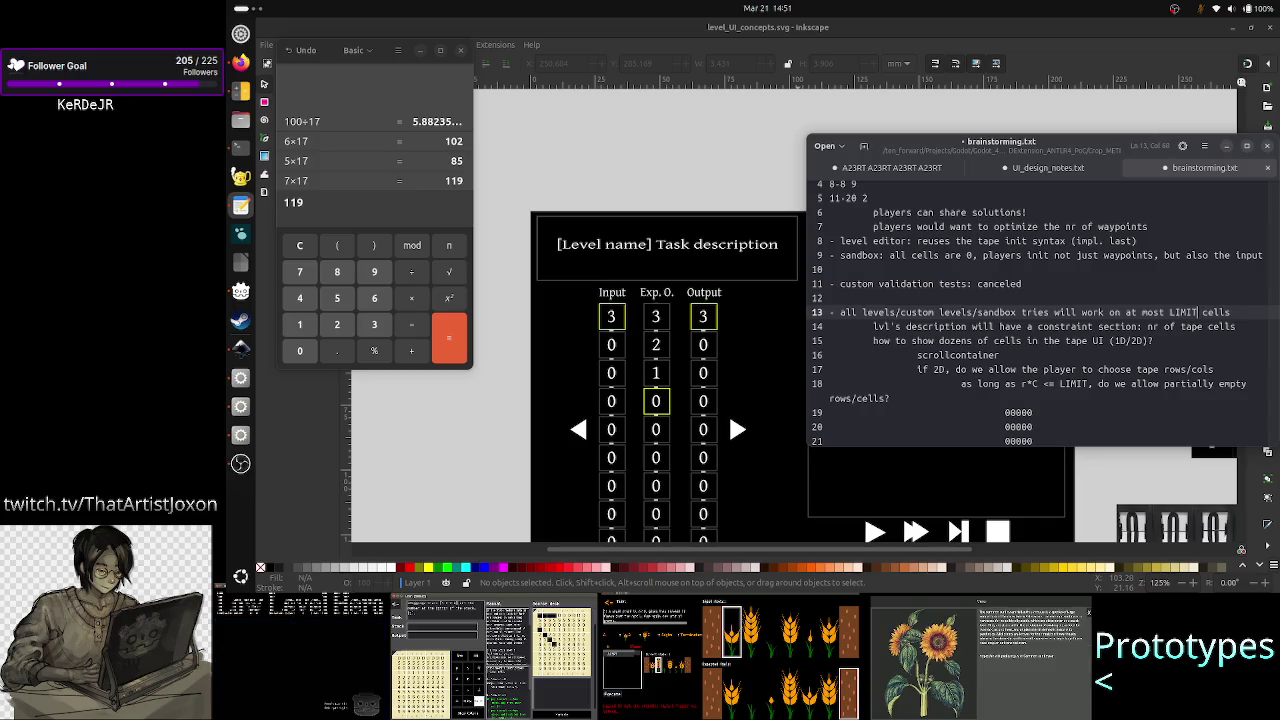
text(=1000)
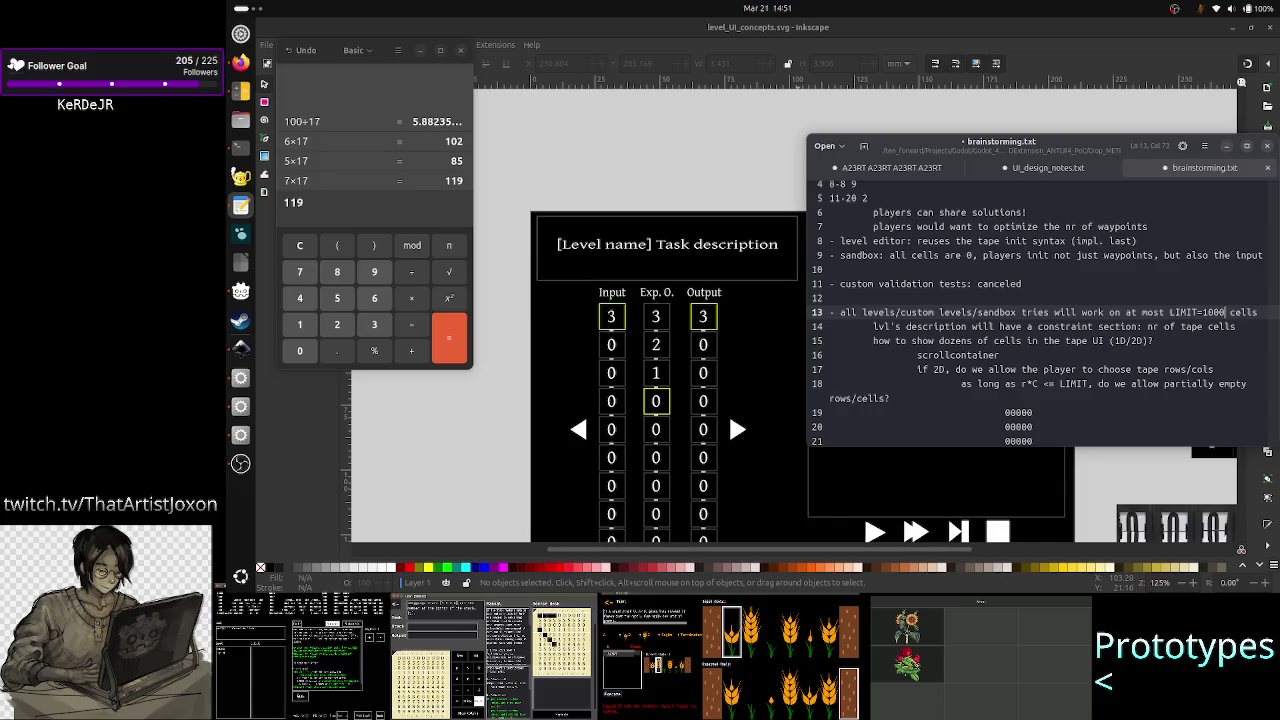
Step: Review lines 14–18, checking the r*C <= LIMIT condition, then return to the file's top
key(Down)
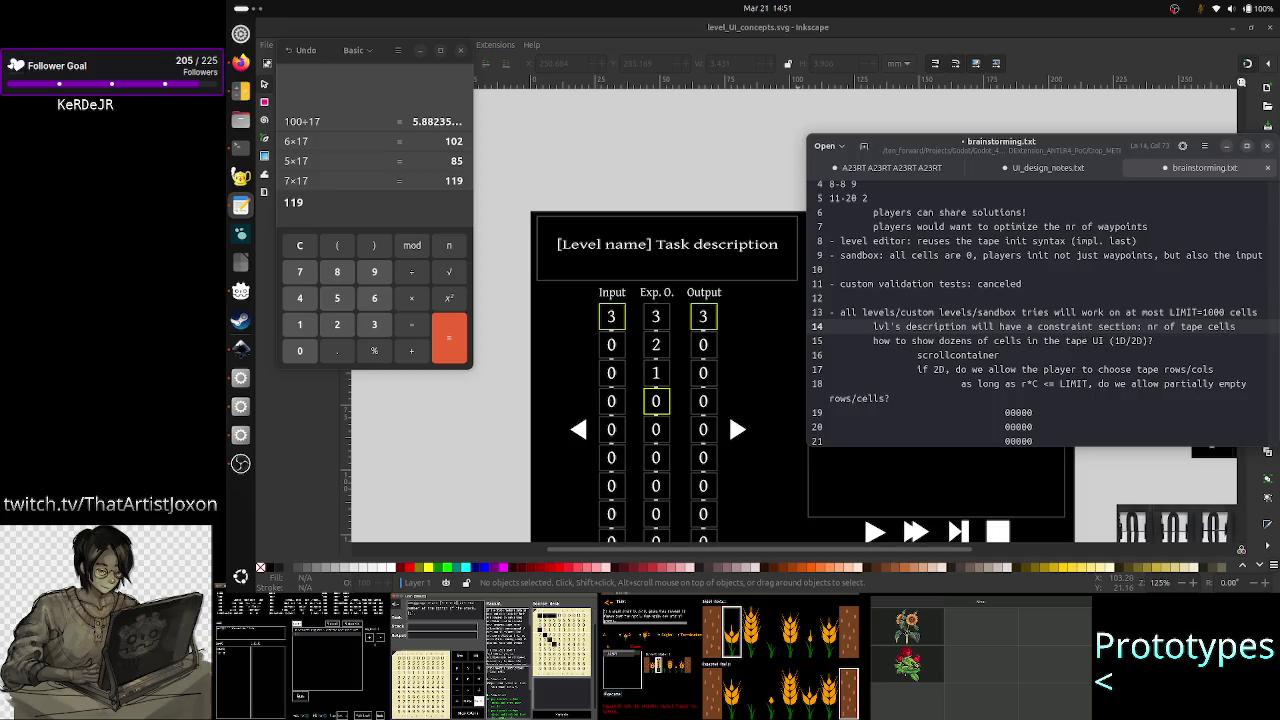
key(Up)
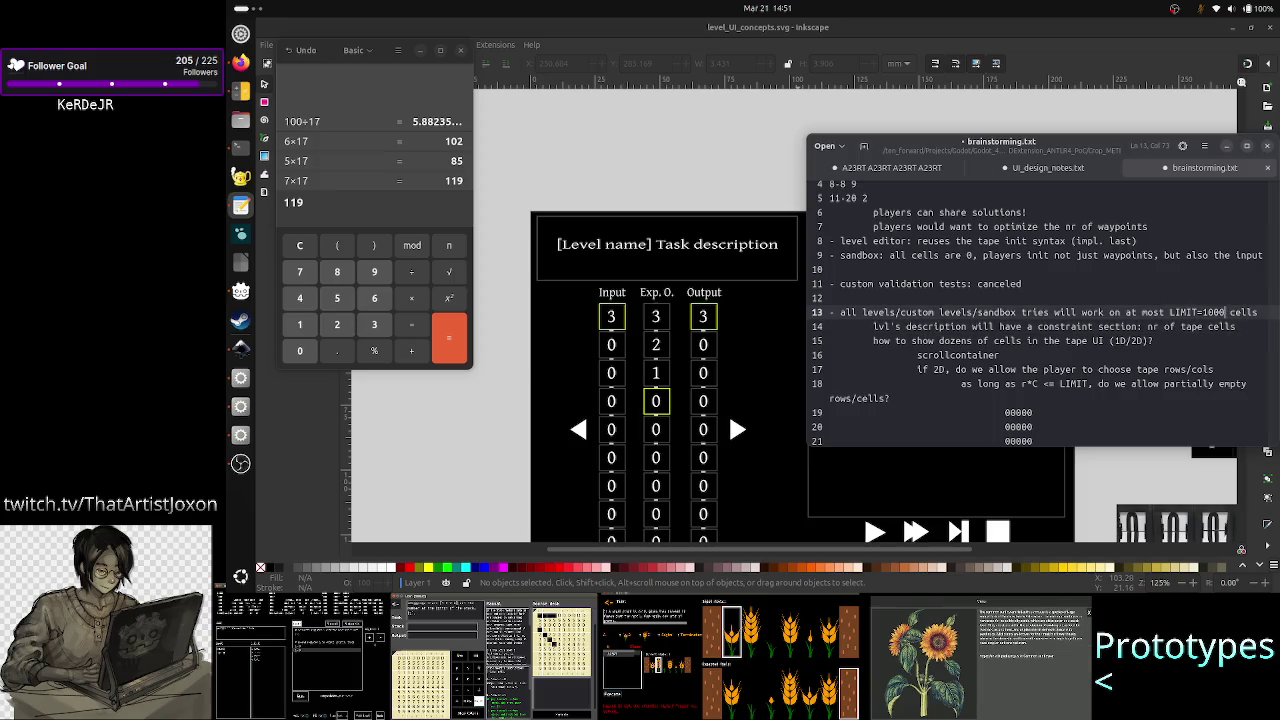
key(Down)
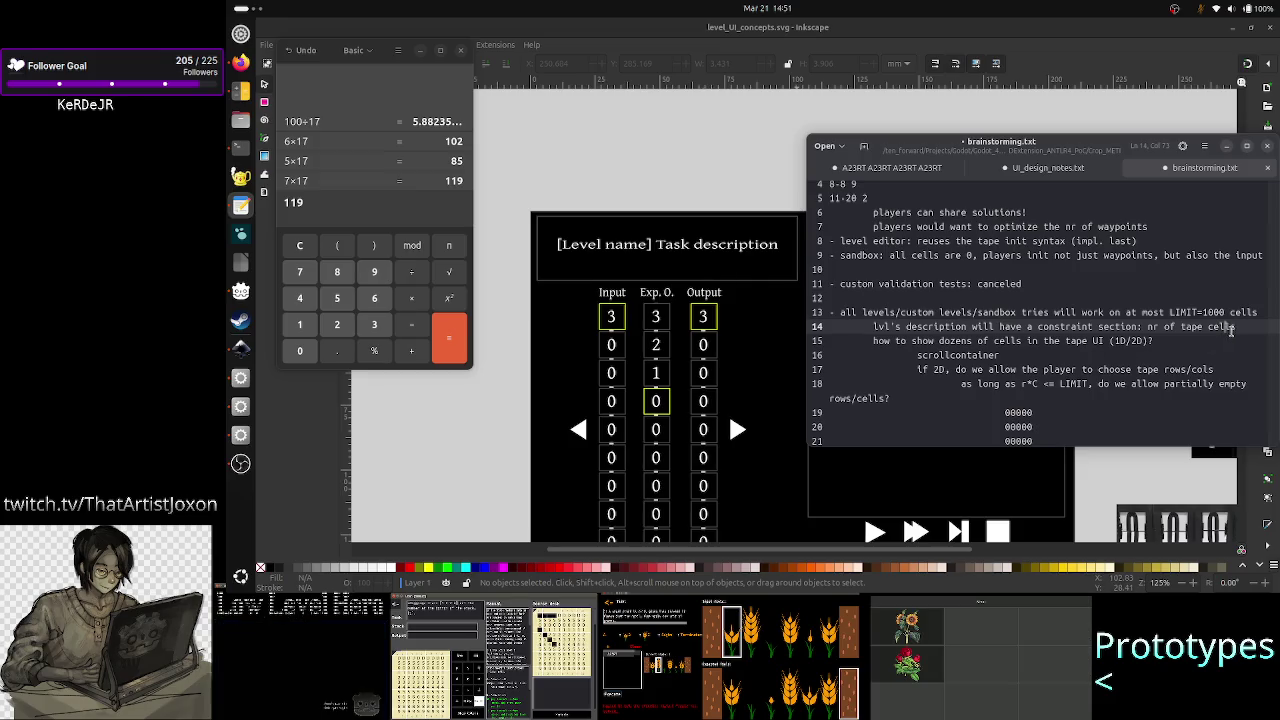
key(Down)
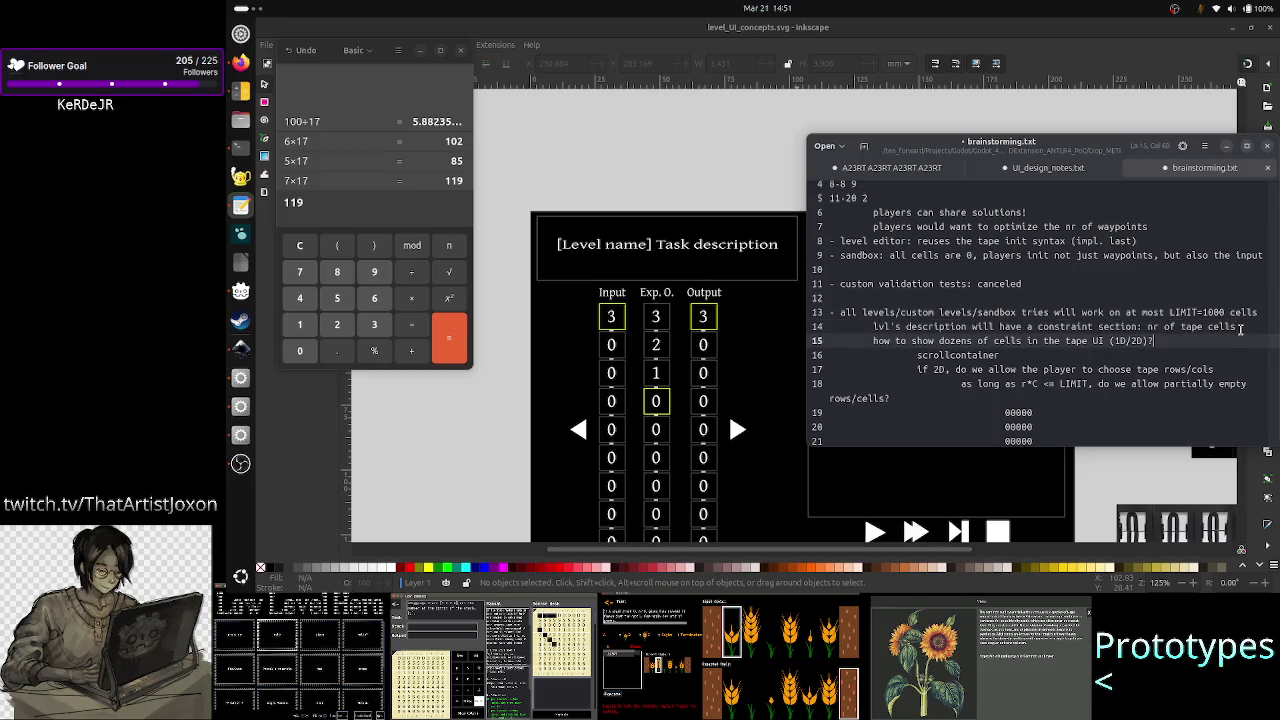
click(1240, 328)
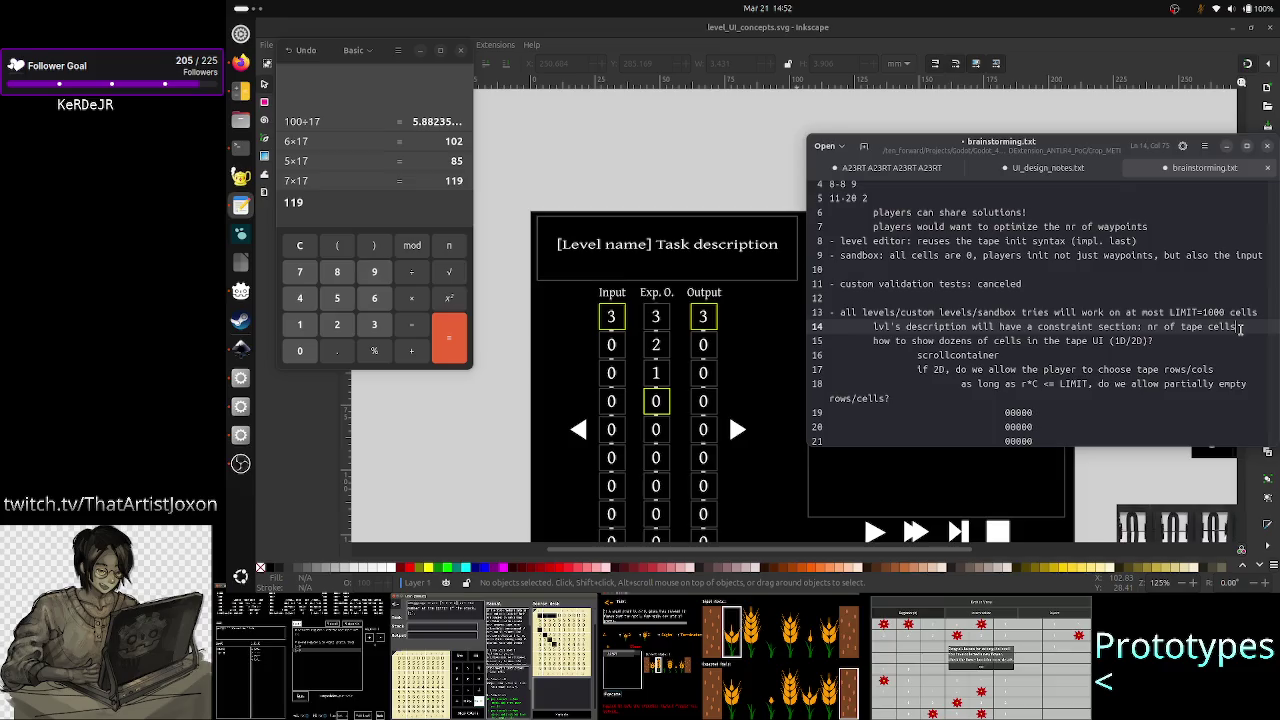
key(Down)
key(Down)
key(Down)
key(Down)
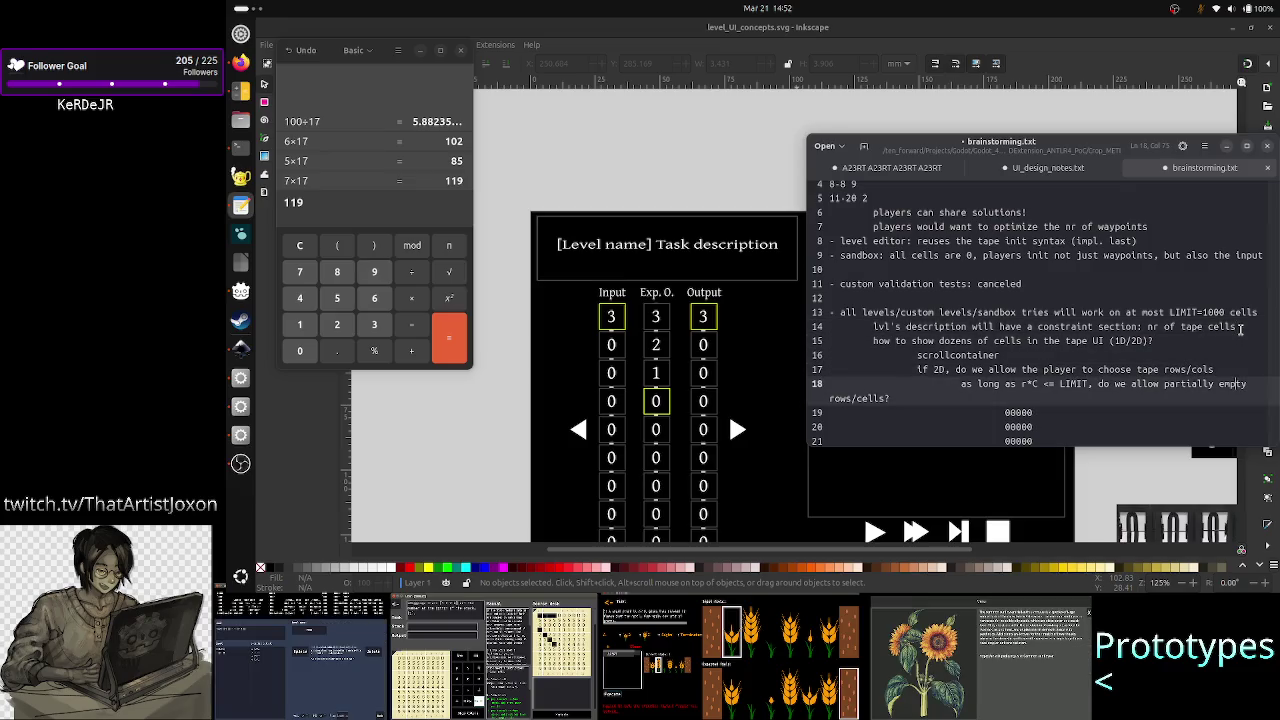
key(Left)
key(Left)
key(Left)
key(Left)
key(Left)
key(Left)
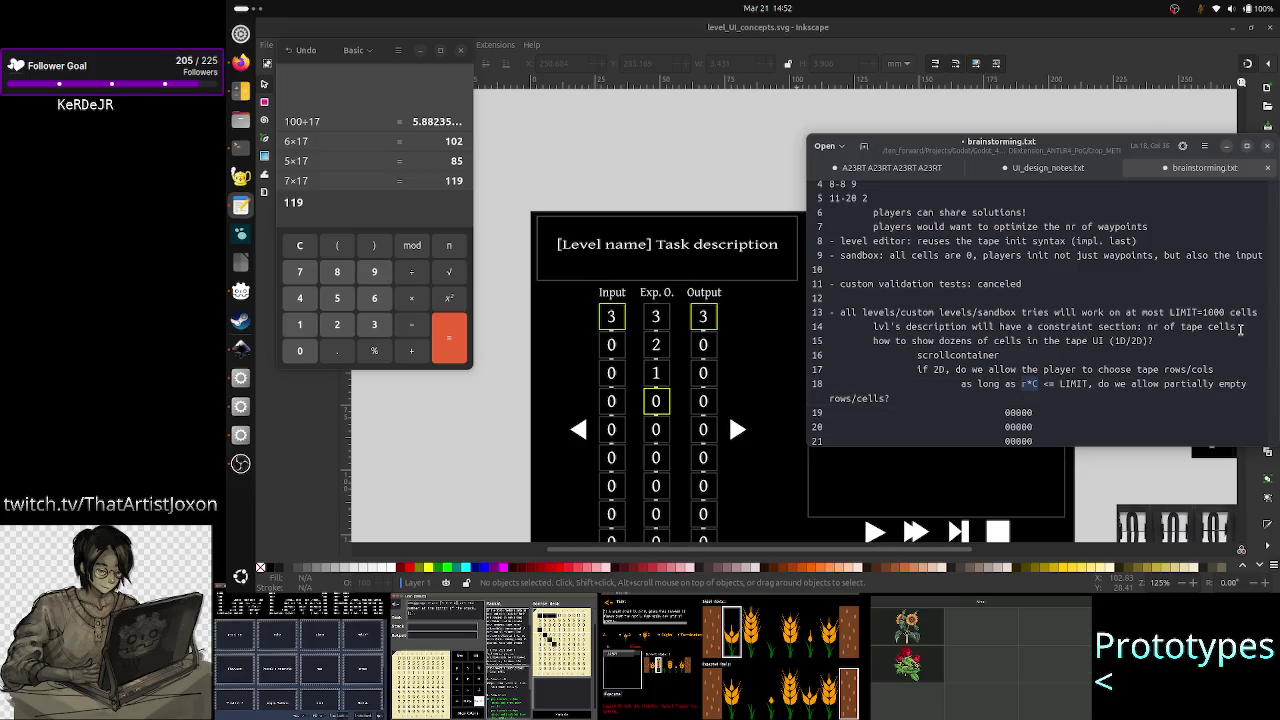
key(Right)
key(Right)
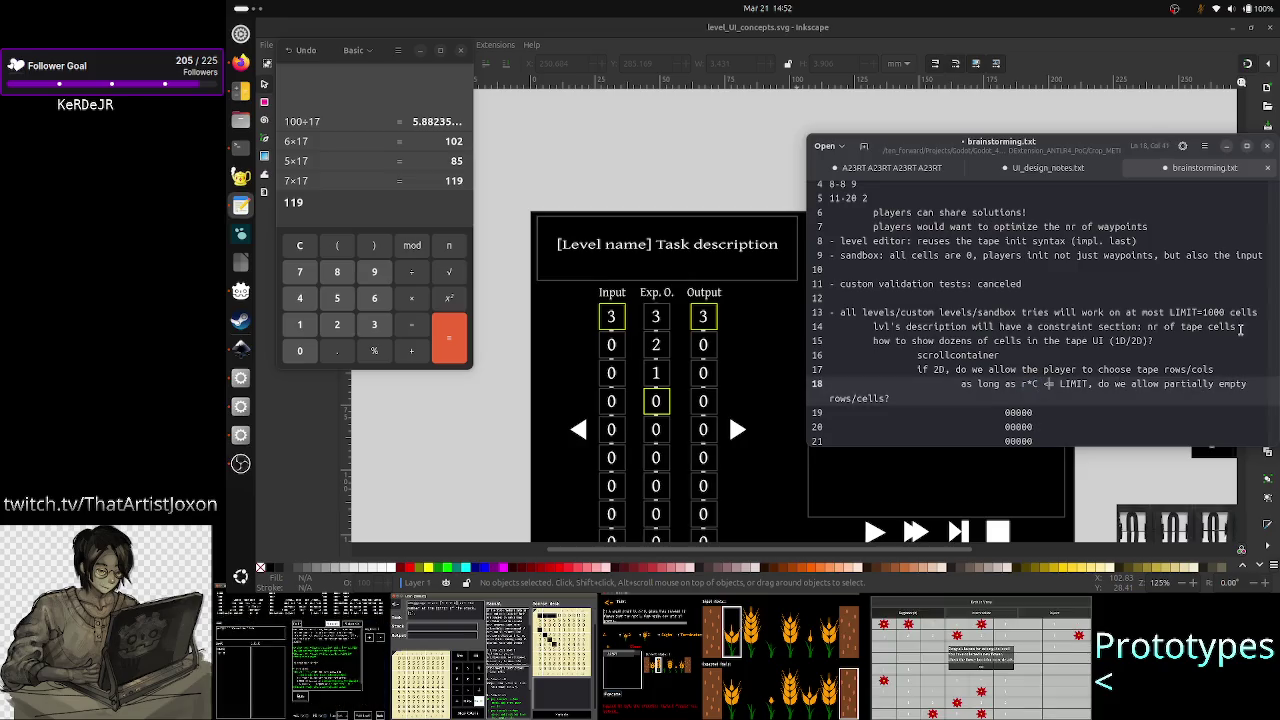
key(Left)
key(shift+Right)
key(shift+Right)
key(shift+Right)
key(shift+Right)
key(shift+Right)
key(shift+Right)
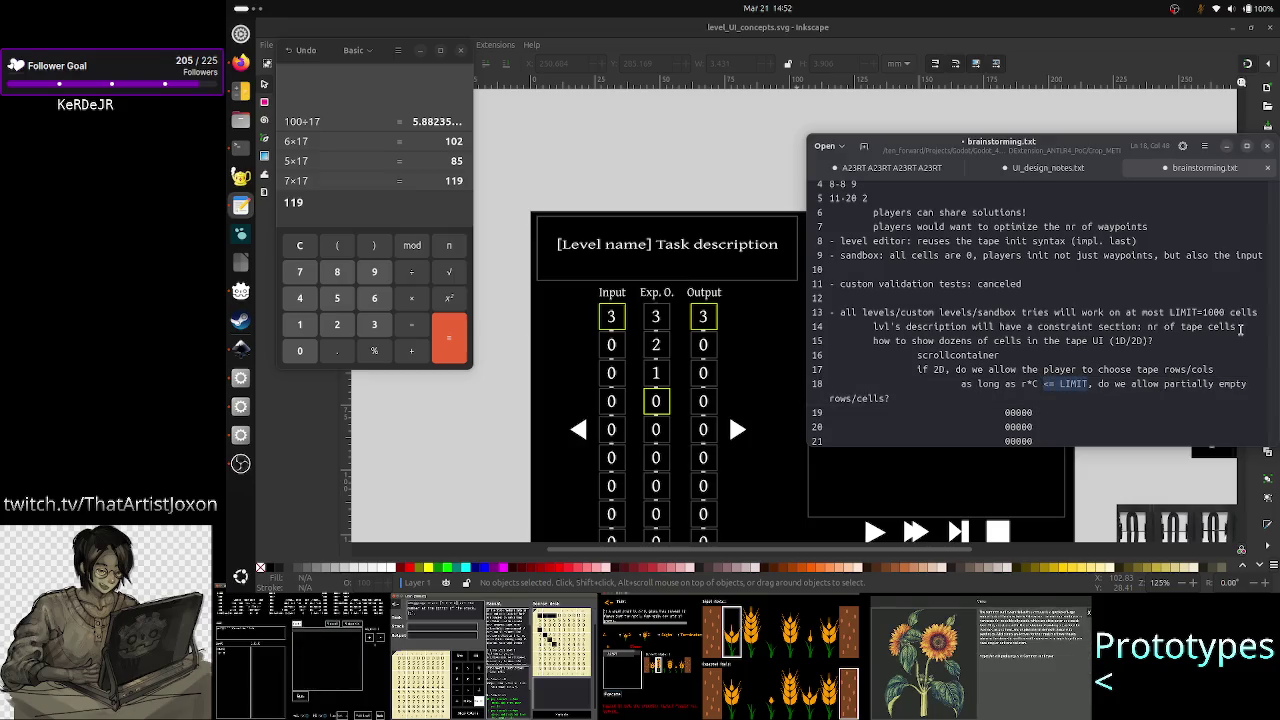
key(Right)
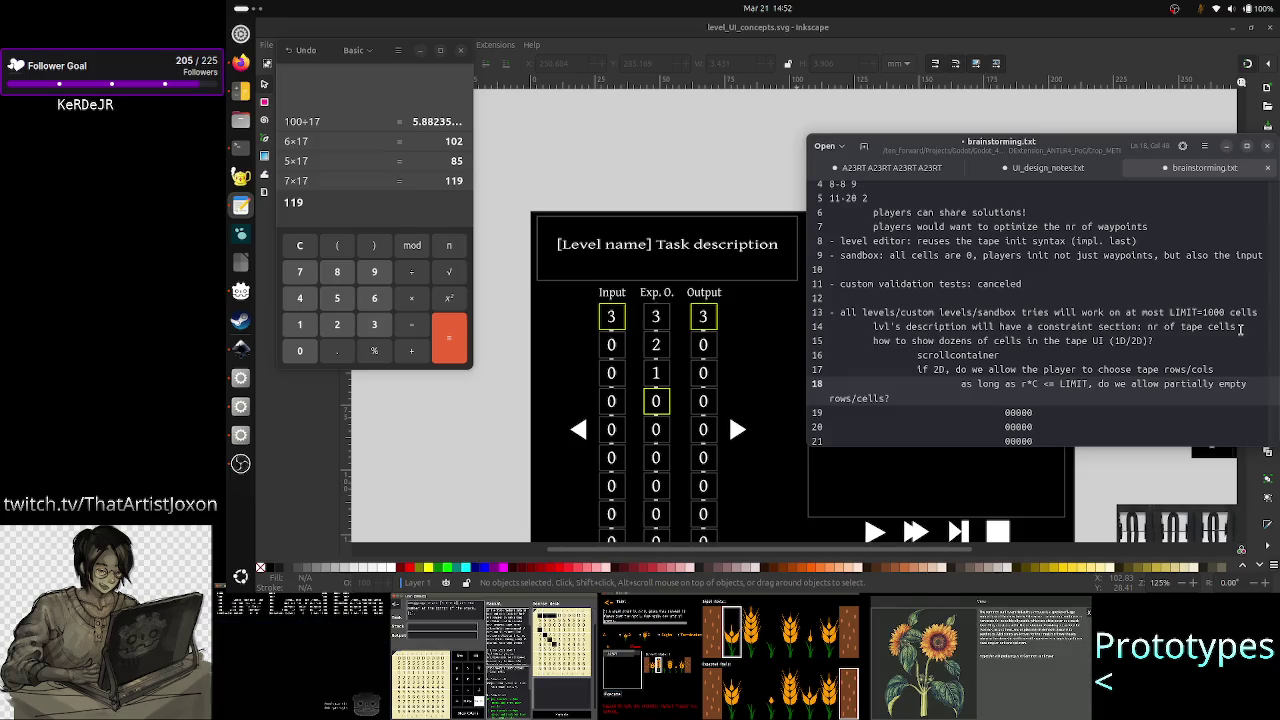
key(ctrl+Home)
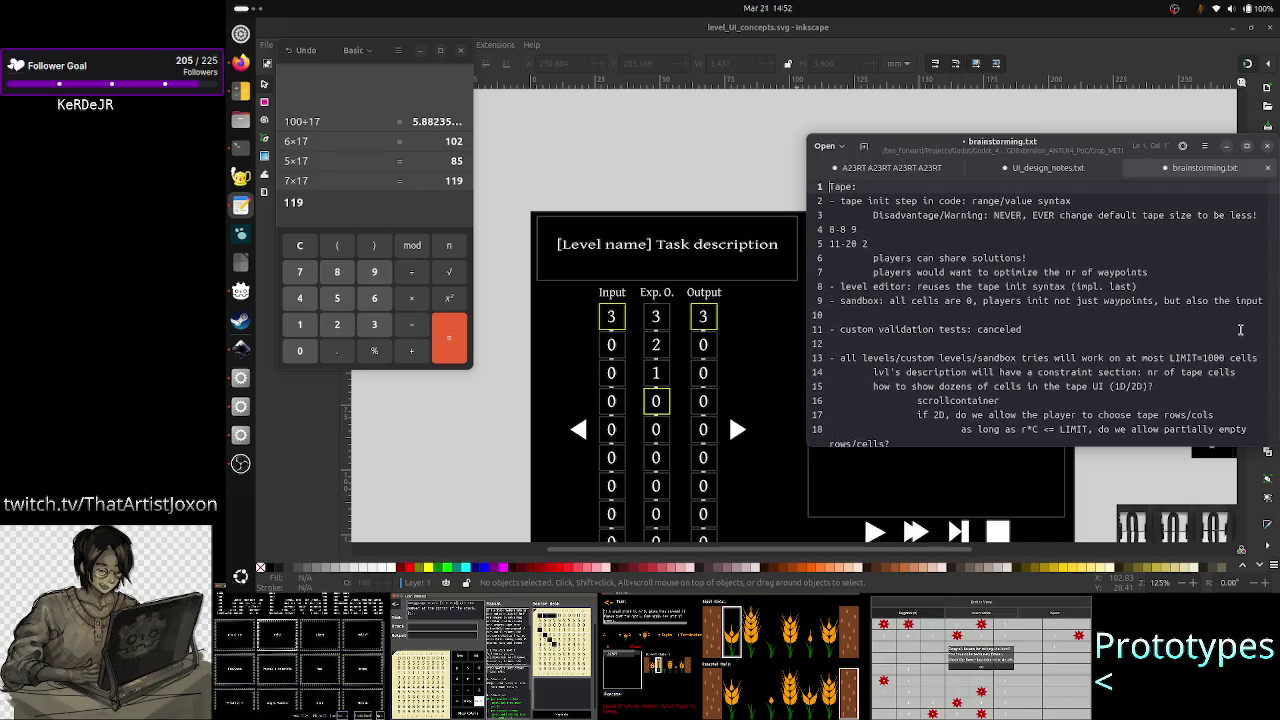
Step: Review the notes from the waypoints line through the level editor and sandbox lines
key(Down)
key(Down)
key(Down)
key(Down)
key(Down)
key(Down)
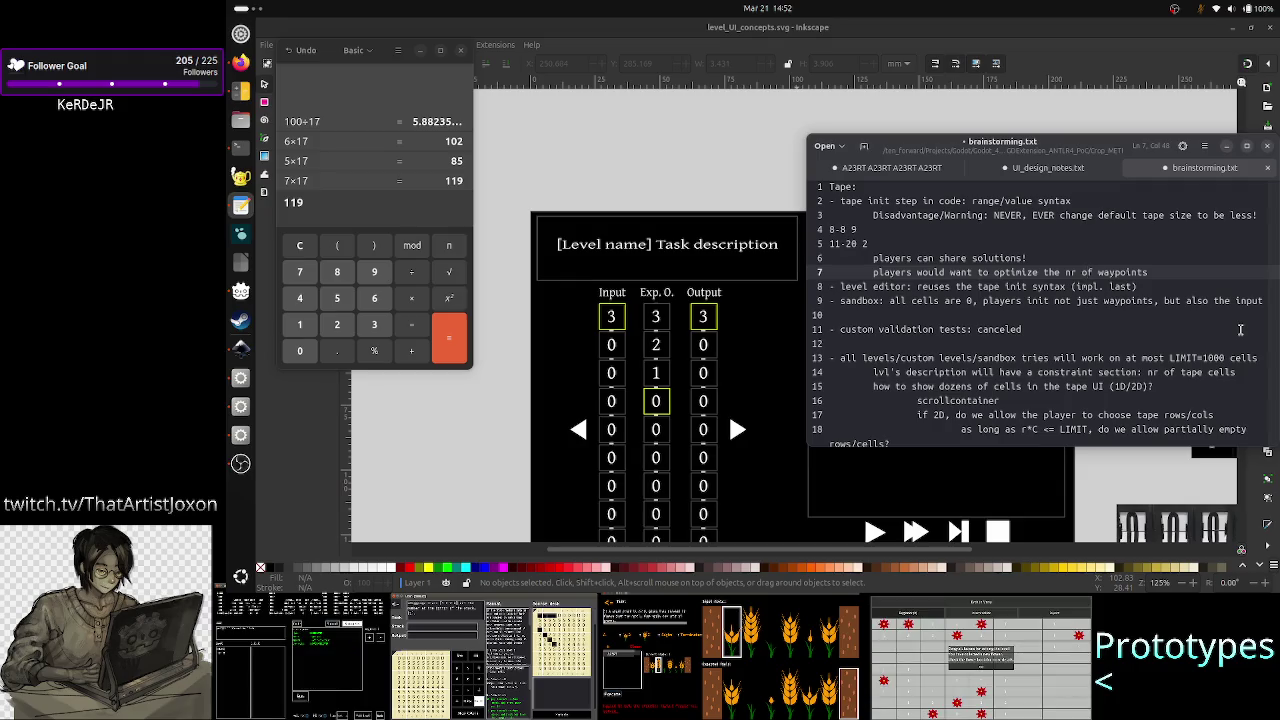
key(Down)
key(Left)
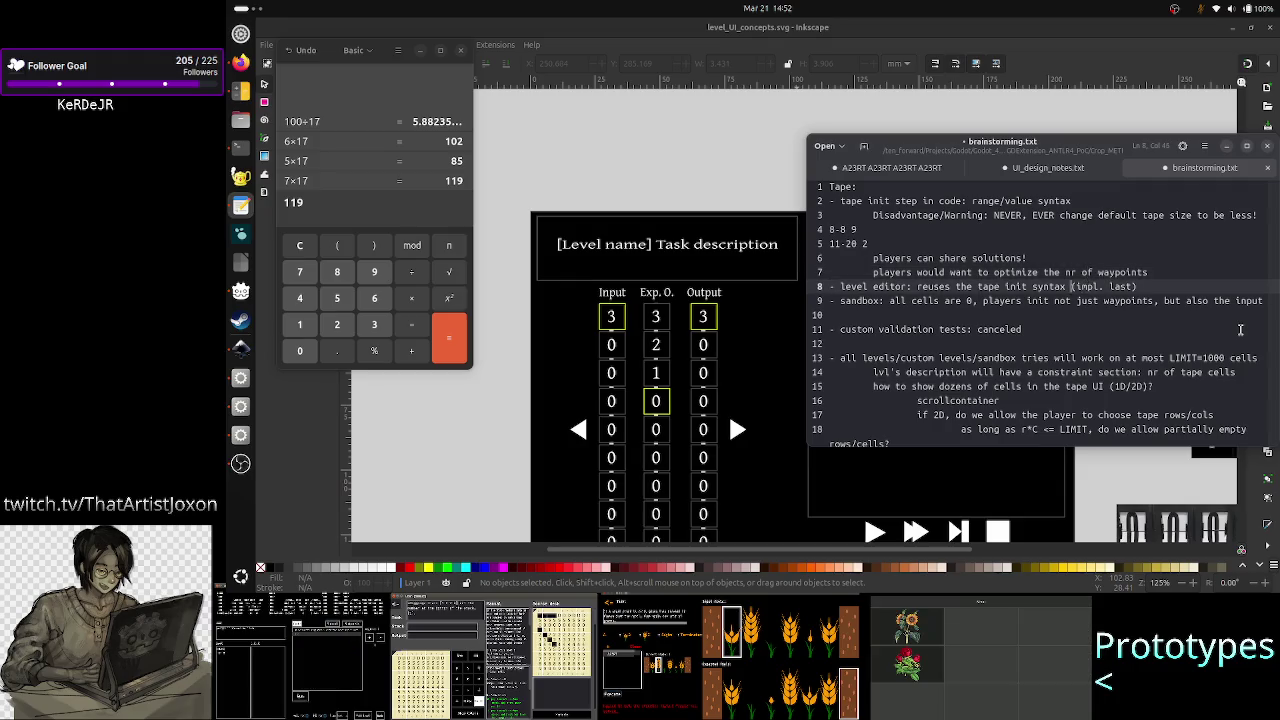
key(Left)
key(Left)
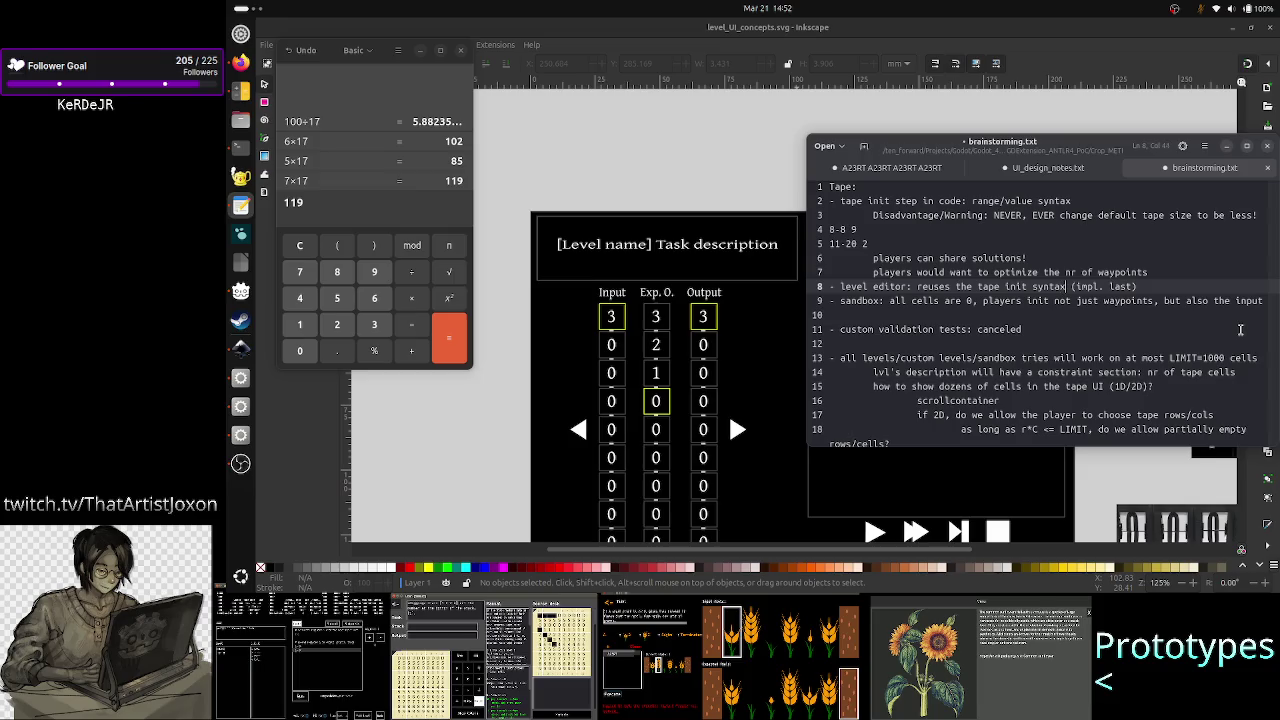
key(ctrl+shift+Left)
key(ctrl+shift+Left)
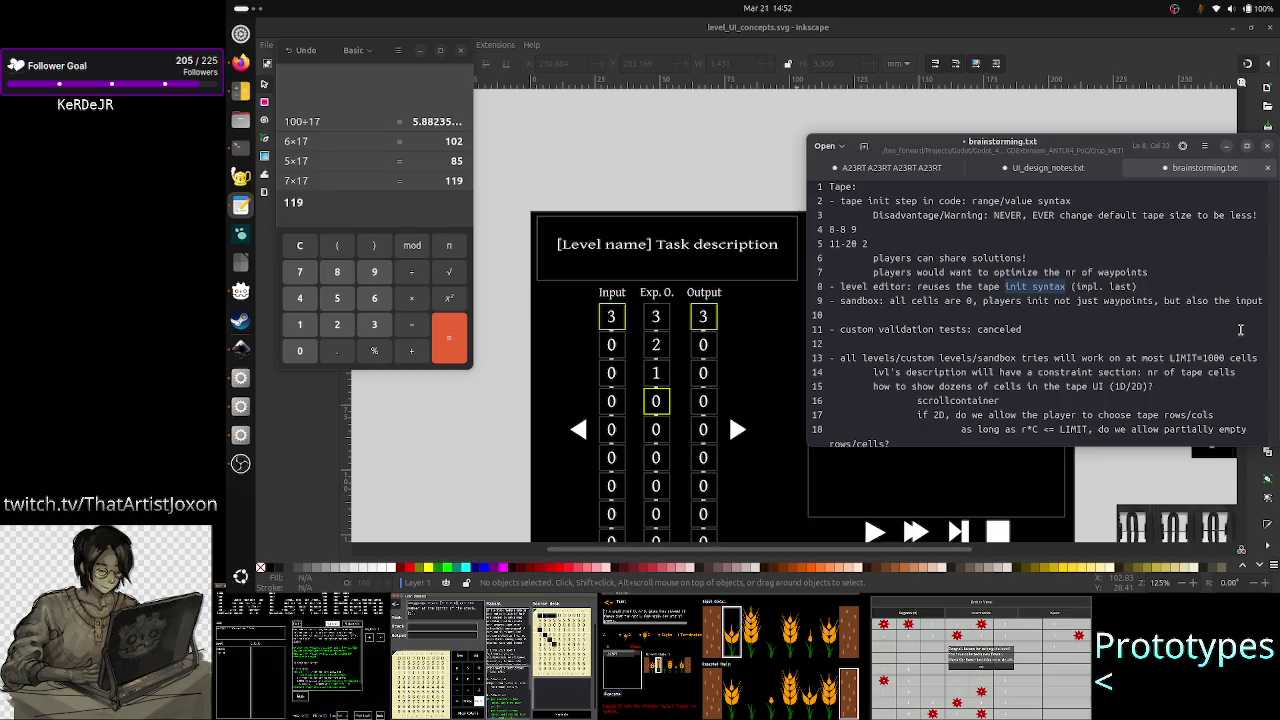
key(Down)
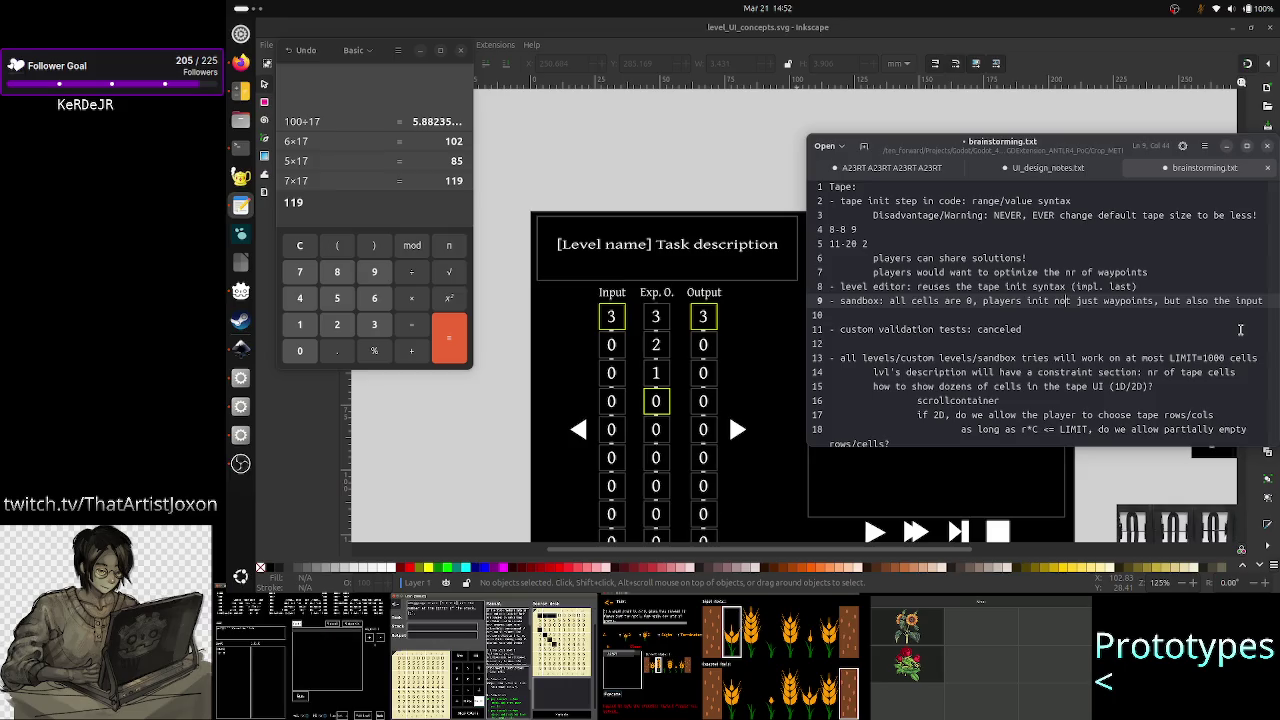
key(Down)
key(Down)
key(Down)
key(Down)
key(Down)
key(Down)
key(Down)
key(Down)
key(Down)
key(Down)
Step: Trim the last two characters off line 18's partially empty rows/cells question
key(Up)
key(Up)
key(Up)
key(Up)
key(Up)
key(Up)
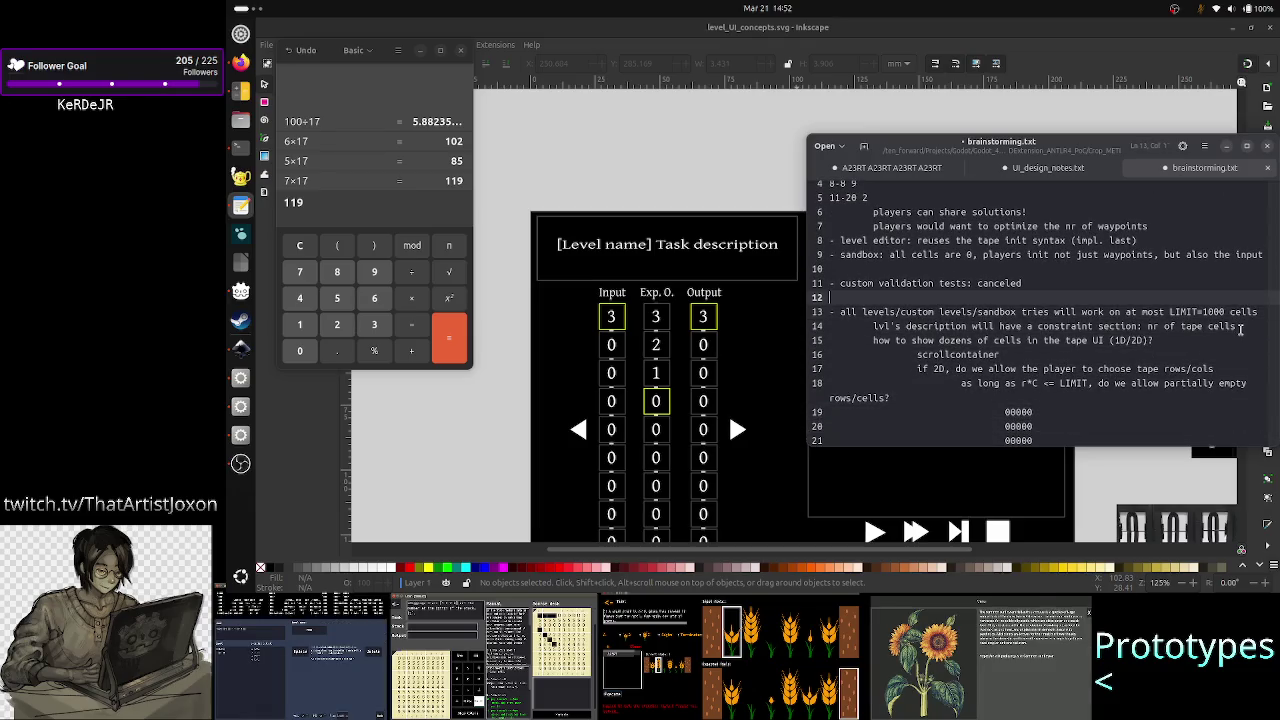
key(Up)
key(Down)
key(Down)
key(Down)
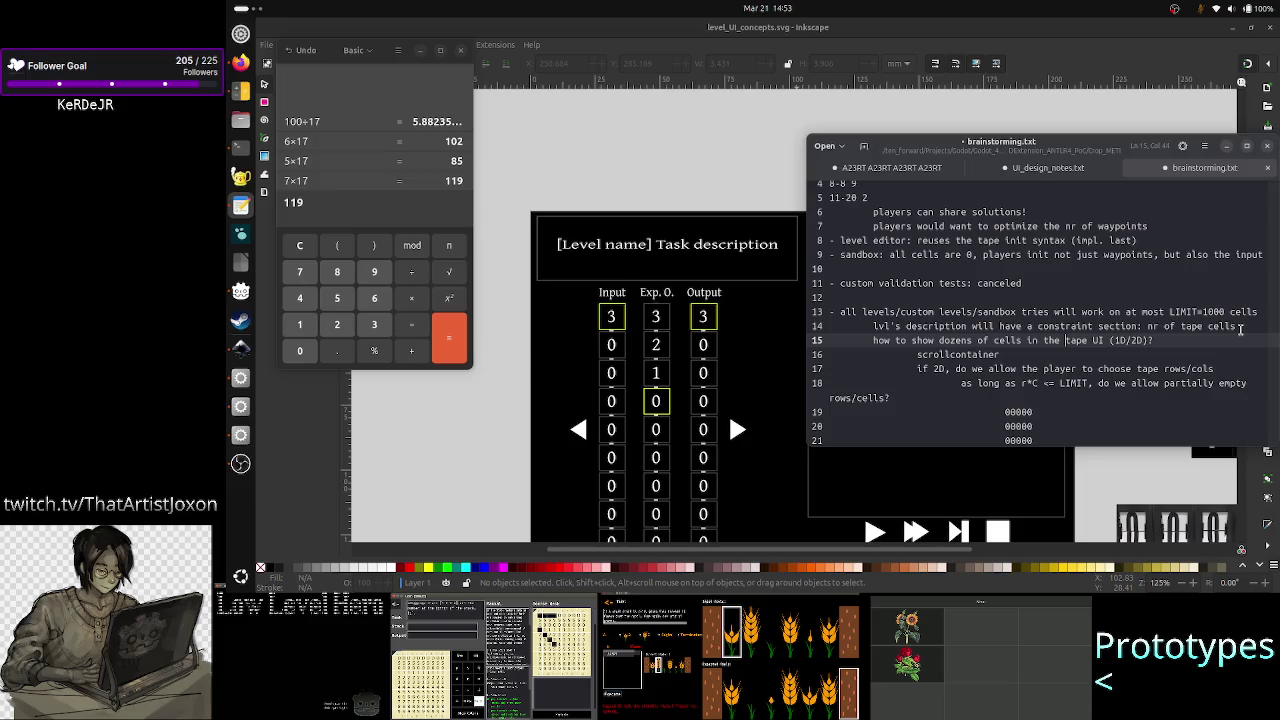
key(Down)
key(Down)
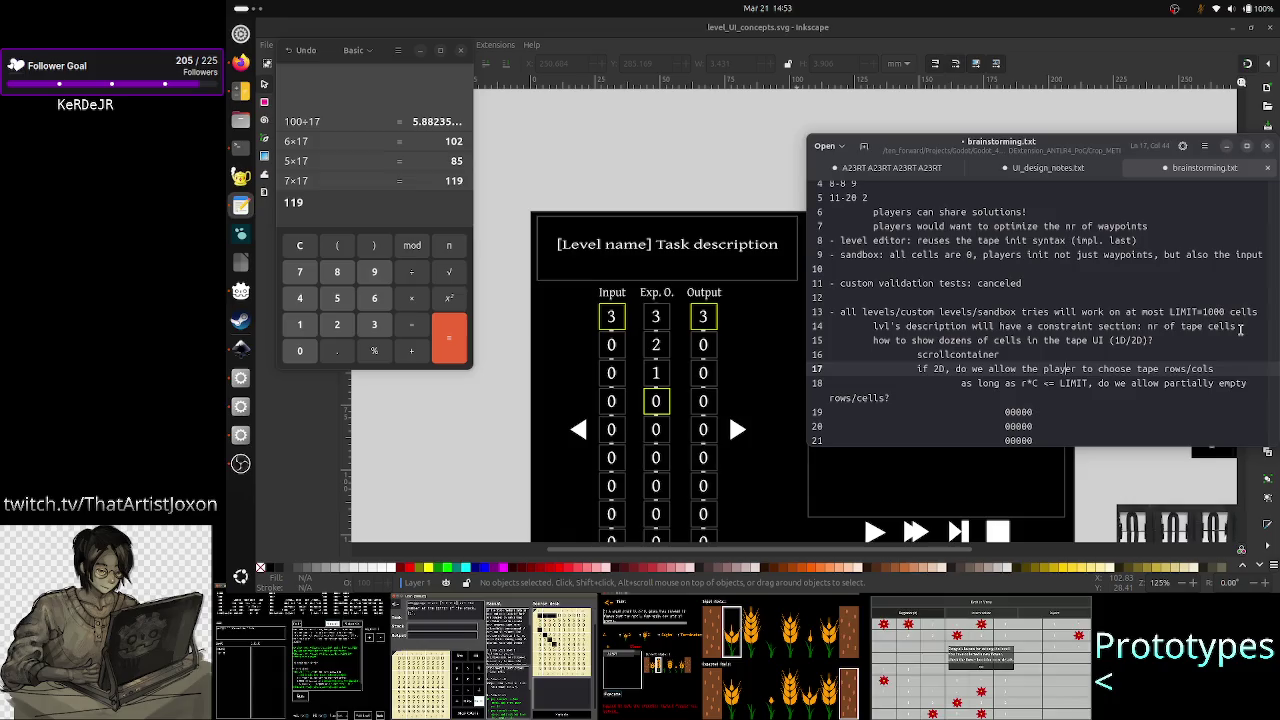
key(Down)
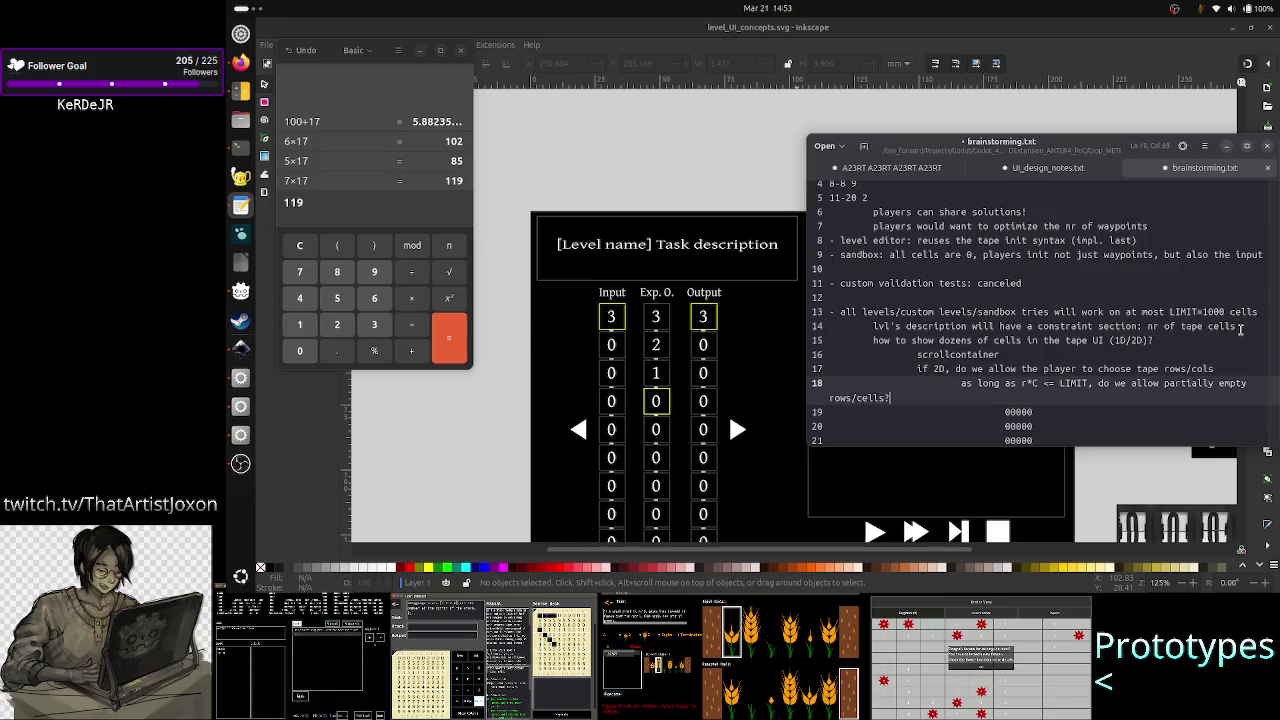
key(BackSpace)
key(BackSpace)
key(BackSpace)
key(BackSpace)
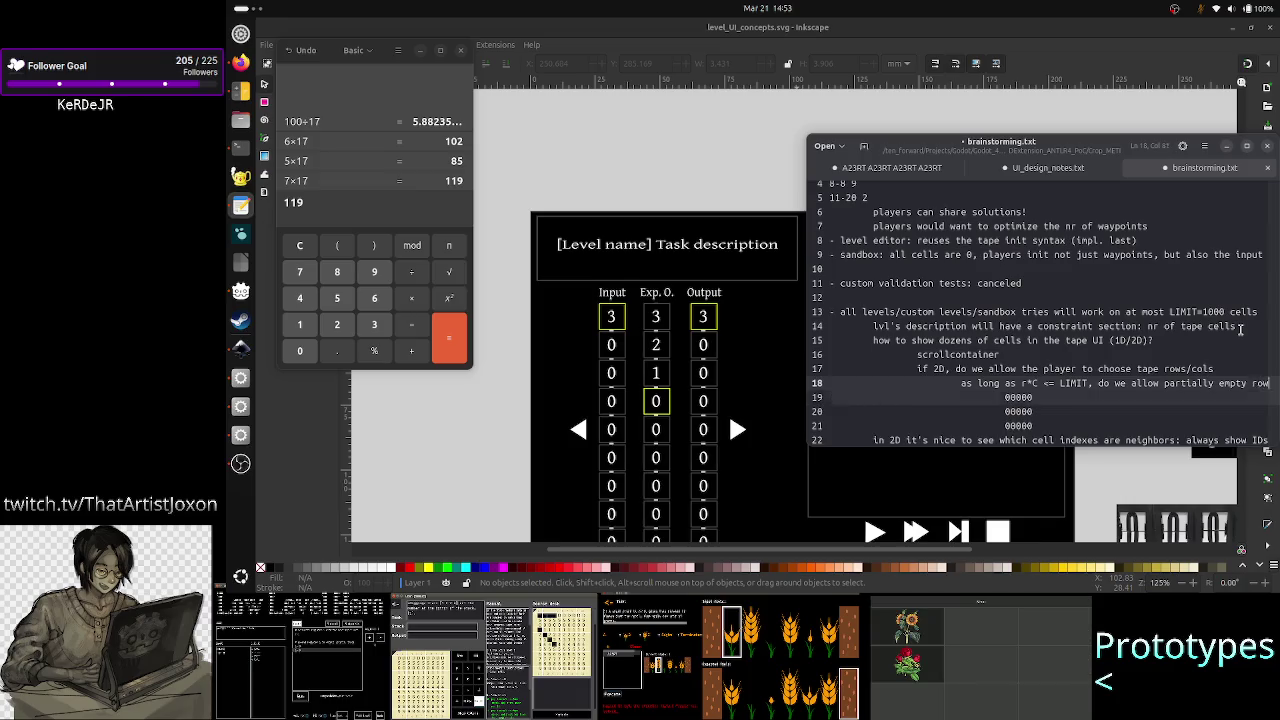
key(BackSpace)
key(BackSpace)
key(BackSpace)
key(BackSpace)
key(BackSpace)
key(BackSpace)
key(BackSpace)
key(BackSpace)
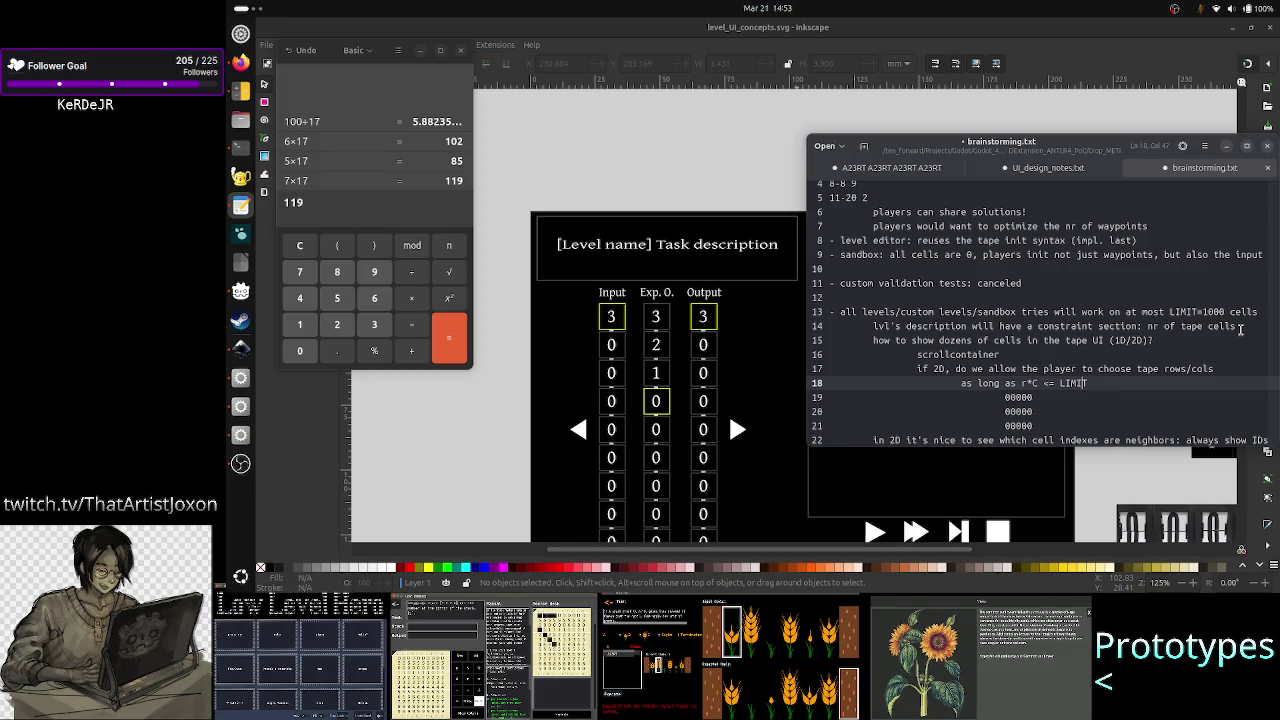
Step: Inspect the r*C <= LIMIT constraint on line 18 and move down to the zero rows
key(ctrl+Left)
key(ctrl+Left)
key(ctrl+Left)
key(Right)
key(Right)
key(Right)
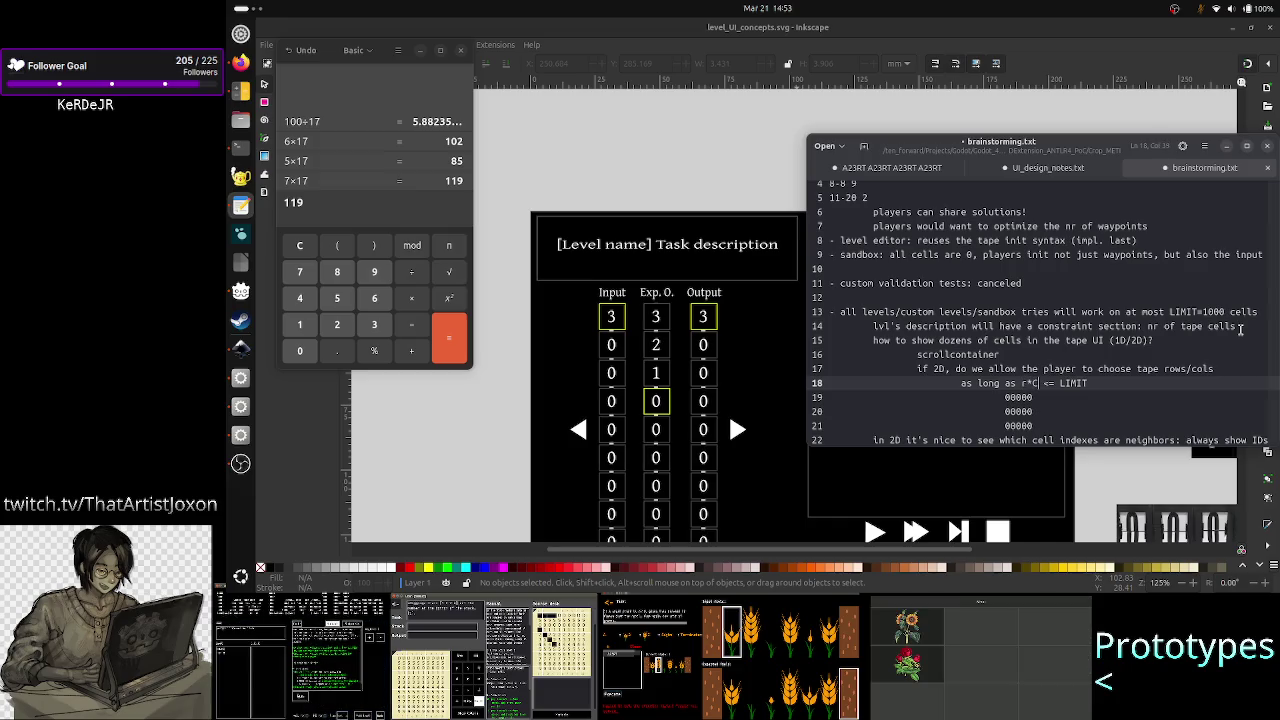
key(shift+Left)
key(shift+Left)
key(shift+Left)
key(Right)
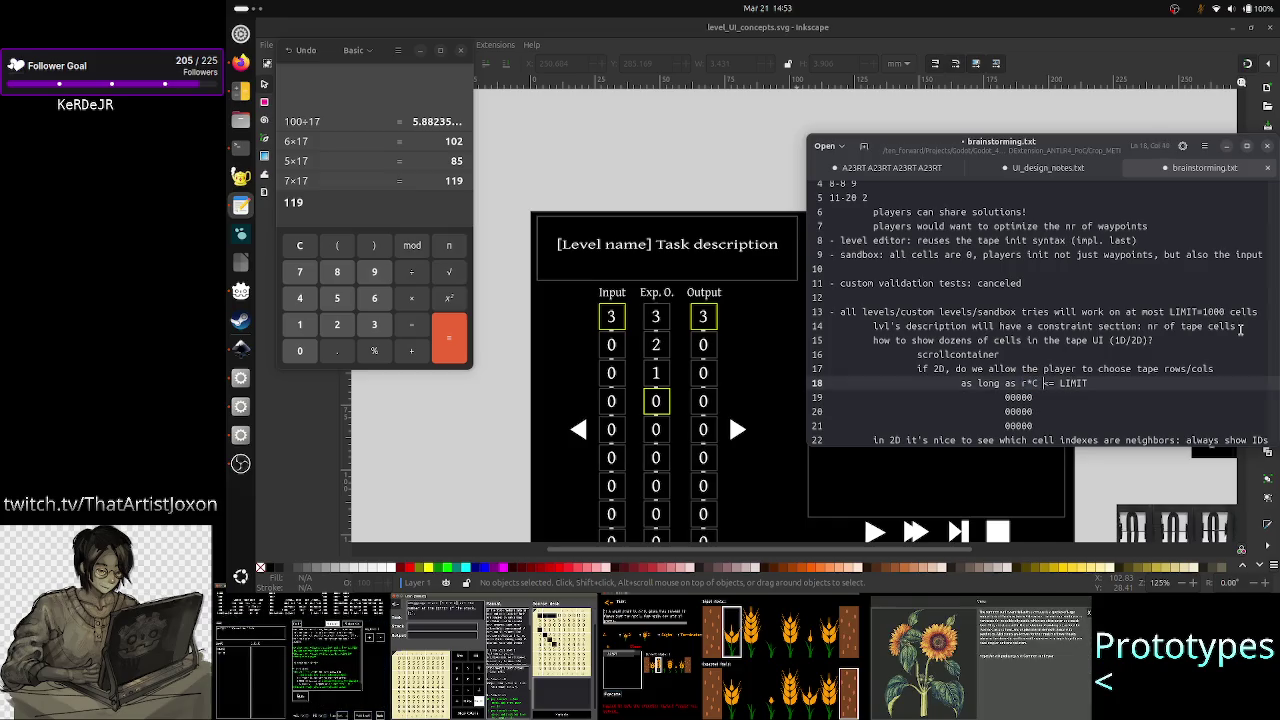
key(Right)
key(Right)
key(Right)
key(ctrl+Left)
key(ctrl+shift+Right)
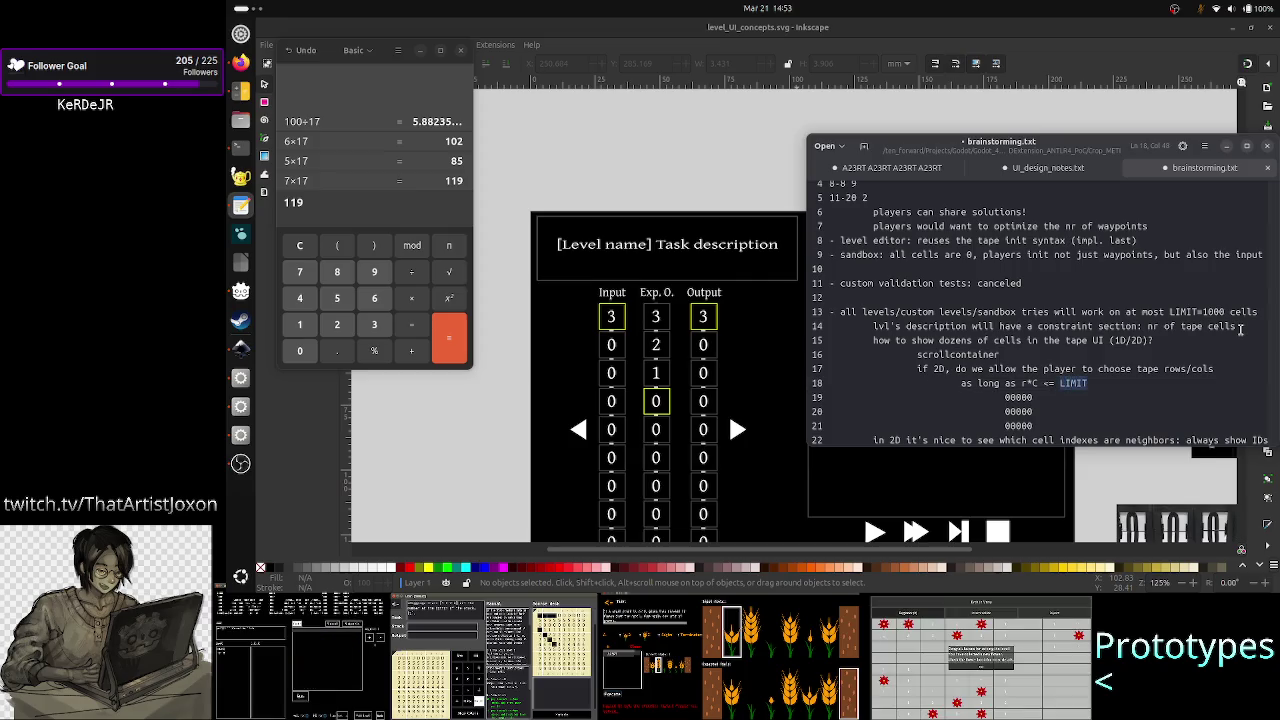
key(Left)
key(Left)
key(Left)
key(Left)
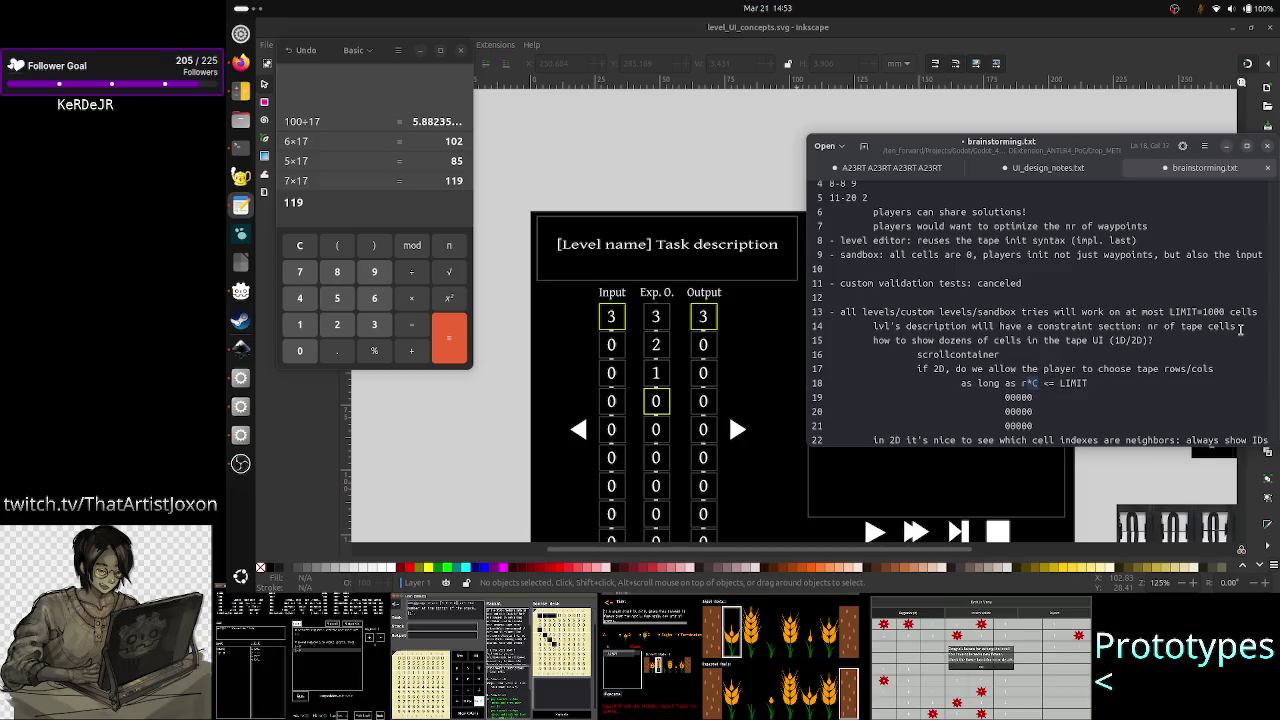
key(shift+Left)
key(shift+Left)
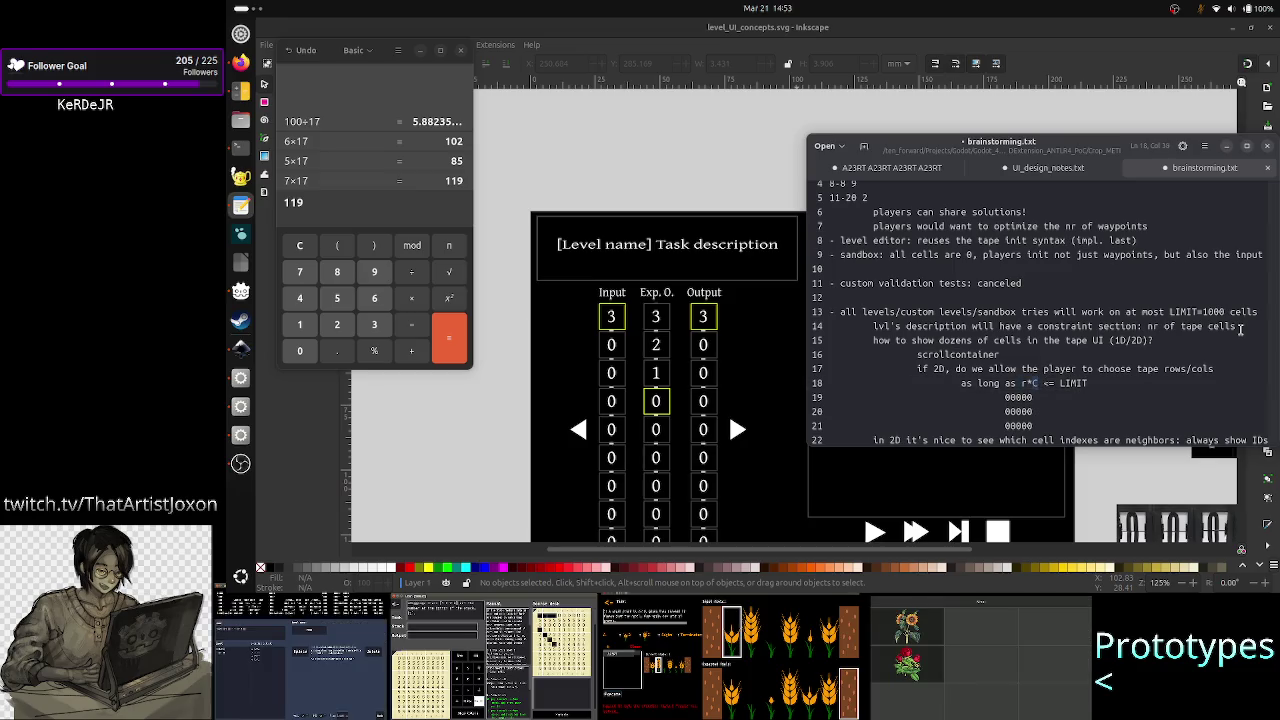
key(Down)
key(Down)
key(Down)
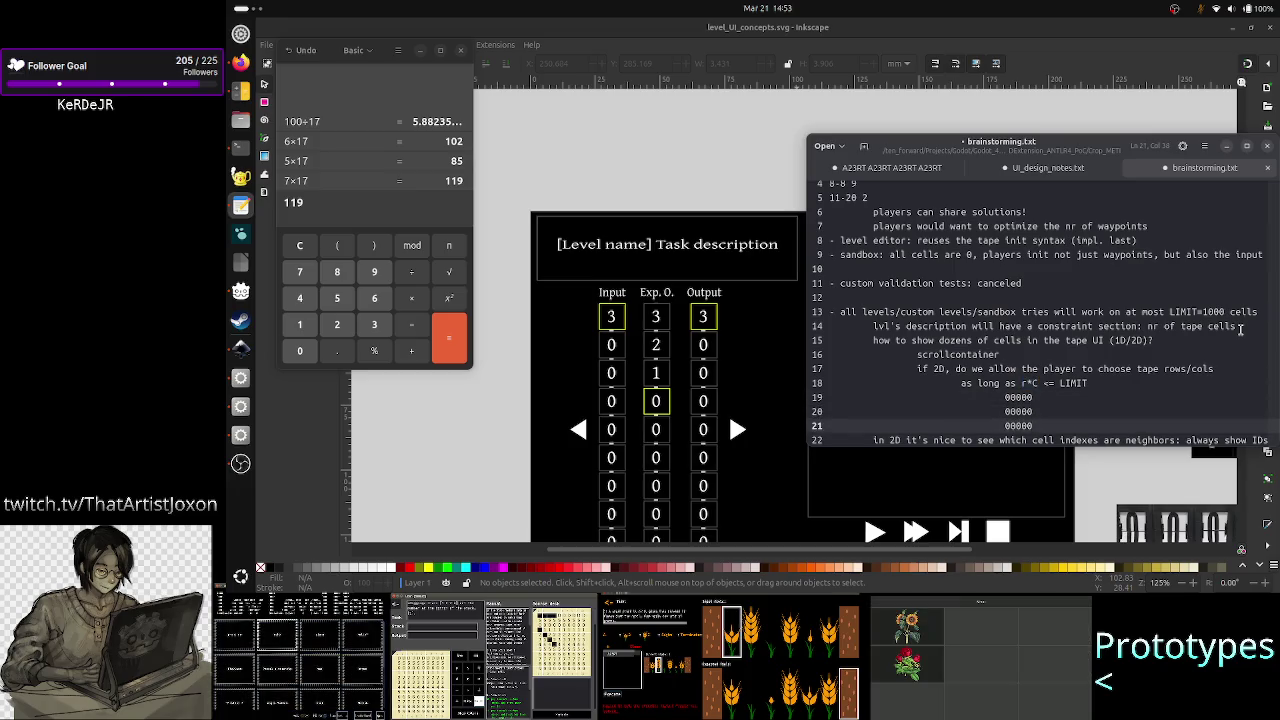
Step: Delete the zero-grid sketch rows on lines 19–22 beneath the constraint
key(Return)
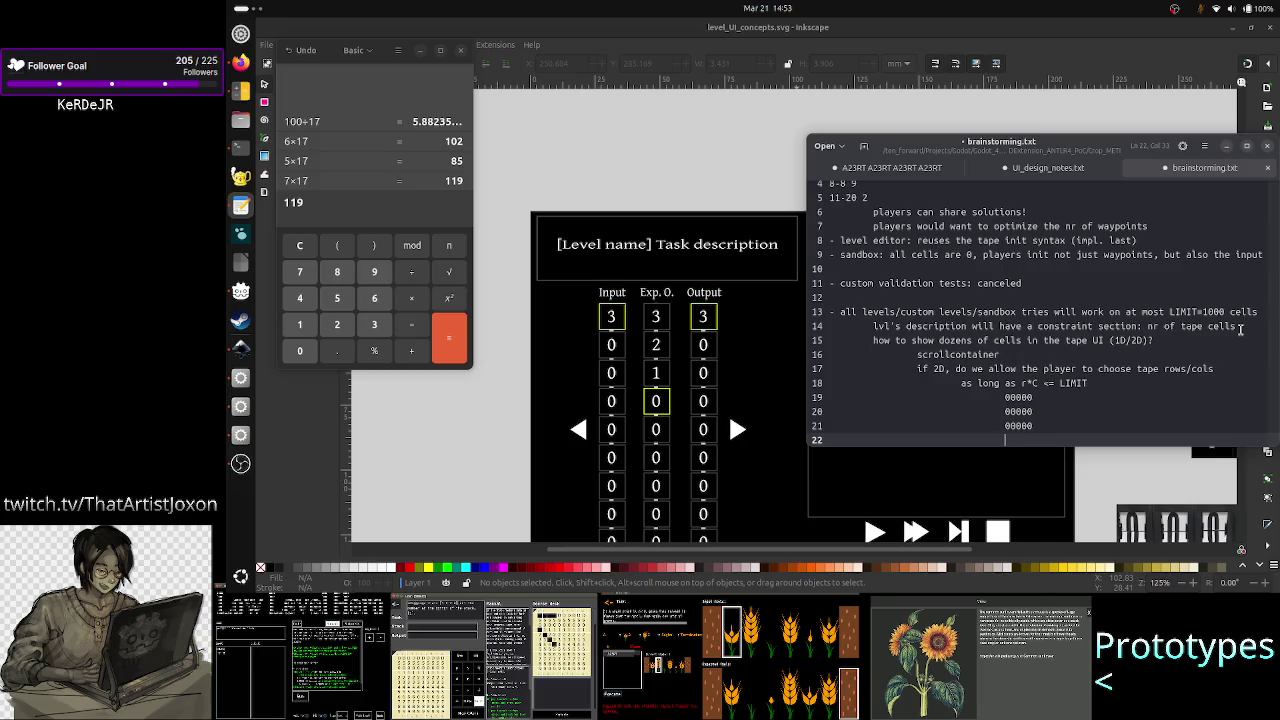
text(00)
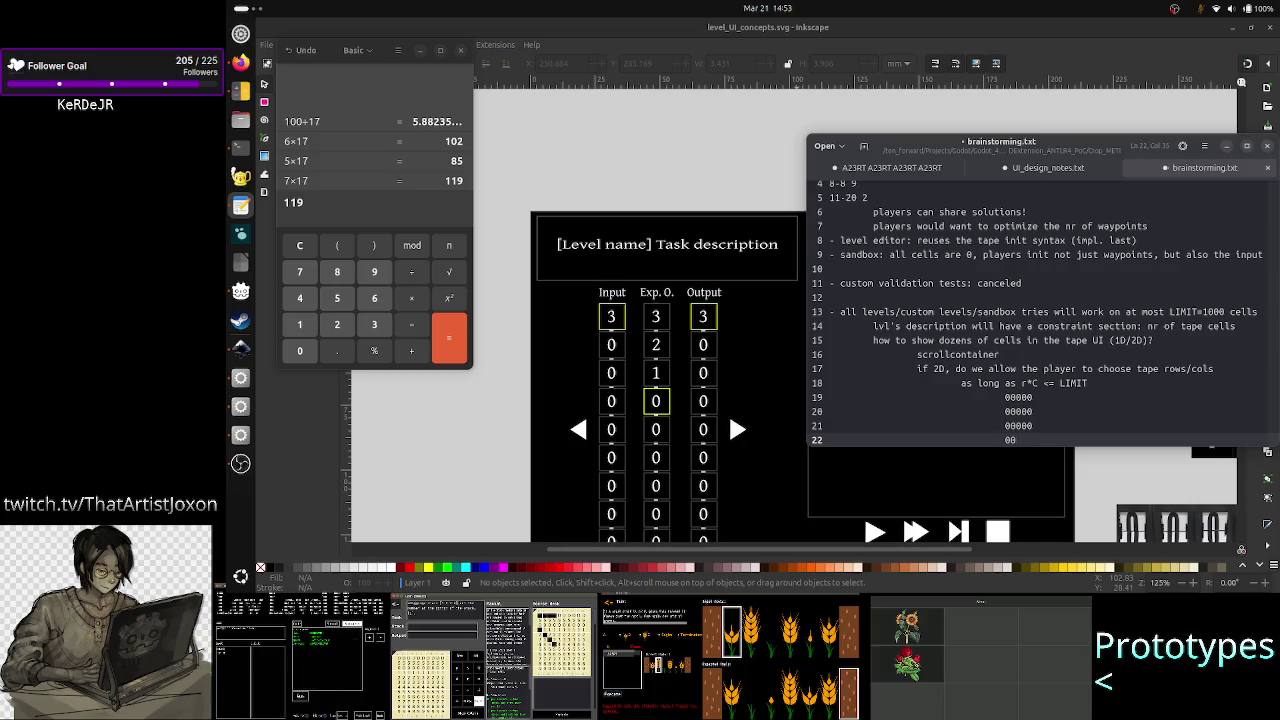
key(Up)
key(Up)
key(Up)
key(Up)
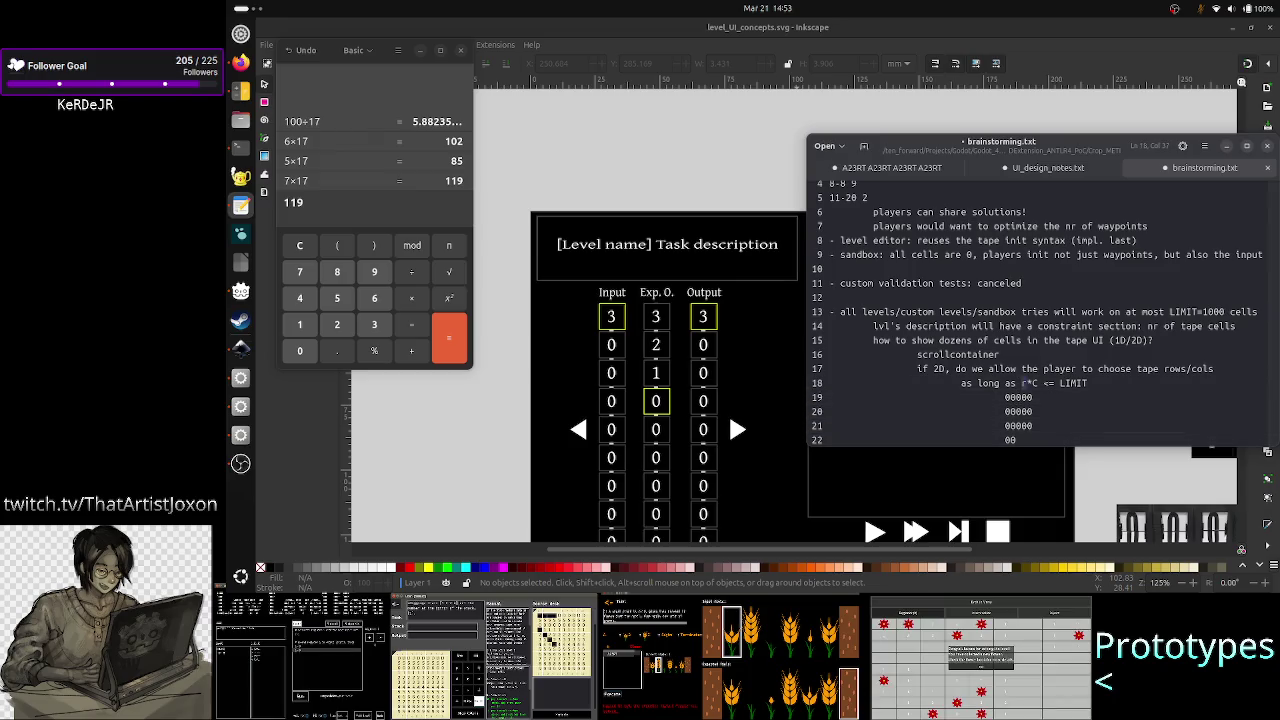
key(shift+End)
key(Right)
key(Right)
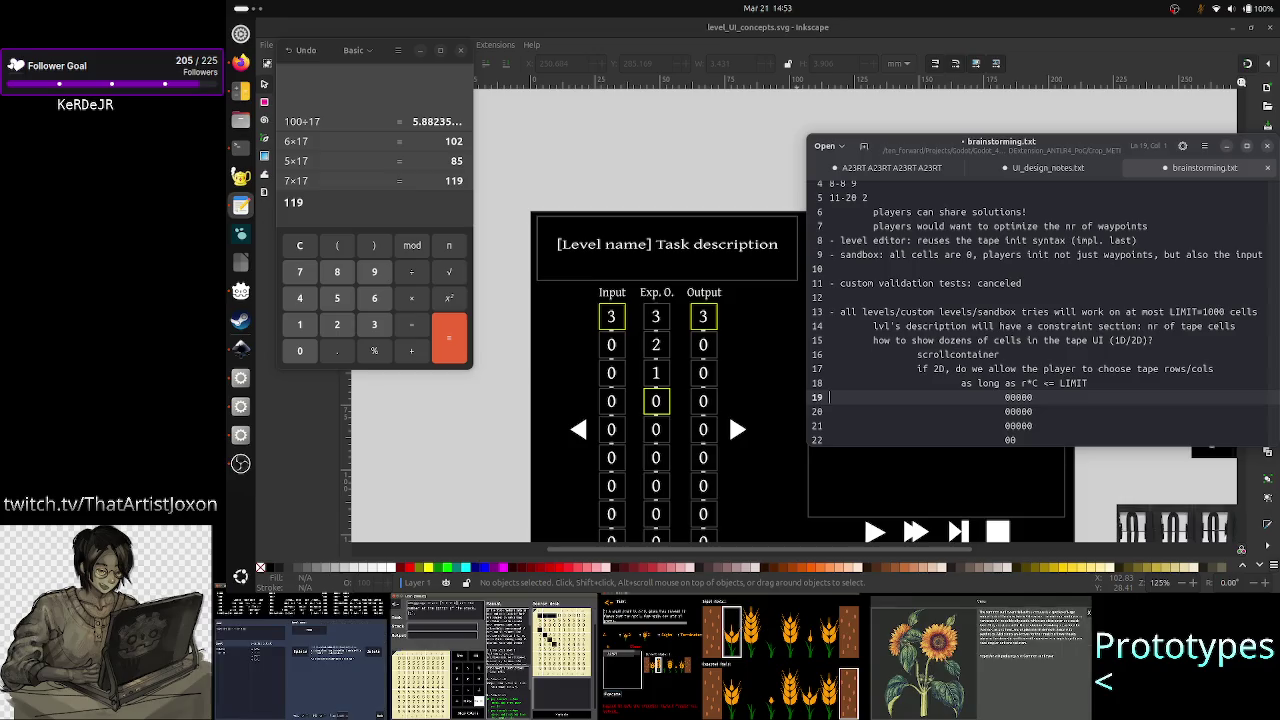
key(shift+Down)
key(shift+Down)
key(shift+Down)
key(shift+End)
key(BackSpace)
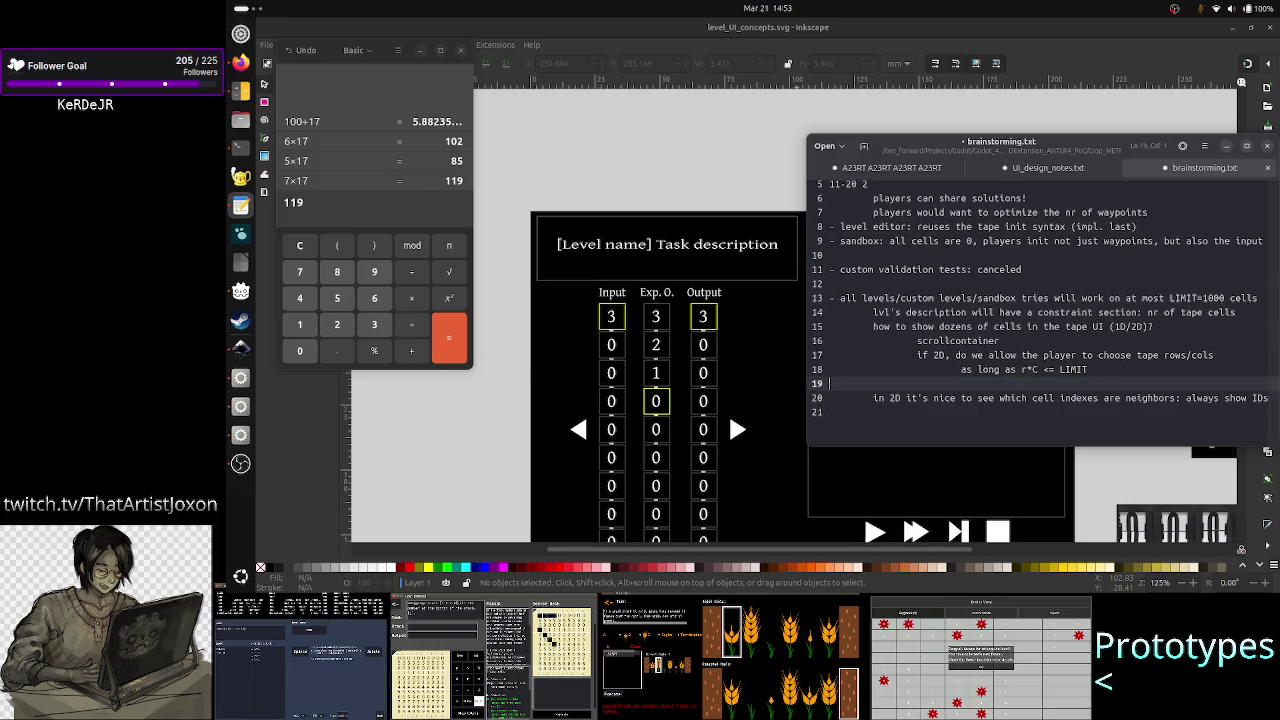
key(BackSpace)
Step: Save brainstorming.txt and check the last lines of the notes
key(ctrl+s)
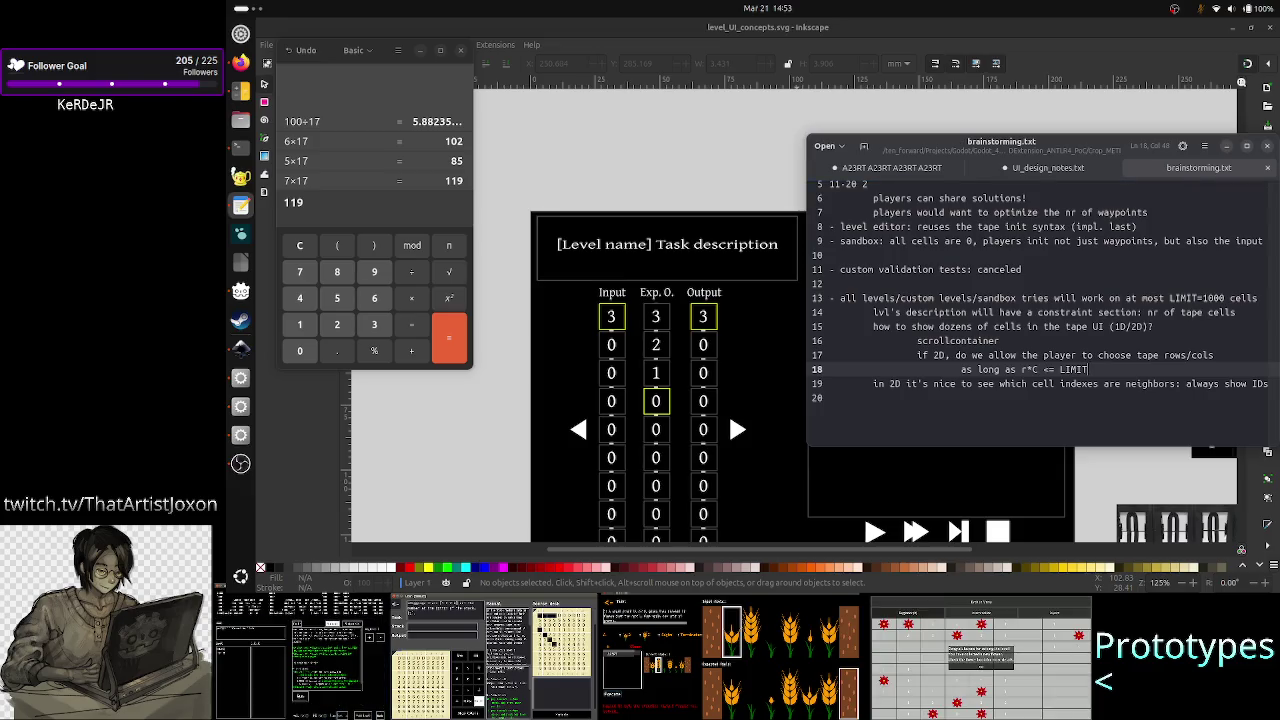
key(Down)
key(Down)
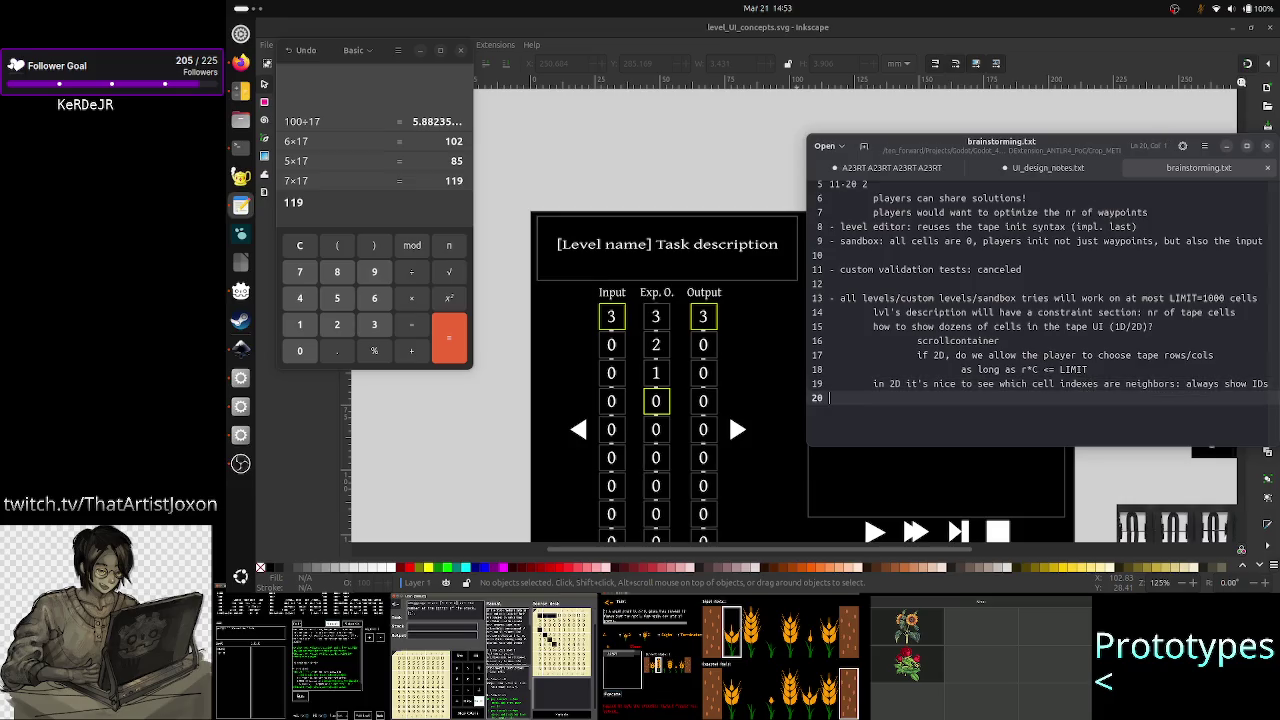
key(Up)
key(Up)
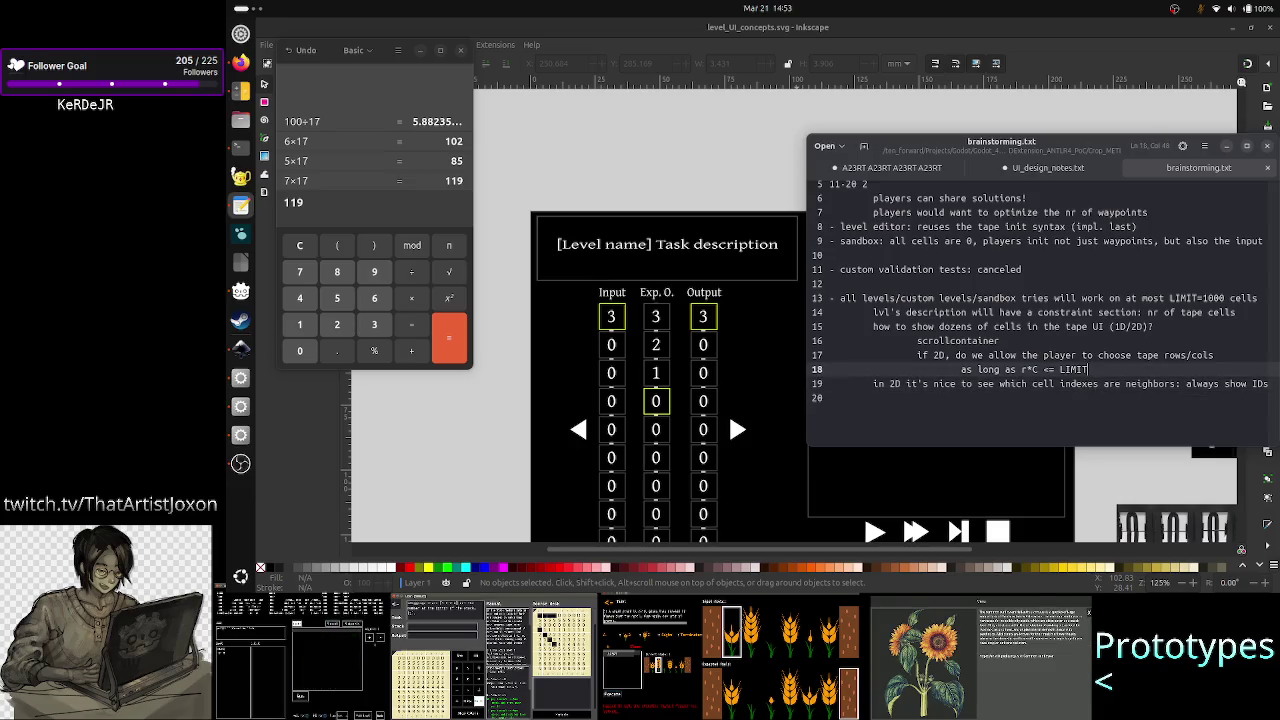
key(Up)
key(Up)
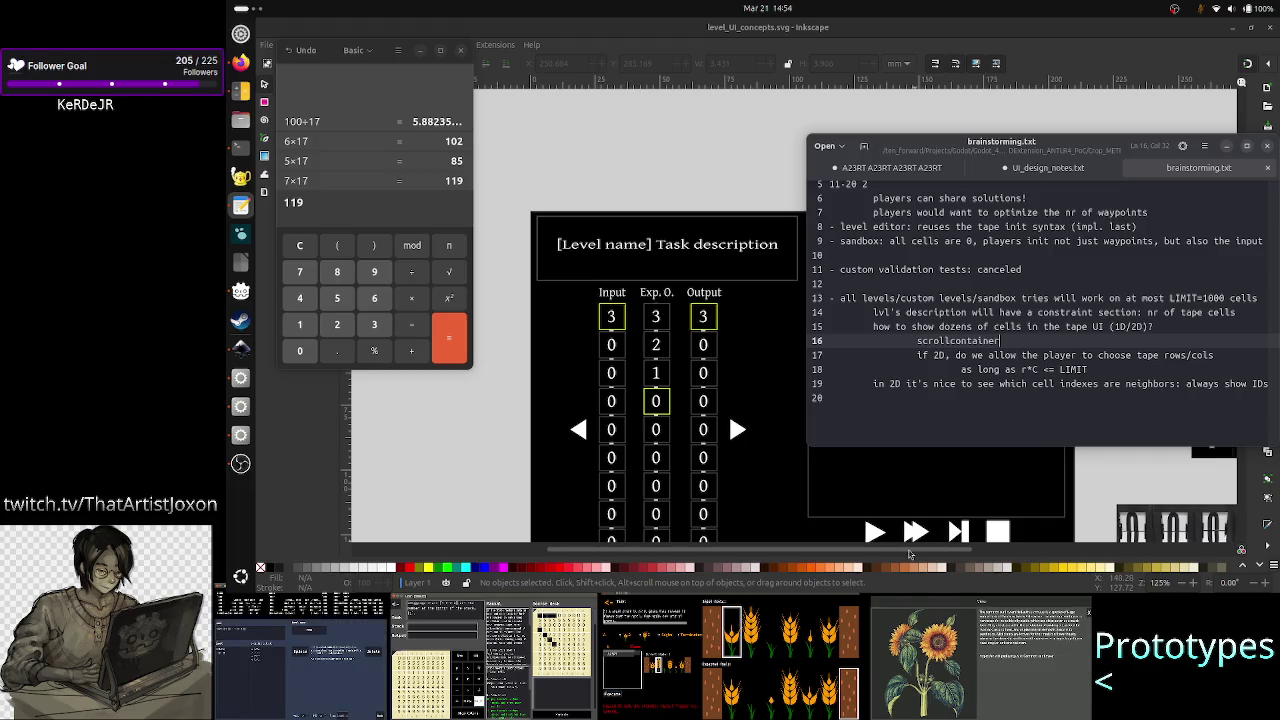
Step: Minimize the notes and scroll the canvas to the three 3×6 zero-cell grid mockups
click(1226, 147)
scroll(1145, 256, down, 5)
scroll(1145, 256, down, 5)
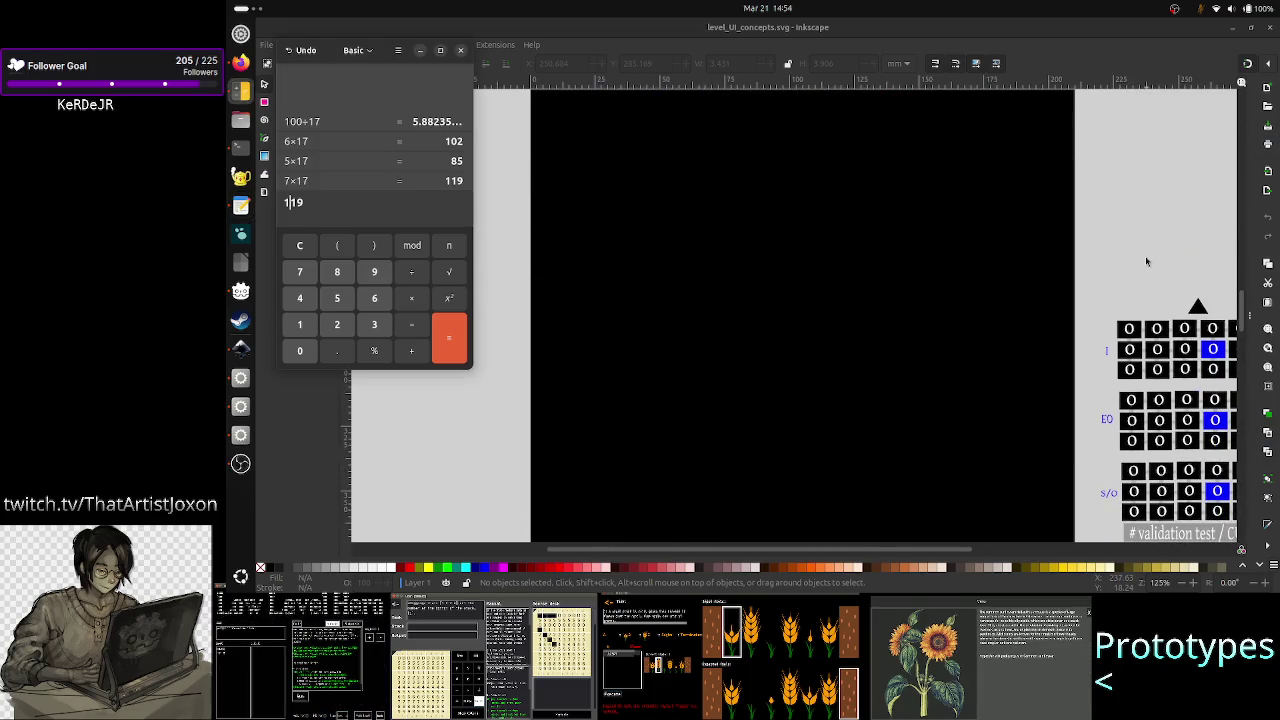
scroll(1145, 258, right, 5)
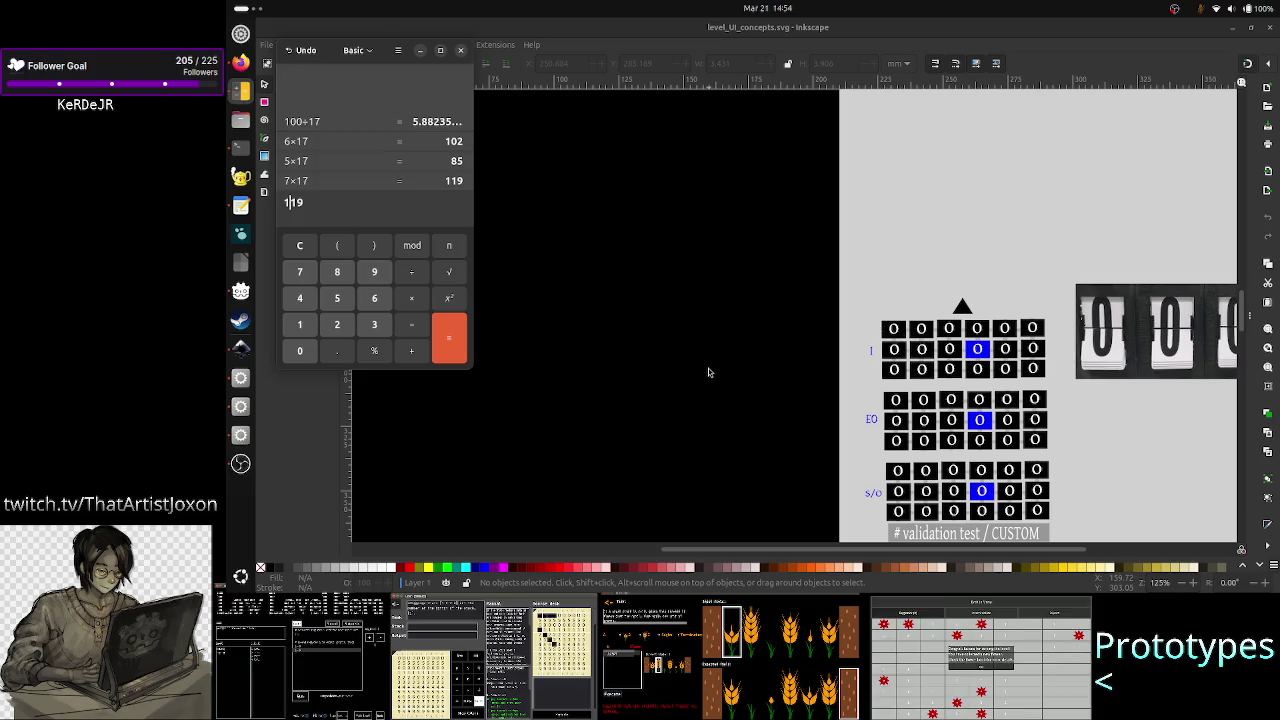
key(alt+Tab)
key(alt+Tab)
key(alt+Tab)
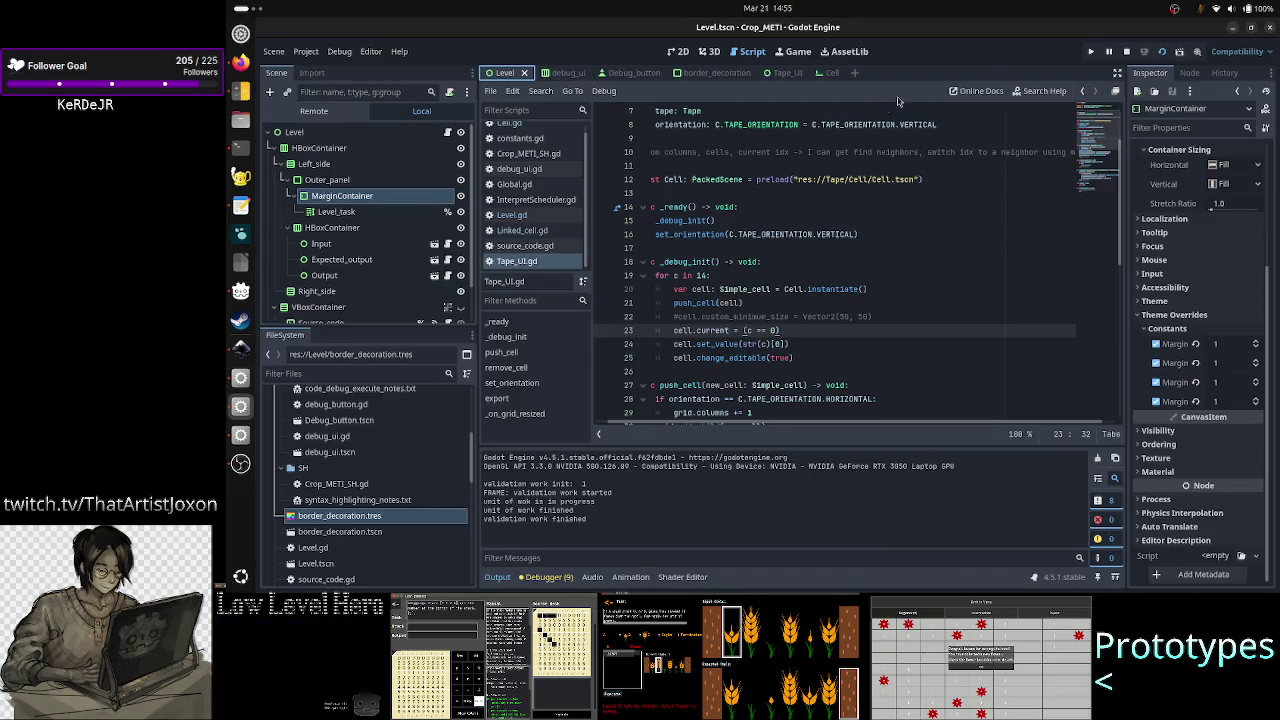
Step: In the running Crop_METI game, set the third tape's second cell to 4, then return to Inkscape
key(alt+Tab)
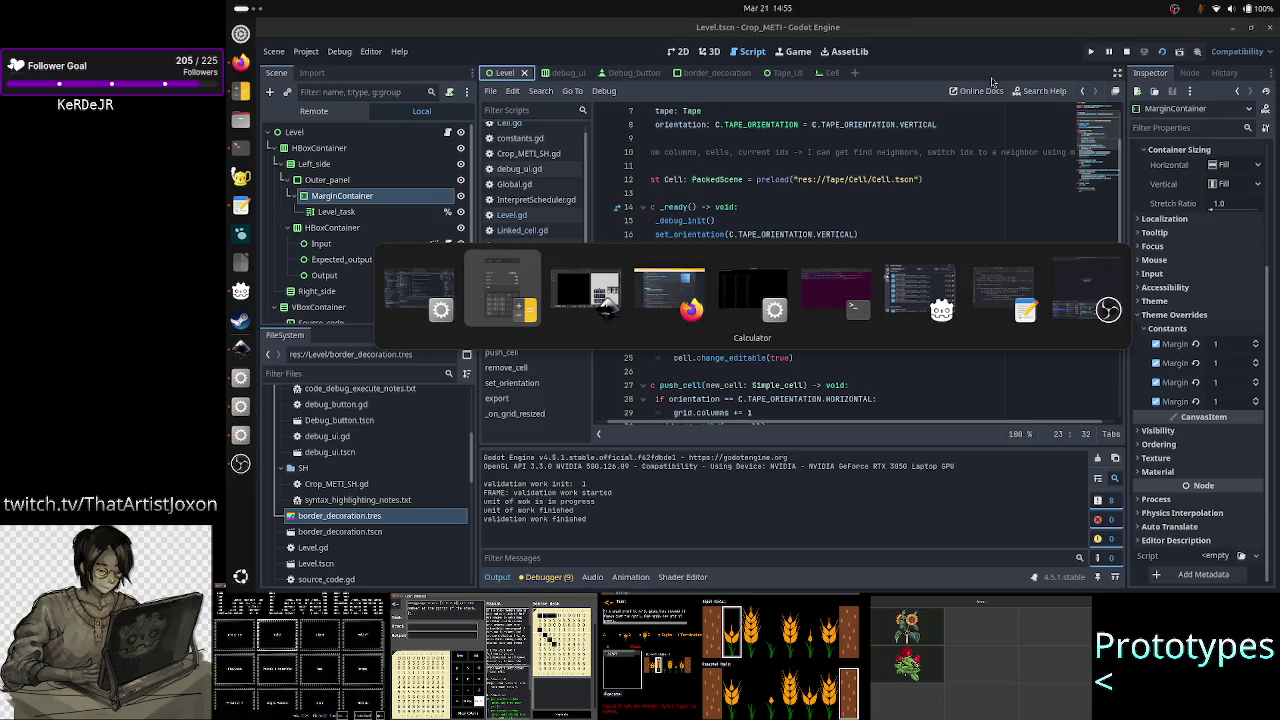
key(alt+Tab)
key(alt+Tab)
key(alt+Tab)
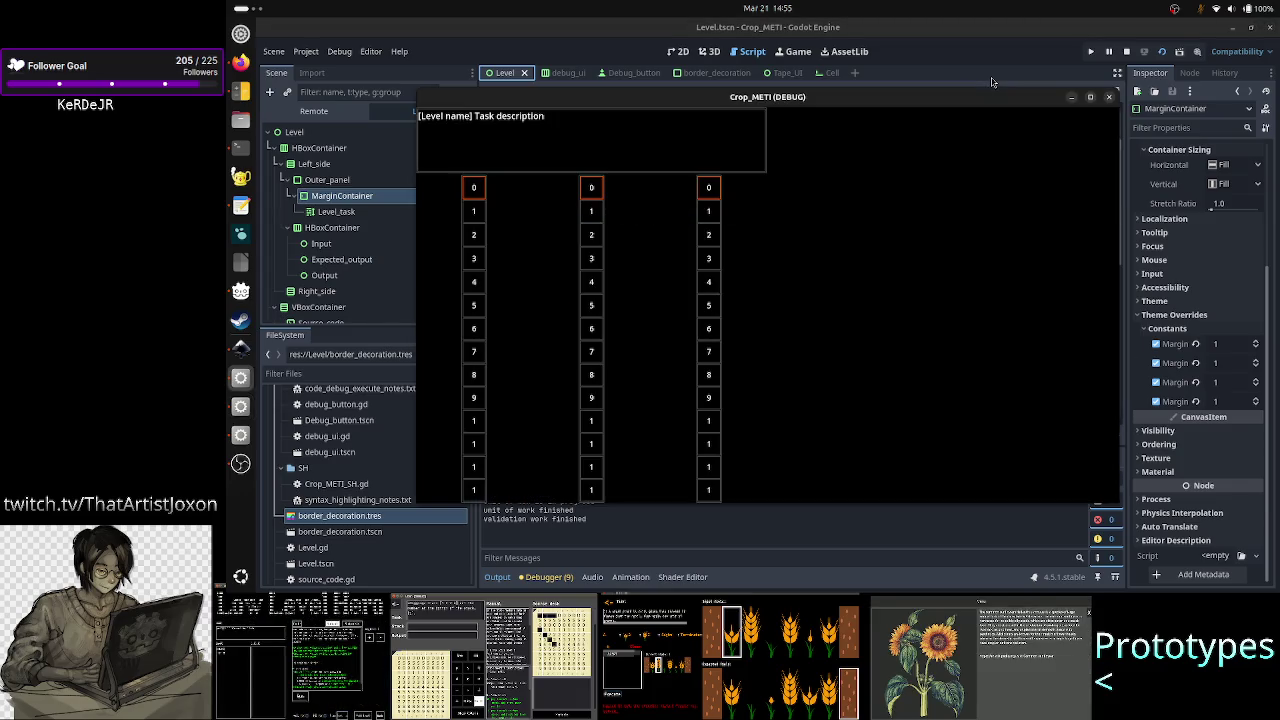
click(713, 213)
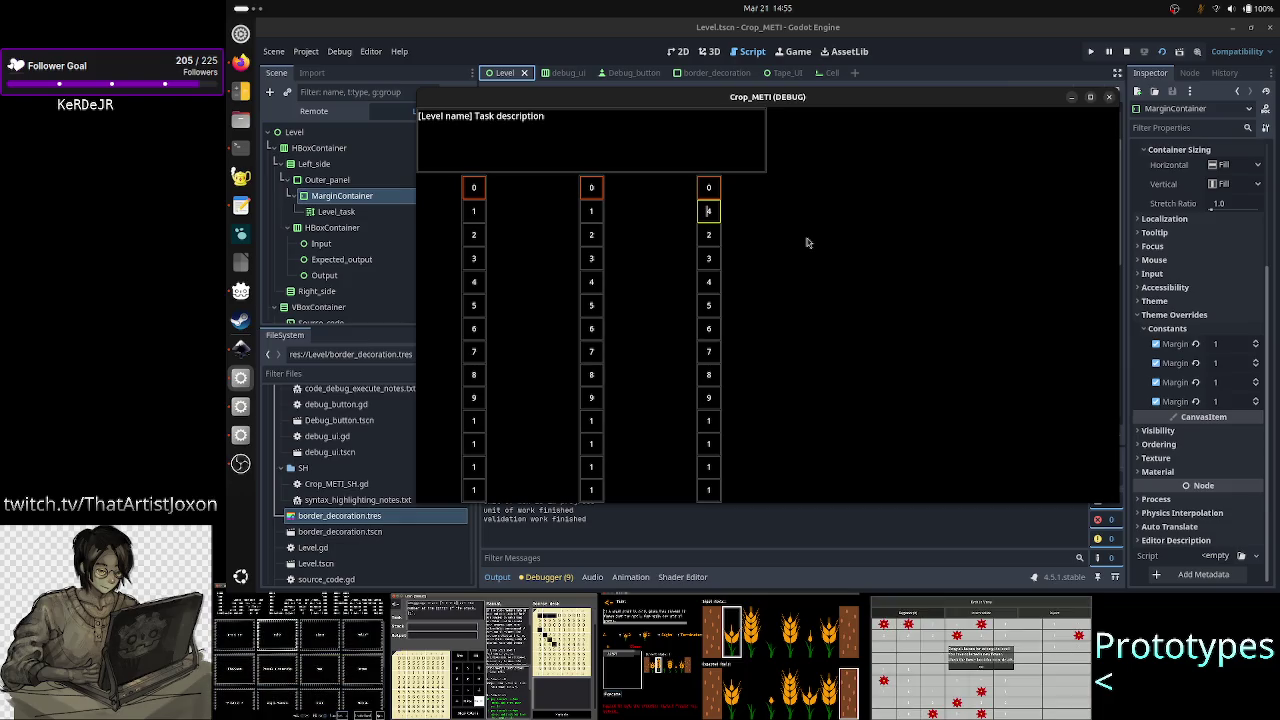
key(alt+Tab)
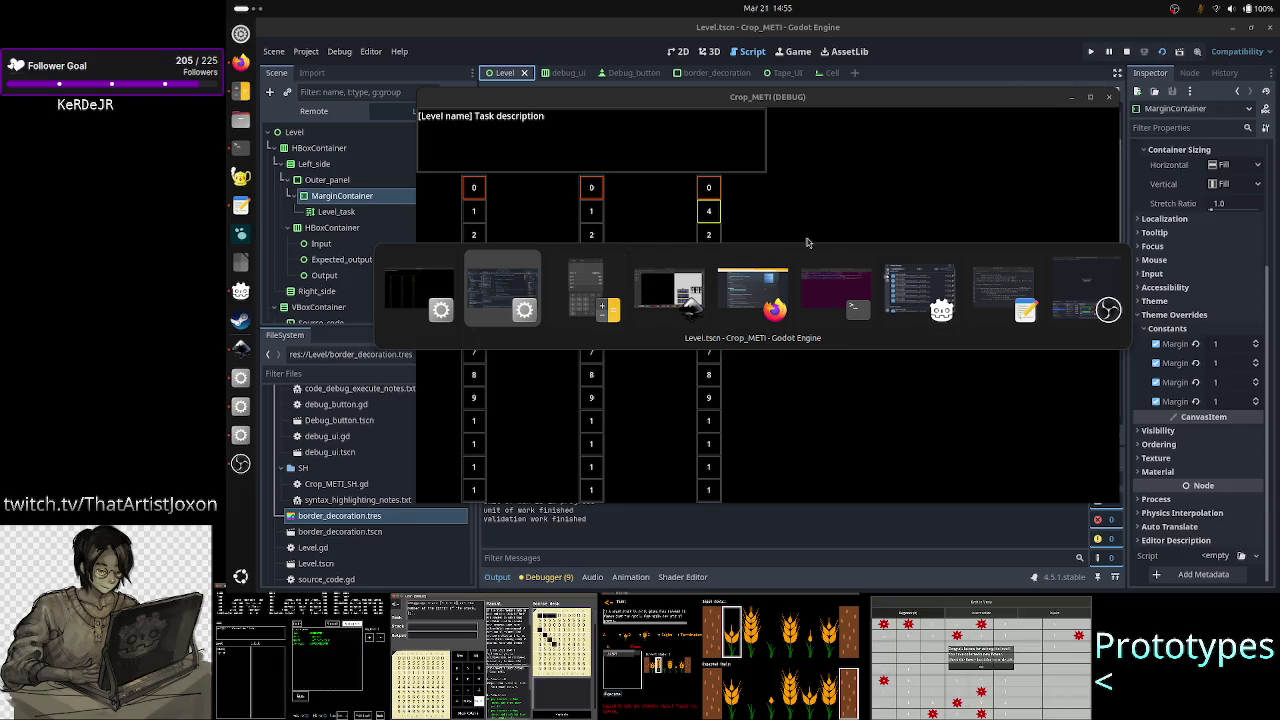
key(Tab)
key(Tab)
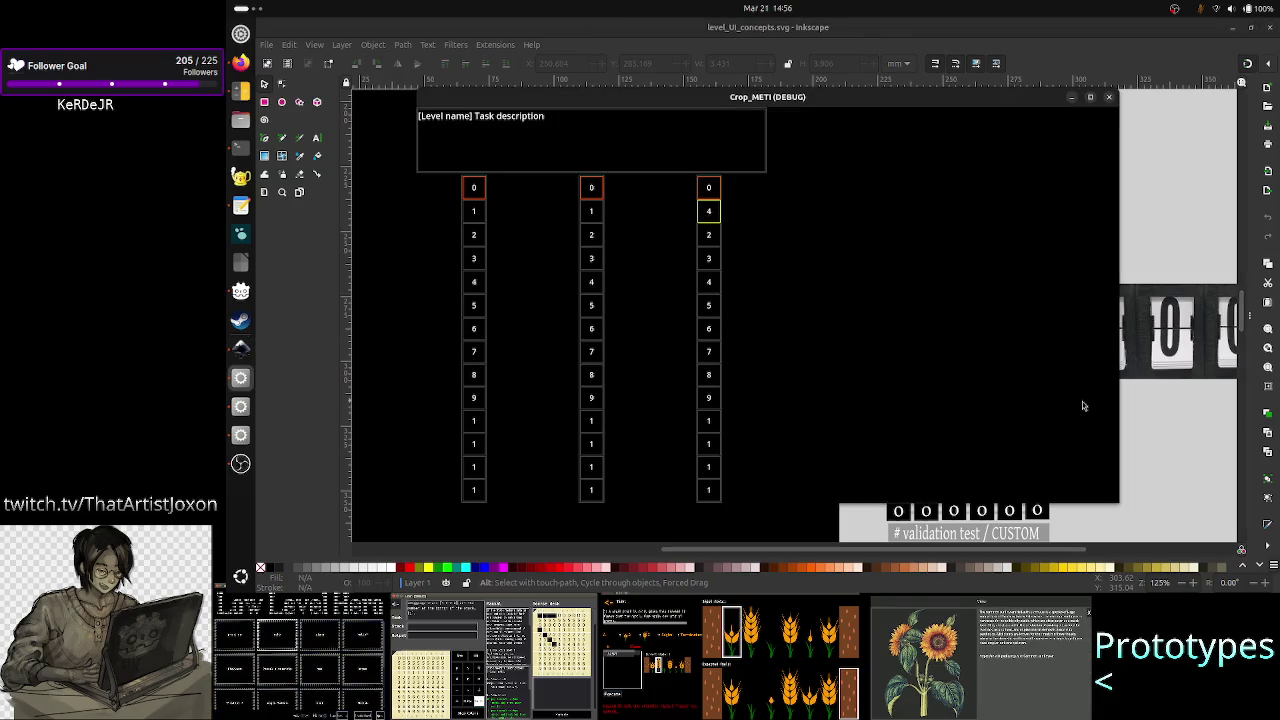
Step: Review the end of brainstorming.txt, then bring the level_UI_concepts.svg mockup back in front
key(alt+Tab)
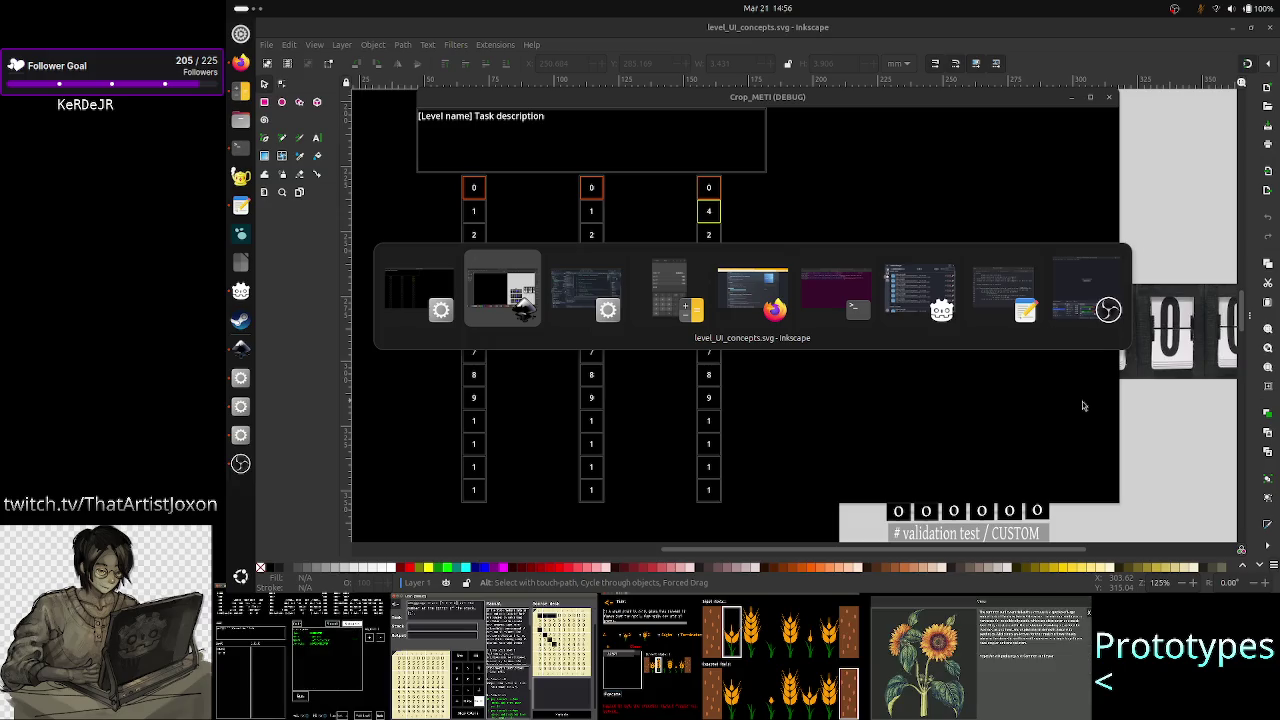
key(alt+Tab)
key(alt+Tab)
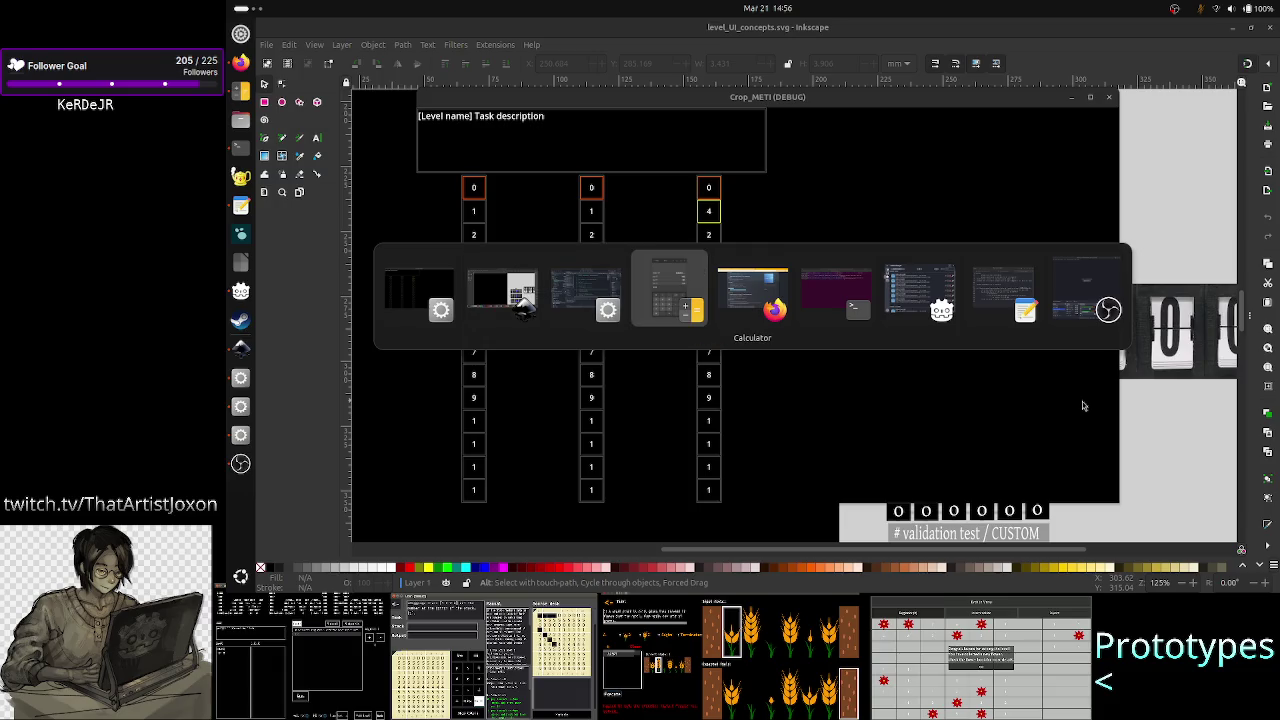
key(alt+Tab)
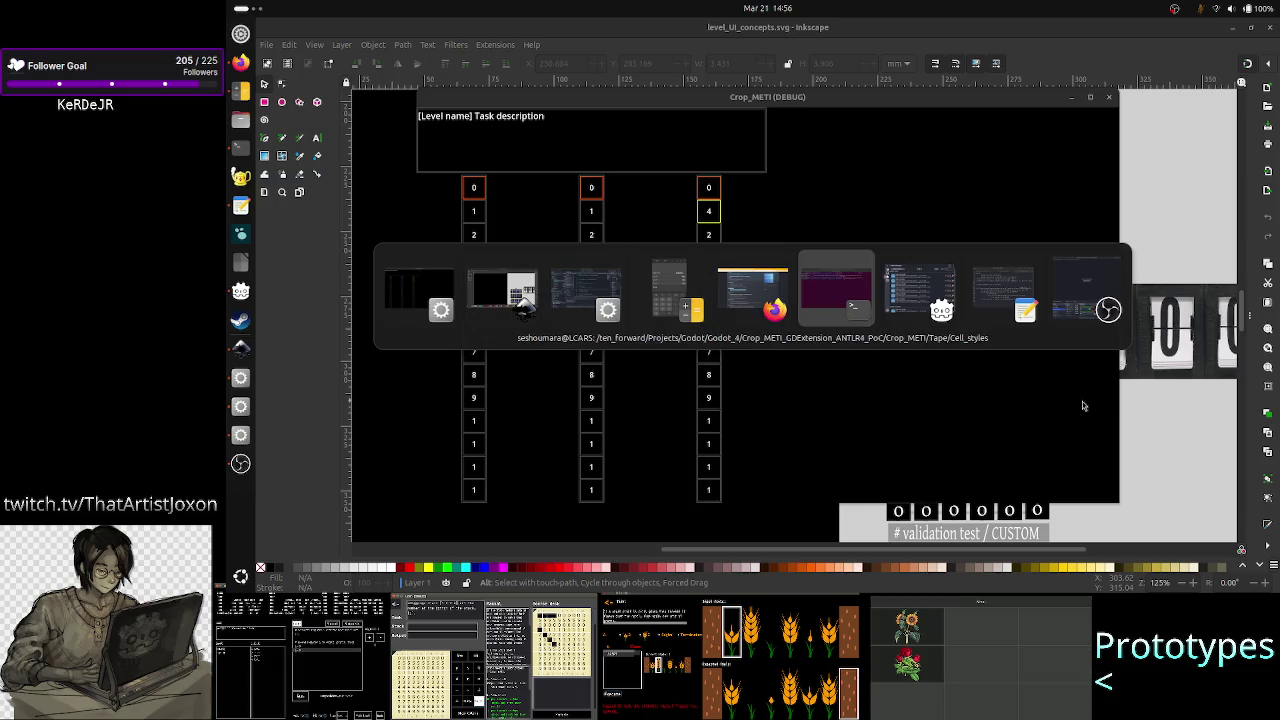
key(alt+Tab)
key(alt+Tab)
key(alt+Tab)
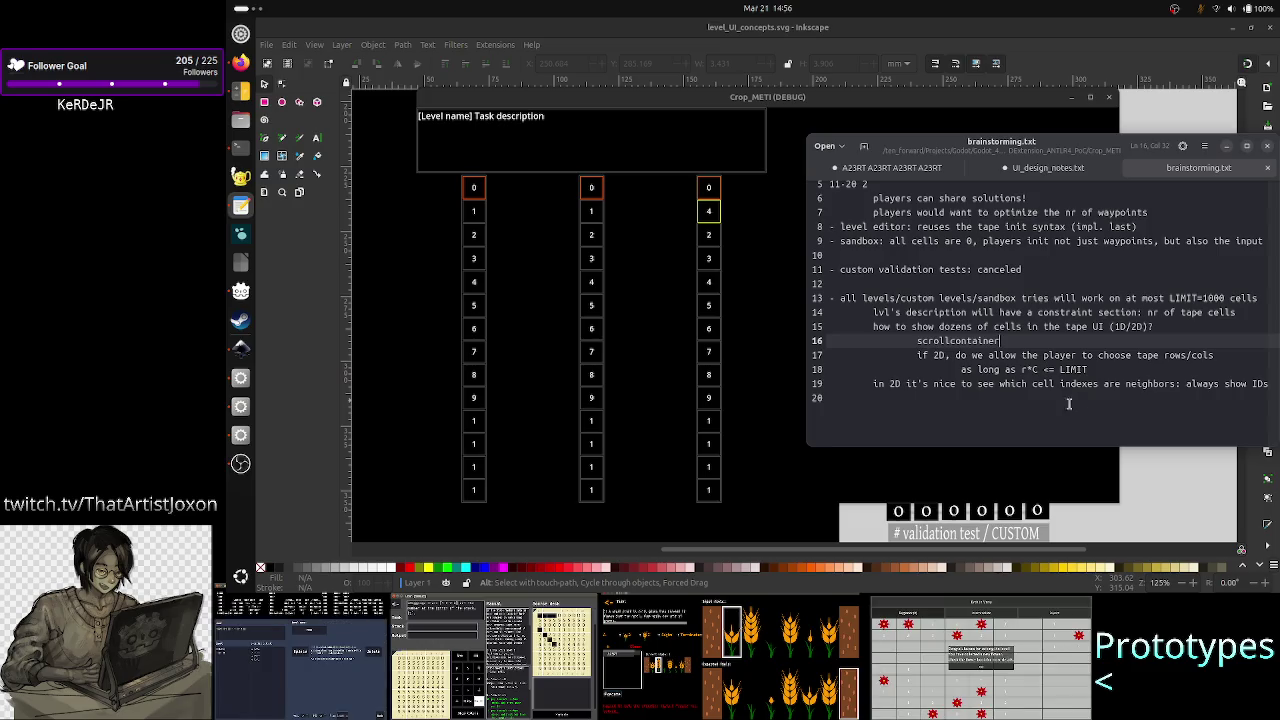
click(1048, 409)
key(Up)
key(Up)
key(Up)
key(Up)
key(Up)
key(Up)
key(Up)
key(Down)
key(Down)
key(Down)
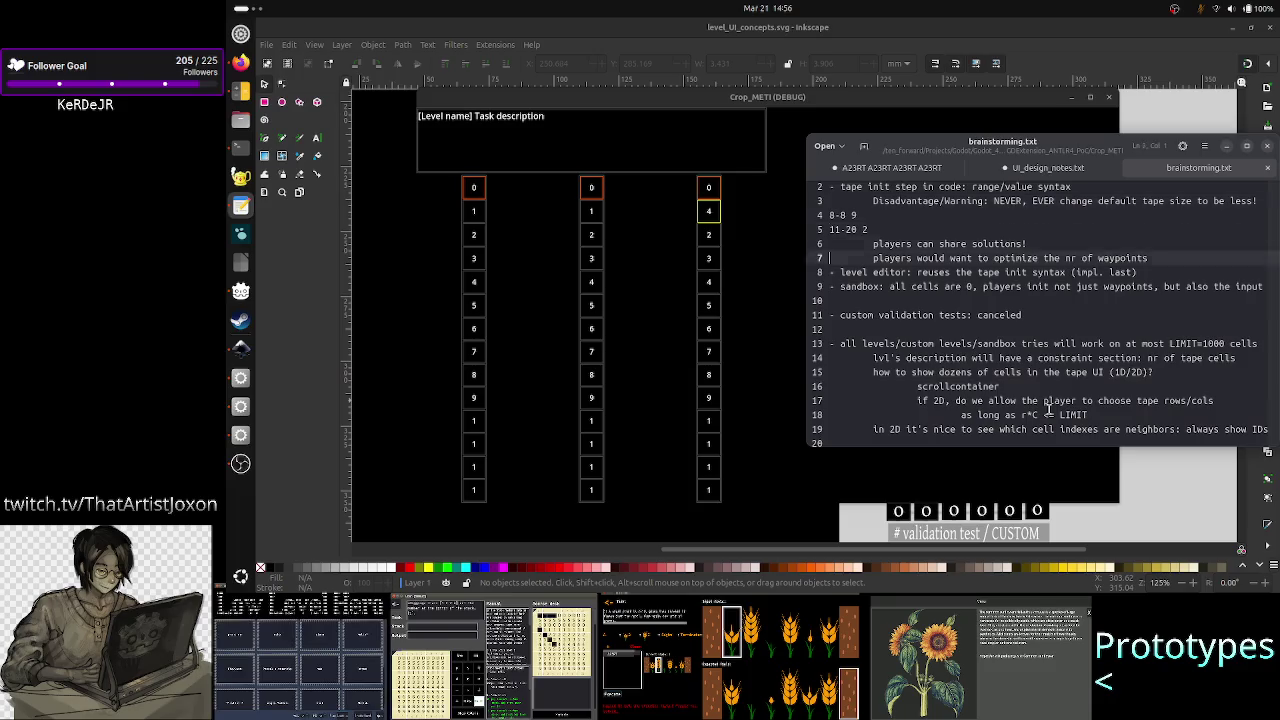
key(Down)
key(Down)
key(Down)
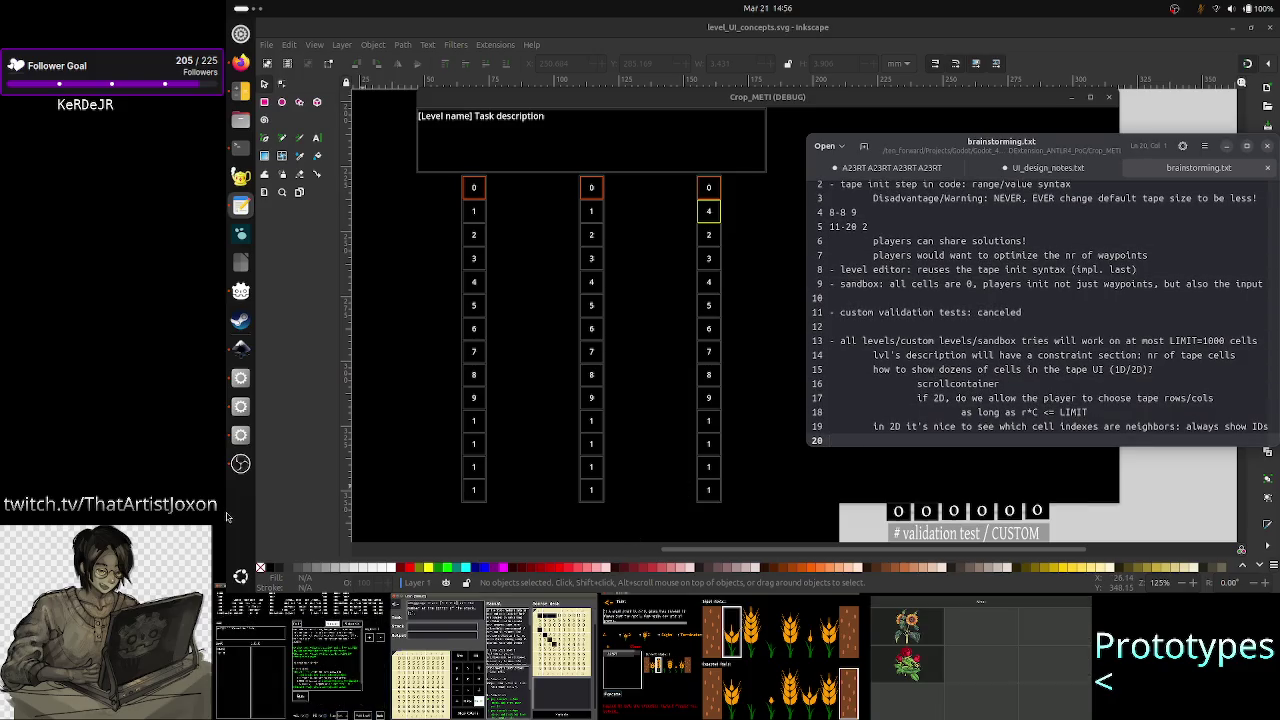
click(239, 352)
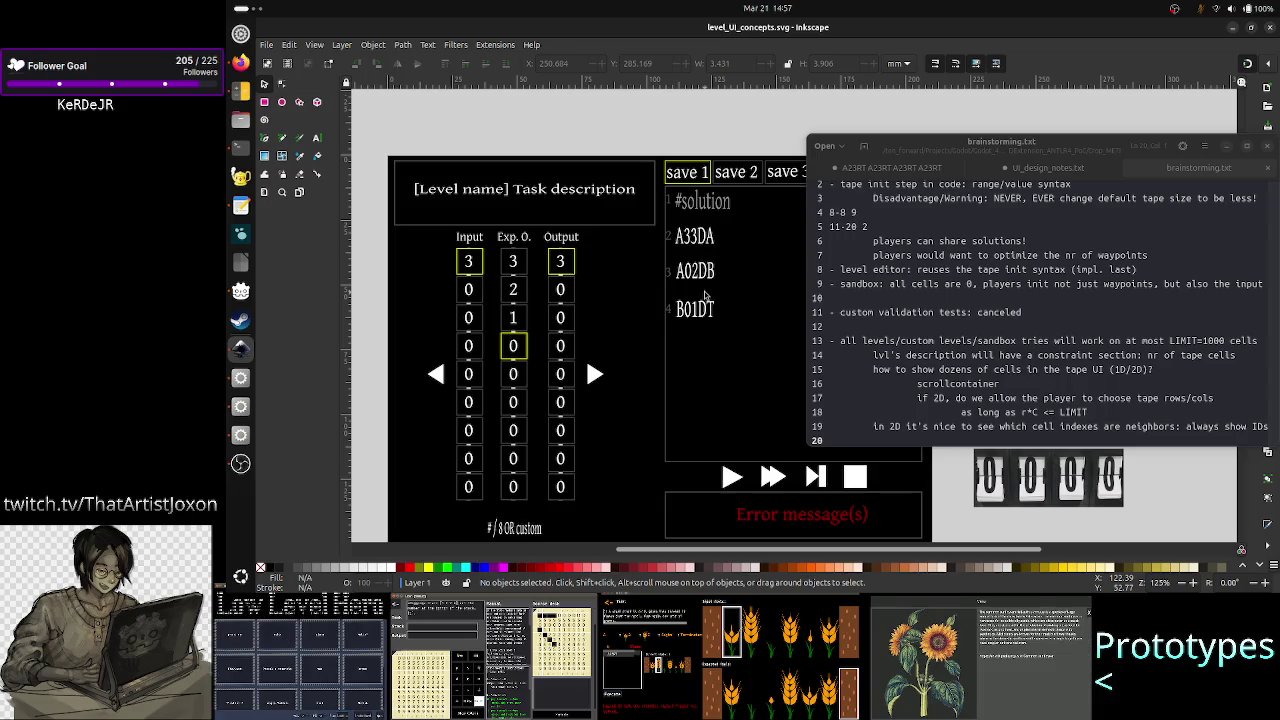
scroll(932, 300, down, 2)
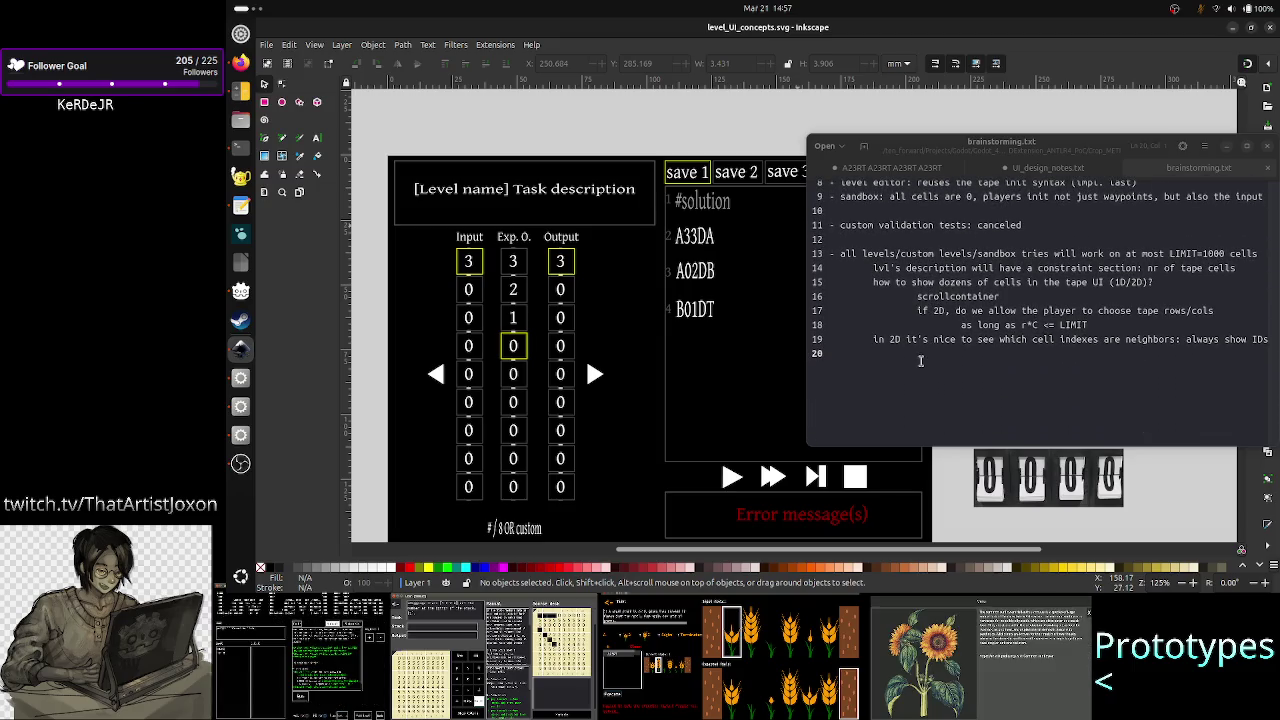
click(921, 361)
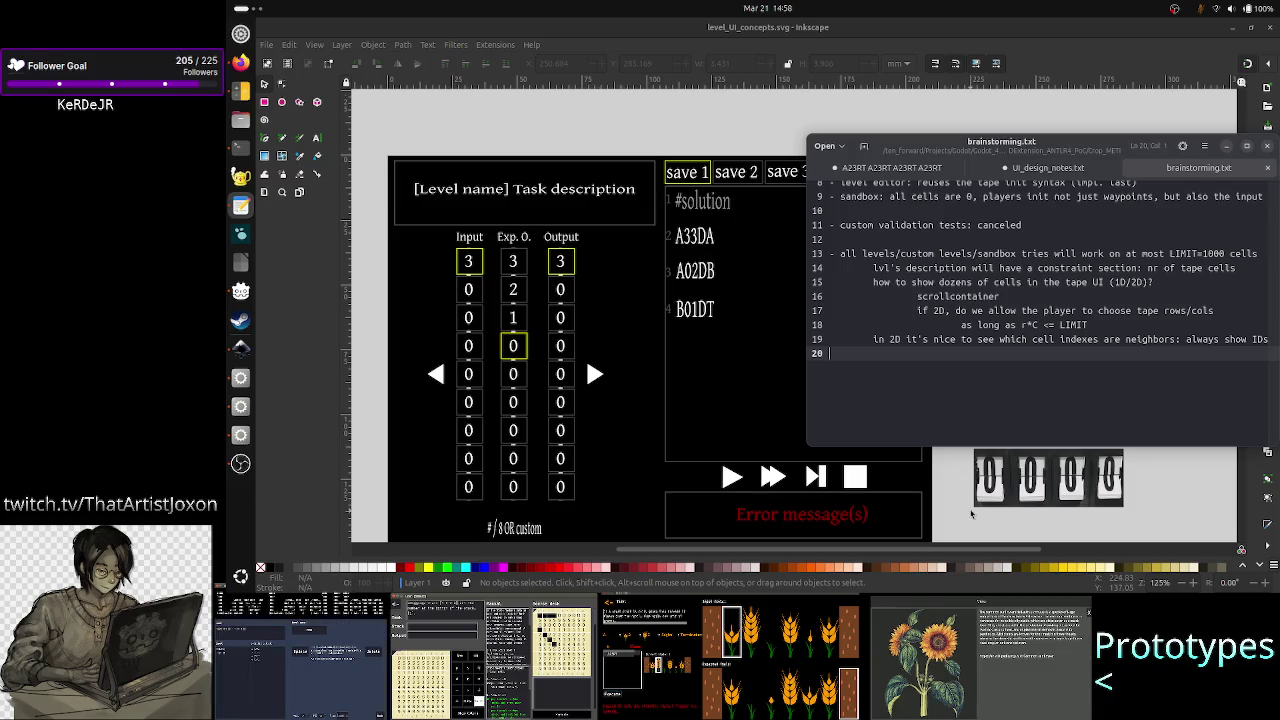
scroll(1022, 478, down, 5)
Step: Drag the notes window up by its title bar to uncover more canvas
scroll(1022, 478, down, 5)
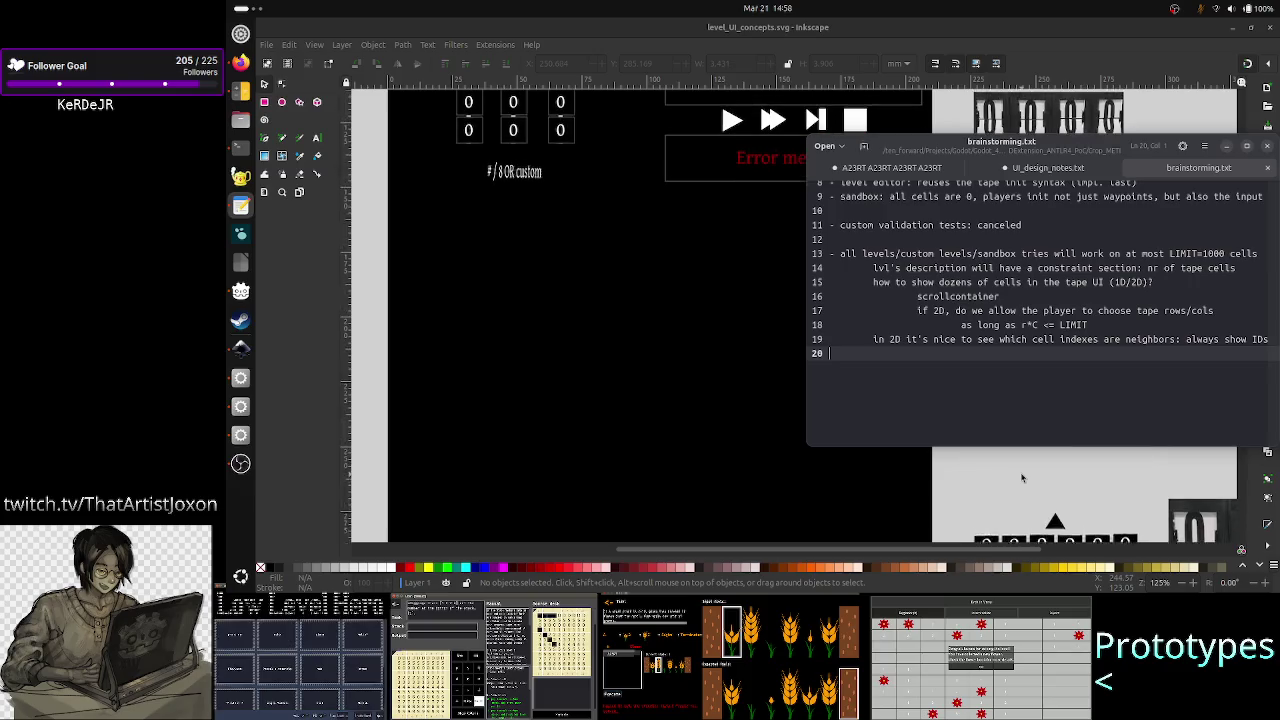
drag(1087, 148, 1087, 79)
scroll(558, 430, up, 5)
scroll(558, 430, up, 6)
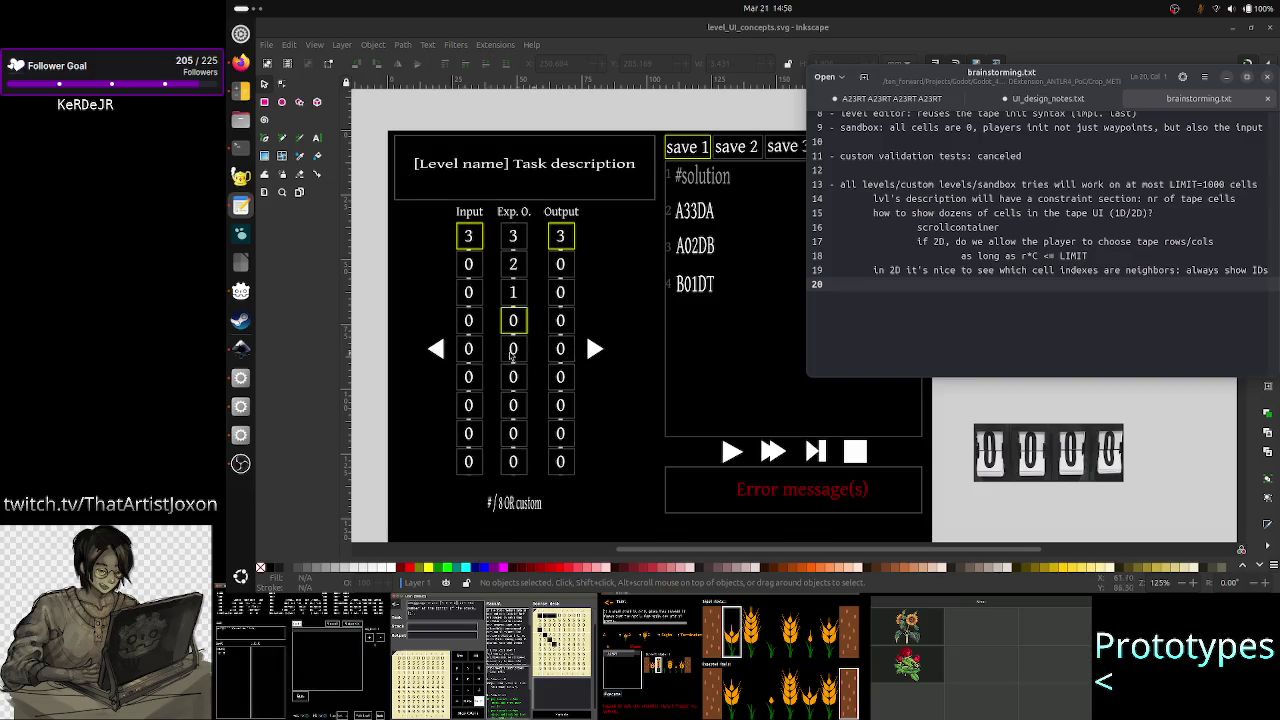
Step: Scroll the canvas down through the 2D tape grids and back up to the mockup header
scroll(1033, 484, down, 1)
scroll(1033, 484, down, 4)
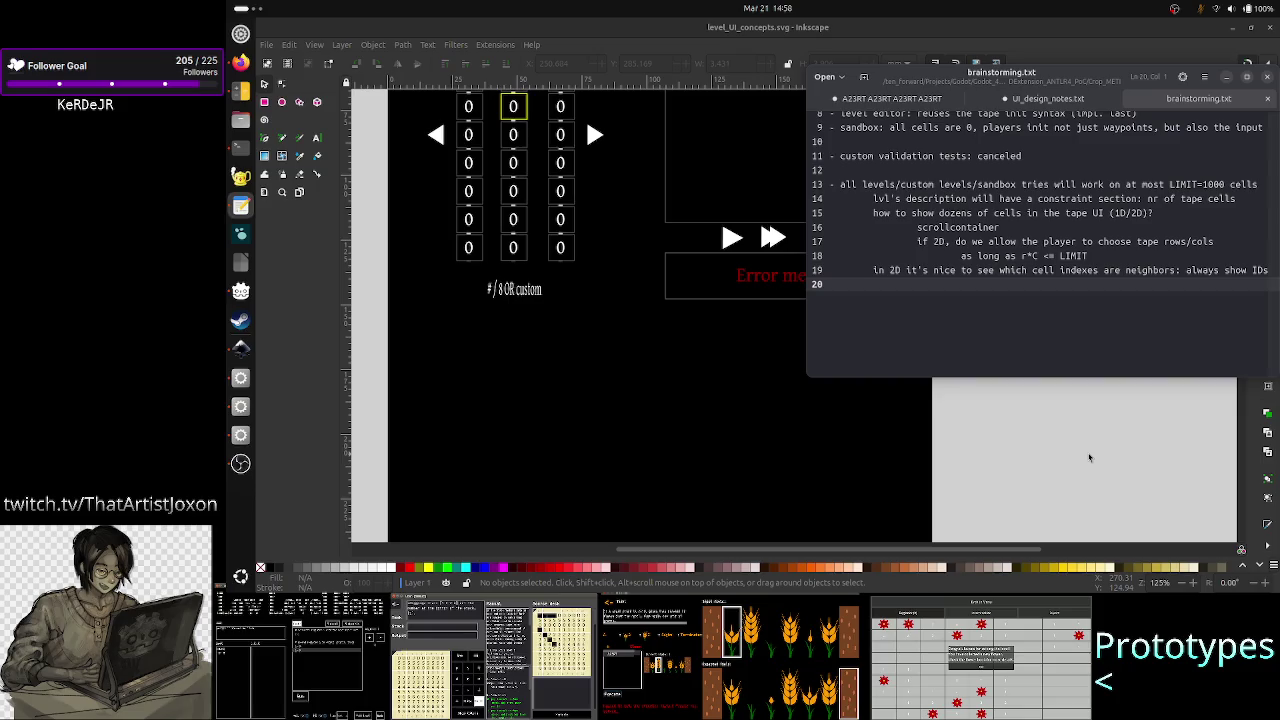
scroll(1089, 457, down, 3)
scroll(1080, 452, down, 1)
scroll(1060, 440, down, 1)
scroll(1045, 432, down, 1)
scroll(1039, 430, up, 1)
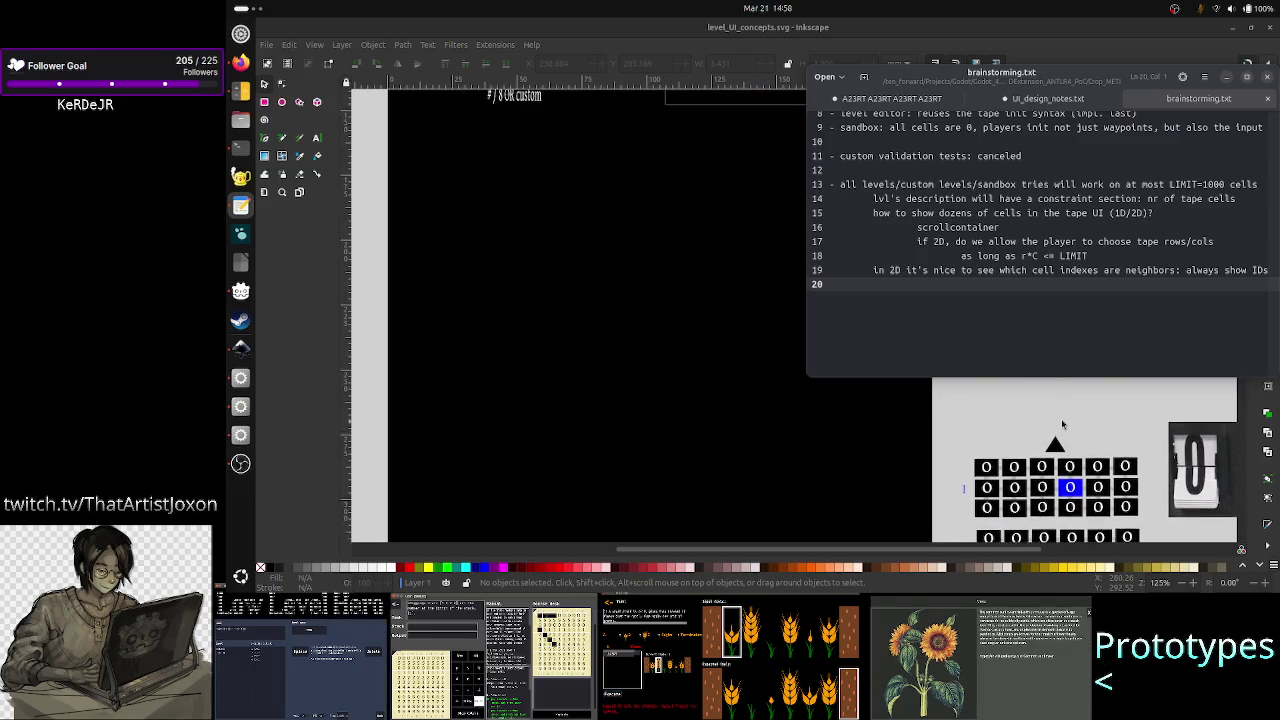
scroll(1039, 430, down, 1)
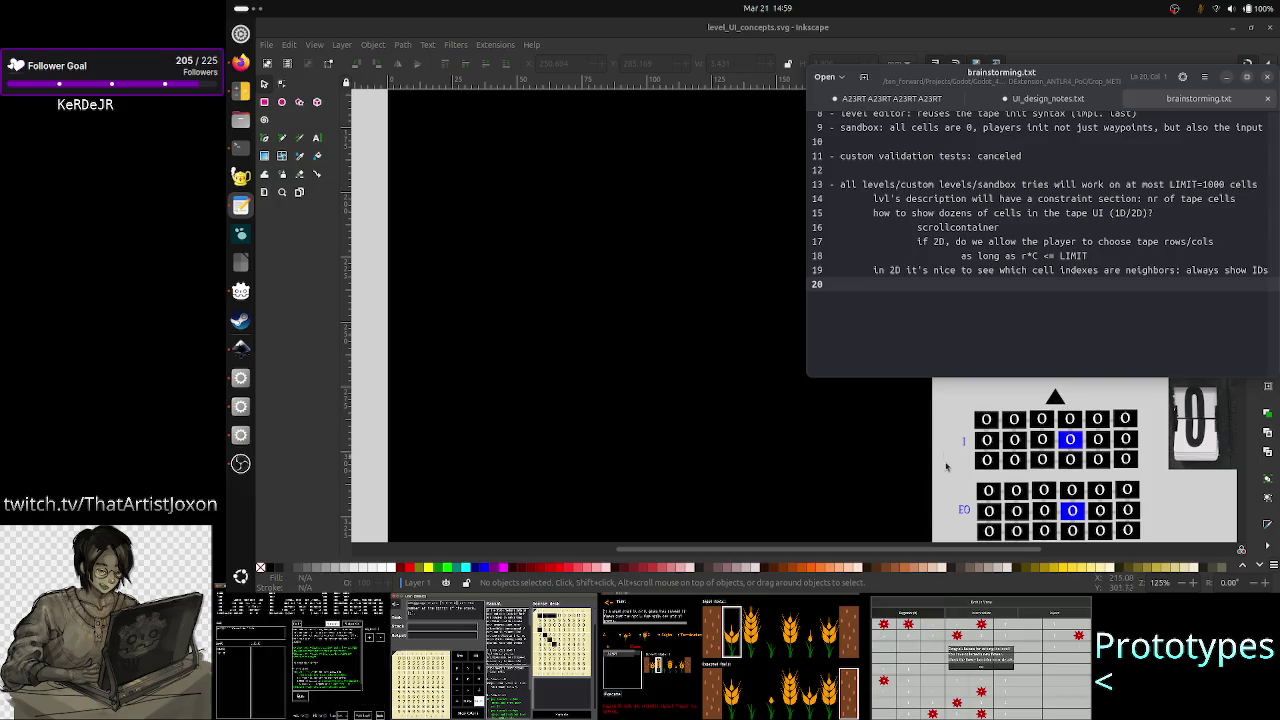
scroll(1043, 458, down, 3)
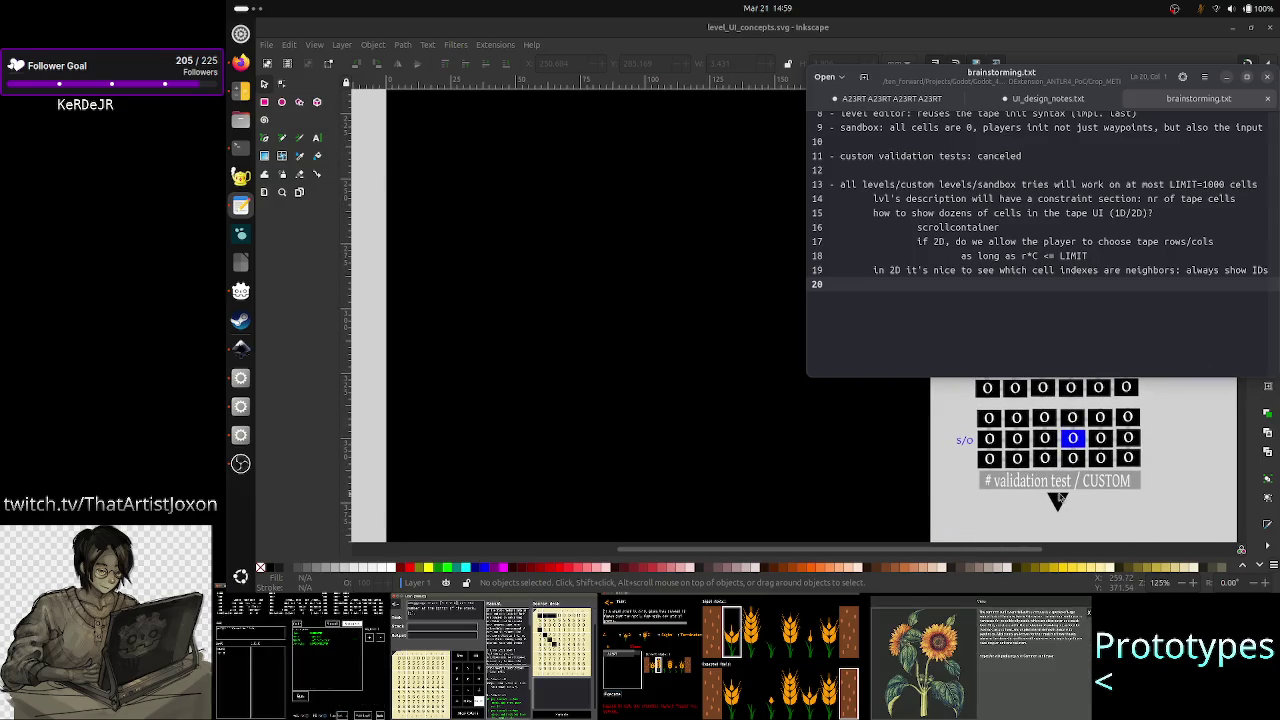
scroll(1068, 470, down, 3)
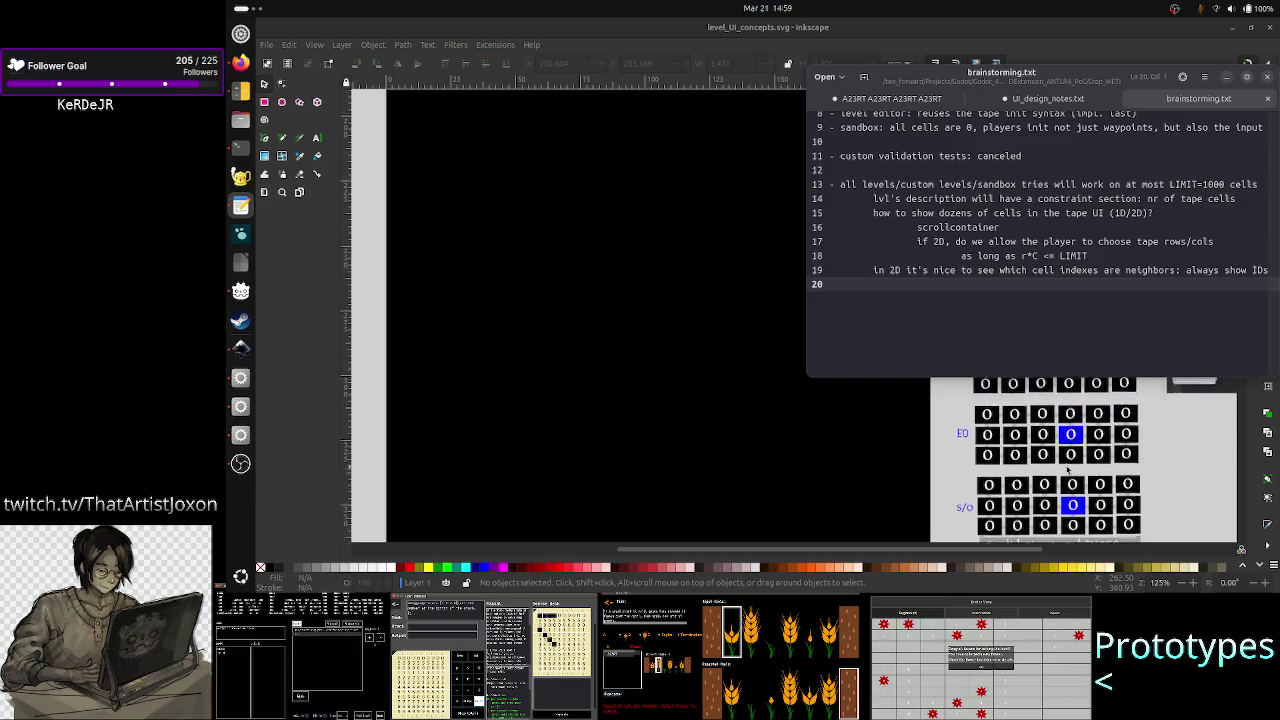
scroll(1068, 472, down, 2)
scroll(1068, 470, up, 1)
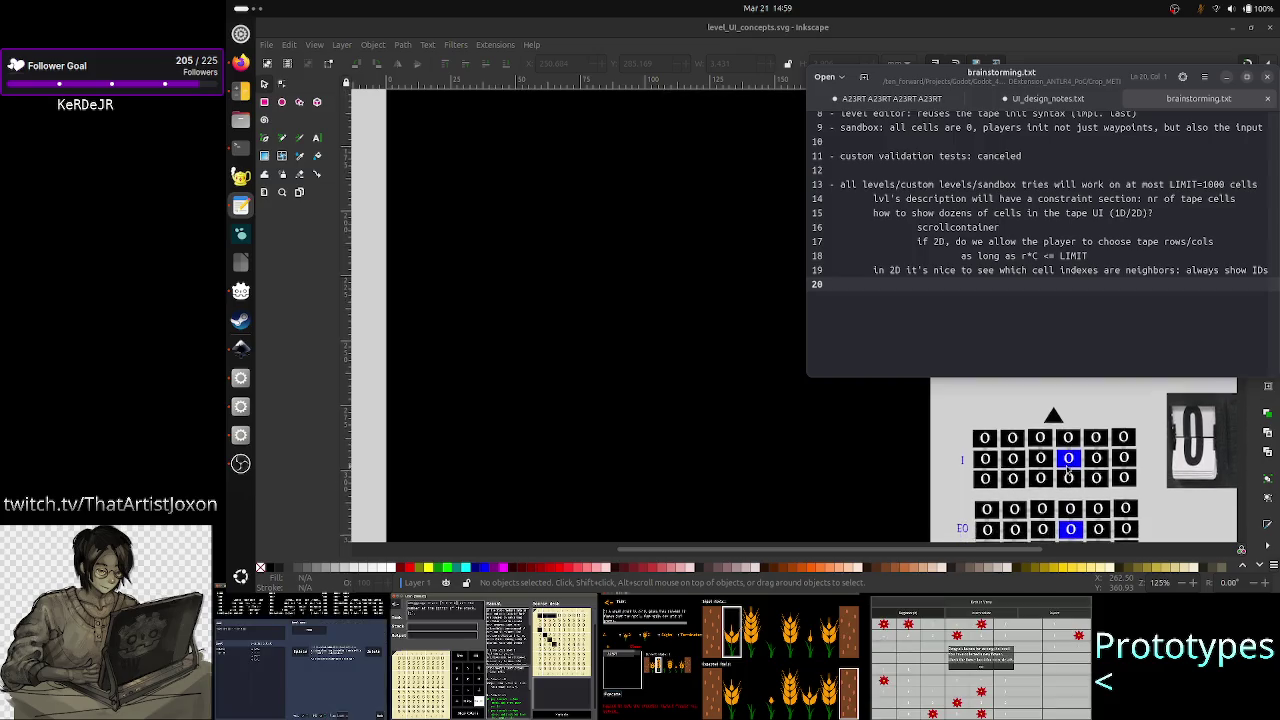
scroll(1068, 471, down, 3)
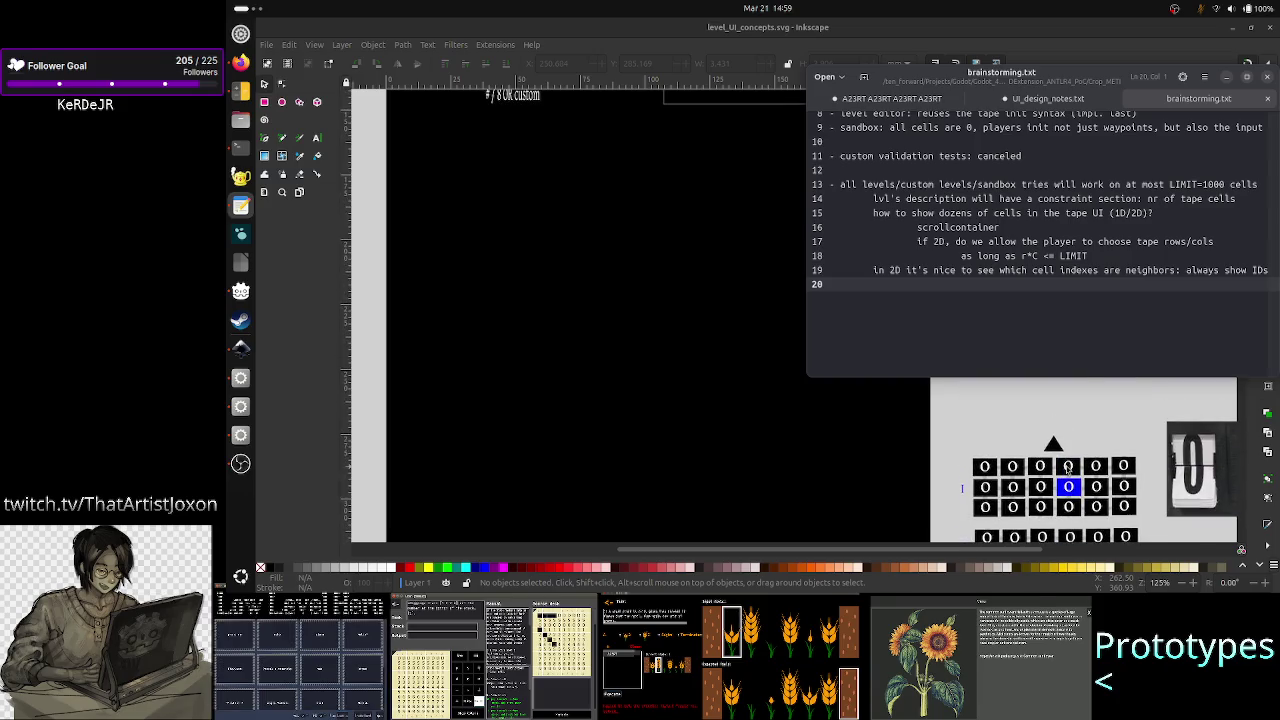
scroll(1068, 471, up, 3)
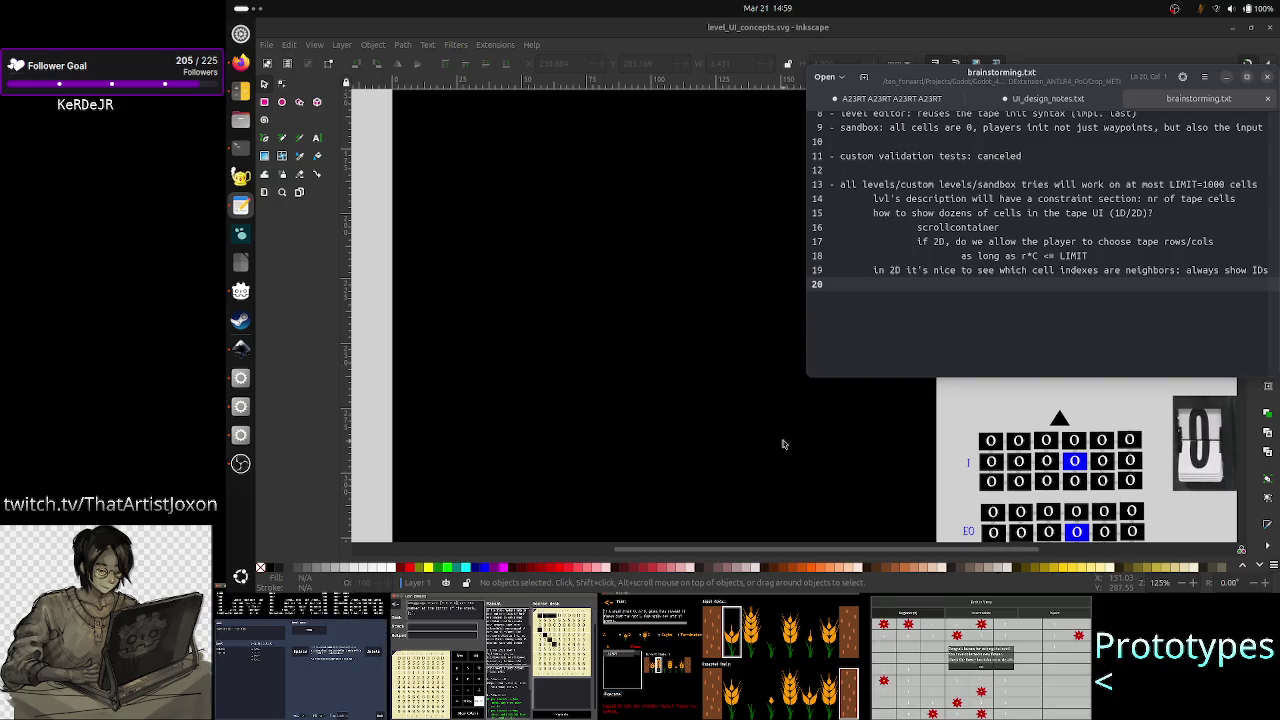
scroll(680, 380, up, 5)
scroll(680, 384, up, 3)
scroll(680, 384, up, 3)
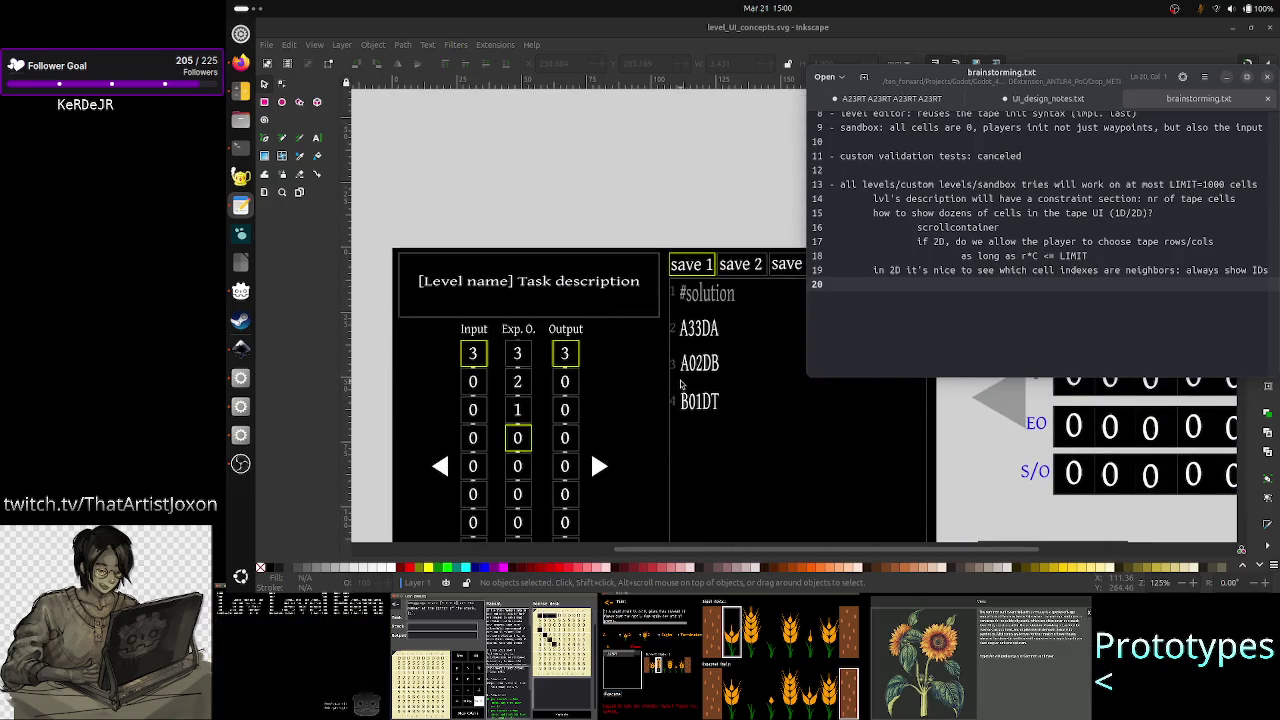
scroll(680, 384, down, 2)
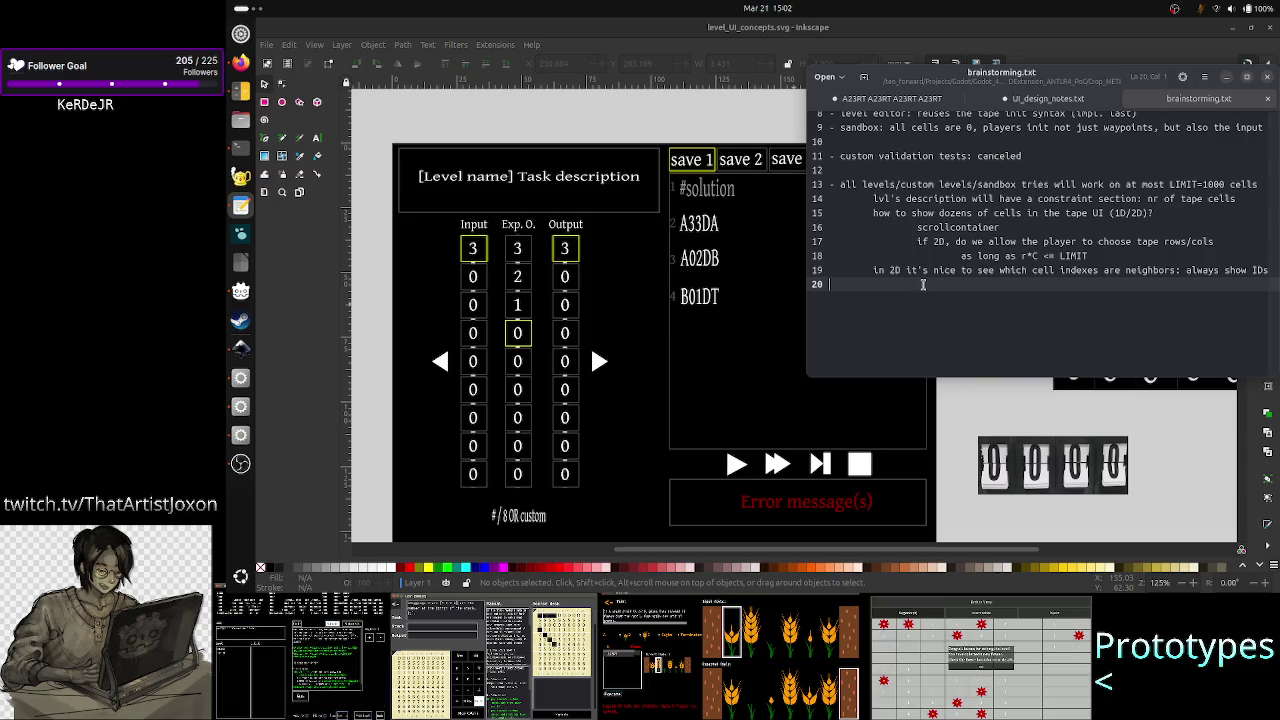
scroll(941, 276, up, 1)
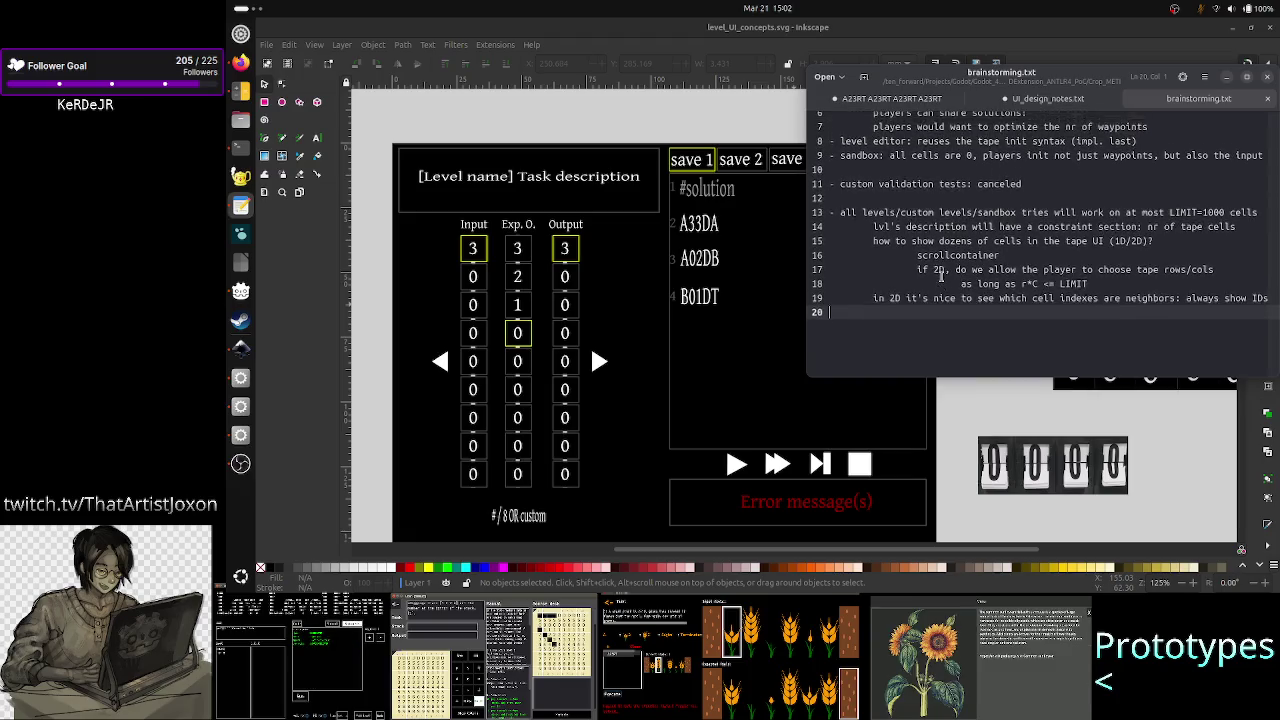
Step: Drag the notes window's bottom edge down so lines 1 through 20 all show
scroll(941, 276, up, 1)
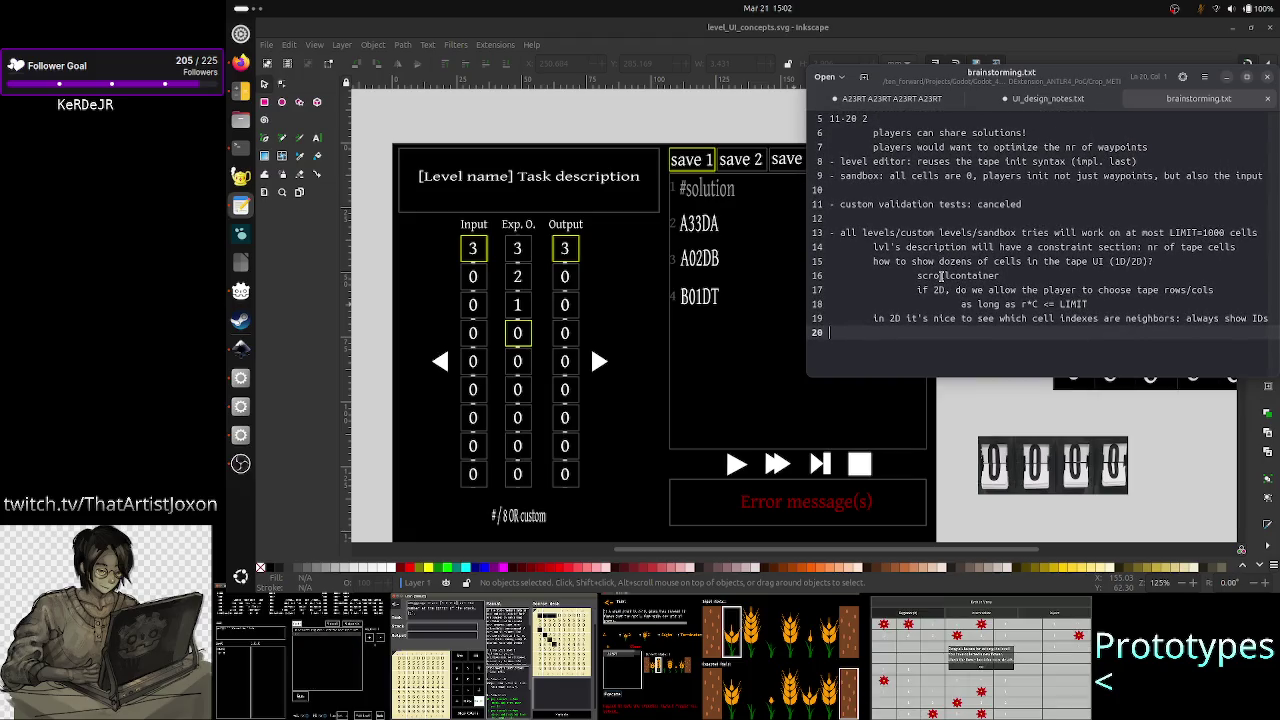
scroll(941, 276, down, 3)
scroll(941, 276, down, 1)
scroll(940, 280, up, 5)
scroll(938, 284, up, 1)
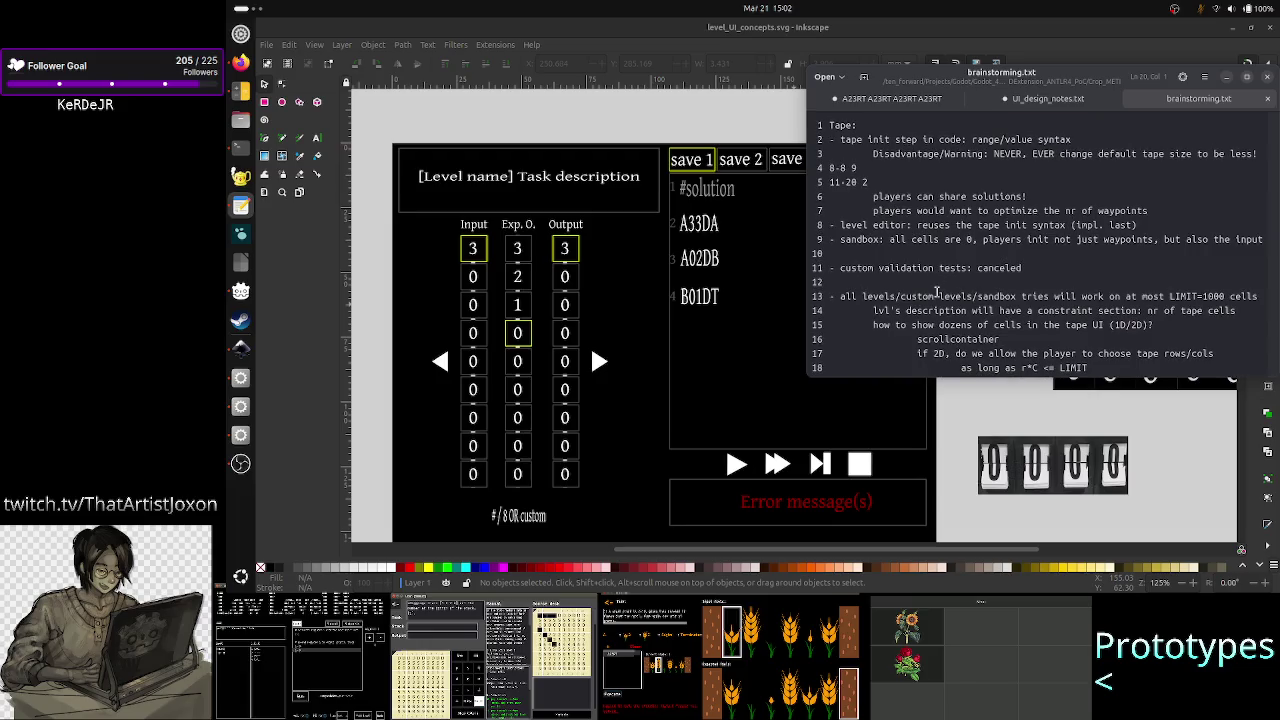
drag(906, 378, 922, 524)
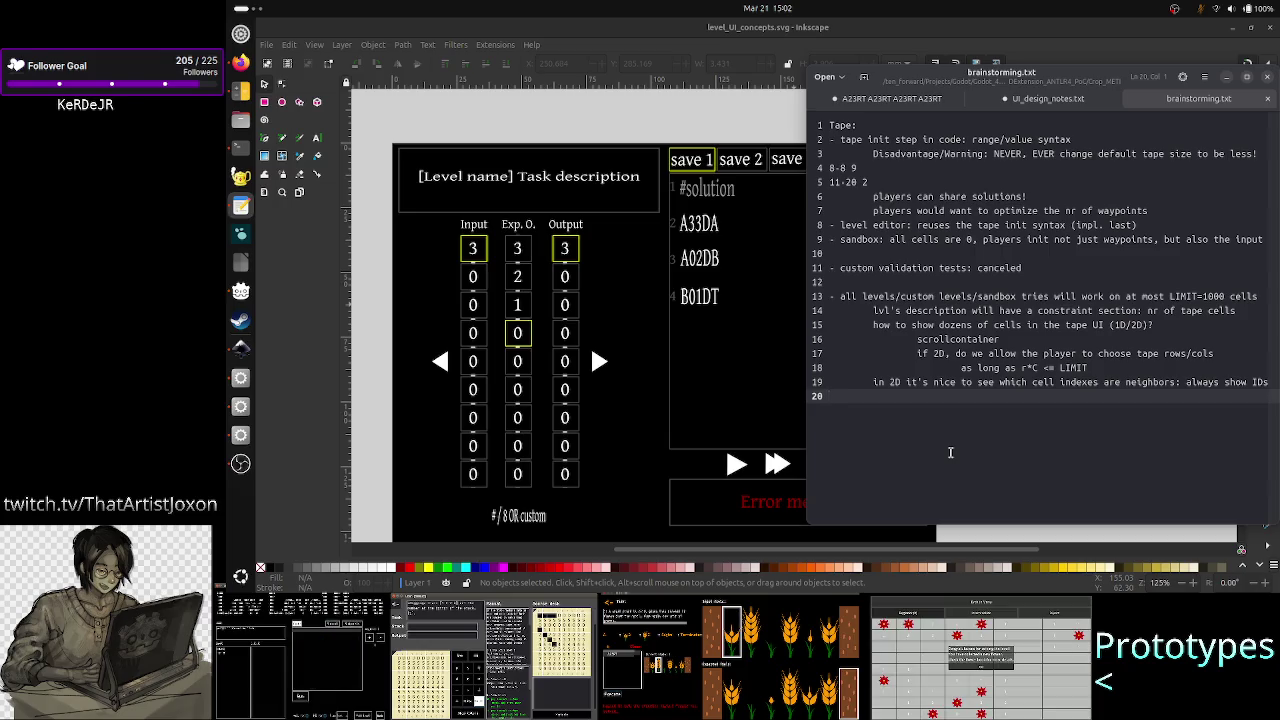
Step: Add an 'Execution language:' heading on new line 21 with an indented line beneath
key(Return)
text(L)
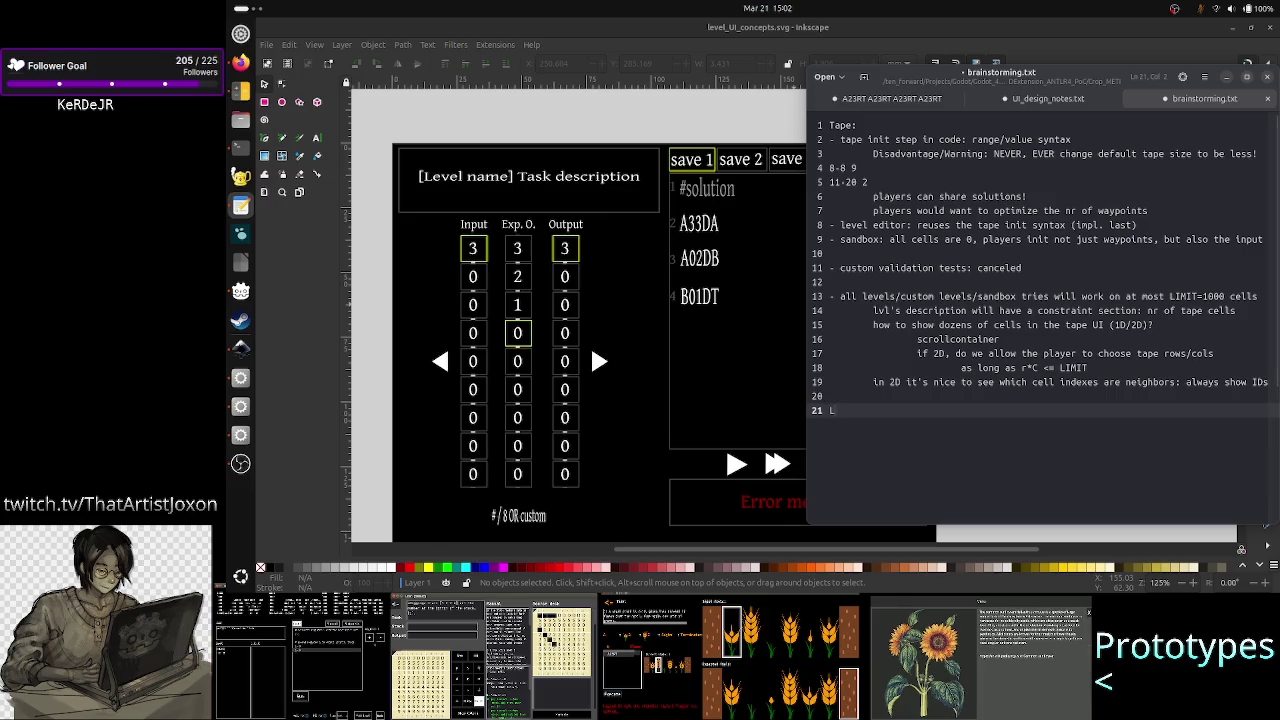
key(BackSpace)
key(BackSpace)
text(Execut)
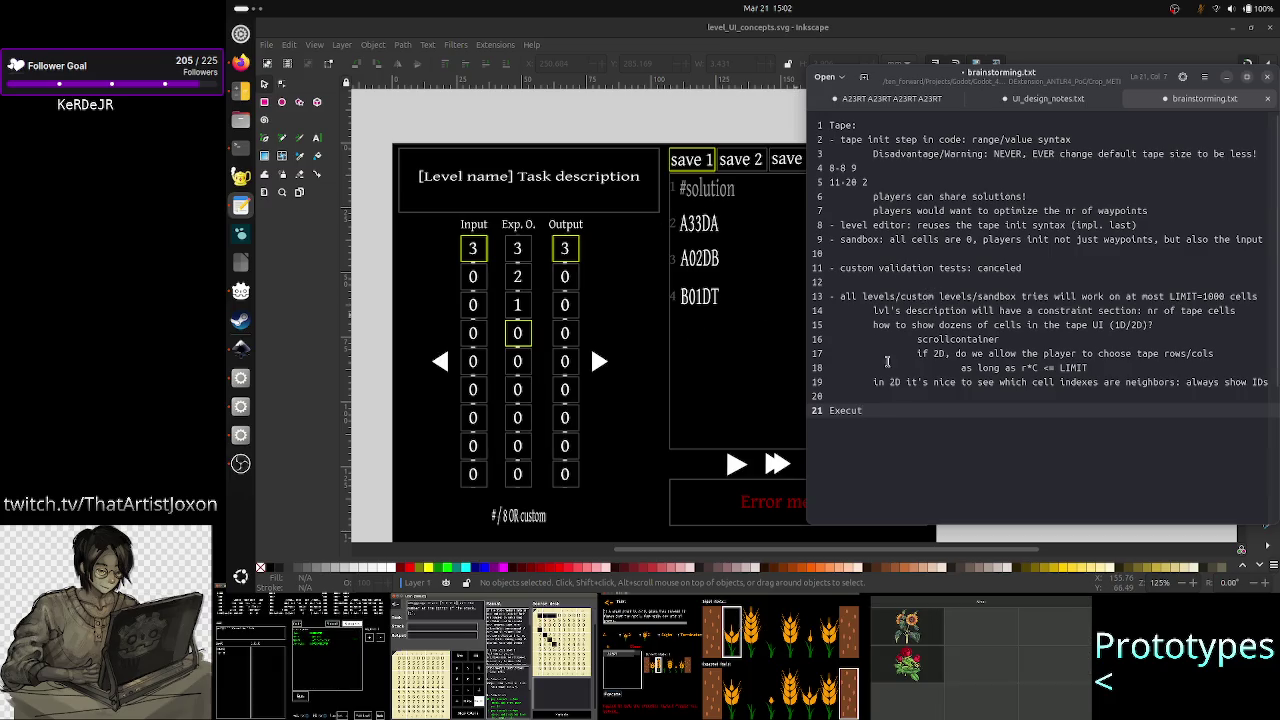
text(ion languages)
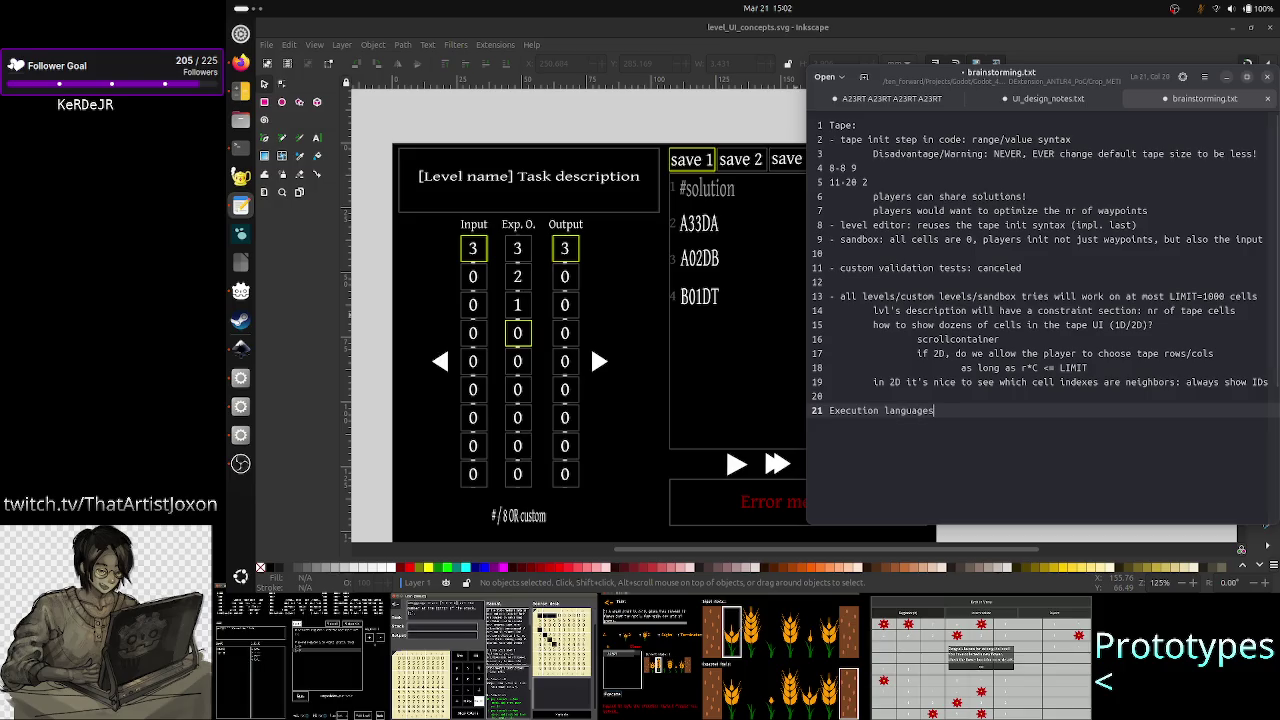
text(:)
key(Return)
key(Tab)
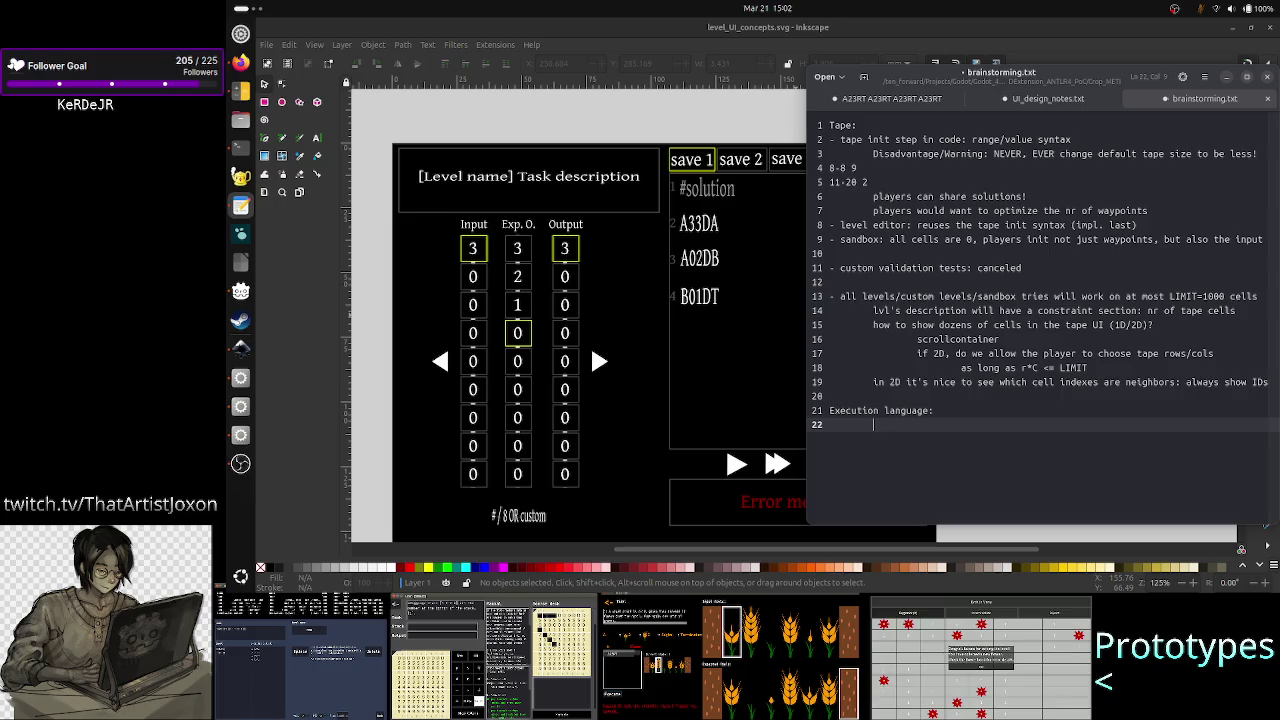
Step: Type the note '- atm move is only L,R, but need to add UD for vertical/2D tape navigation'
text(-)
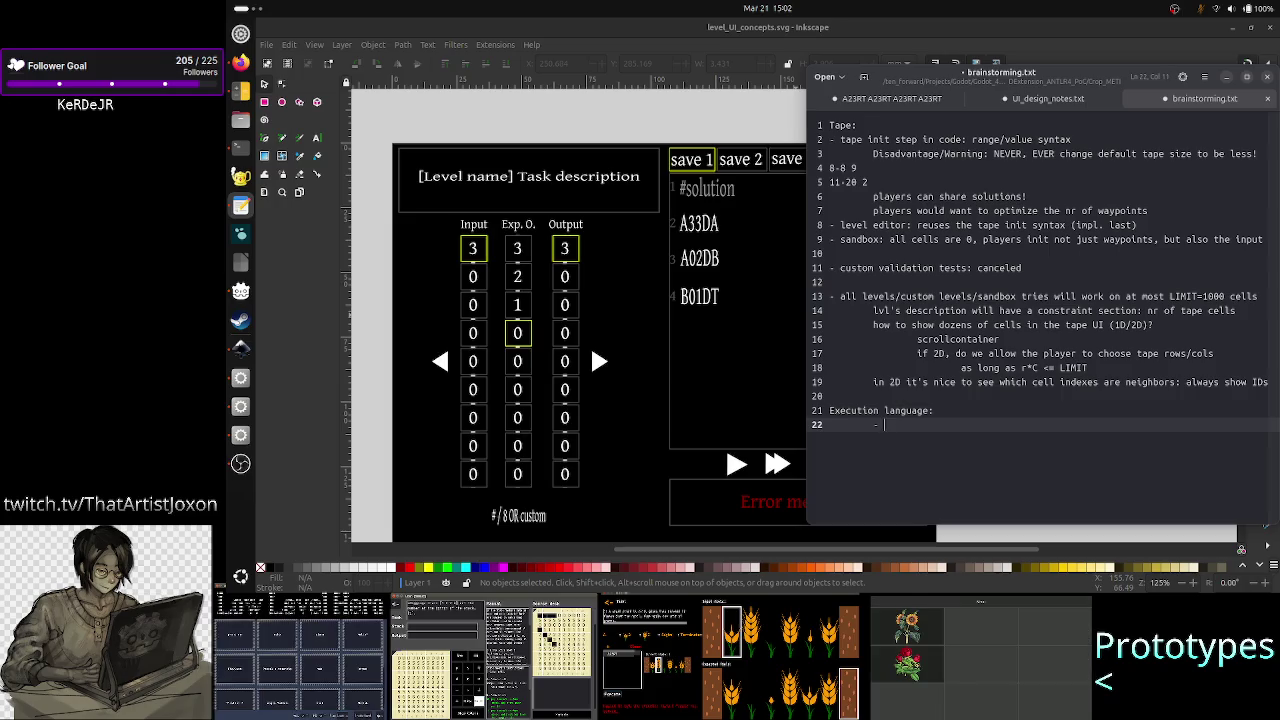
key(BackSpace)
key(BackSpace)
key(BackSpace)
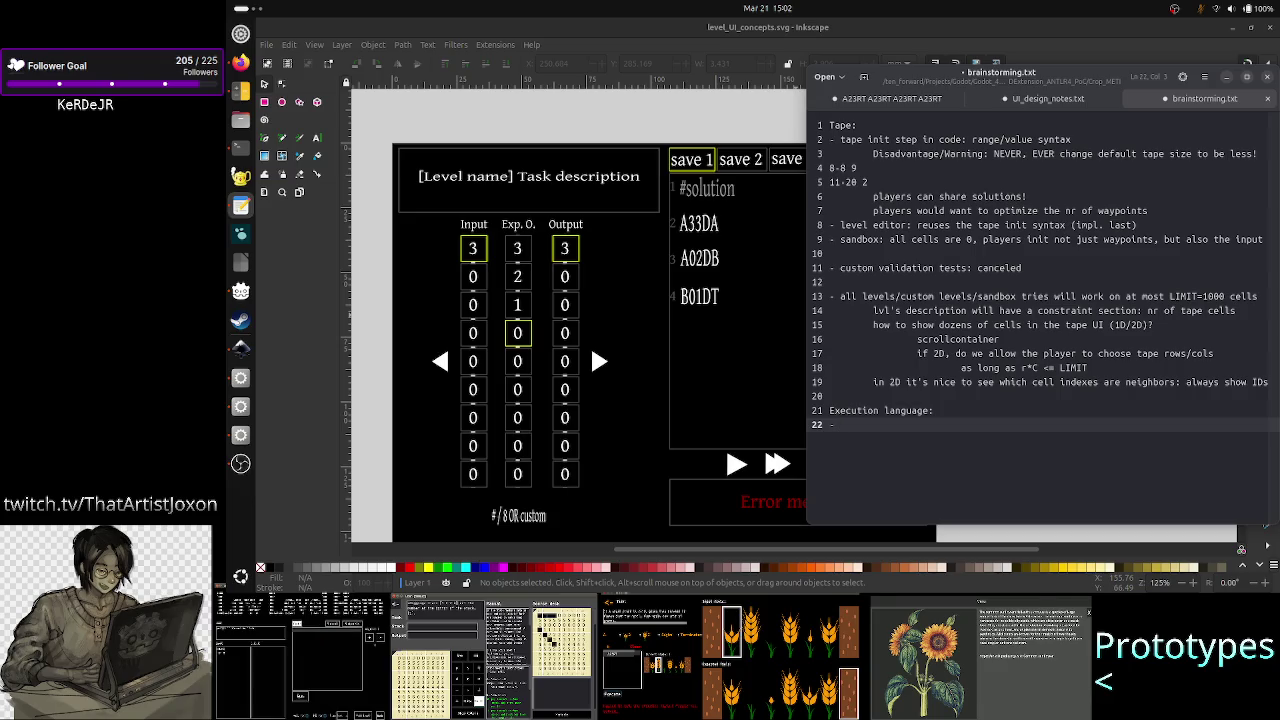
text(atm move is only L,)
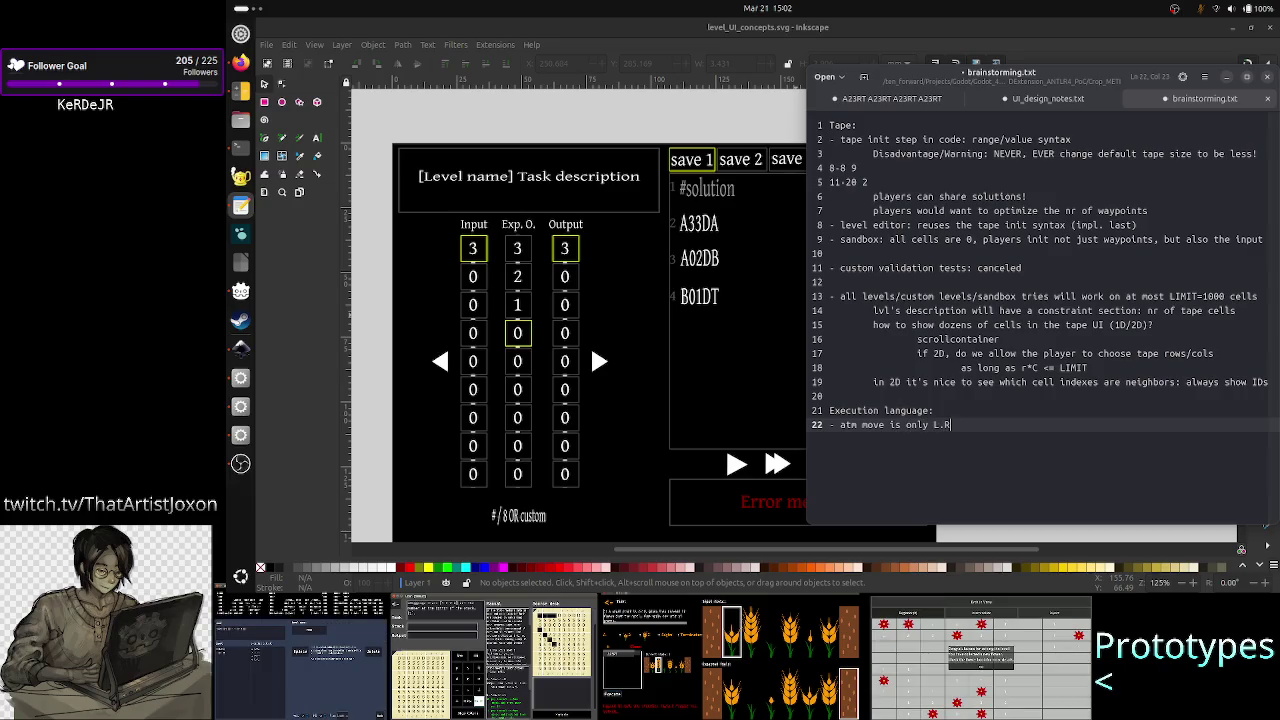
text(R, but need to add U)
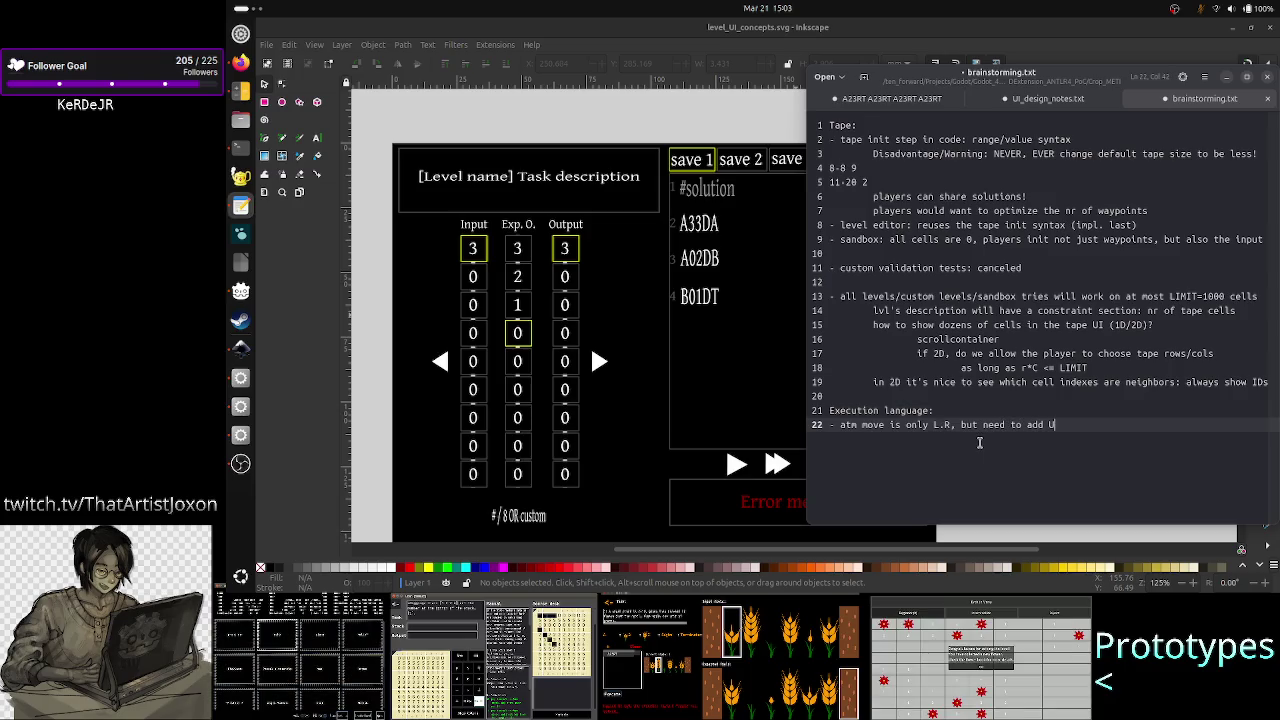
text(D)
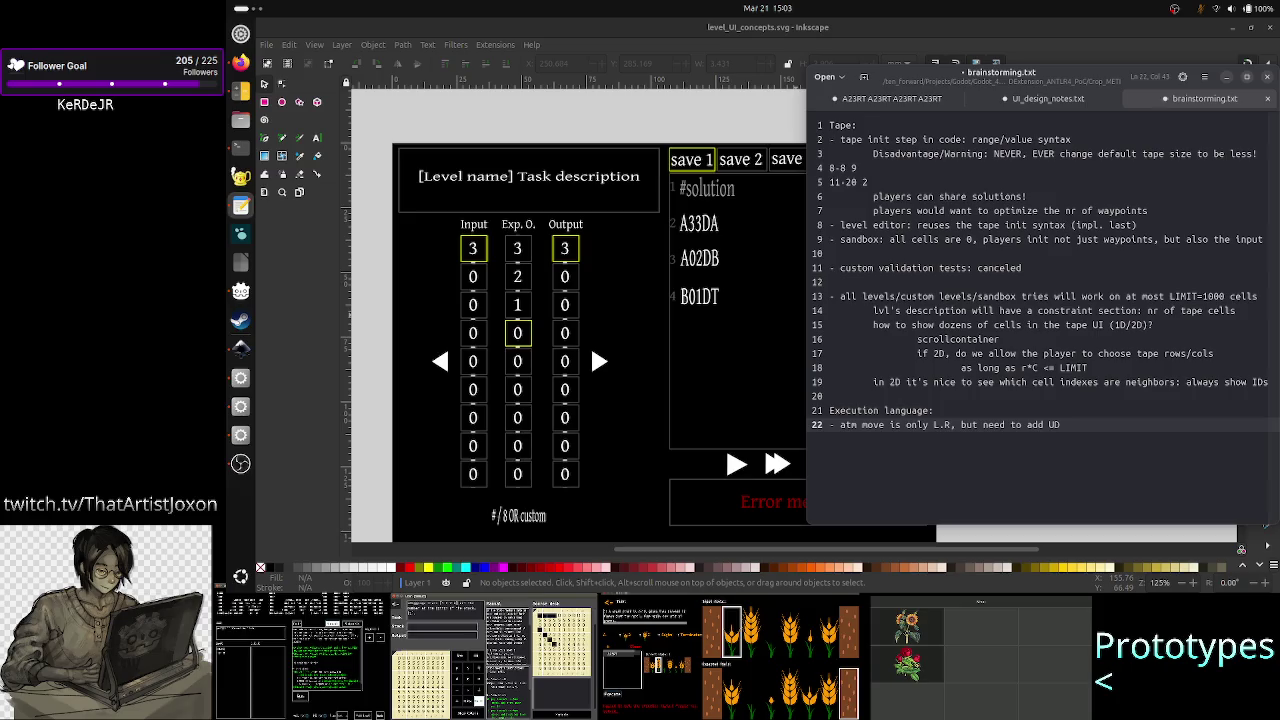
text(for )
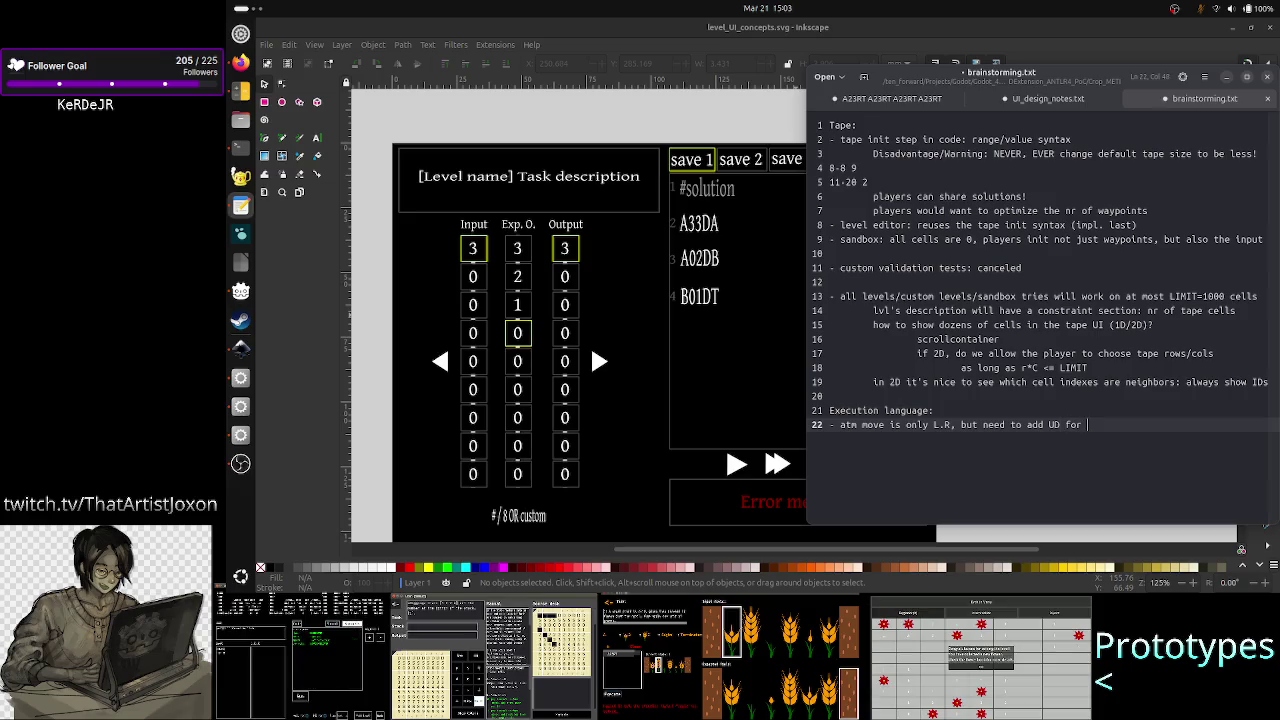
text(/)
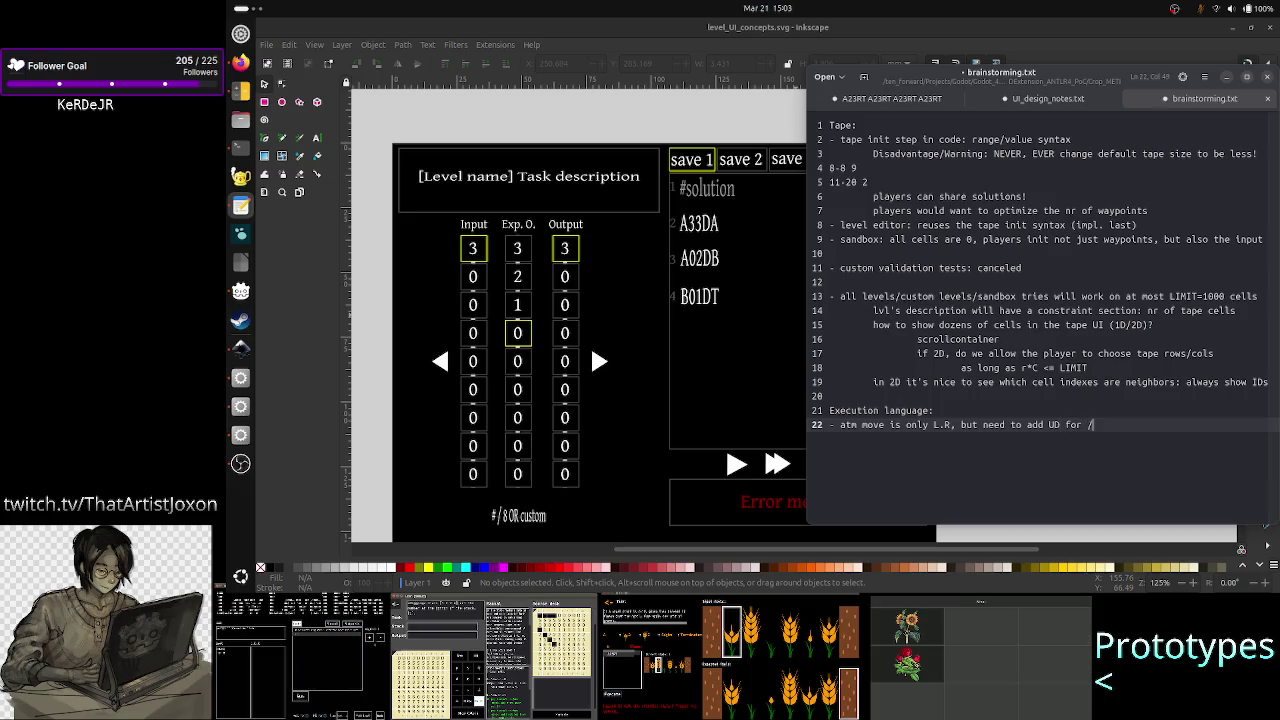
text(ertical)
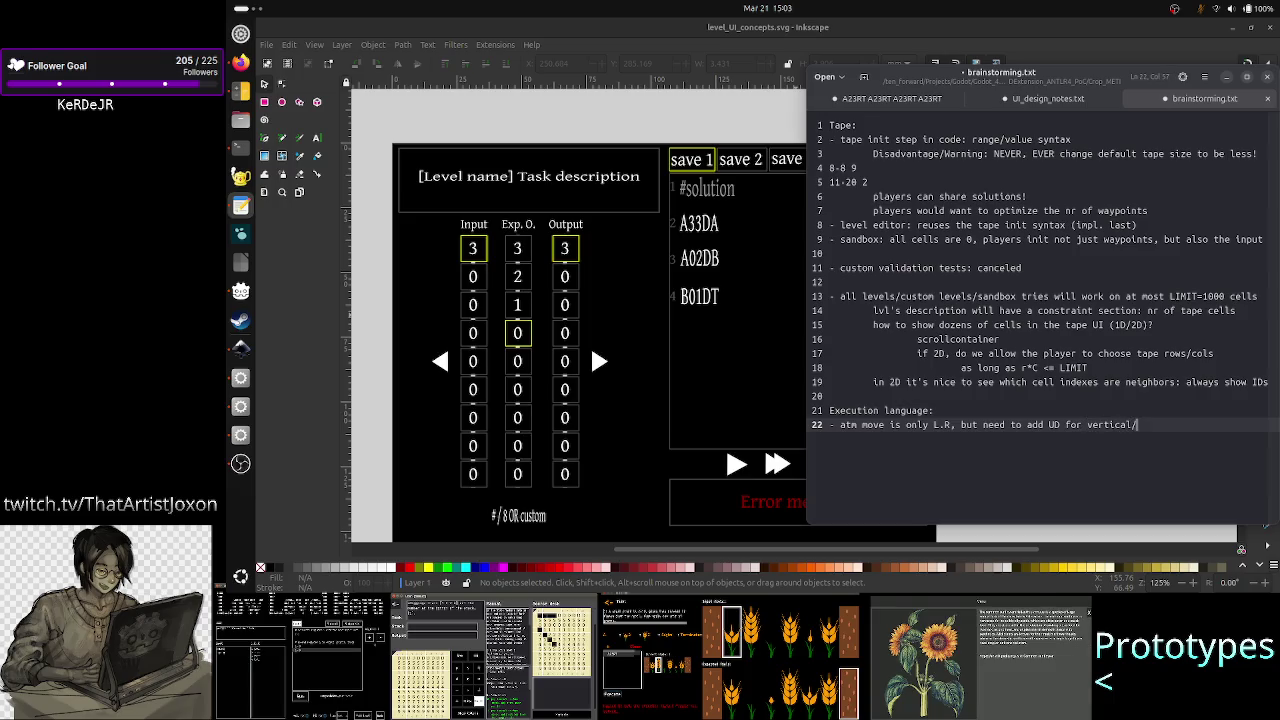
text(/2d)
key(BackSpace)
key(BackSpace)
text(D n)
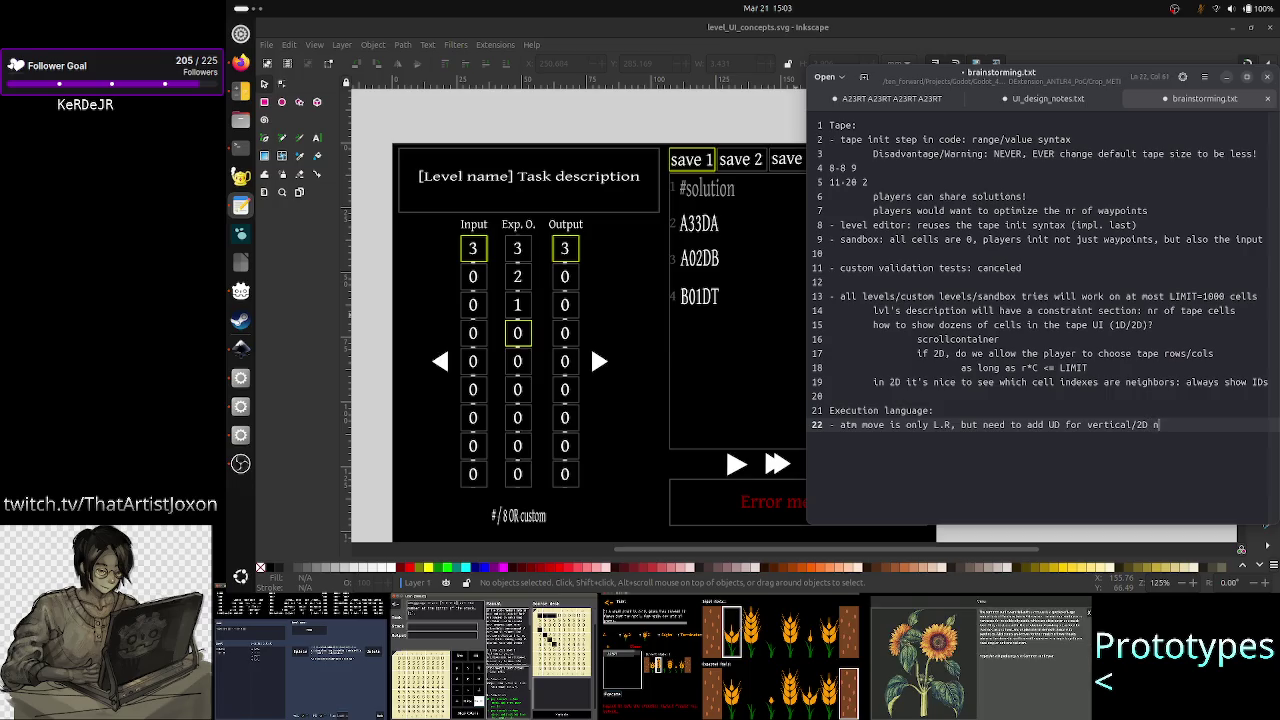
text(ell)
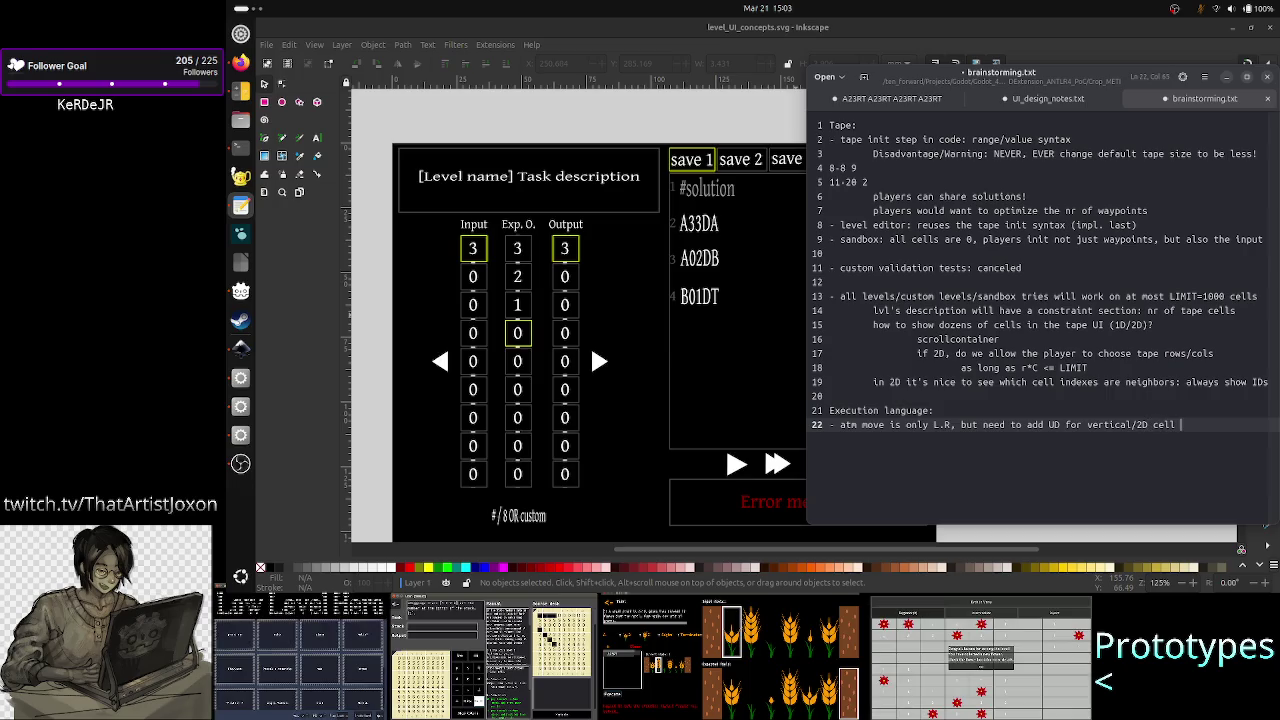
key(BackSpace)
key(BackSpace)
key(BackSpace)
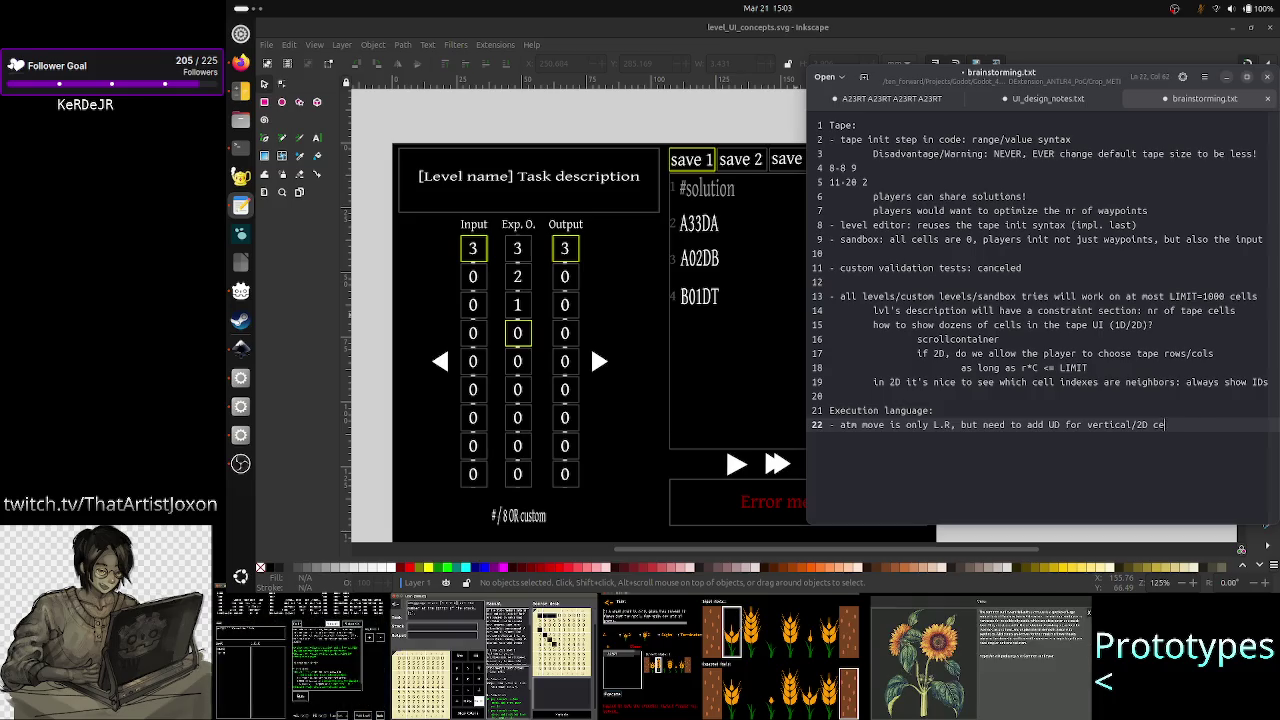
key(BackSpace)
text(tape navig)
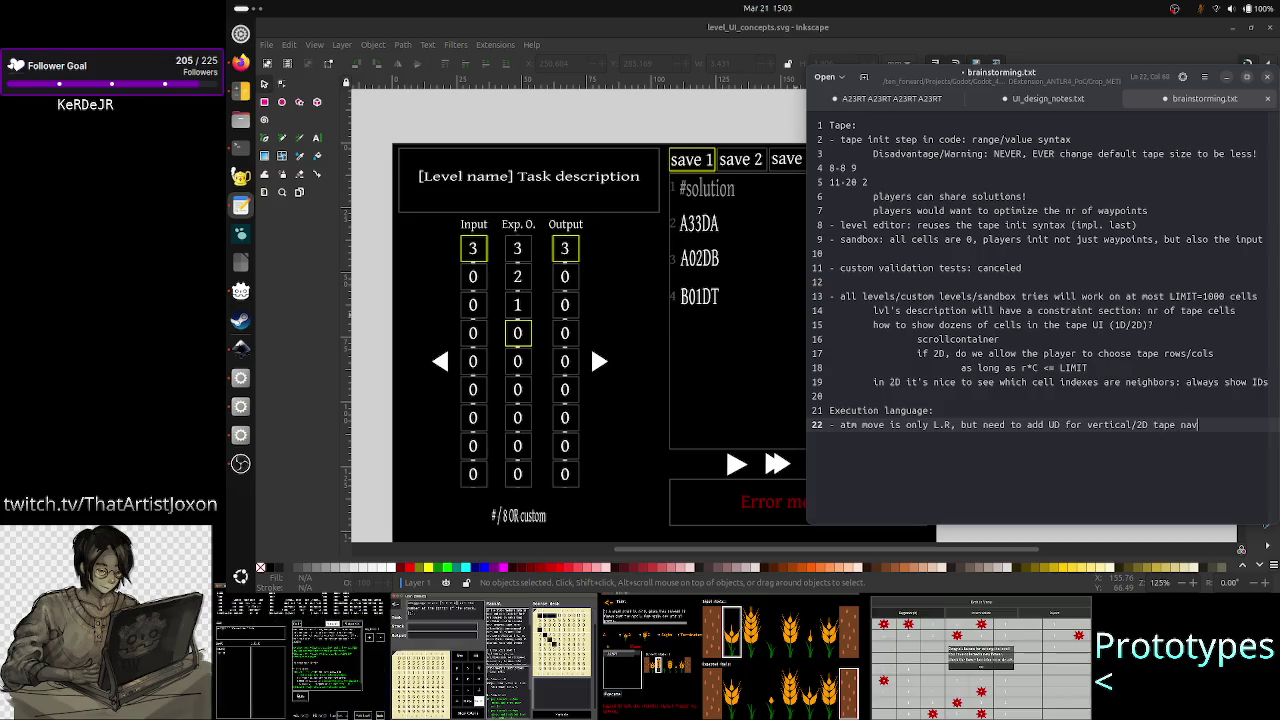
text(ation)
key(Return)
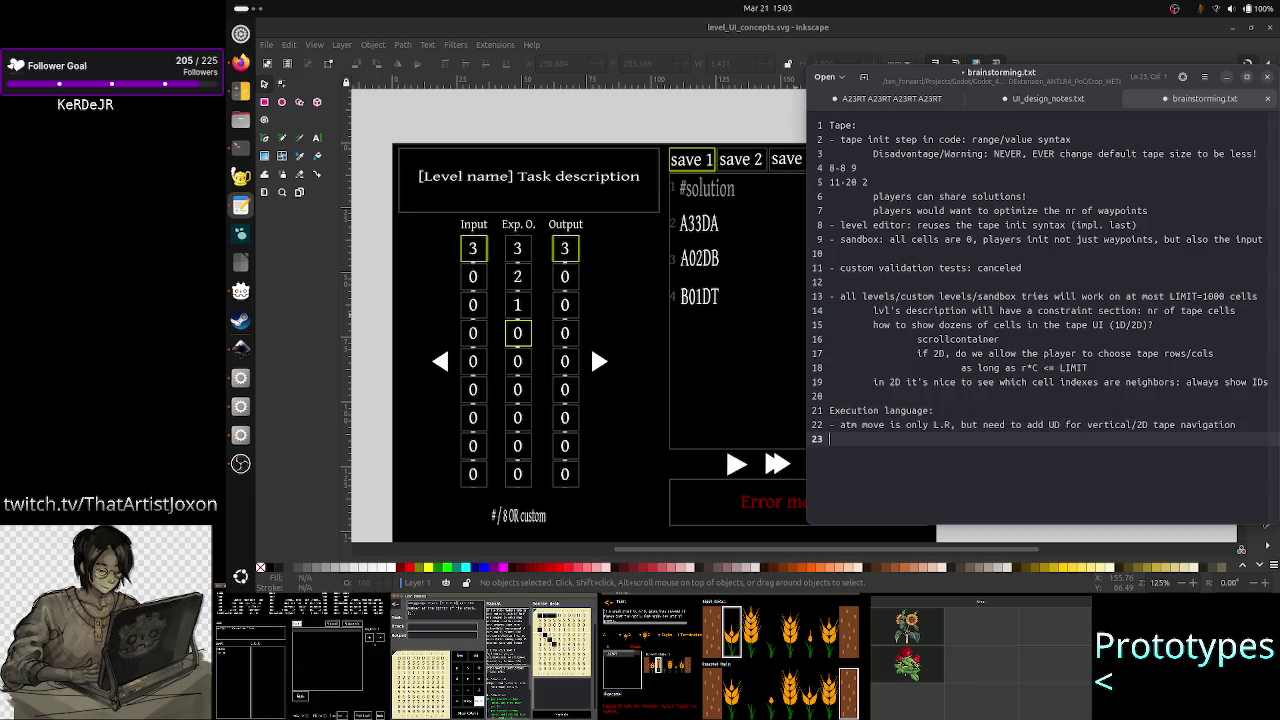
Step: Write '- add comments' on line 23 and begin a '- add' bullet on line 24
text(- )
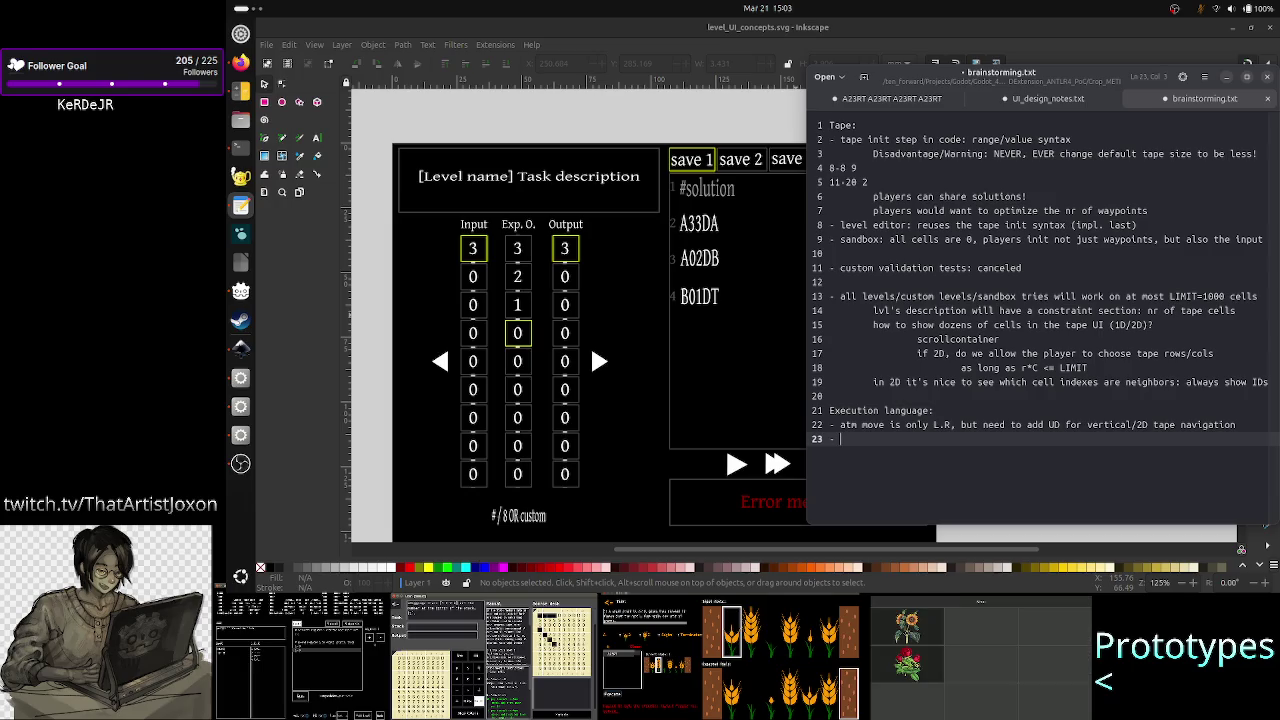
text(com)
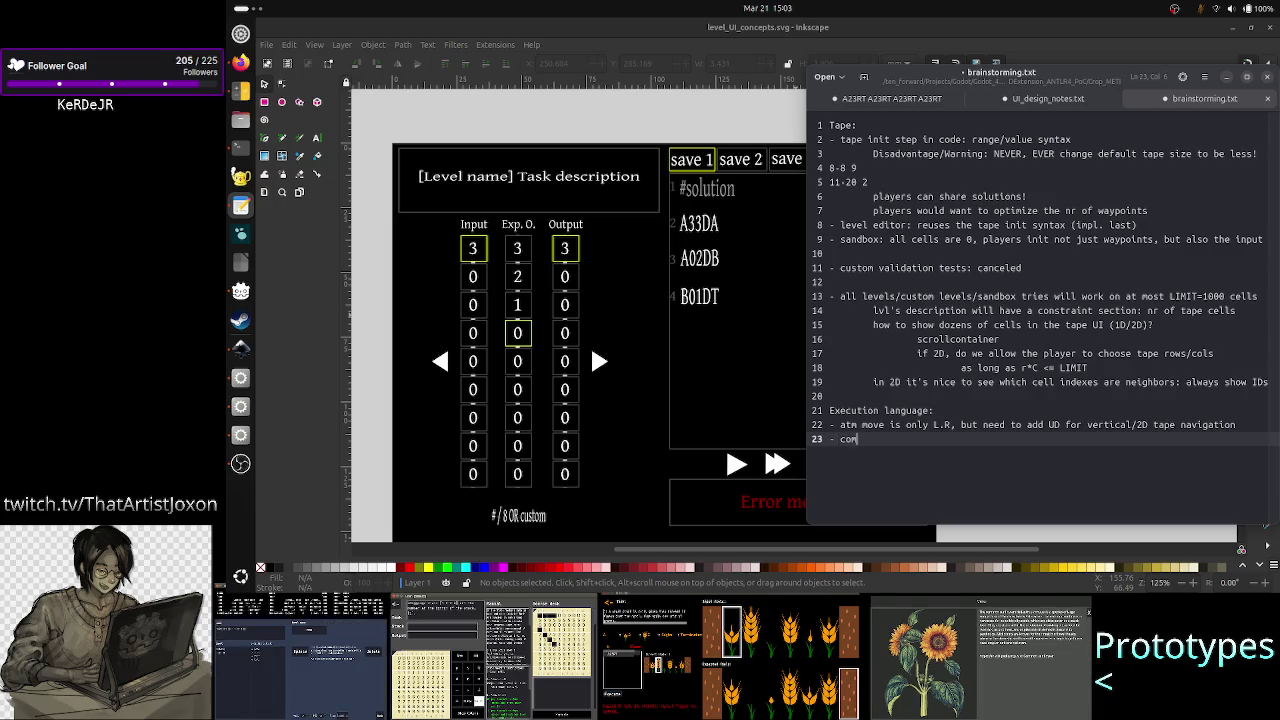
text(ments)
key(BackSpace)
key(BackSpace)
key(BackSpace)
key(BackSpace)
key(BackSpace)
key(BackSpace)
key(BackSpace)
text(add comments)
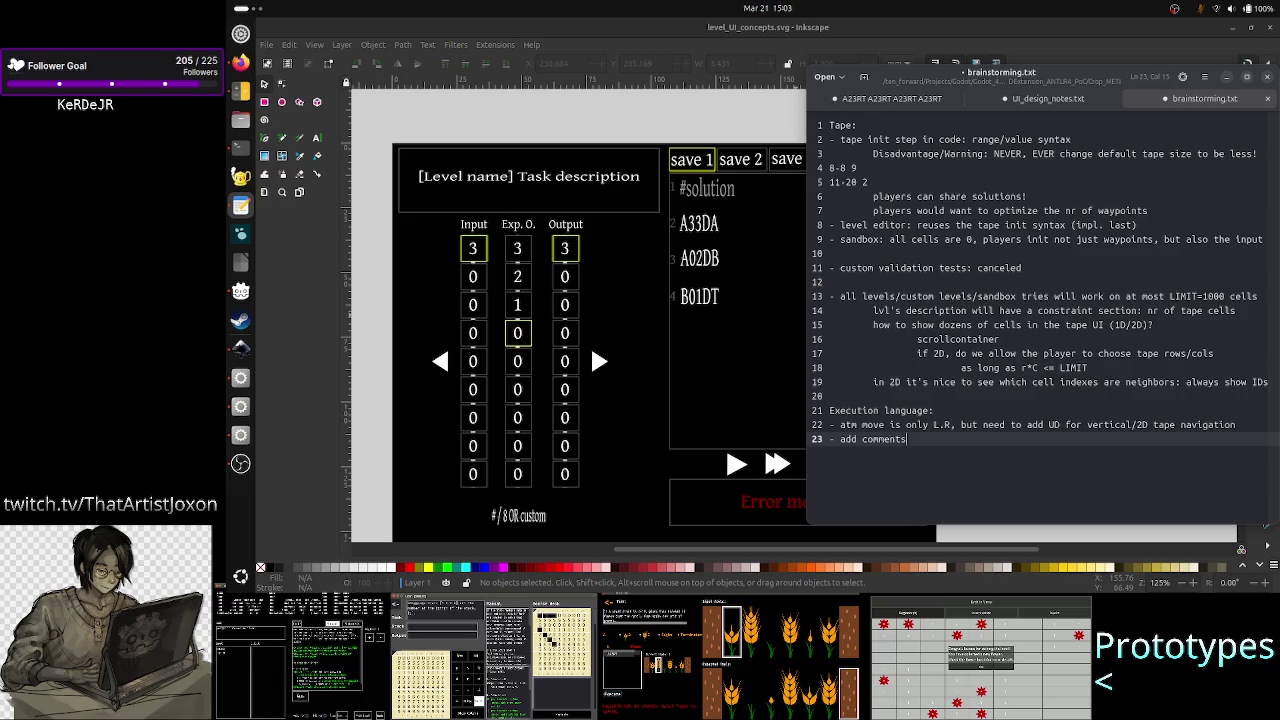
key(Return)
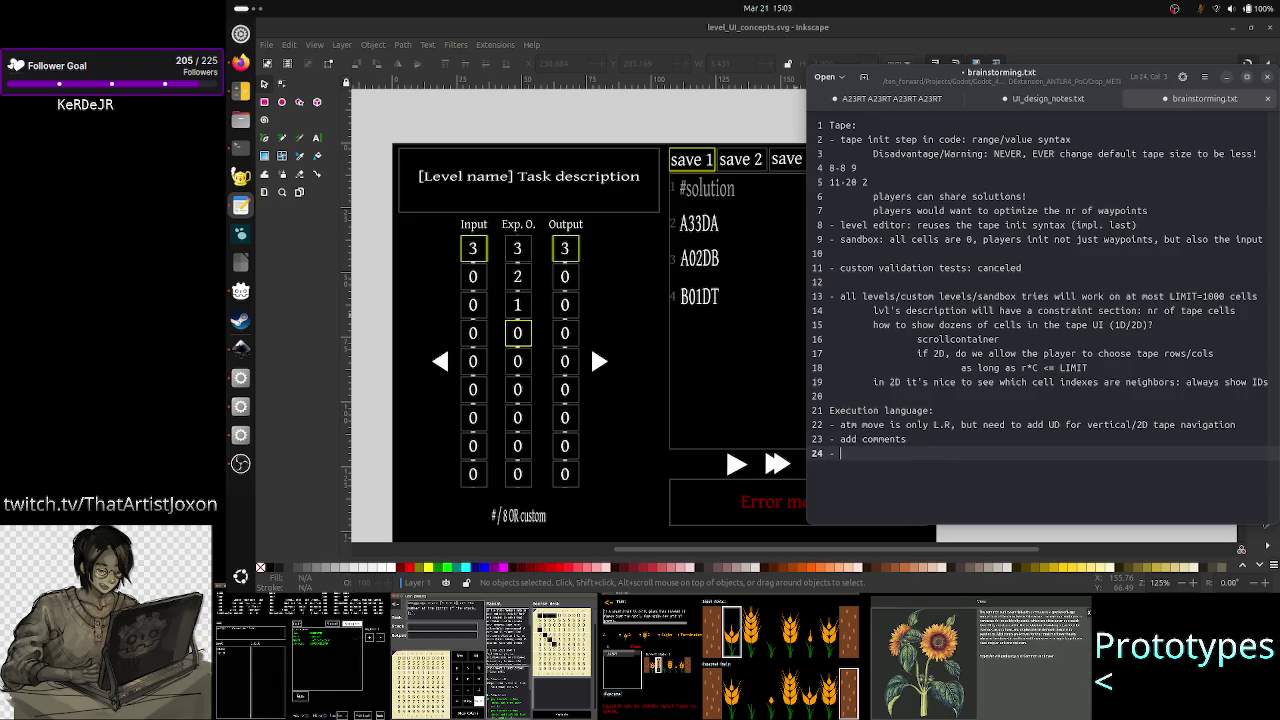
text(add)
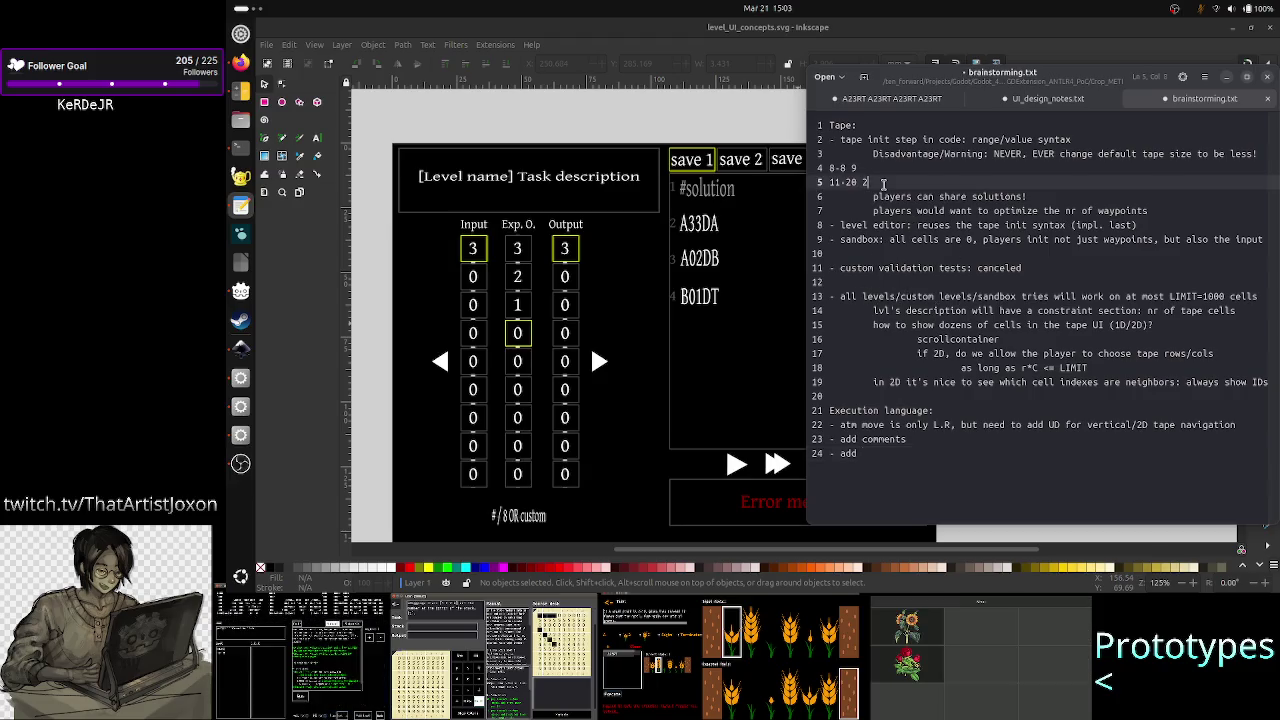
click(808, 168)
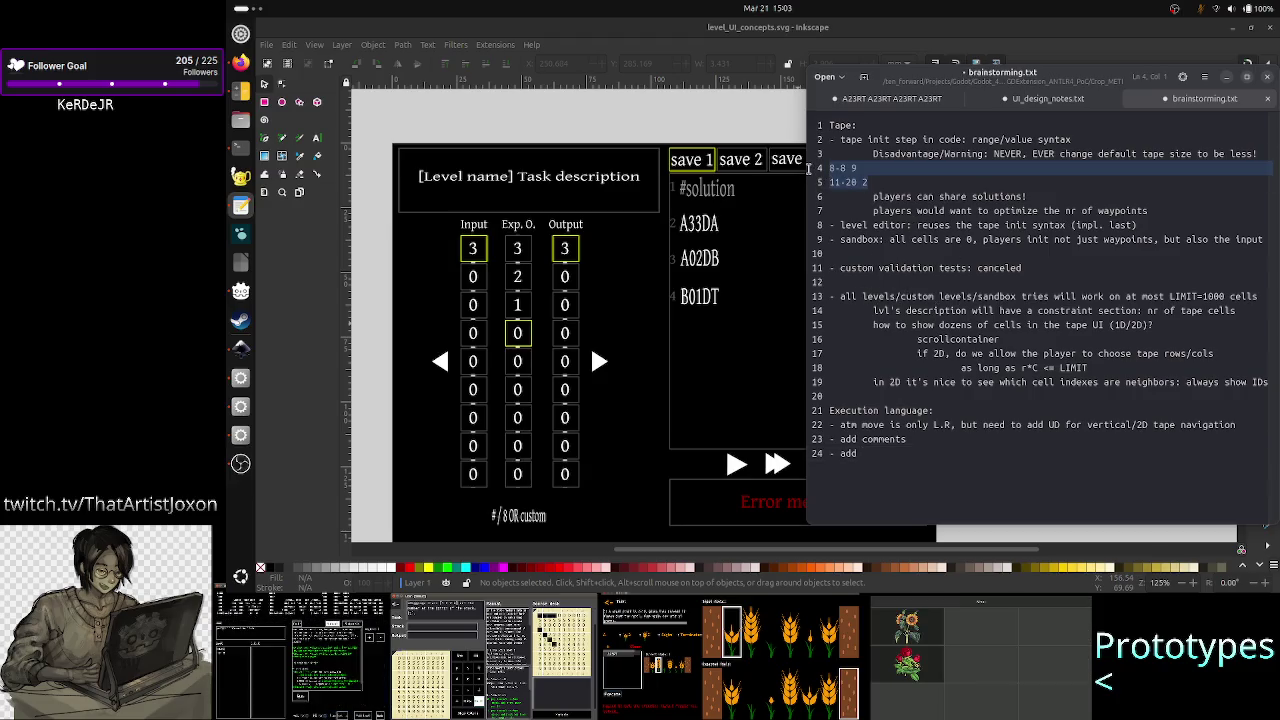
click(889, 183)
drag(889, 183, 828, 168)
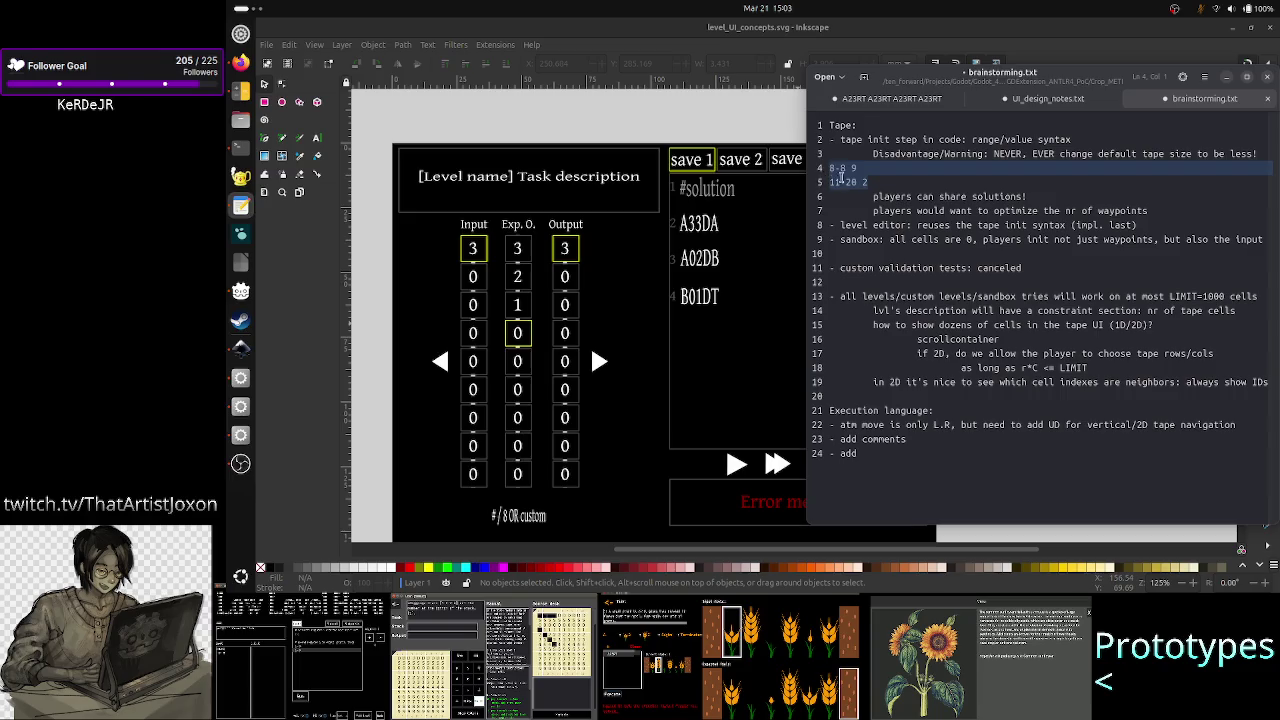
click(868, 167)
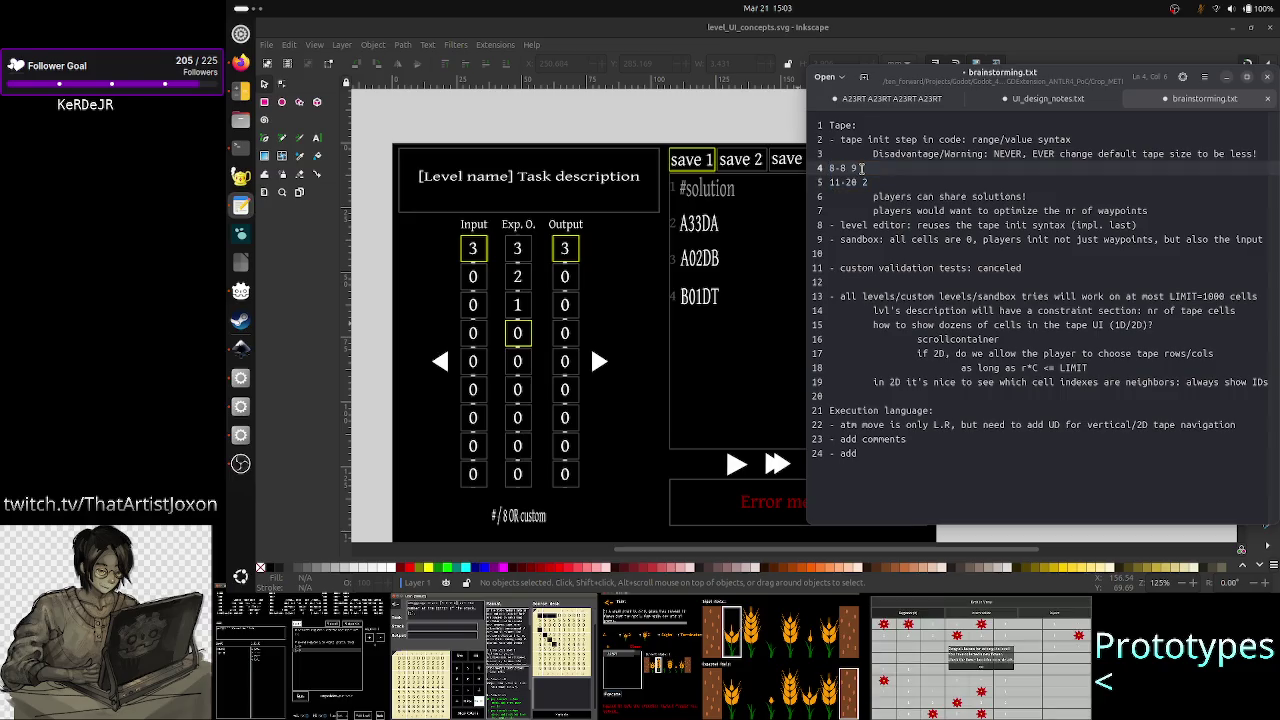
click(845, 168)
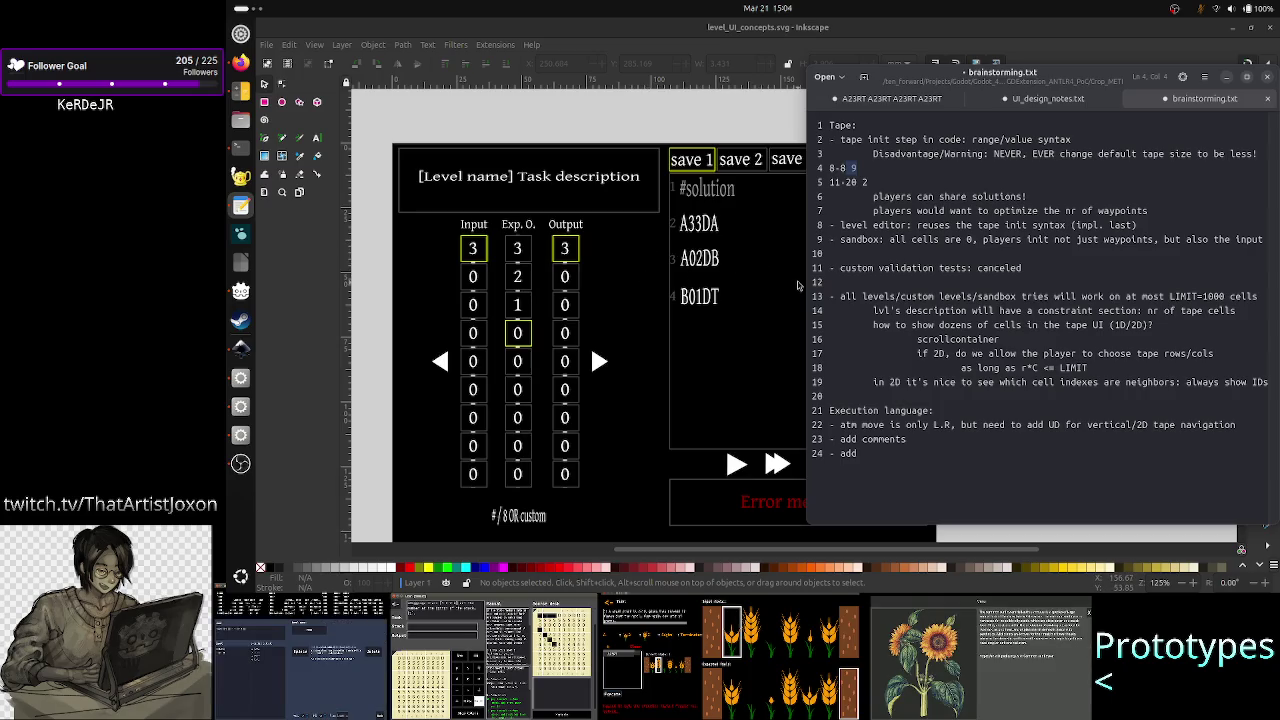
click(895, 181)
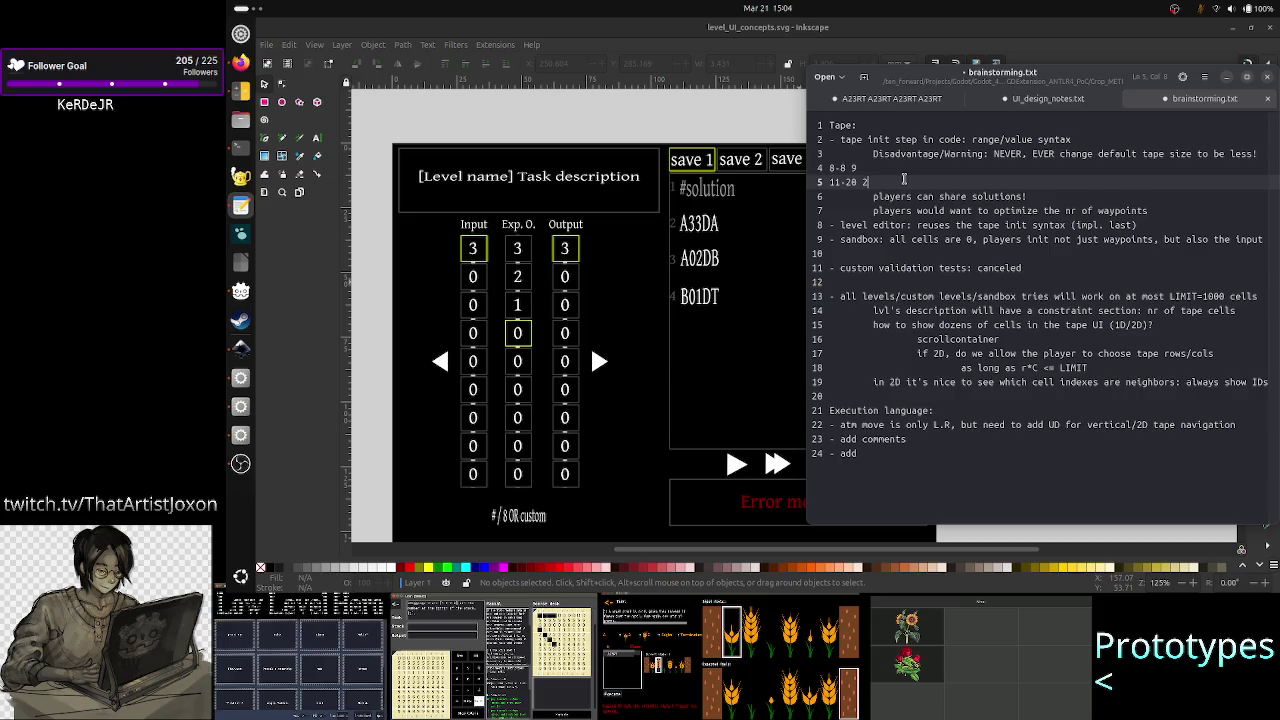
Step: Replace 'add' on line 24 with 'could combine the tape init lang w/ the src exec lang into a unified lang'
click(883, 453)
key(BackSpace)
key(BackSpace)
key(BackSpace)
text(could combine th)
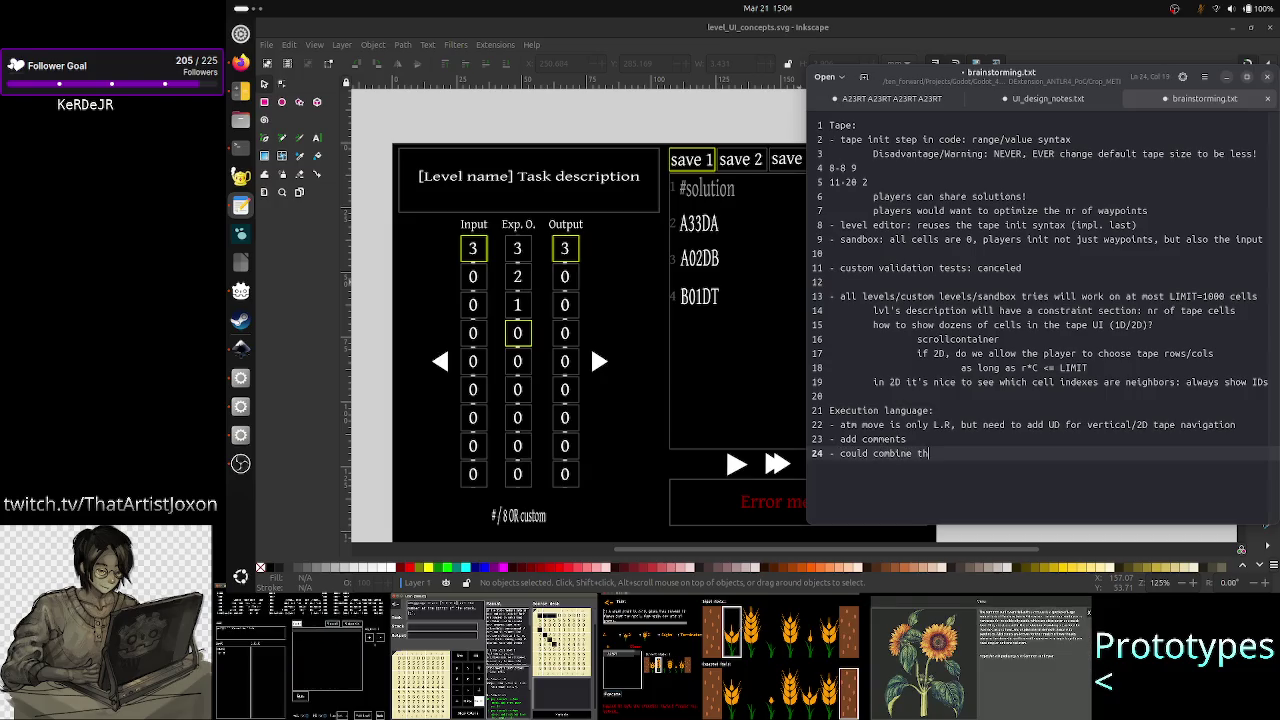
text(e )
text(tape init lang w/ )
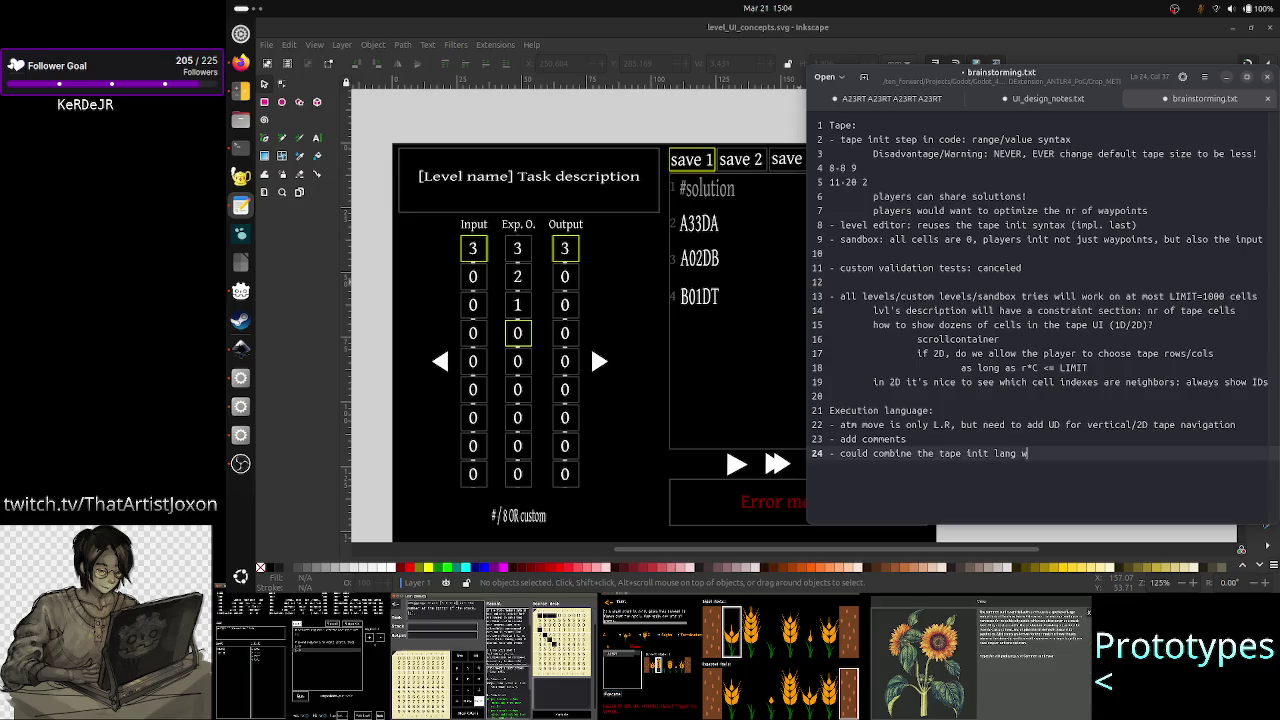
text(the )
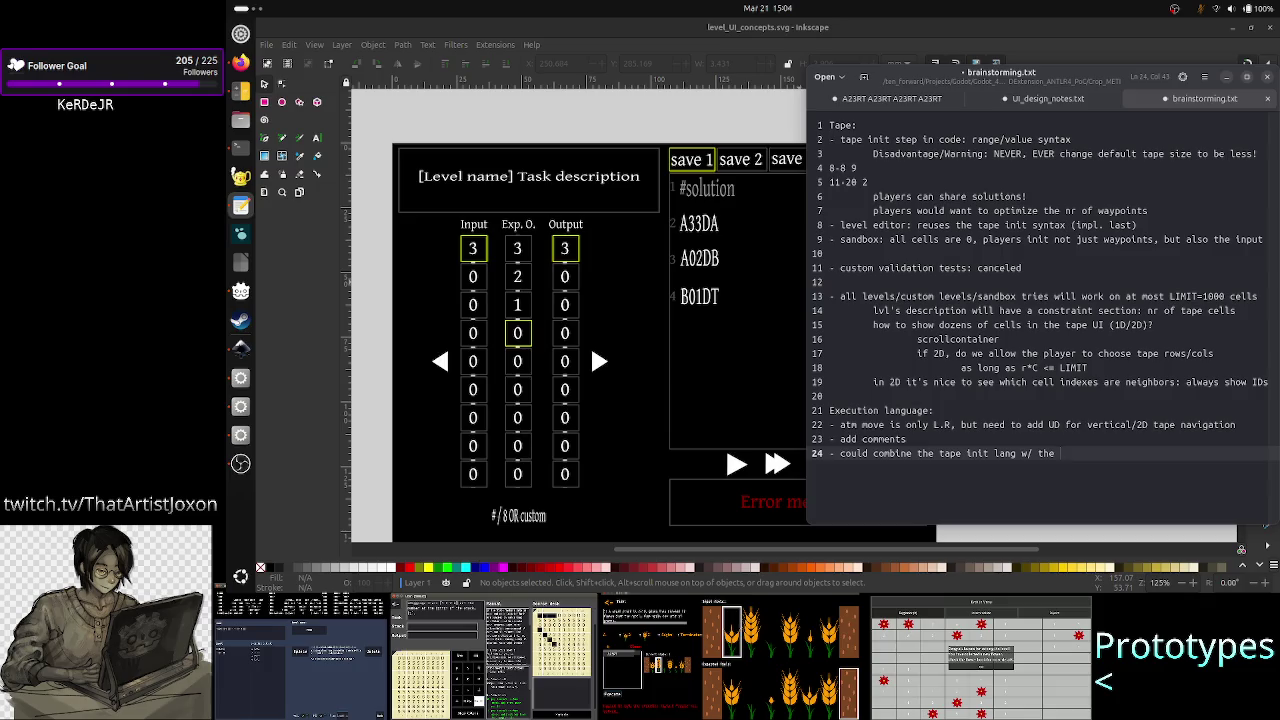
text(src)
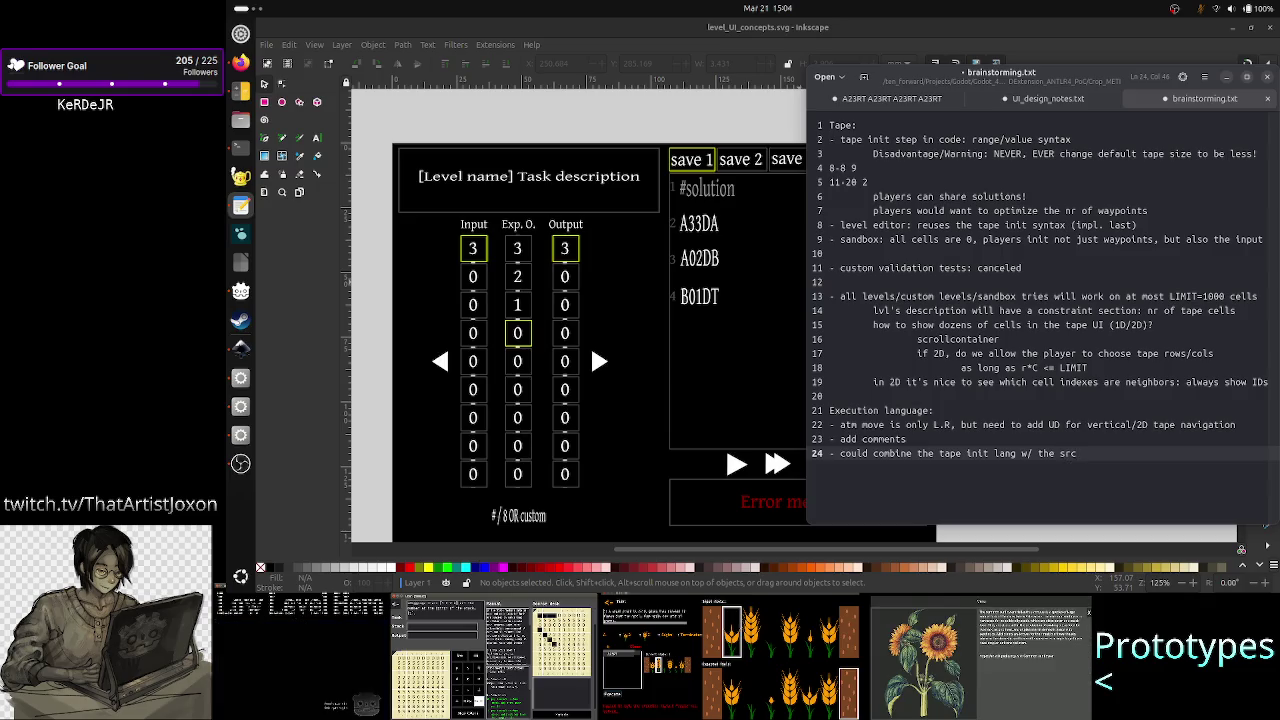
text( exec)
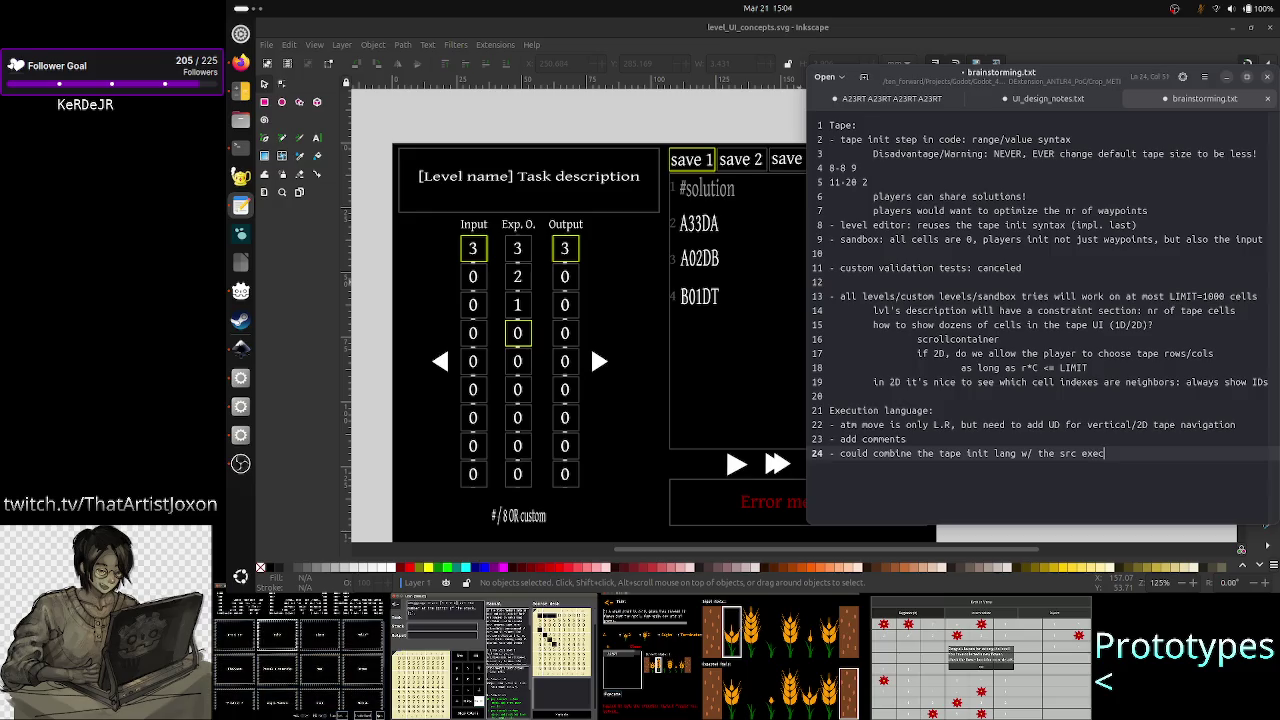
text( lang in)
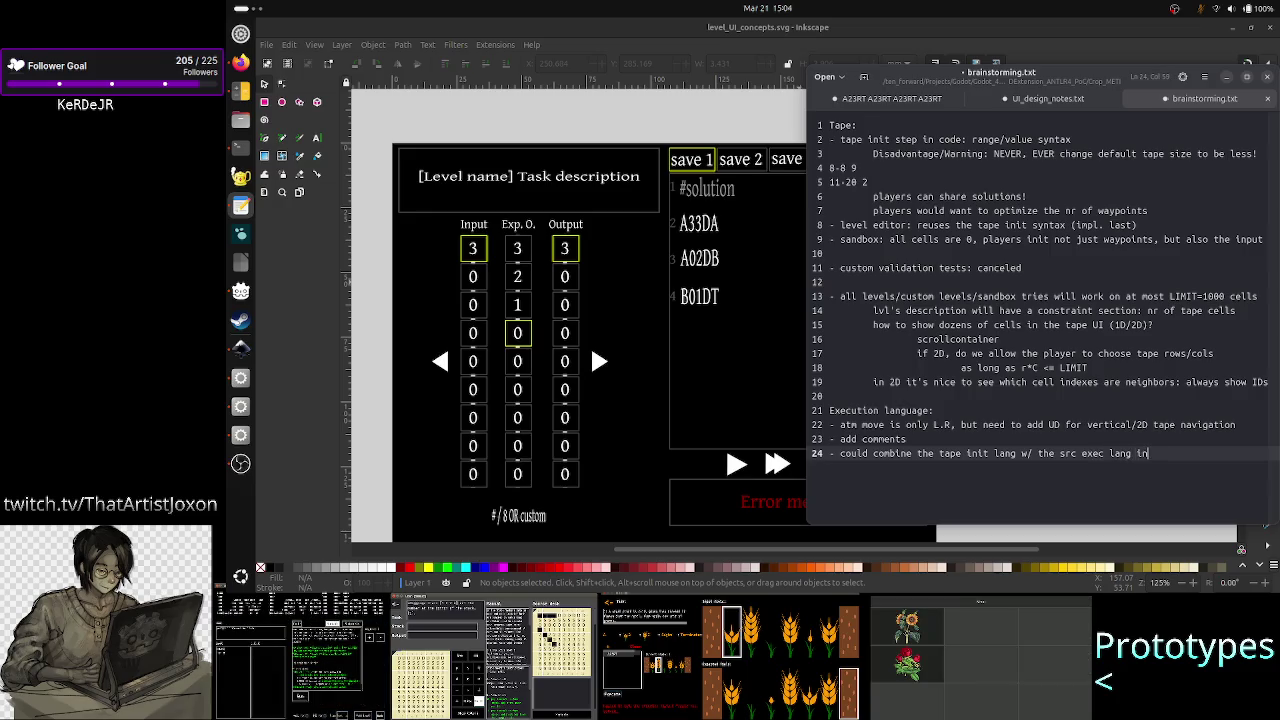
text(to )
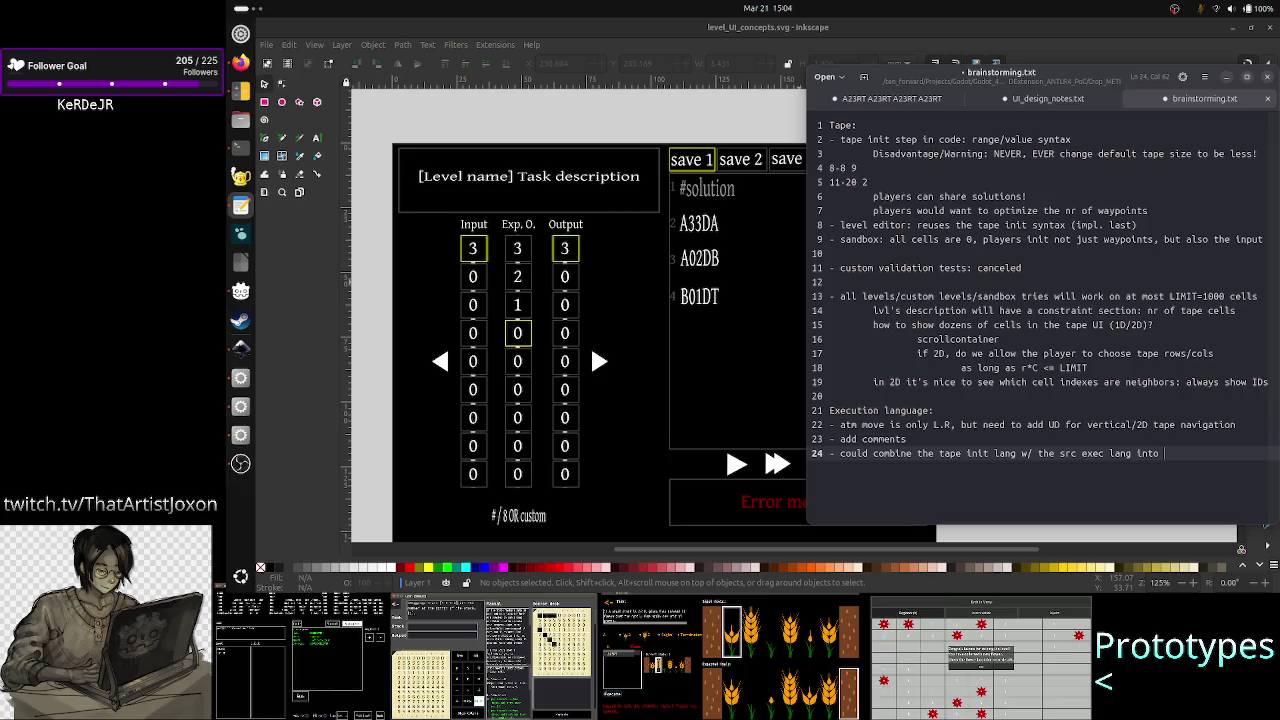
text(a unified lang)
key(Return)
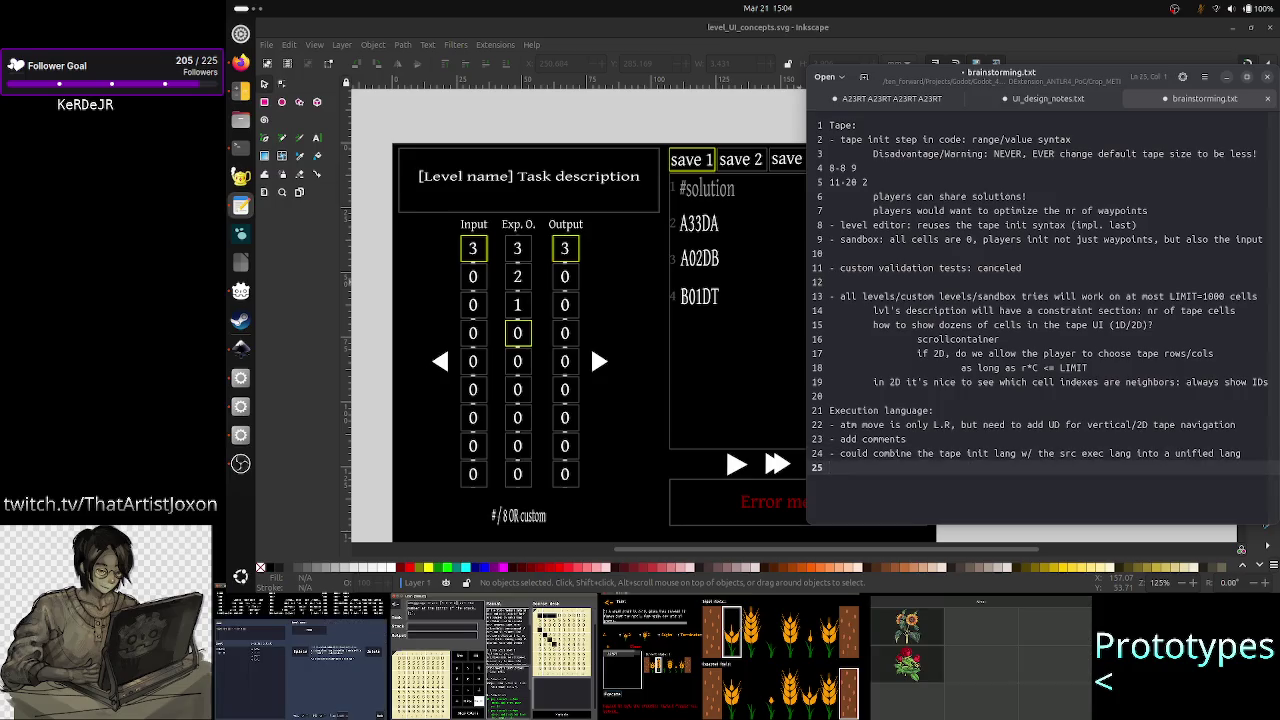
Step: Add the indented caveat 'unless this makes it more complicated than 2 simple langs' and open a new '-' bullet
key(Tab)
text(unle)
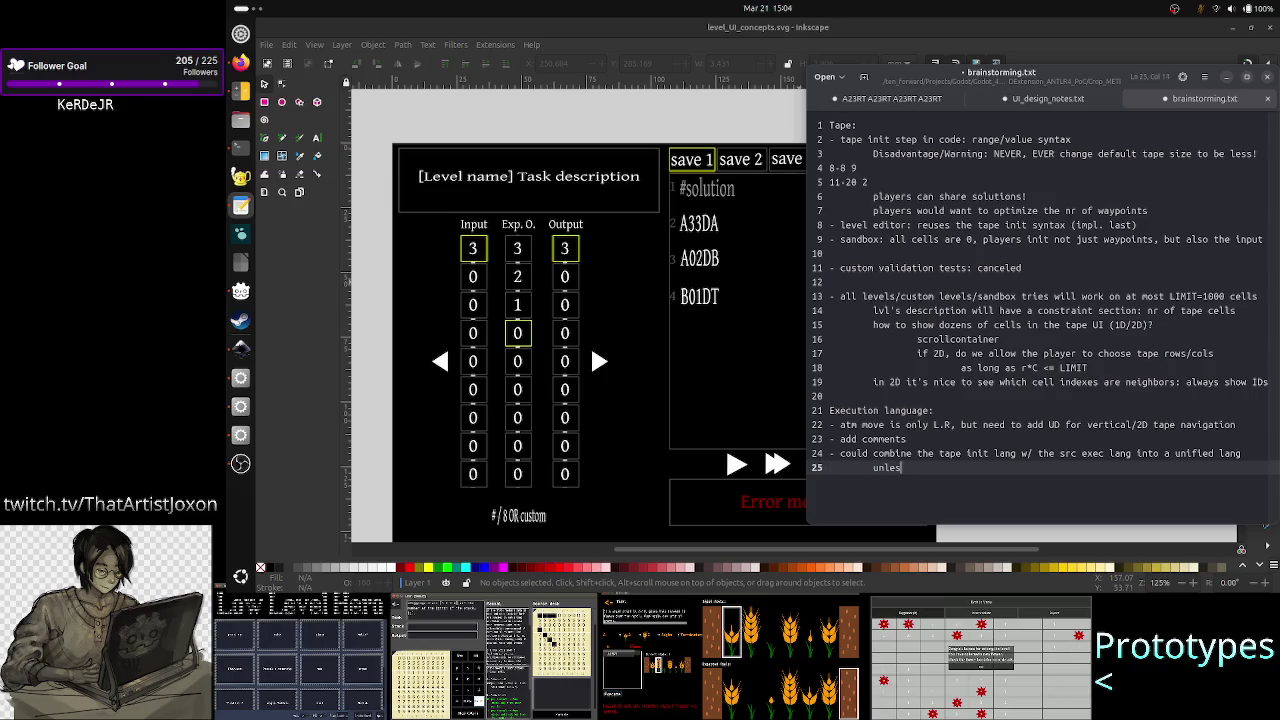
text(ss there')
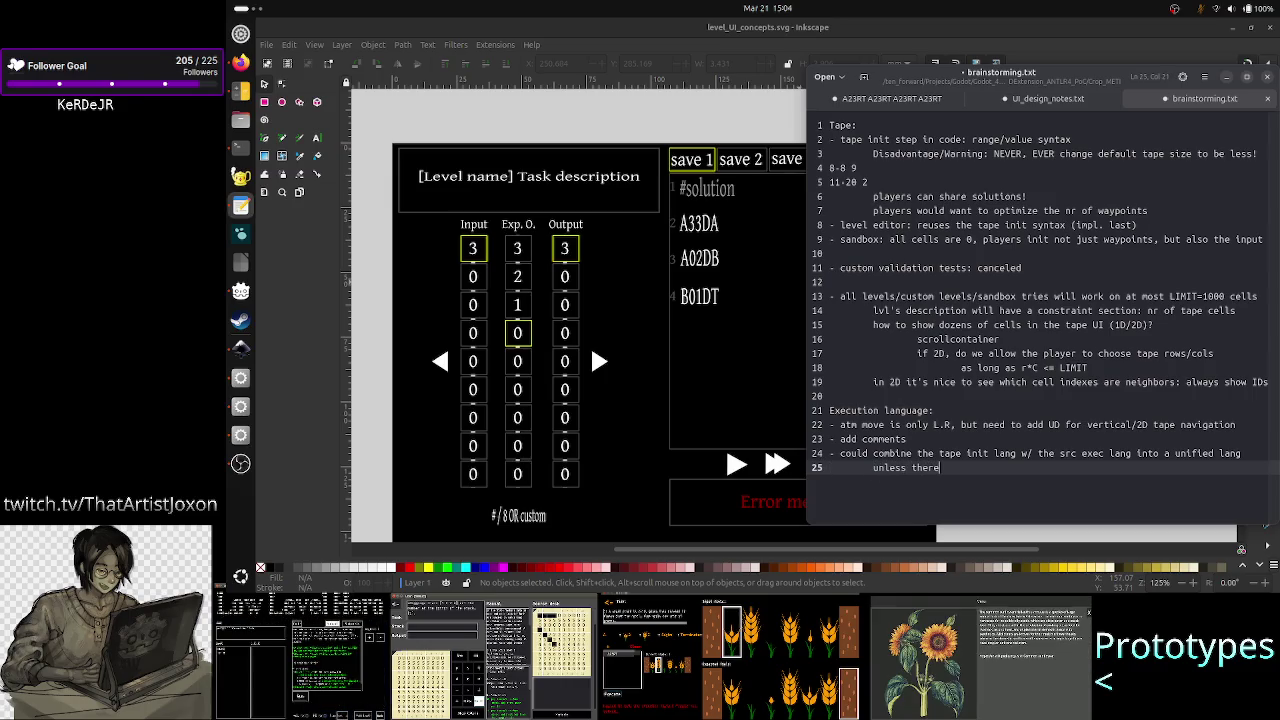
text(s)
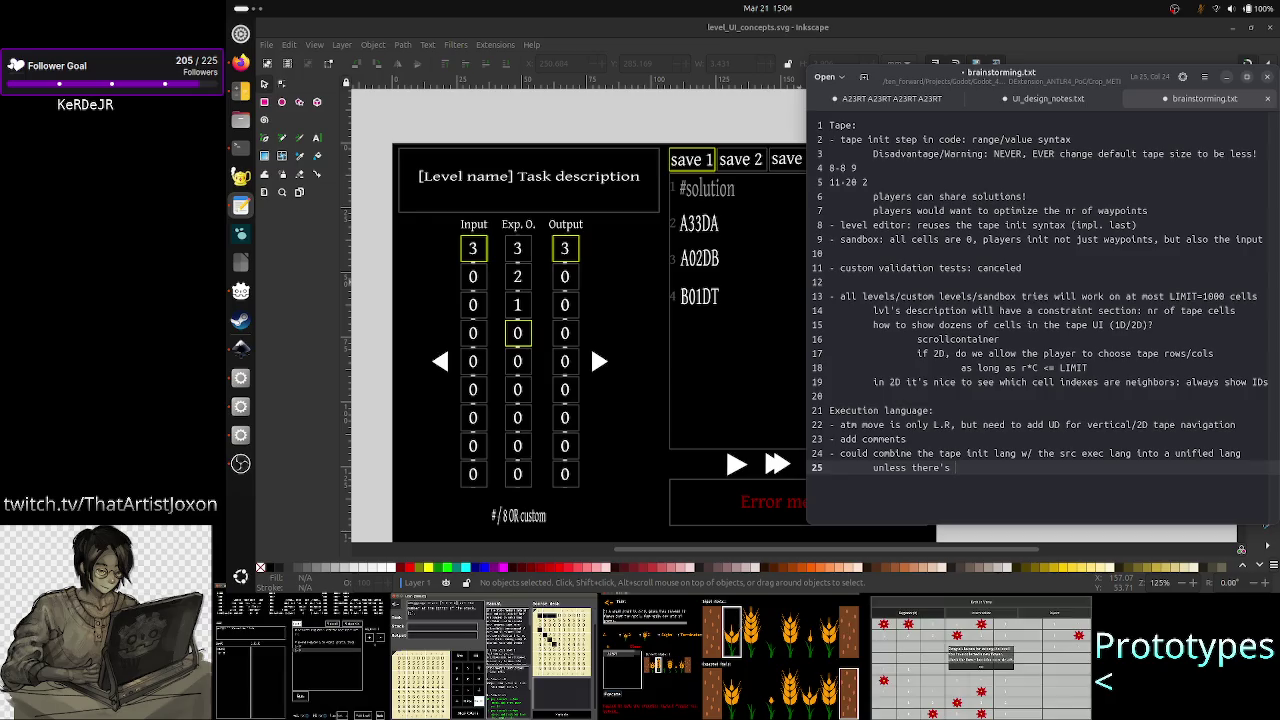
key(BackSpace)
key(BackSpace)
key(BackSpace)
text(is )
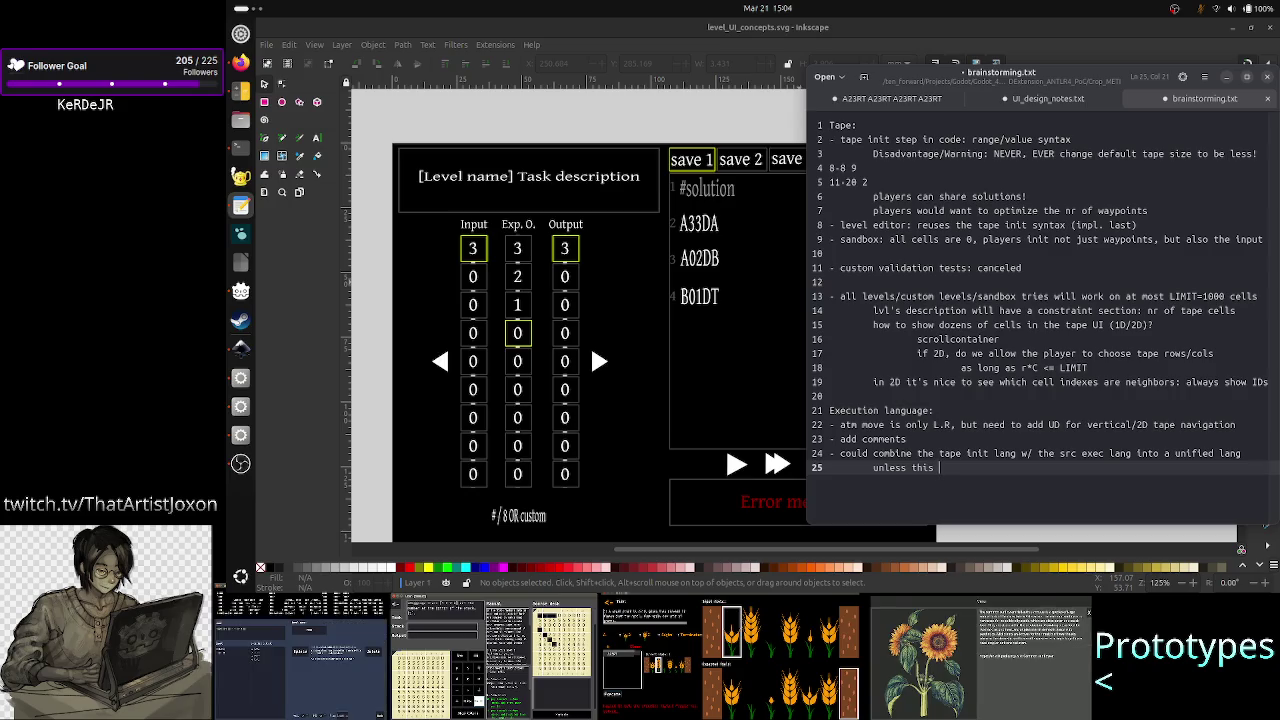
text(is)
key(BackSpace)
key(BackSpace)
text(makes it c)
key(BackSpace)
text(more complicated)
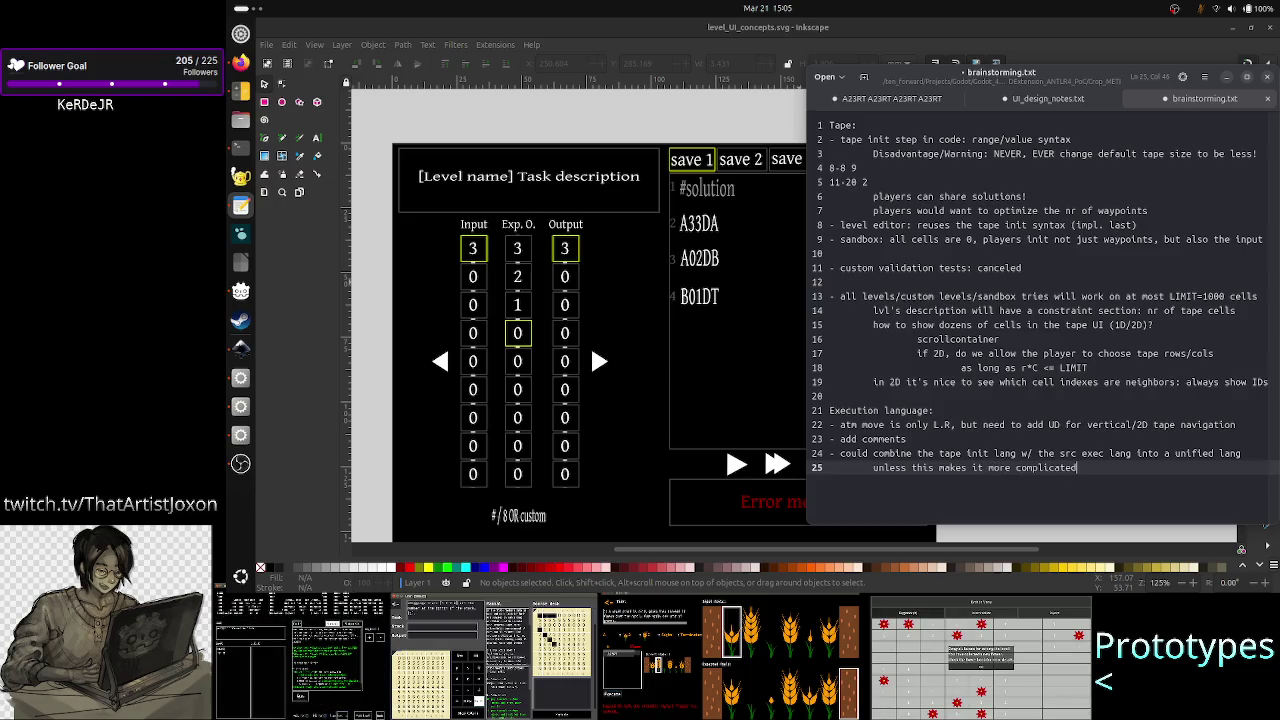
text( than 2 simple langs)
key(Return)
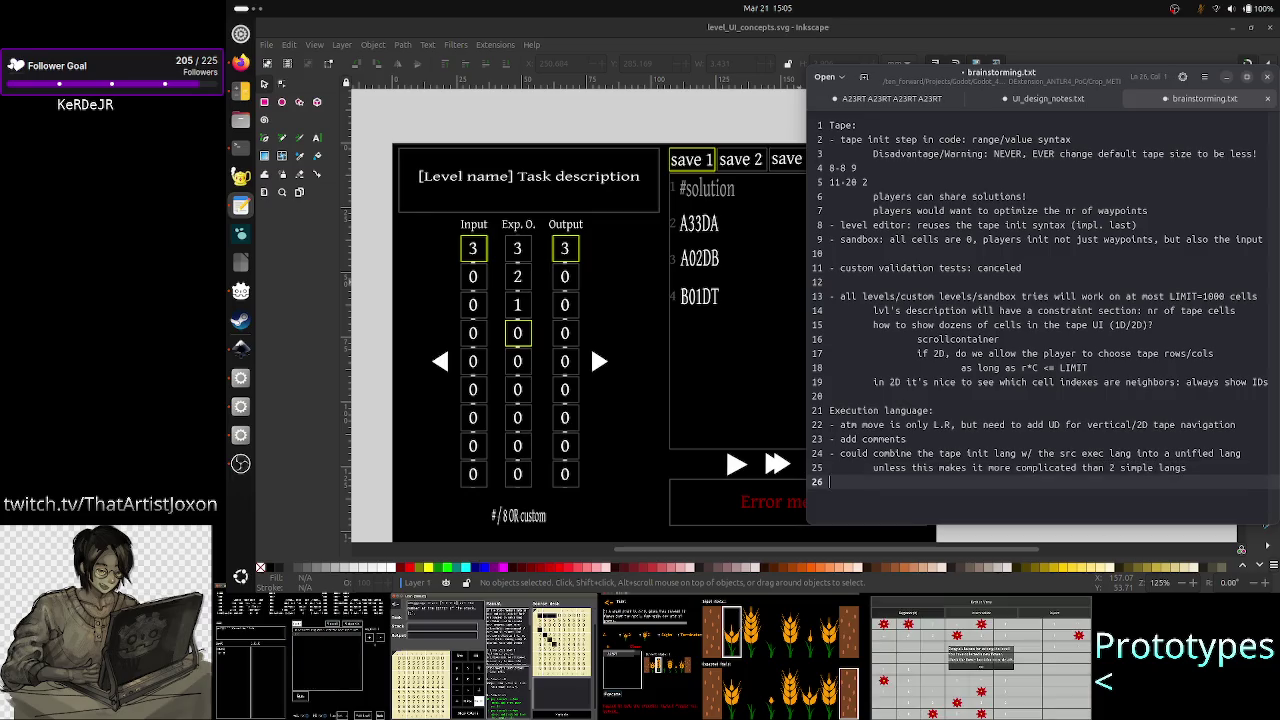
text(-)
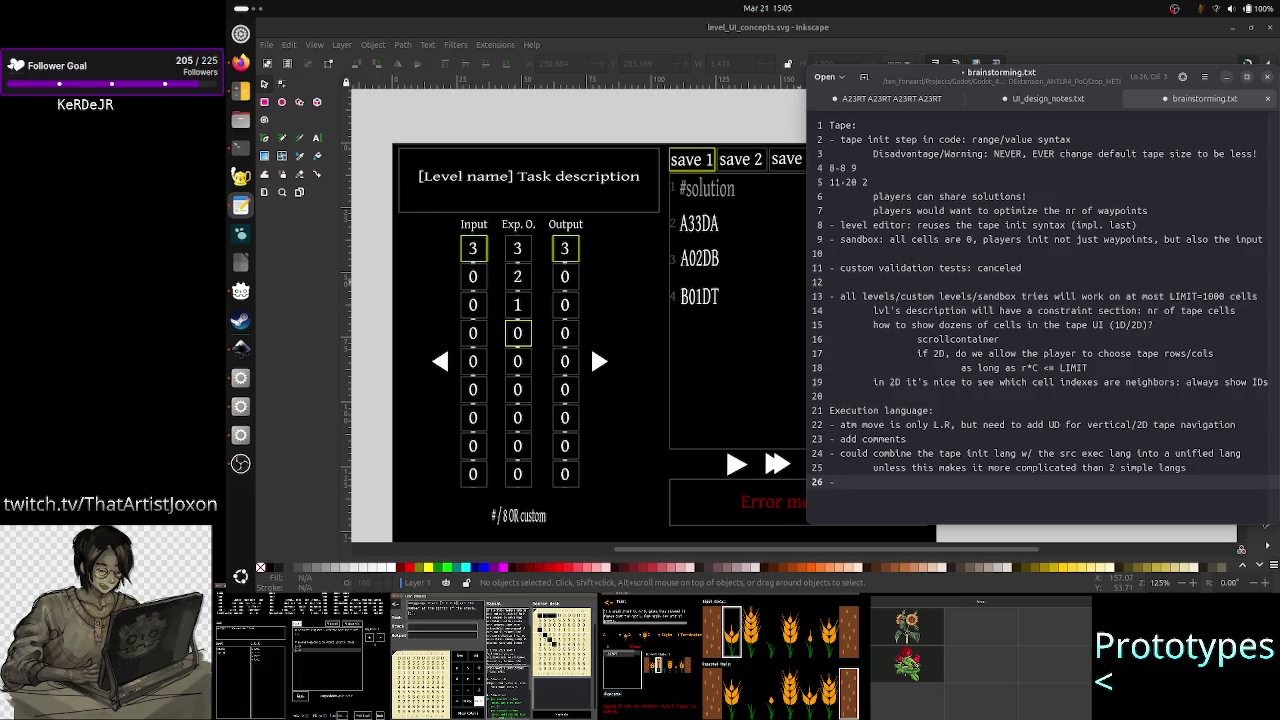
key(Up)
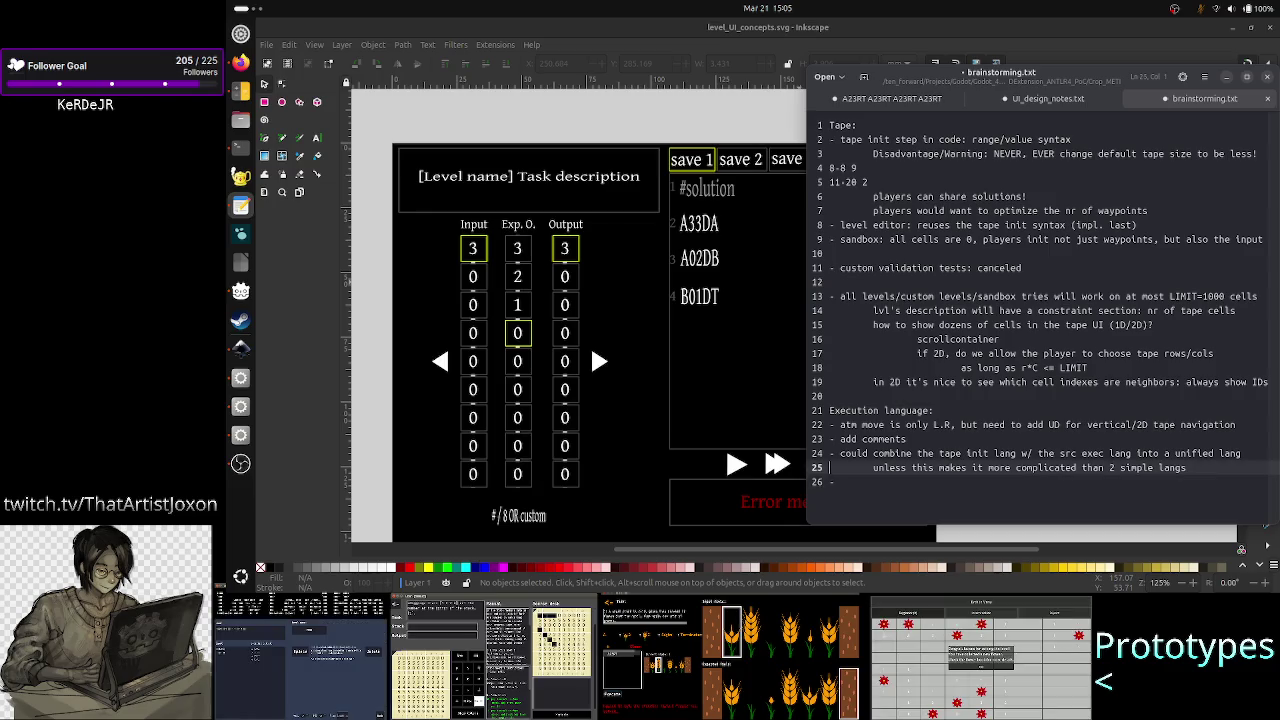
Step: Extend the comments bullet with ': allow leading WS, allowed after src?? A22RT # this)'
key(Up)
key(Up)
key(End)
text(: )
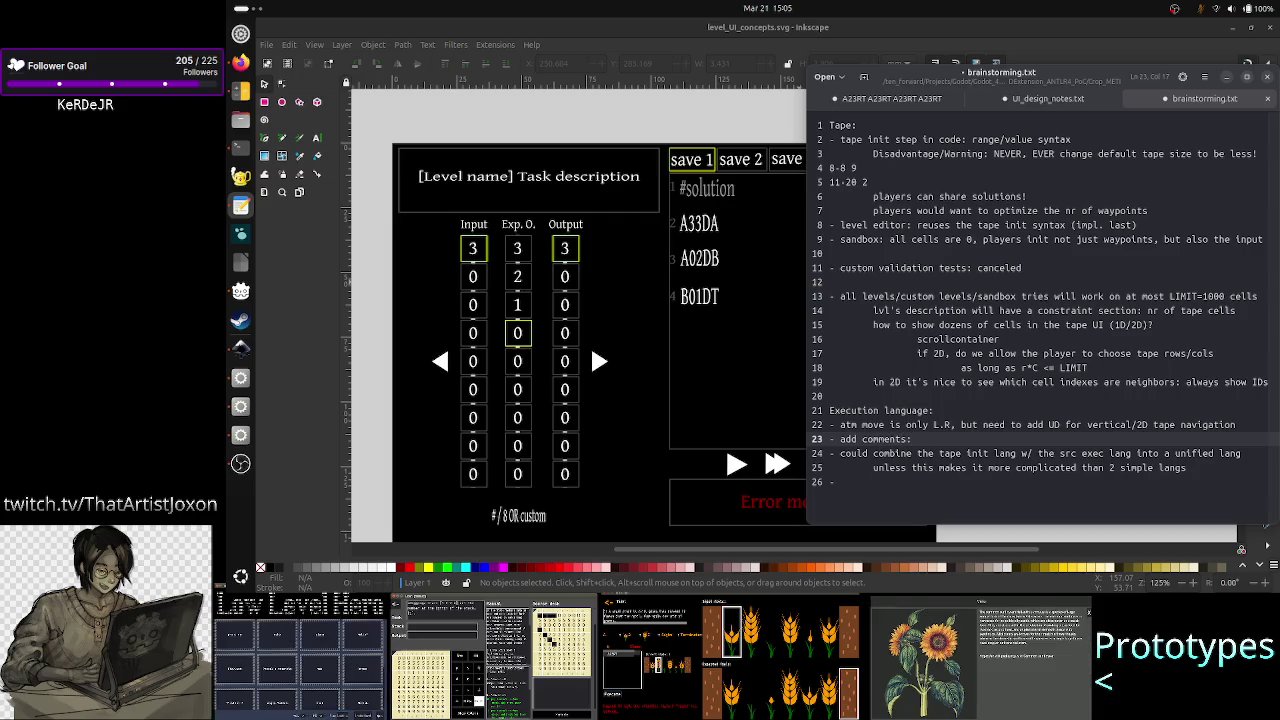
text(allow )
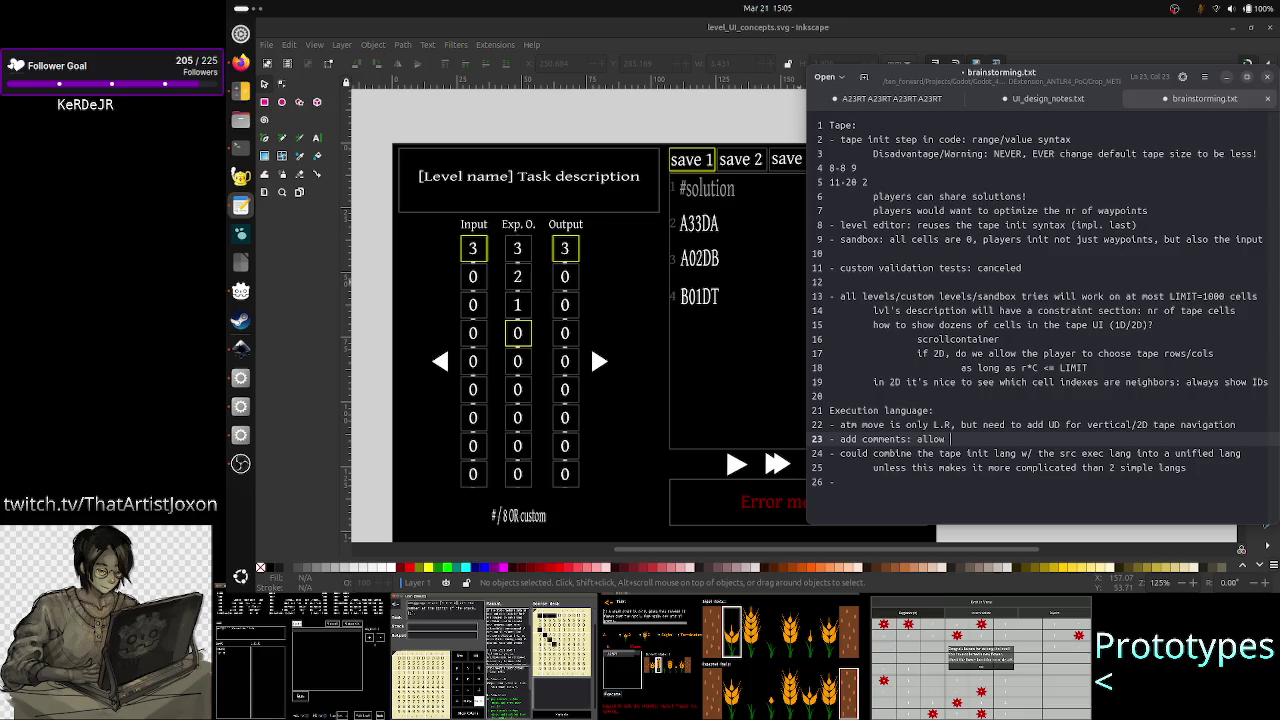
text(leading WS)
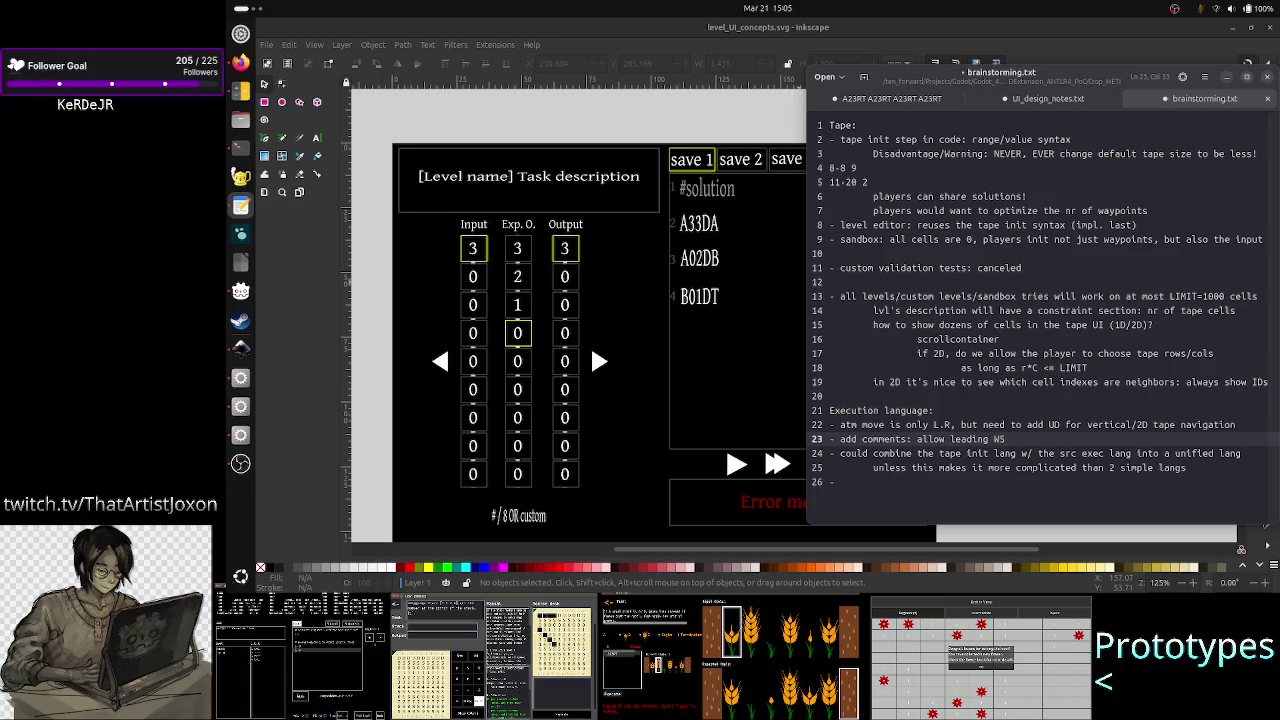
text(, comm)
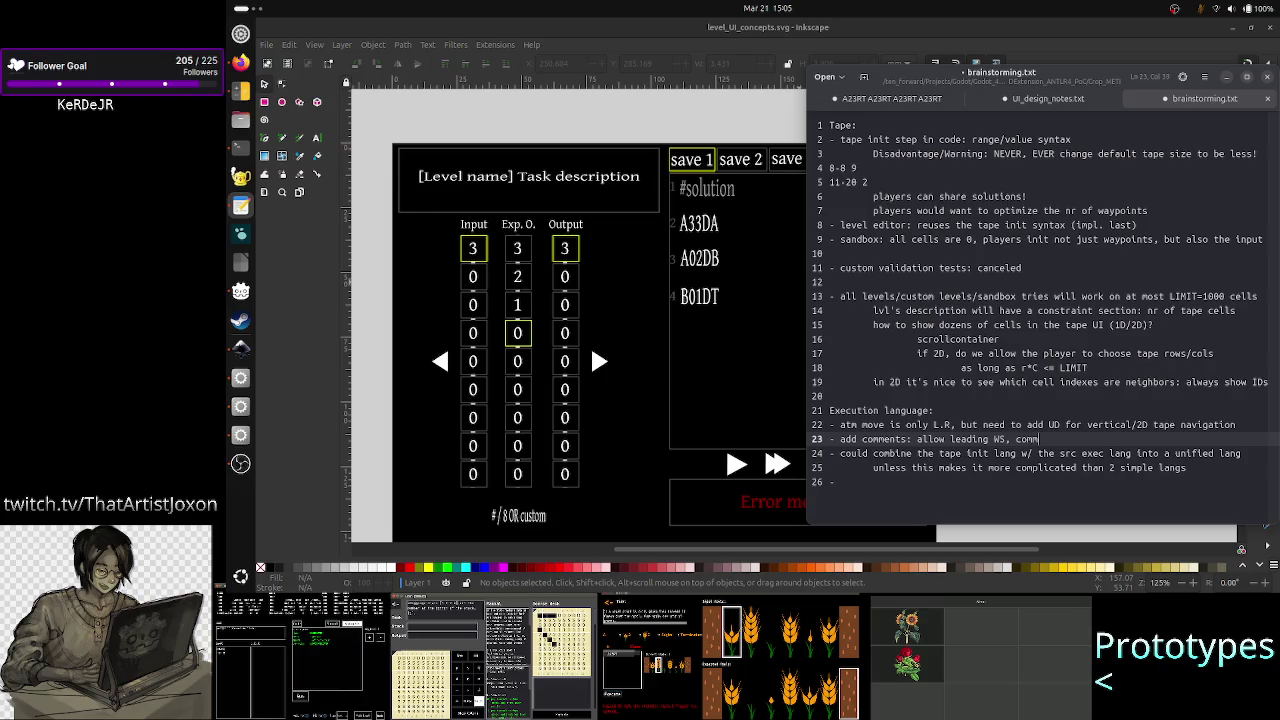
key(BackSpace)
key(BackSpace)
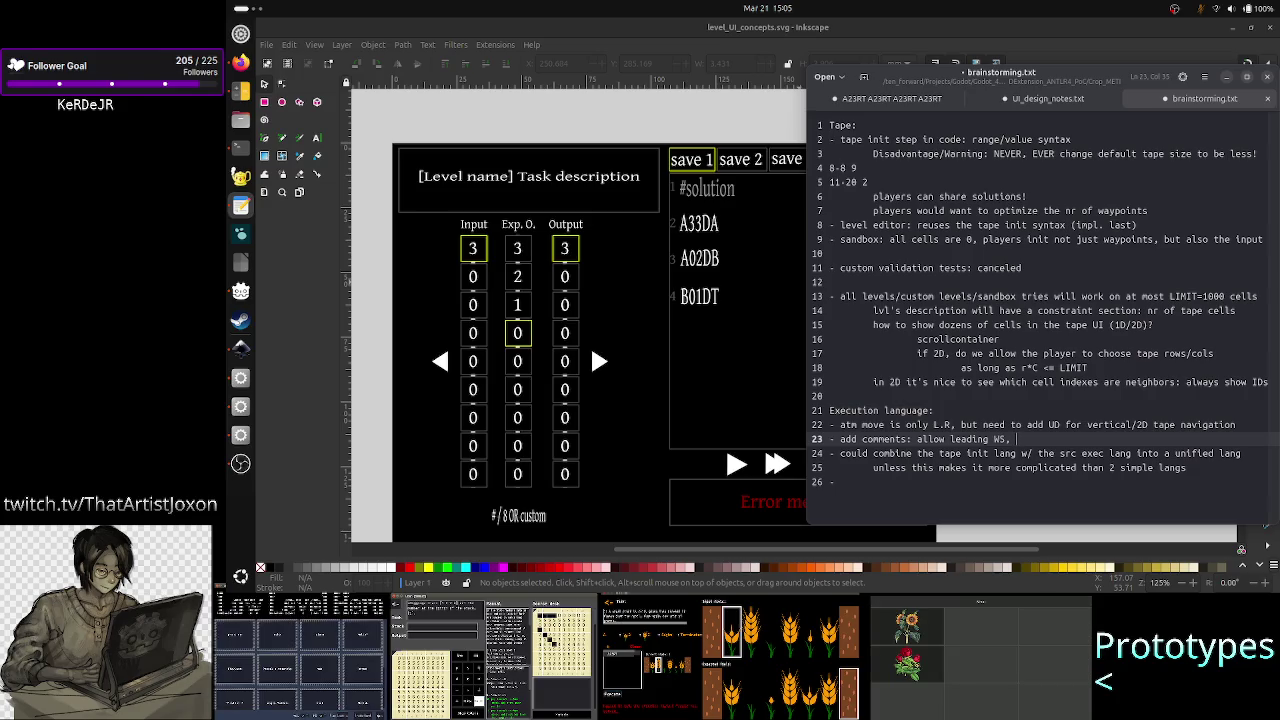
text(allowe)
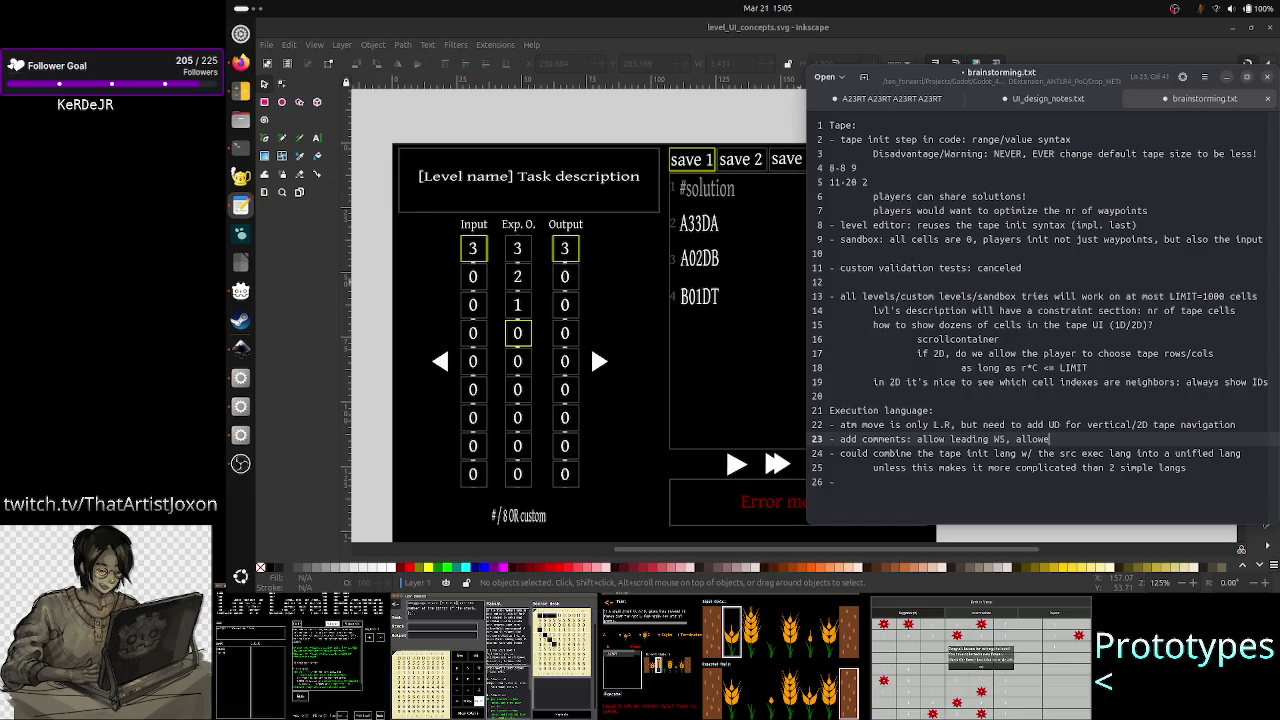
text(efore/a)
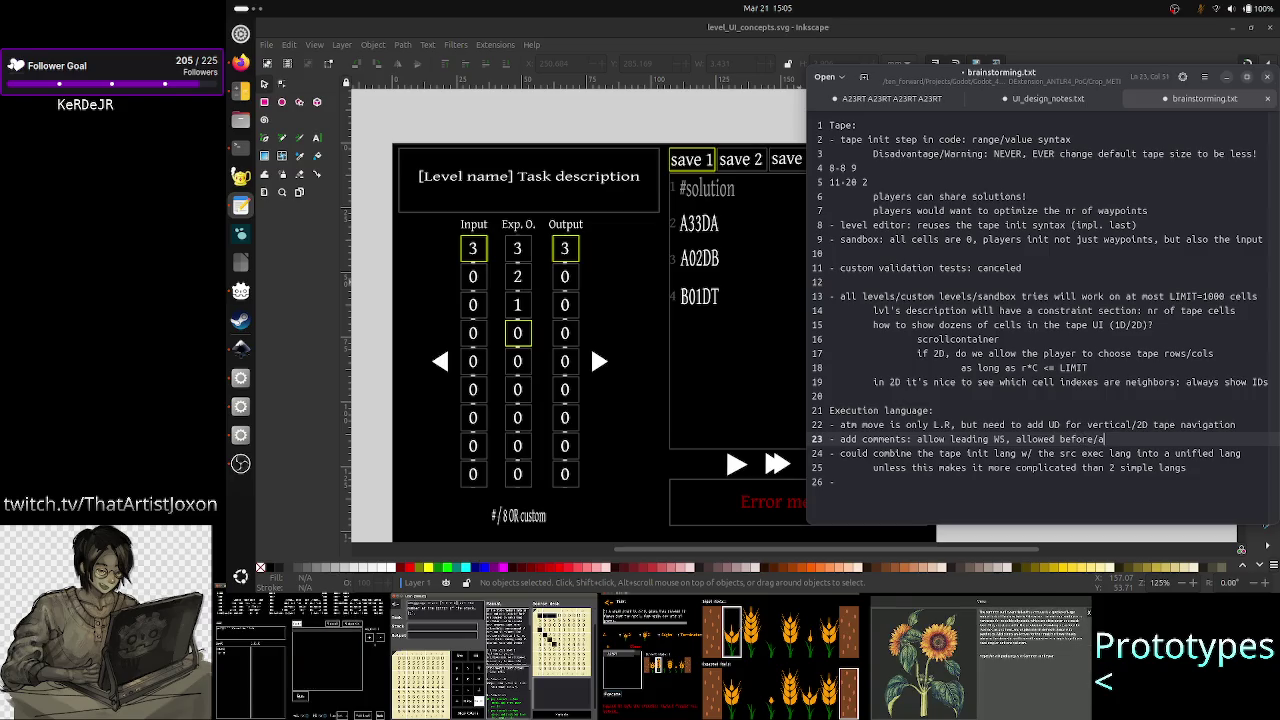
text(fte)
key(BackSpace)
key(BackSpace)
key(BackSpace)
text(after sr)
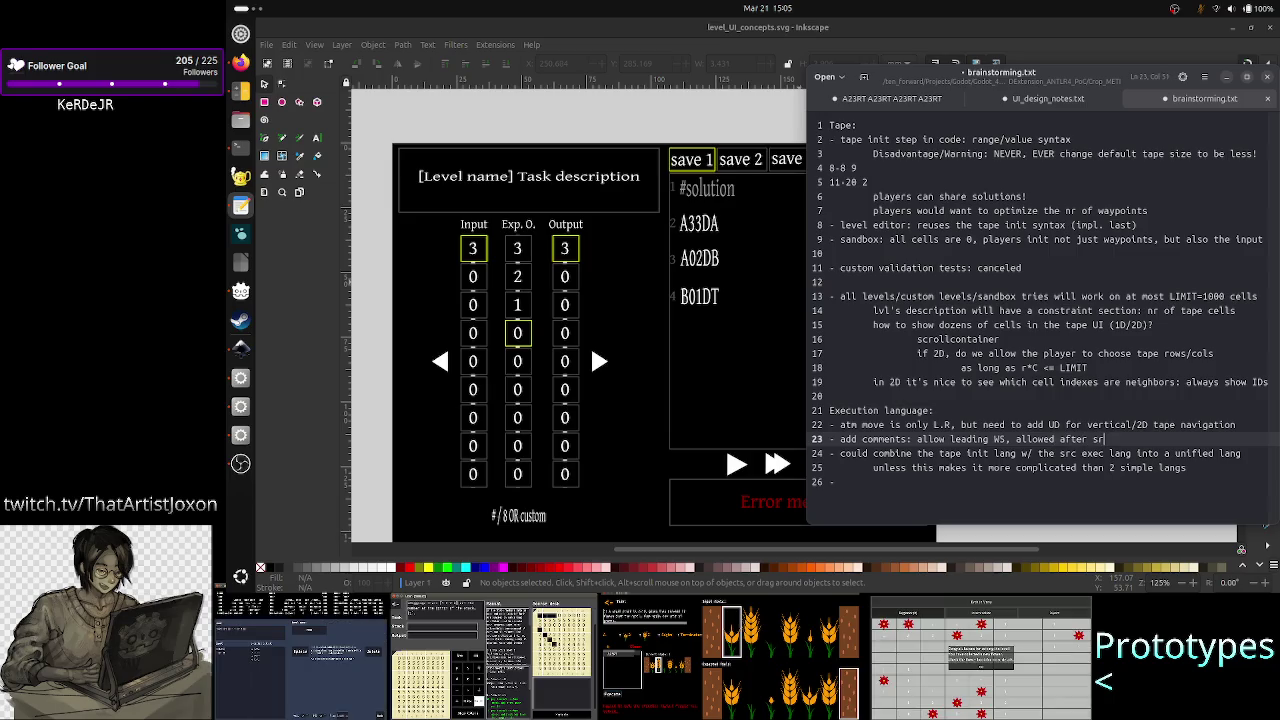
text(c li)
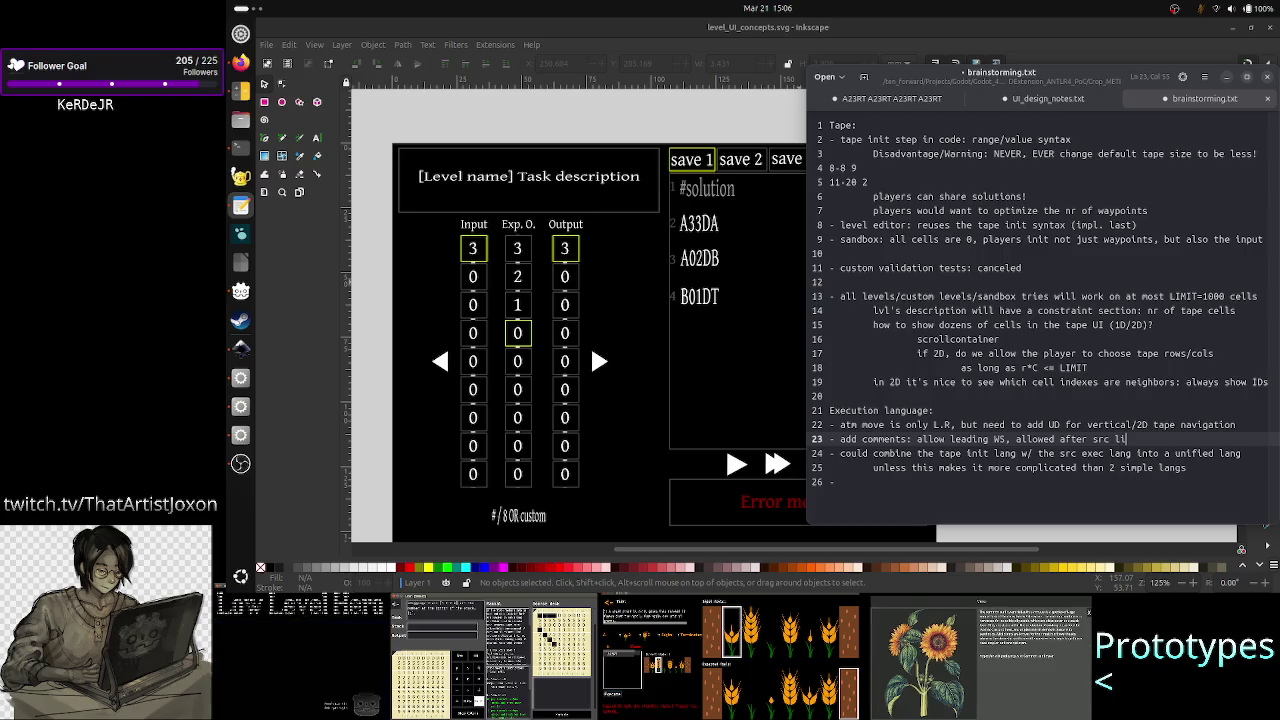
key(BackSpace)
key(BackSpace)
key(BackSpace)
text(?? )
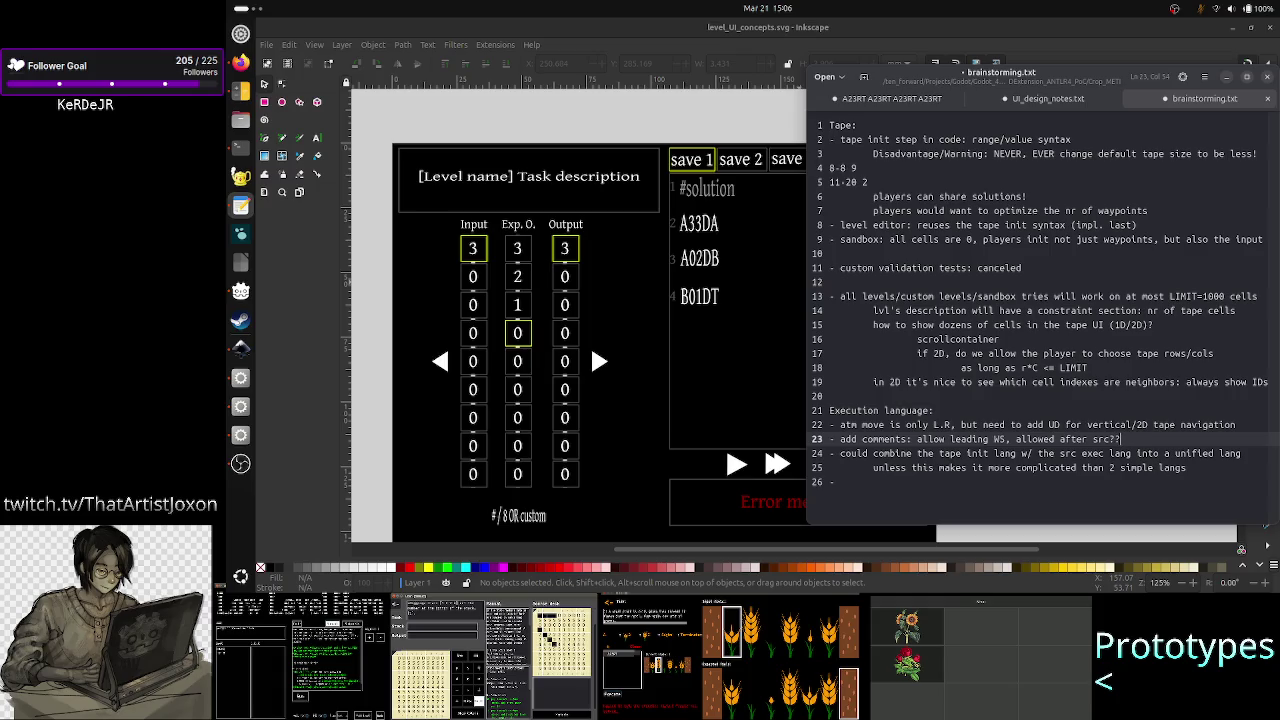
text(A22RT)
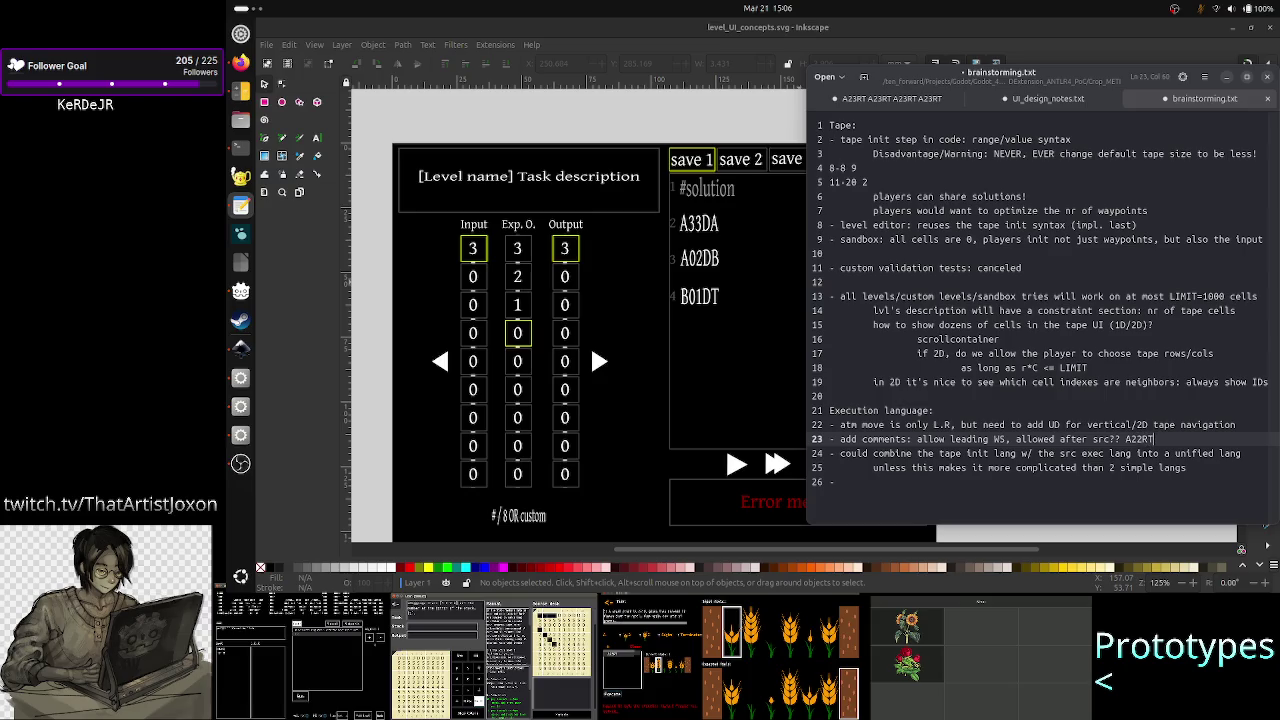
text( # )
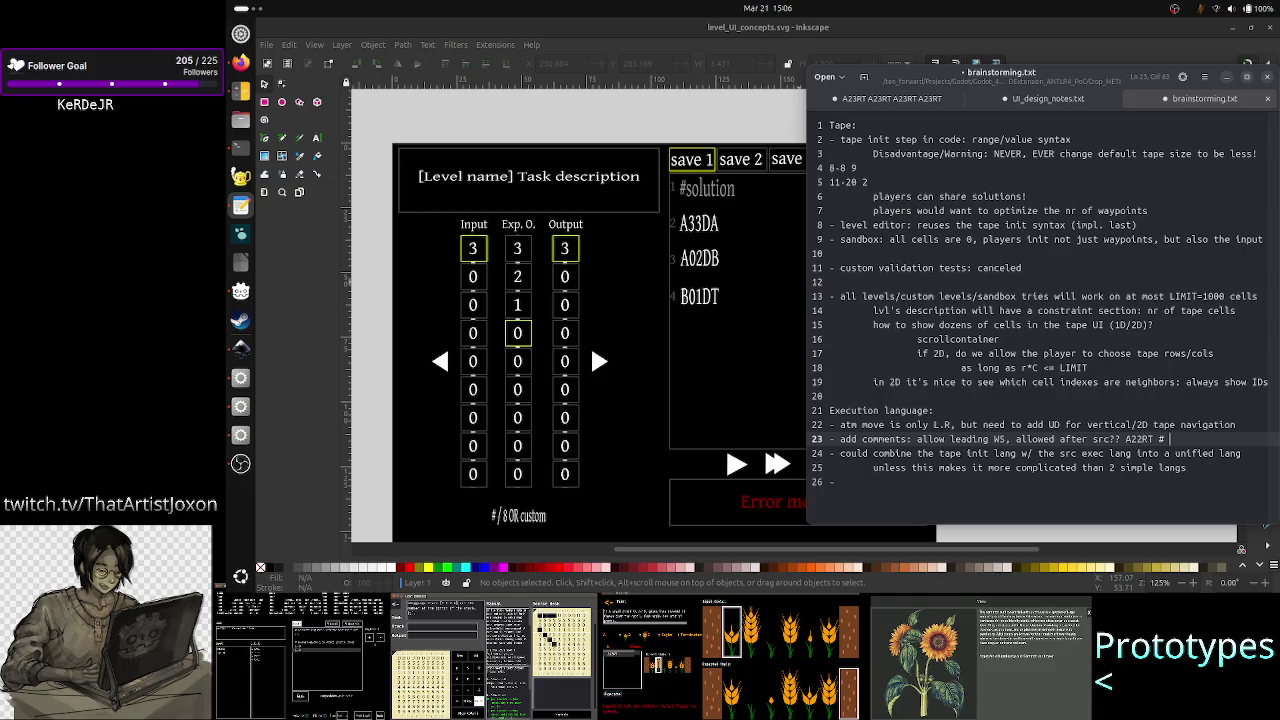
text(this)
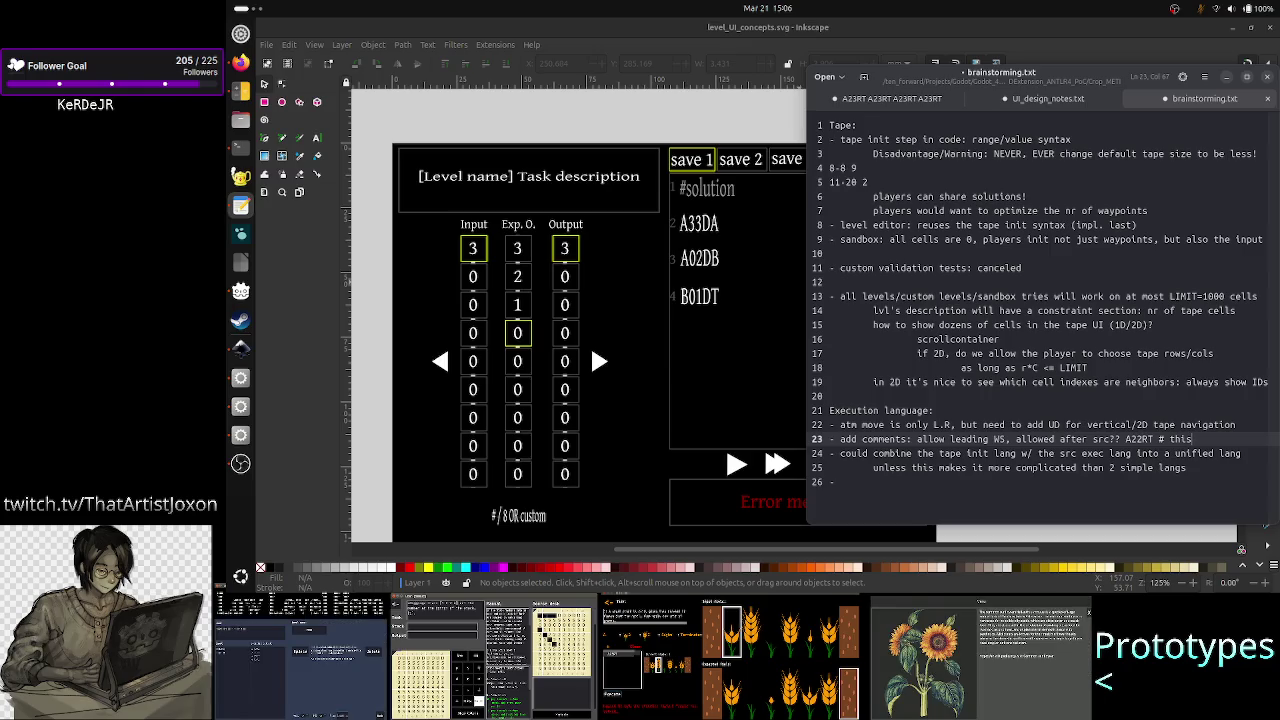
text())
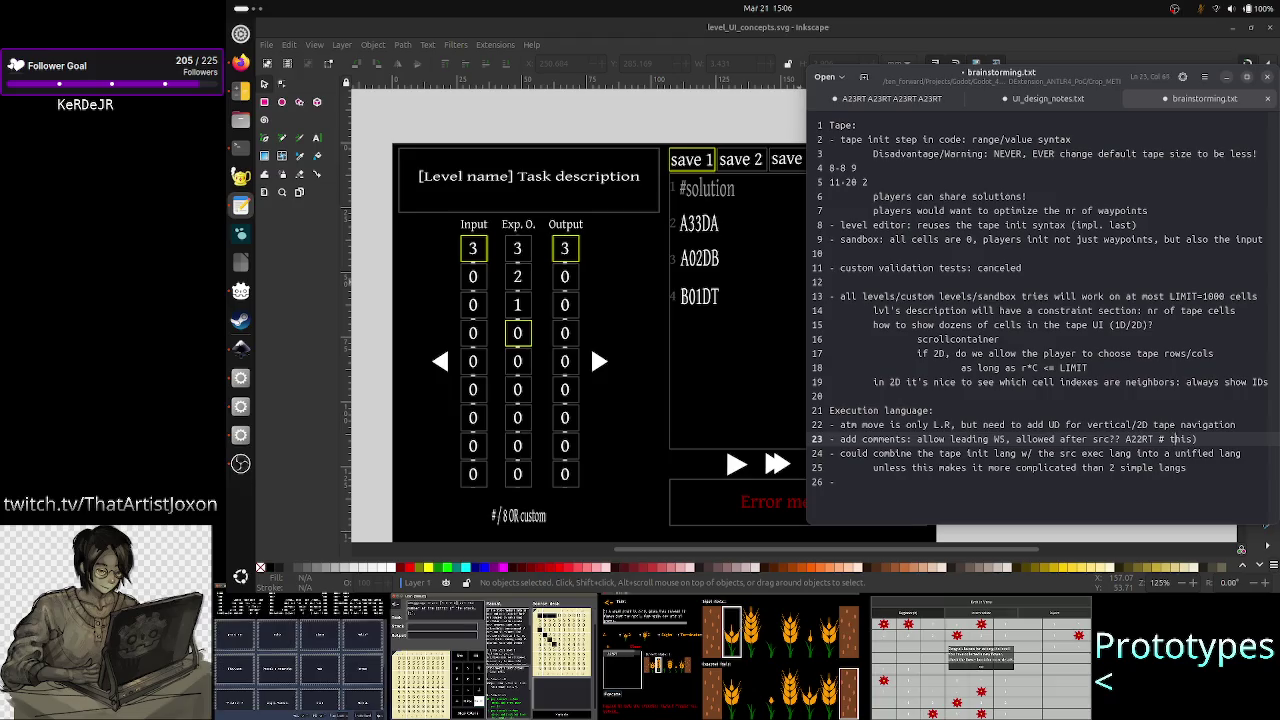
Step: Wrap the 'A22RT # this' example on line 23 in parentheses
key(Left)
text(()
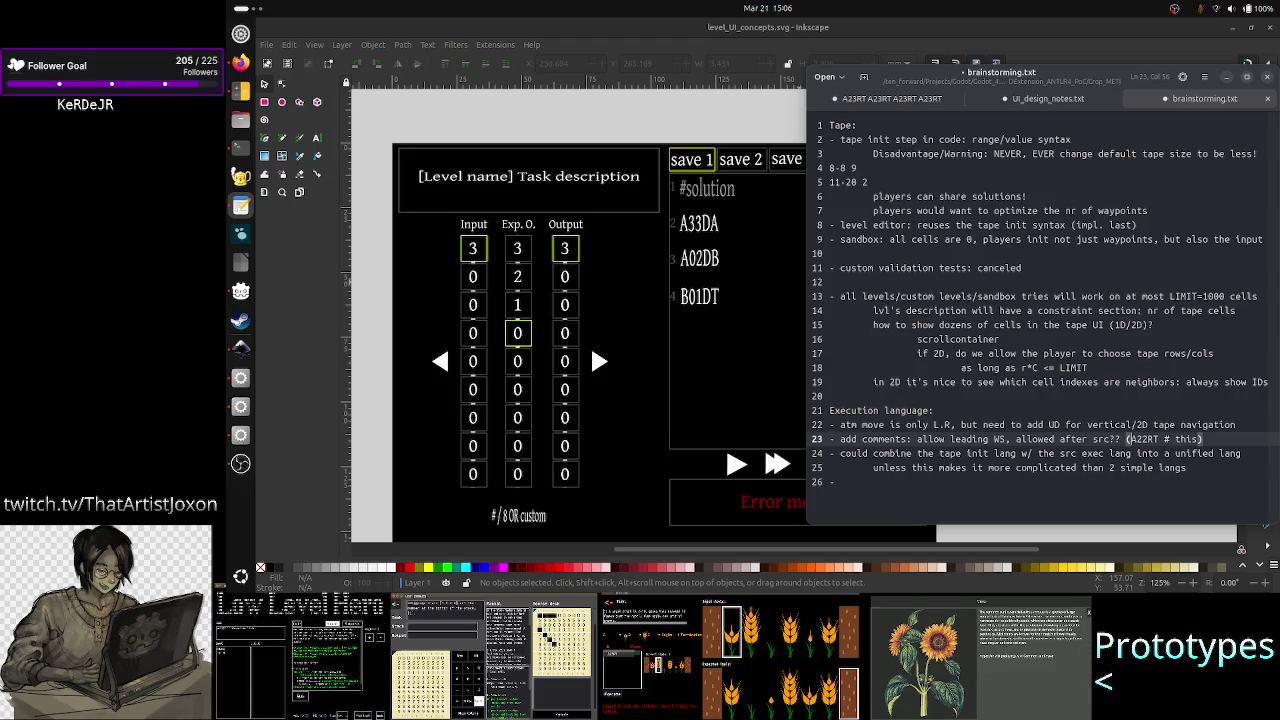
key(Right)
key(Right)
key(Right)
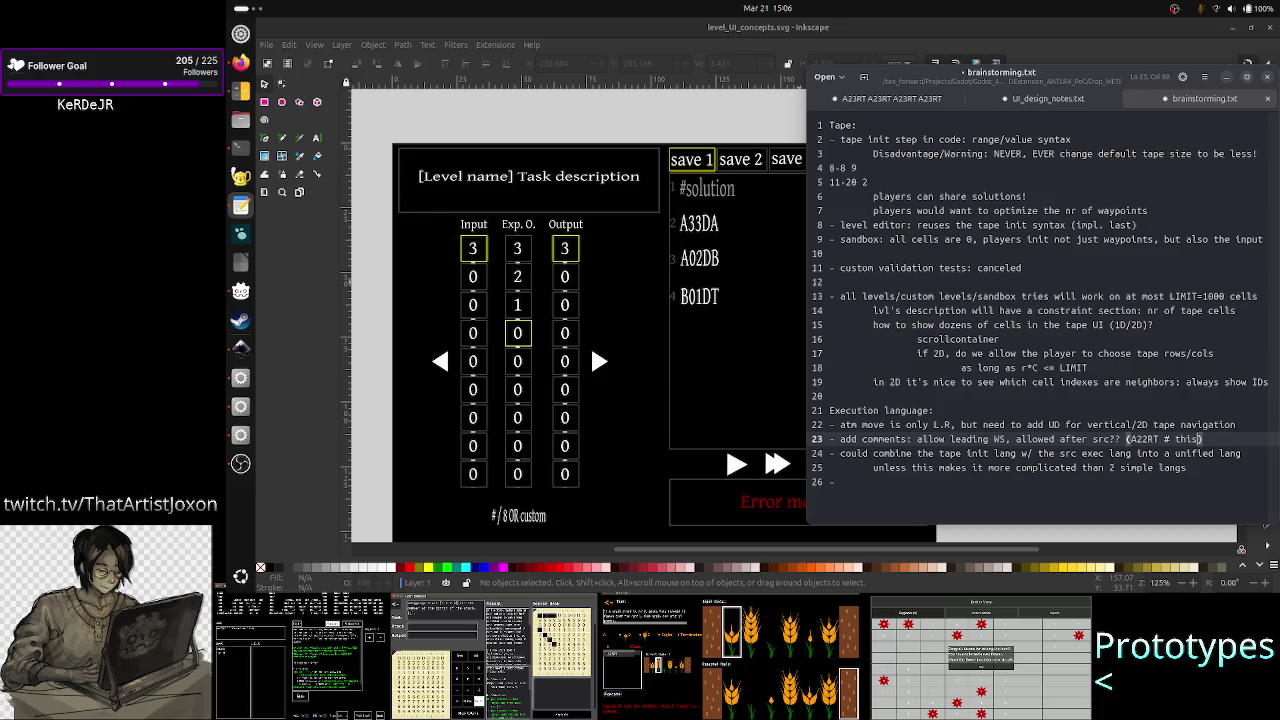
key(shift+Left)
key(shift+Left)
key(shift+Left)
key(shift+Left)
key(shift+Left)
key(shift+Left)
key(shift+Left)
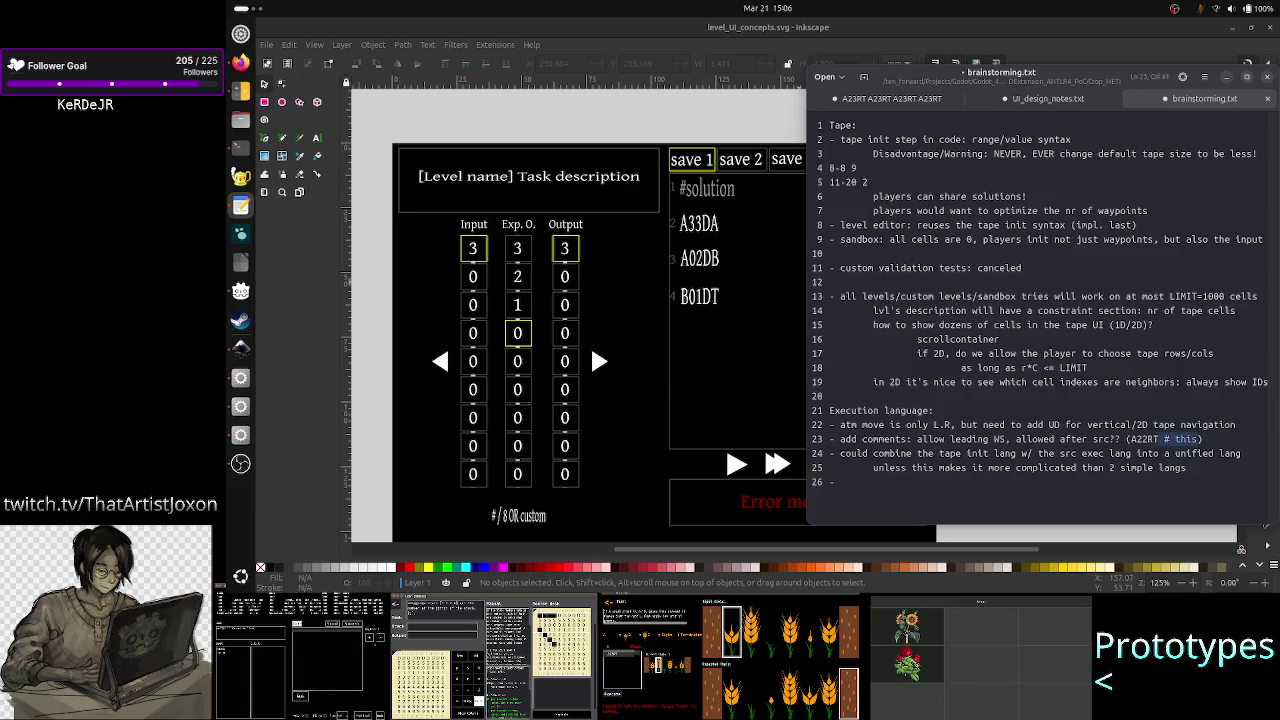
key(shift+Home)
key(Right)
key(shift+Left)
key(shift+Left)
key(shift+Left)
key(shift+Left)
key(shift+Left)
key(Left)
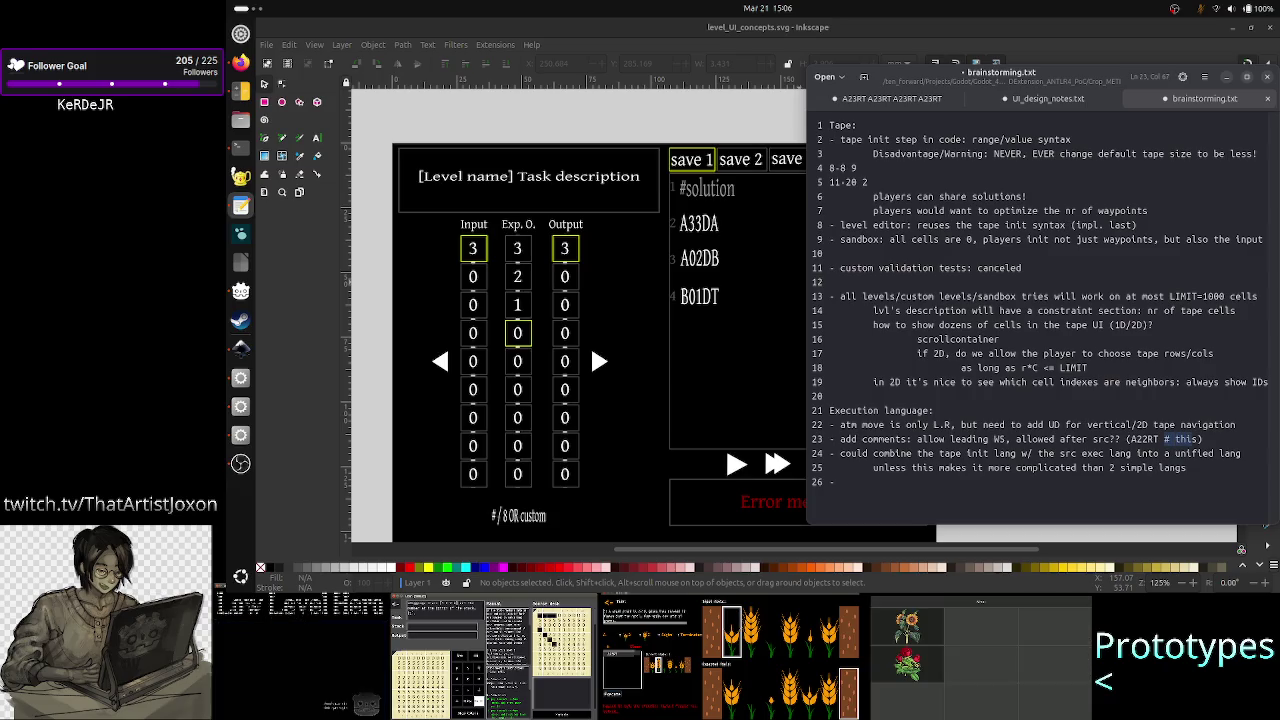
key(Left)
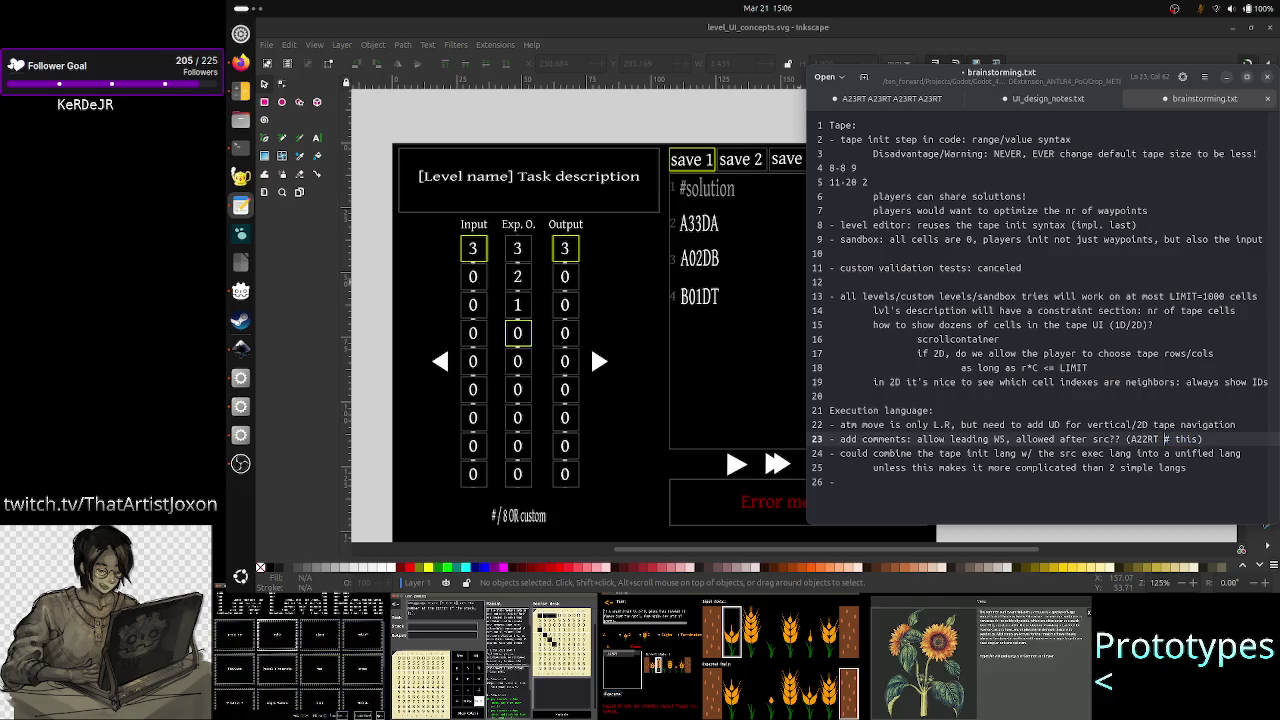
click(1007, 439)
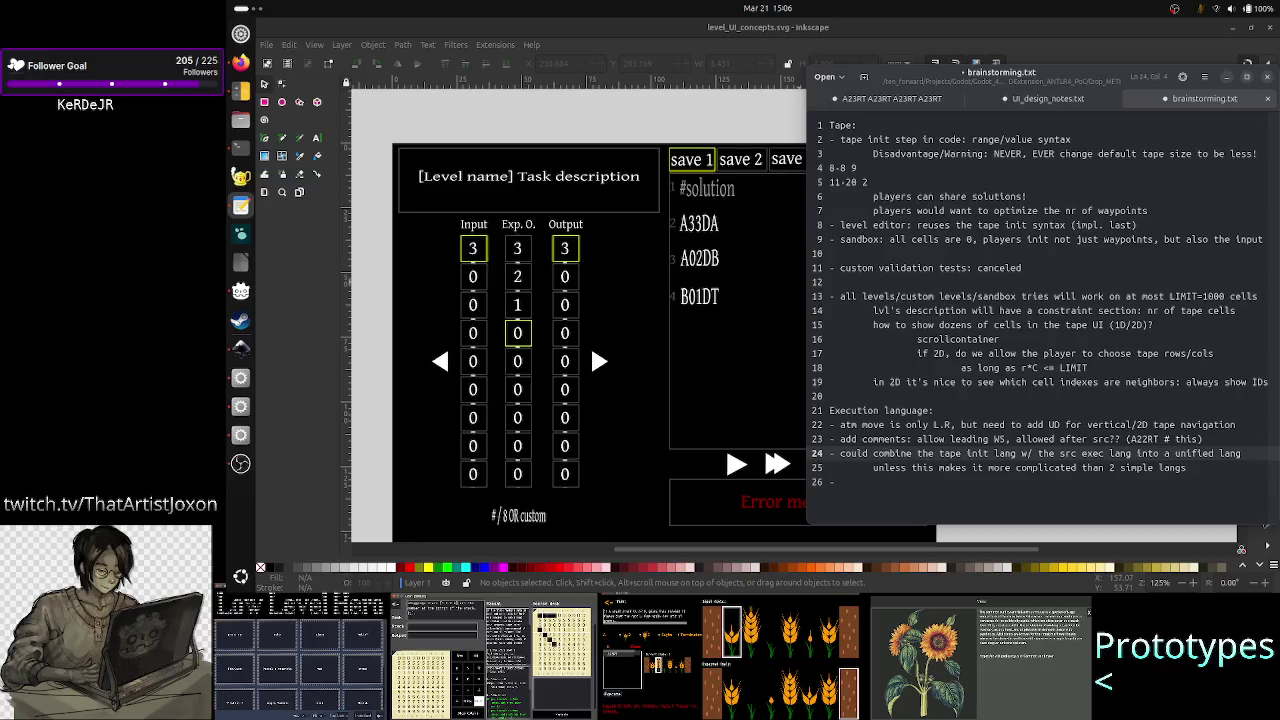
click(846, 453)
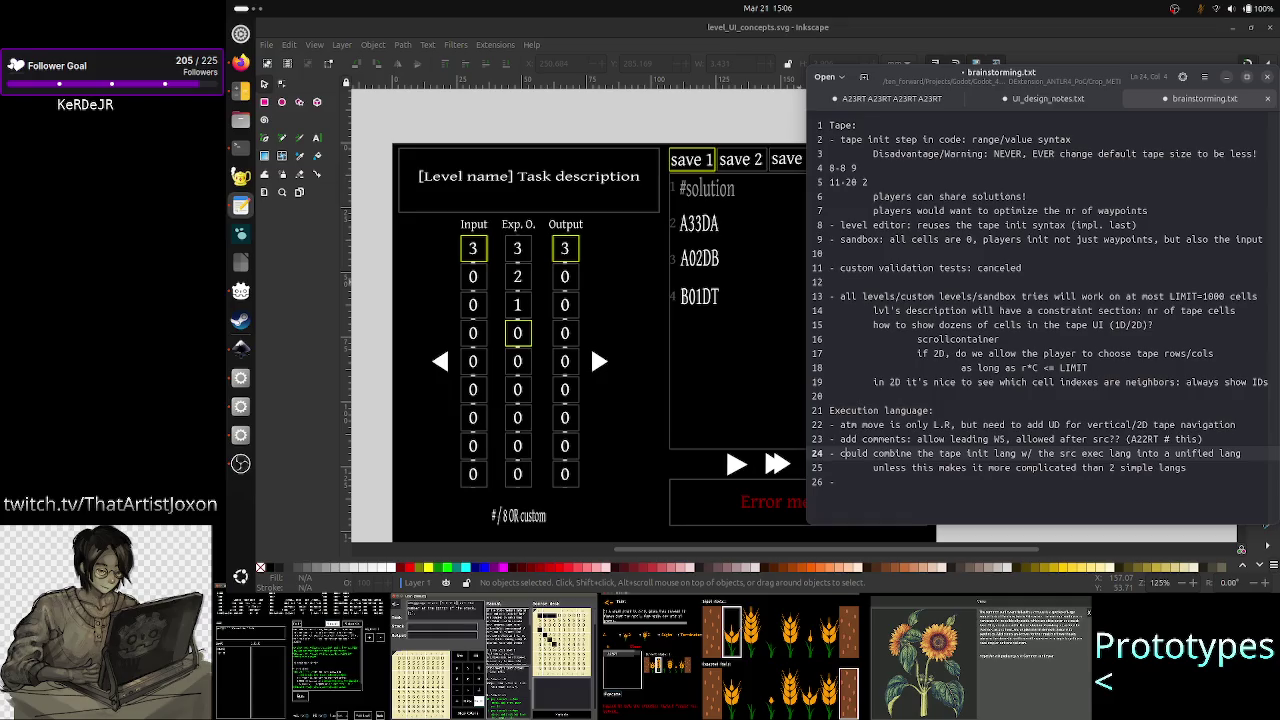
click(840, 481)
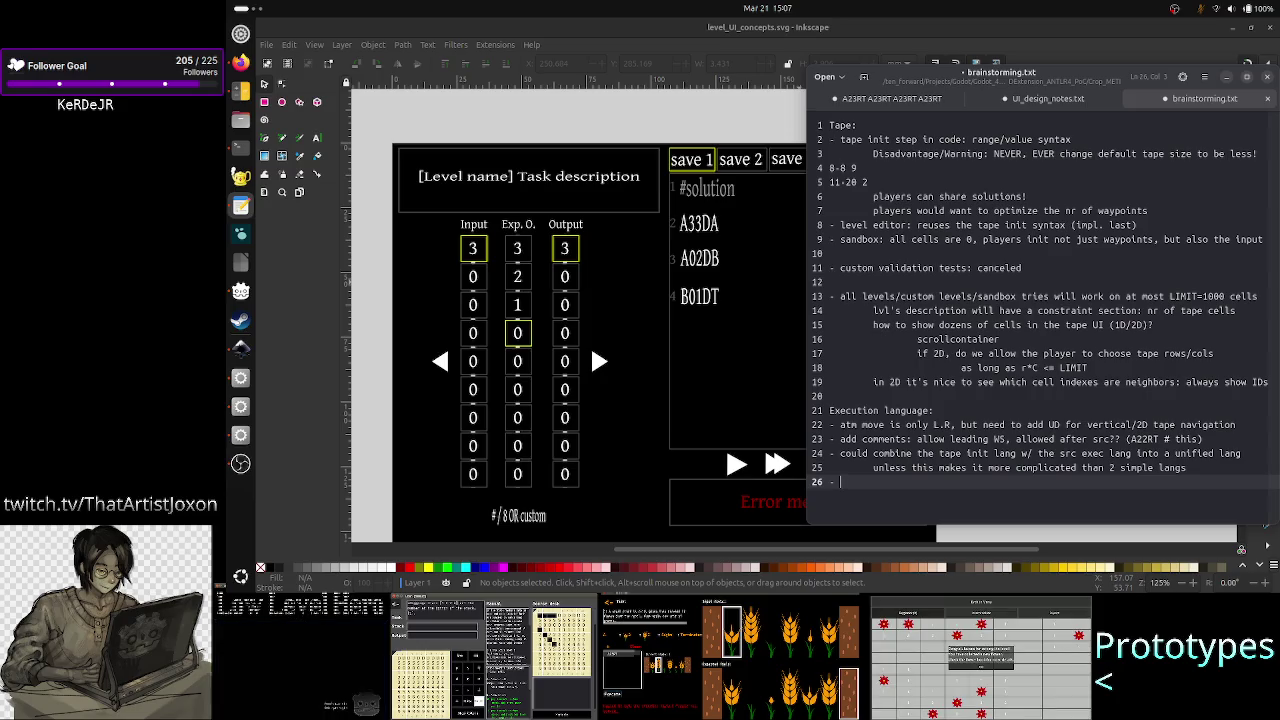
Step: Write 'for current_value "*"' on the line 26 bullet and select the asterisk to check it
text(for current )
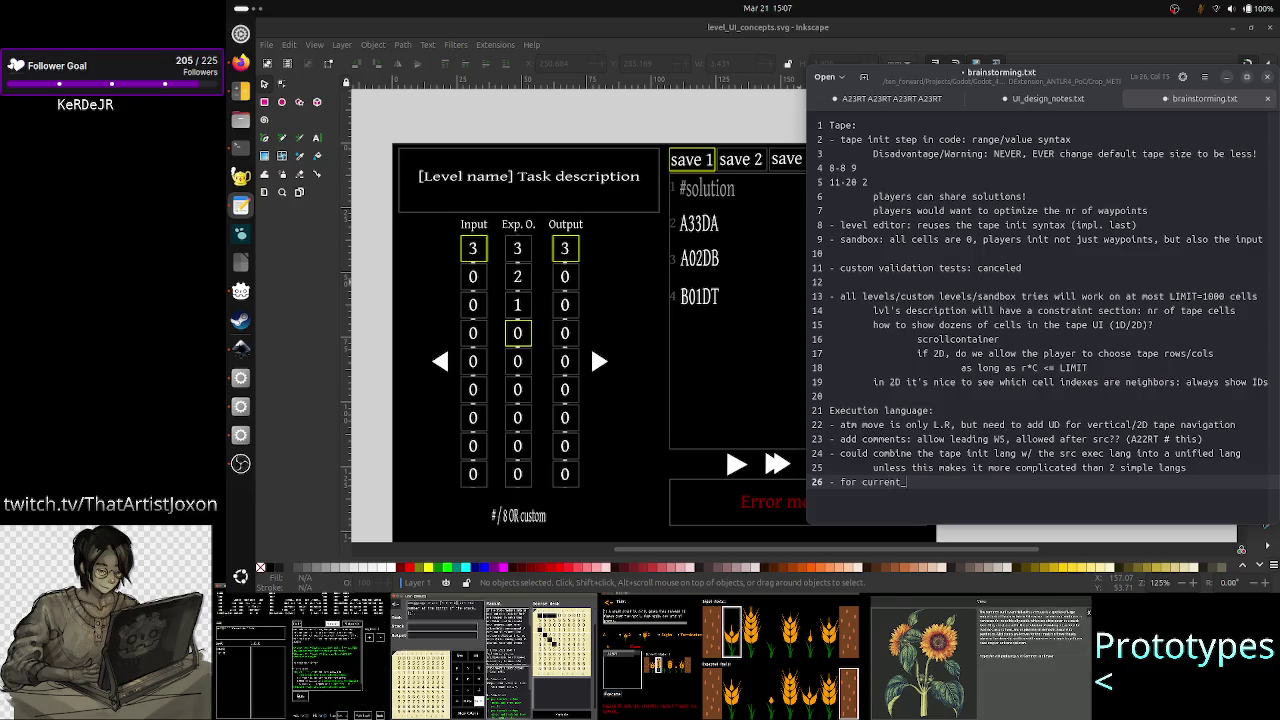
text(value)
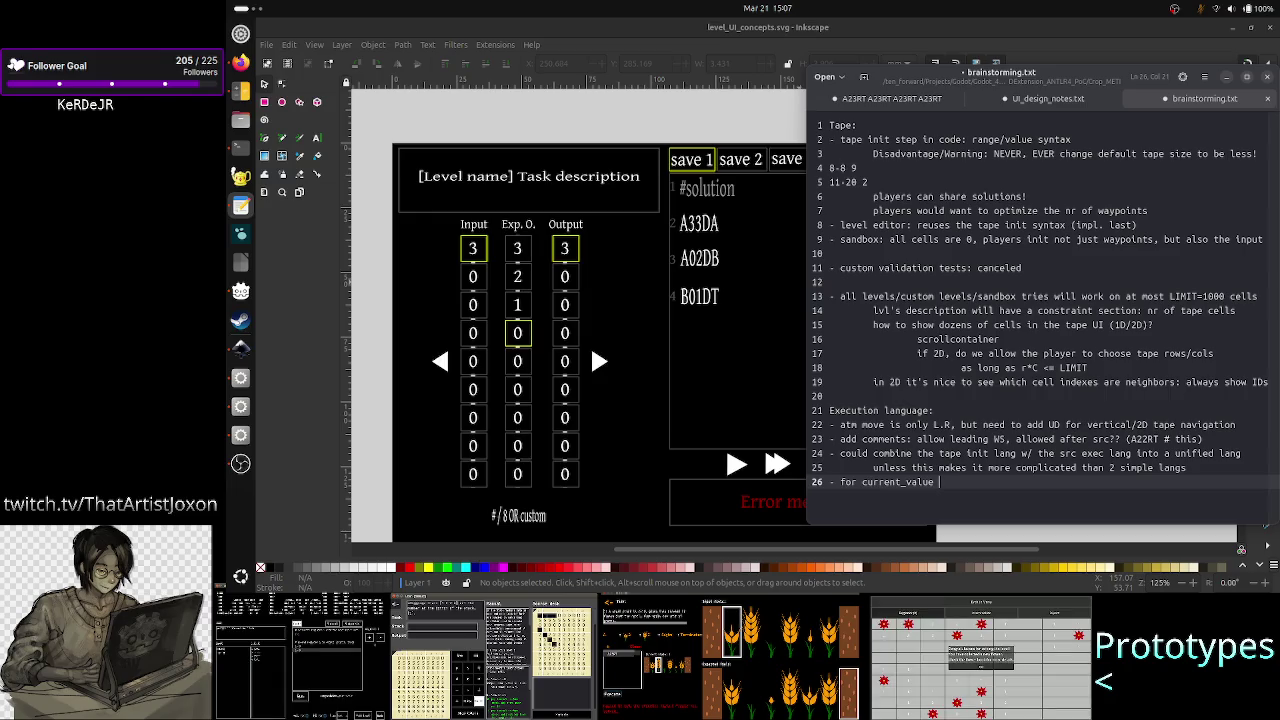
text(*)
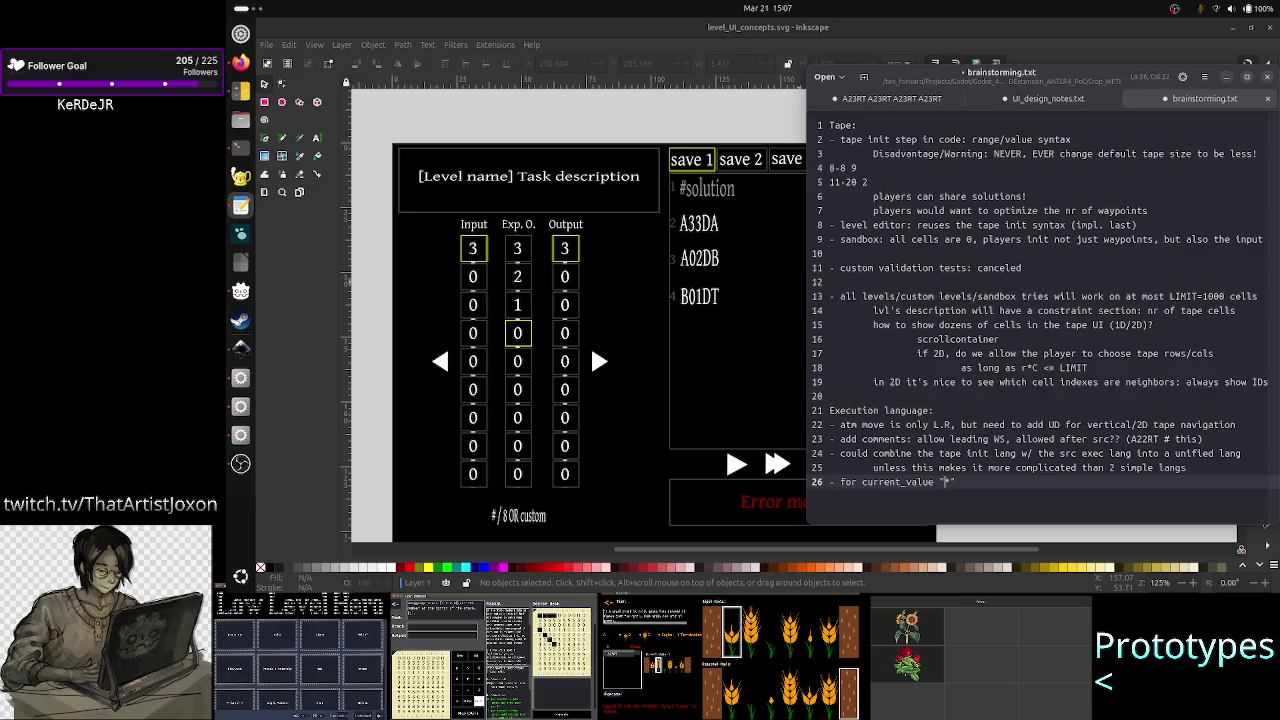
text(")
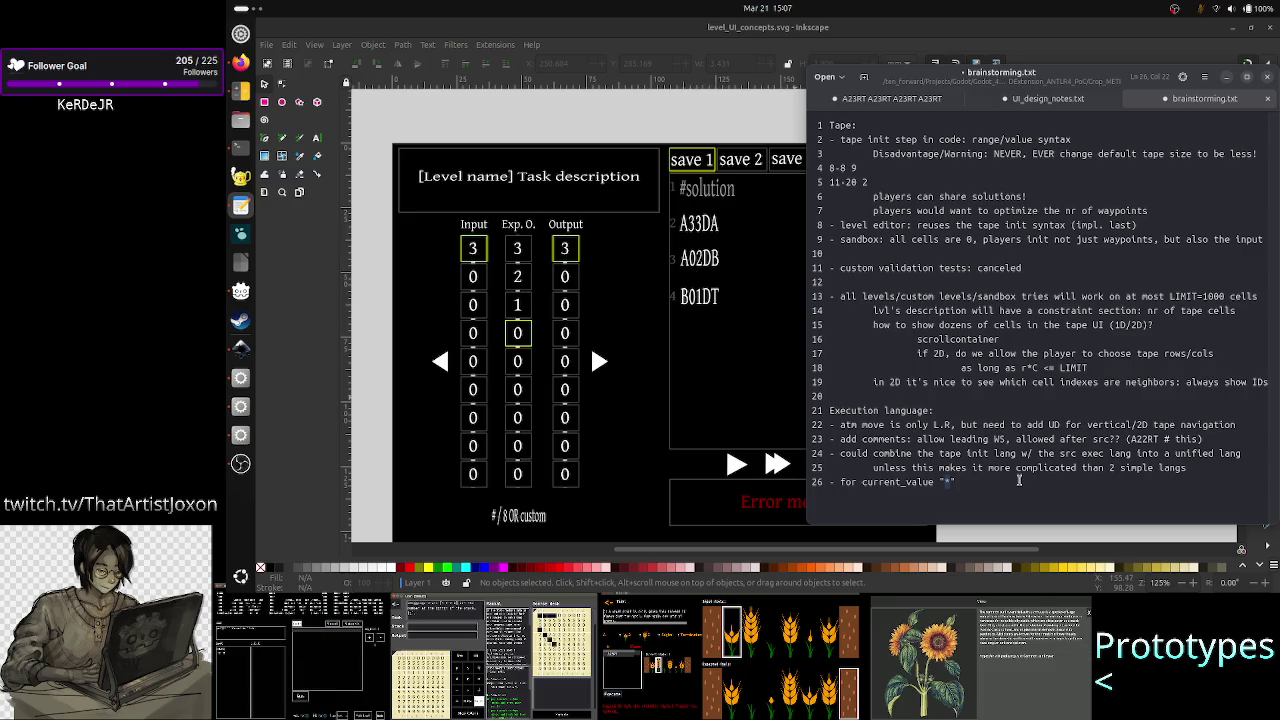
click(972, 485)
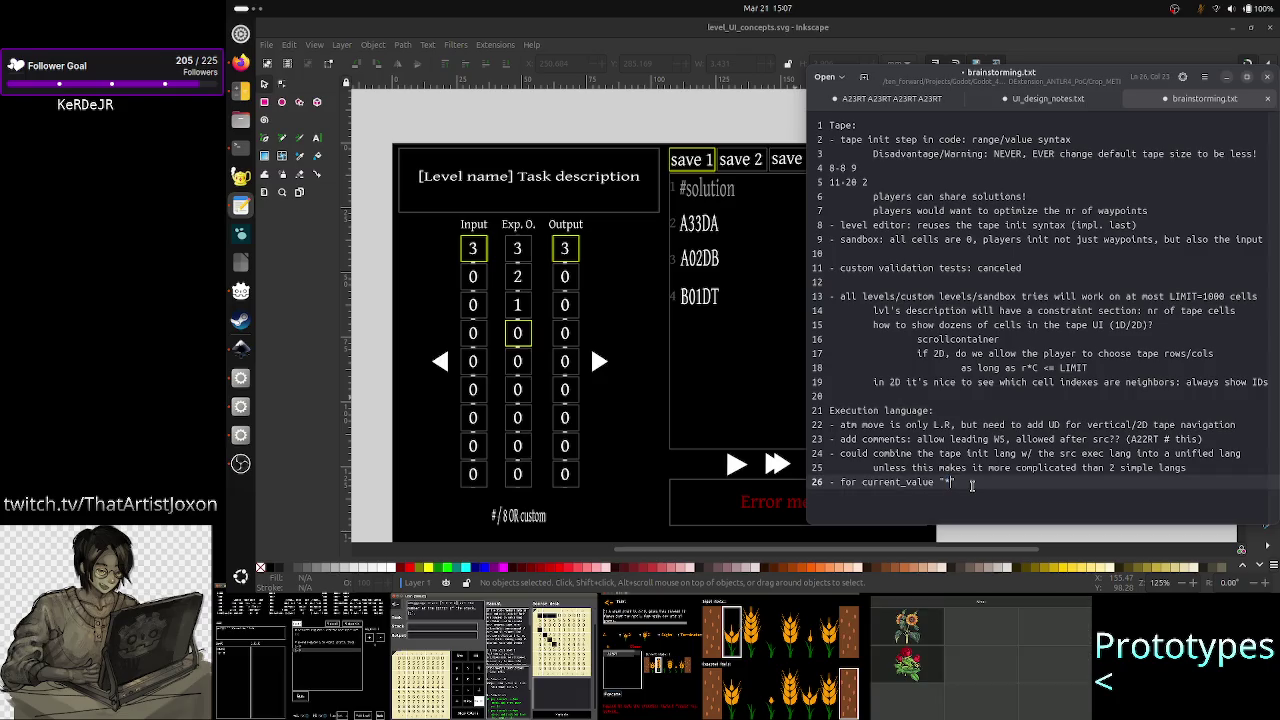
key(Left)
key(shift+Left)
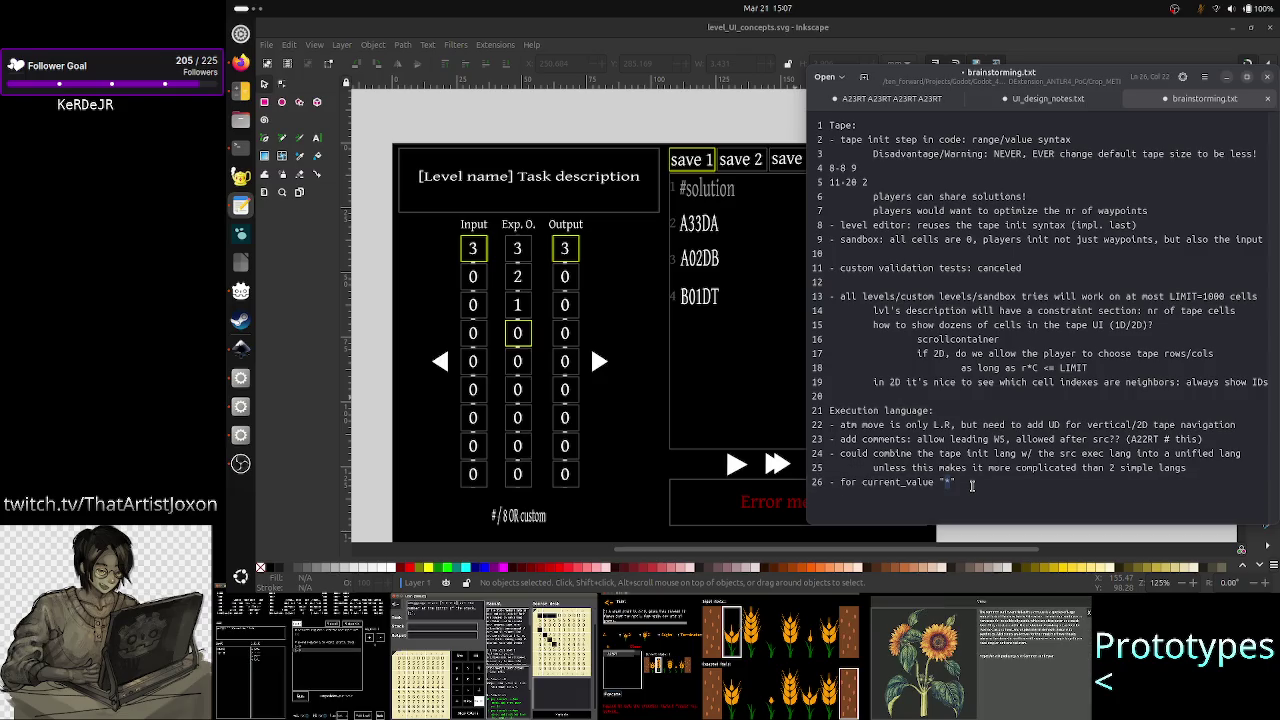
key(Right)
key(shift+Left)
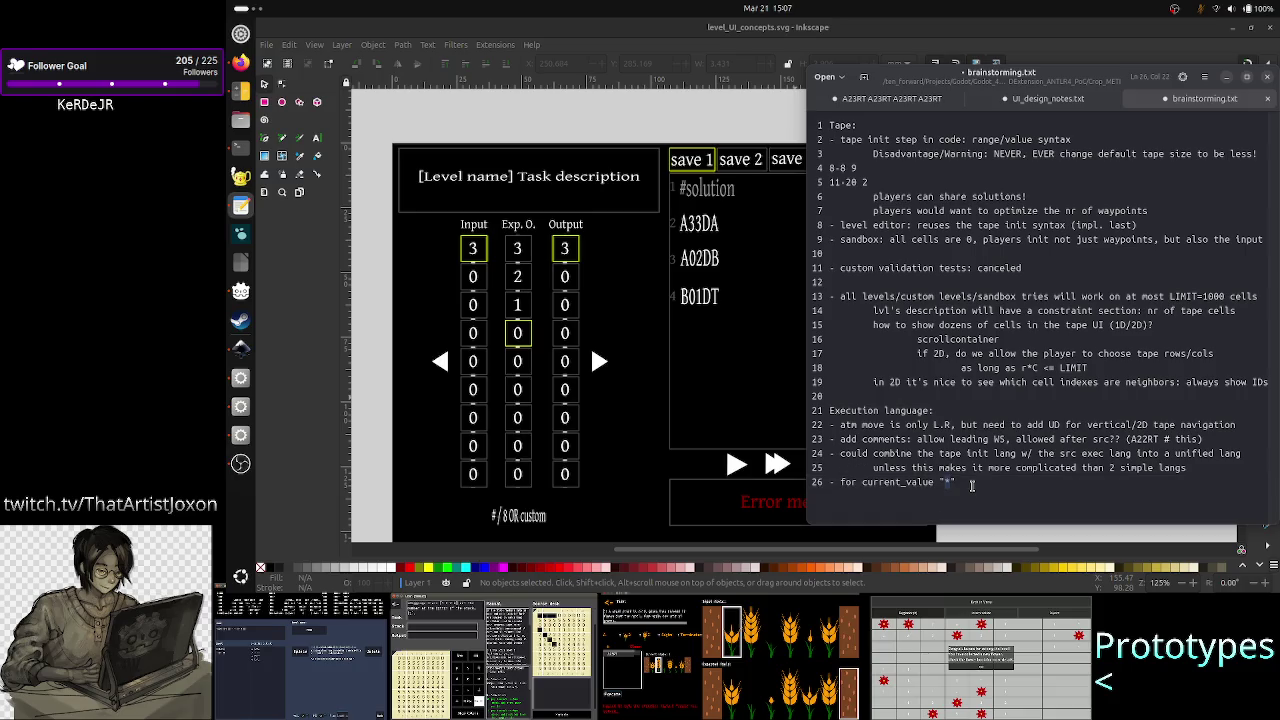
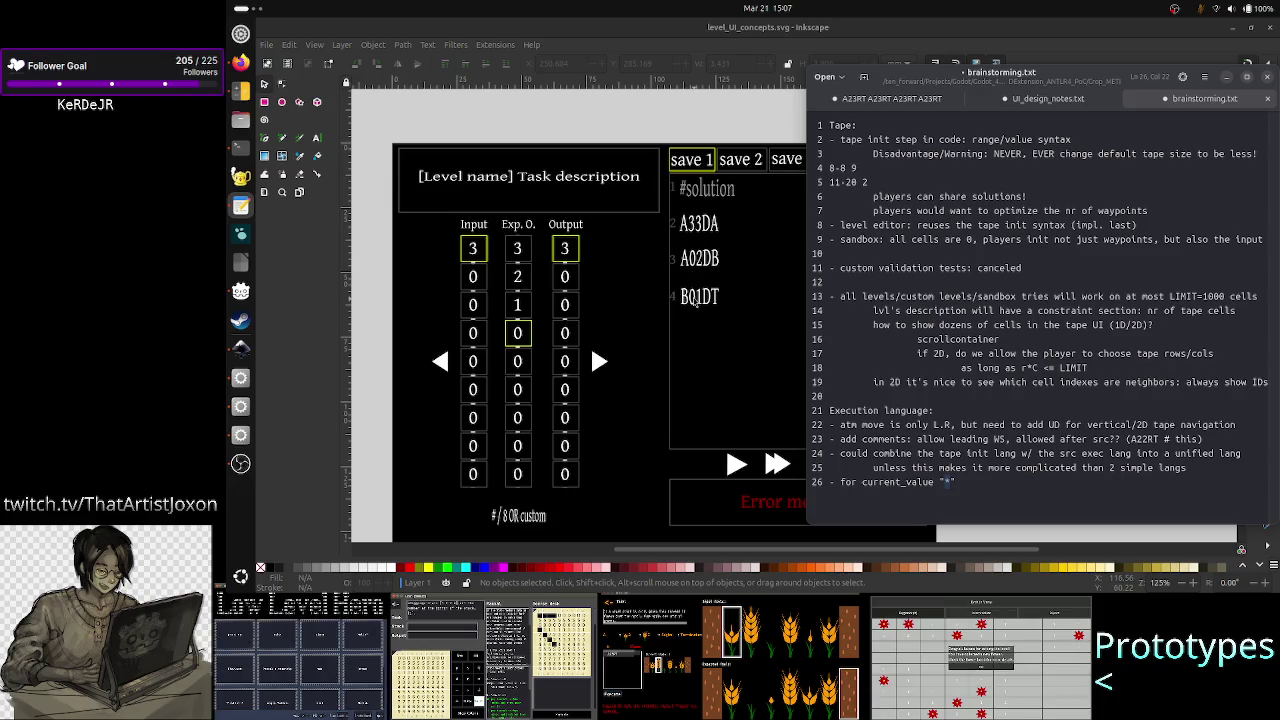
Step: Add an indented line '0 1 2 3 4 5' below the current_value note
click(985, 481)
key(Return)
key(Tab)
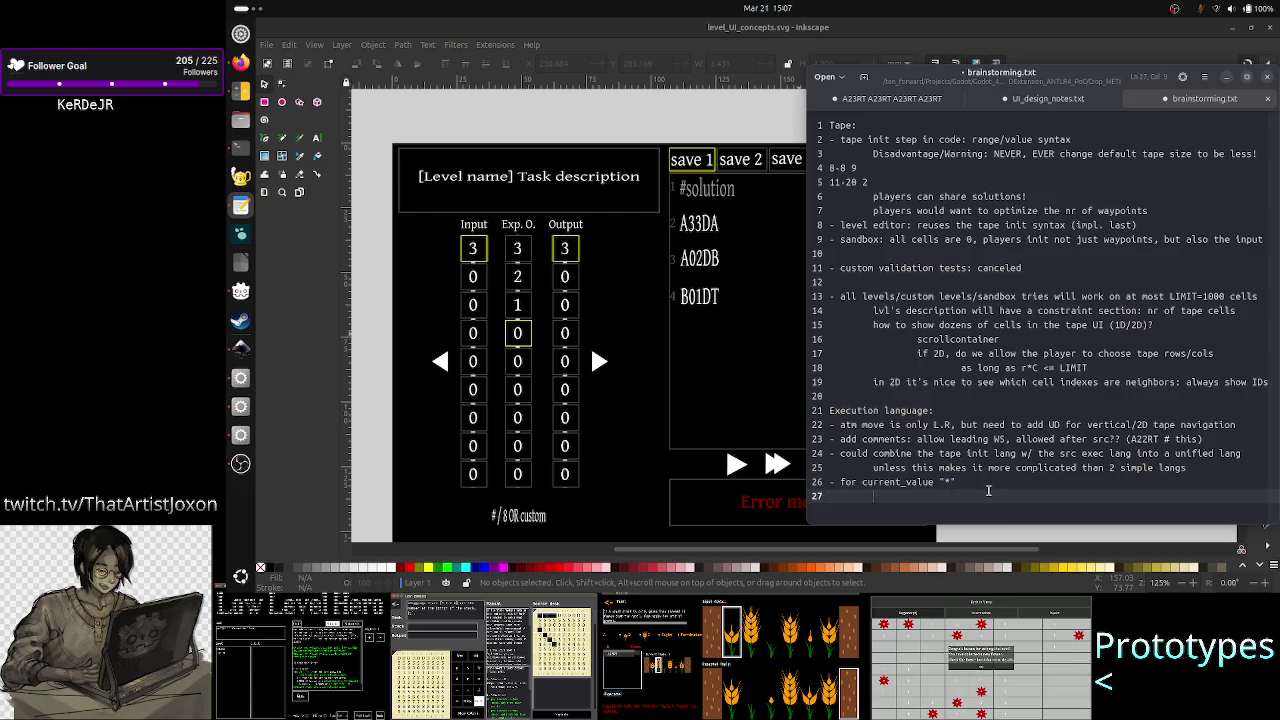
text(0 )
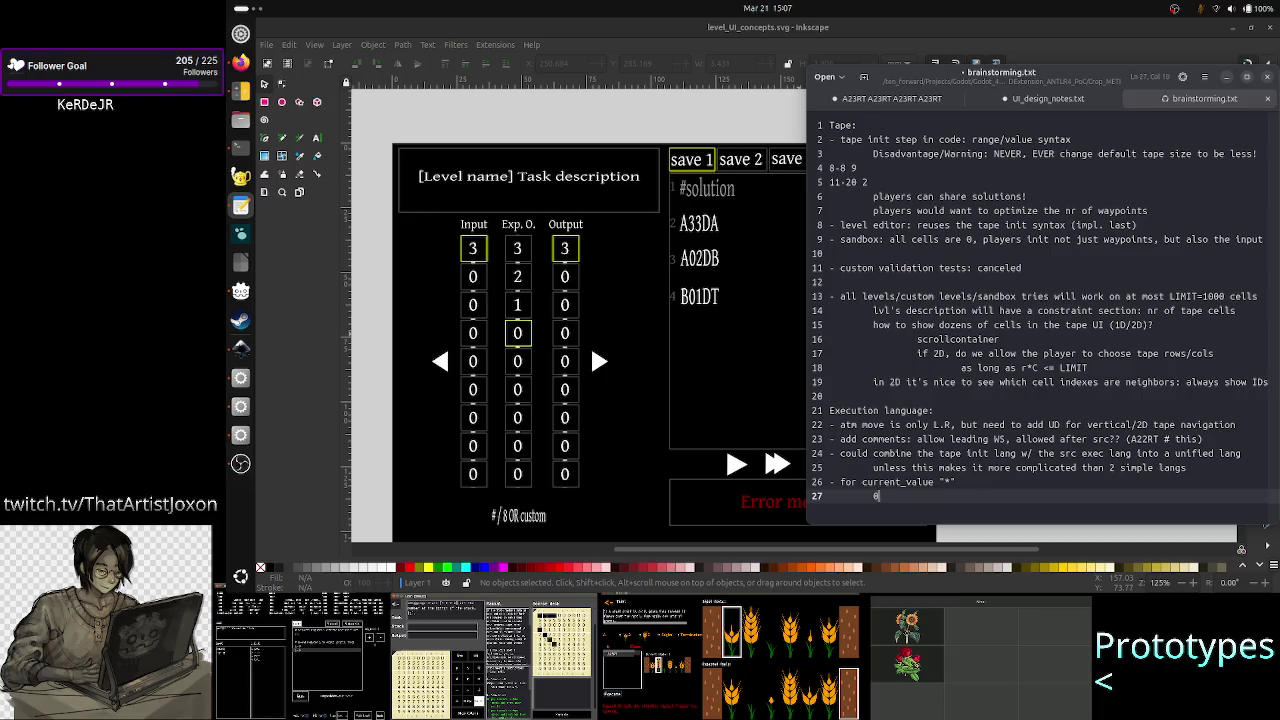
text(1 2 3 4)
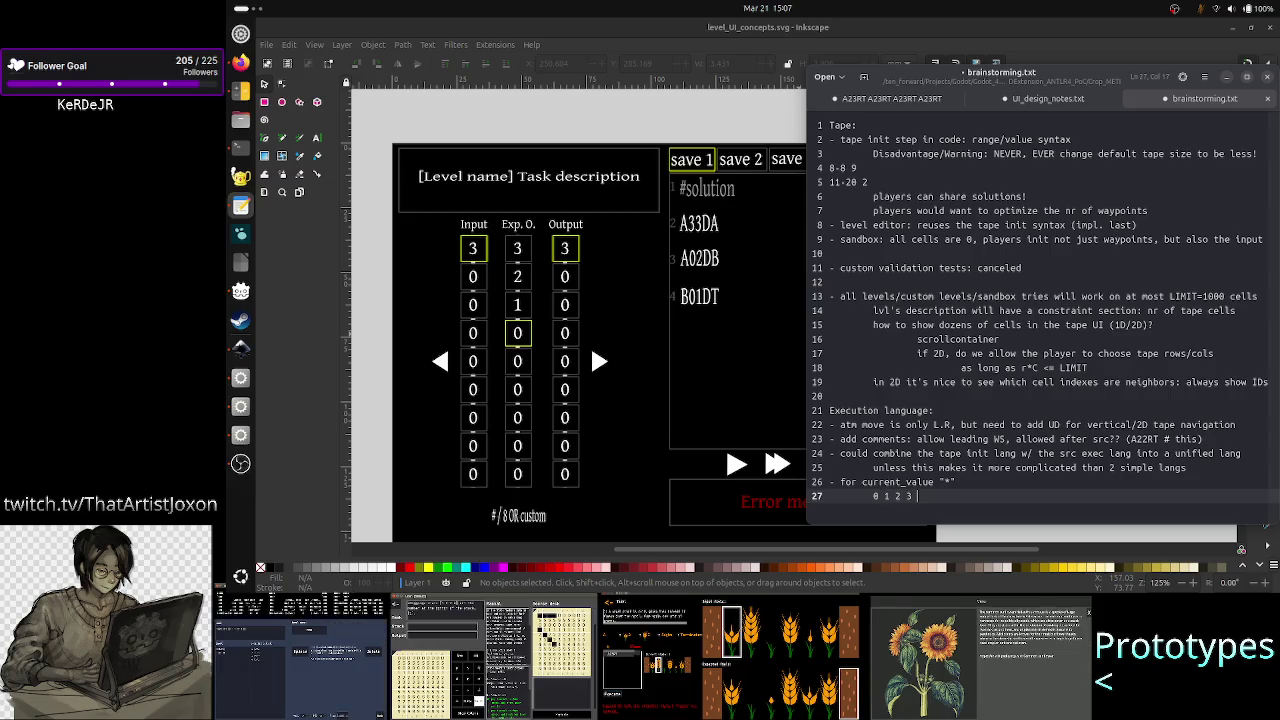
text( 5)
Step: Prefix the tape line with '->' and begin the next line with 'A00'
key(Left)
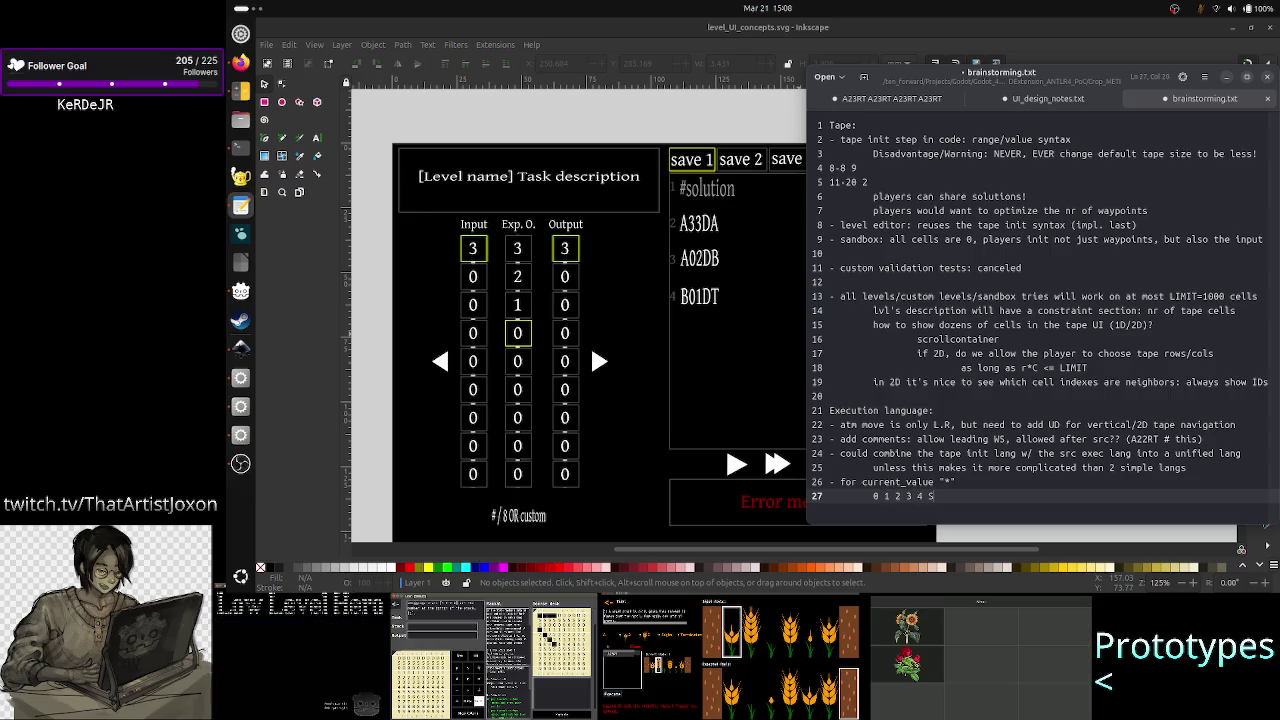
key(Home)
text(->)
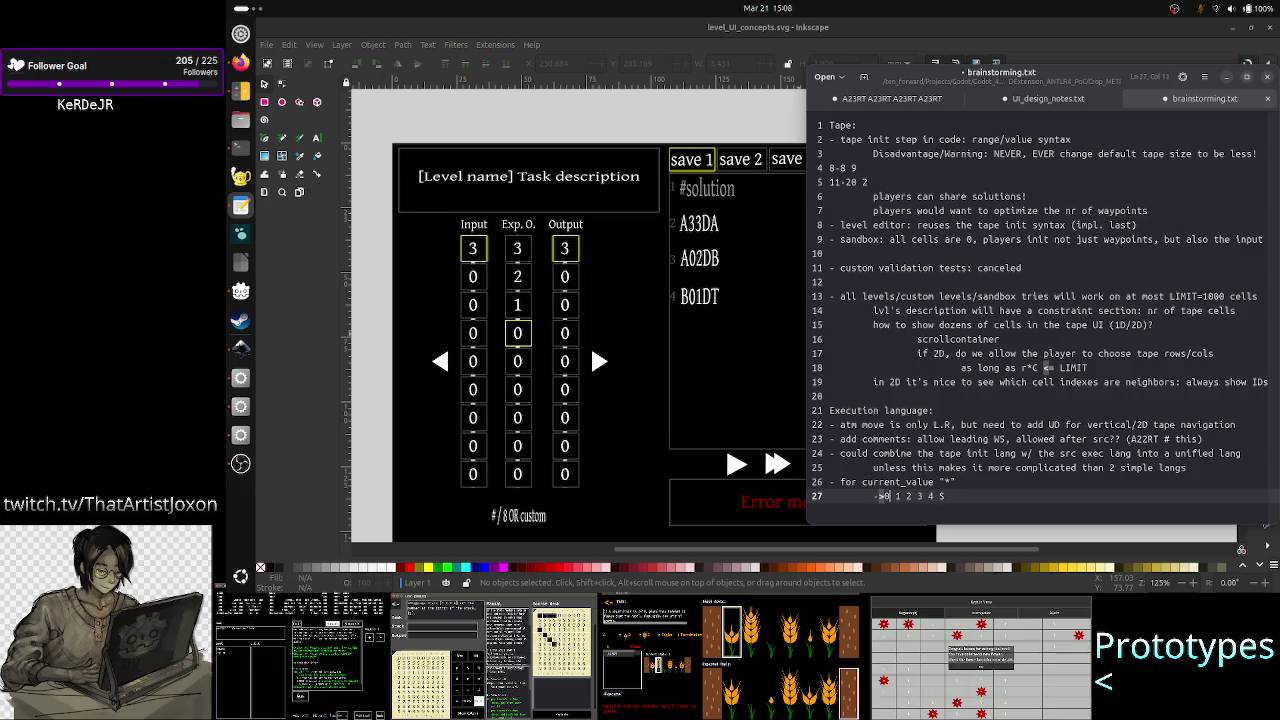
key(Right)
key(Right)
key(Right)
key(Right)
key(Right)
key(Right)
key(Right)
key(Right)
key(Right)
key(Right)
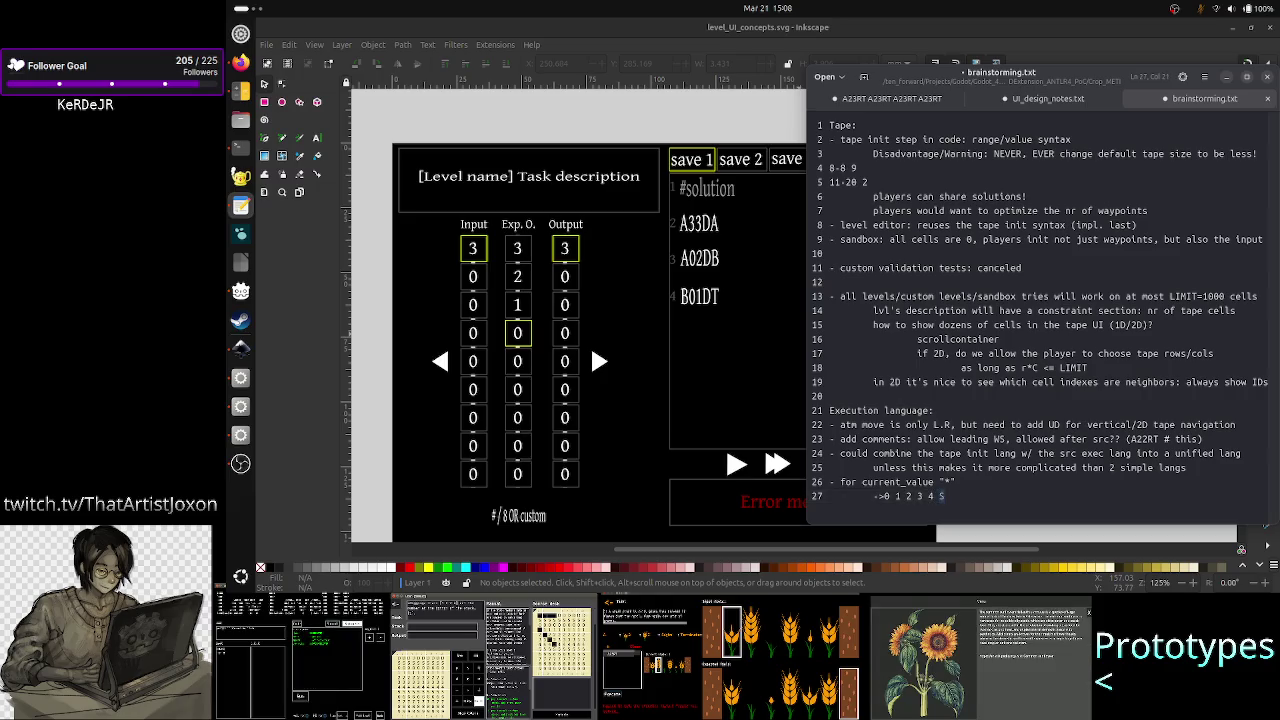
key(Return)
text(A)
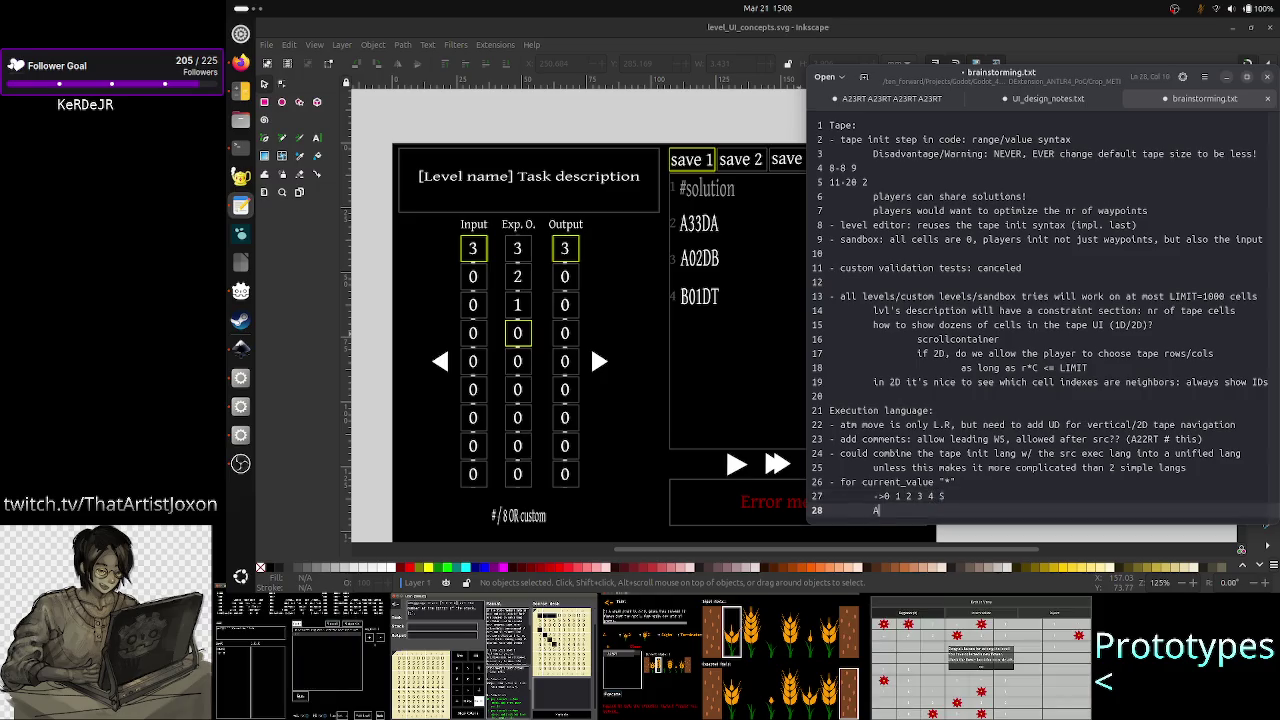
text(00)
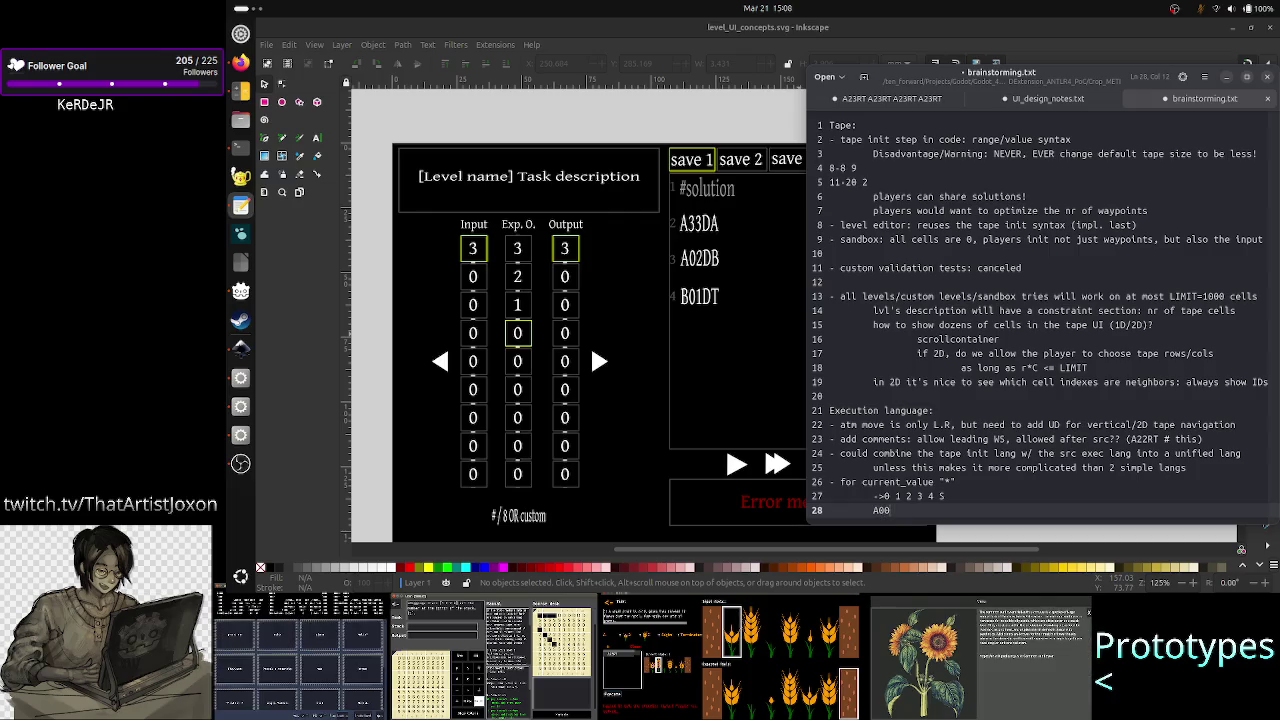
Step: Complete the A00RA instruction line and review its characters
text(R)
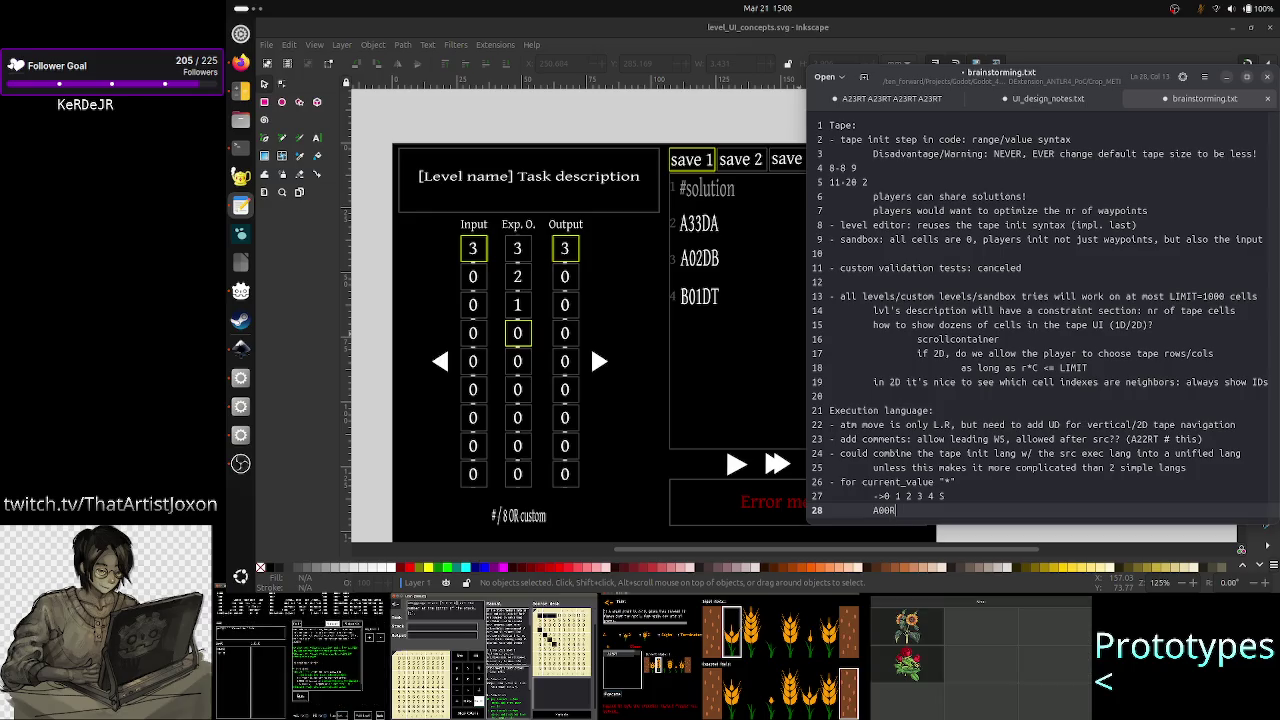
text(A)
key(Return)
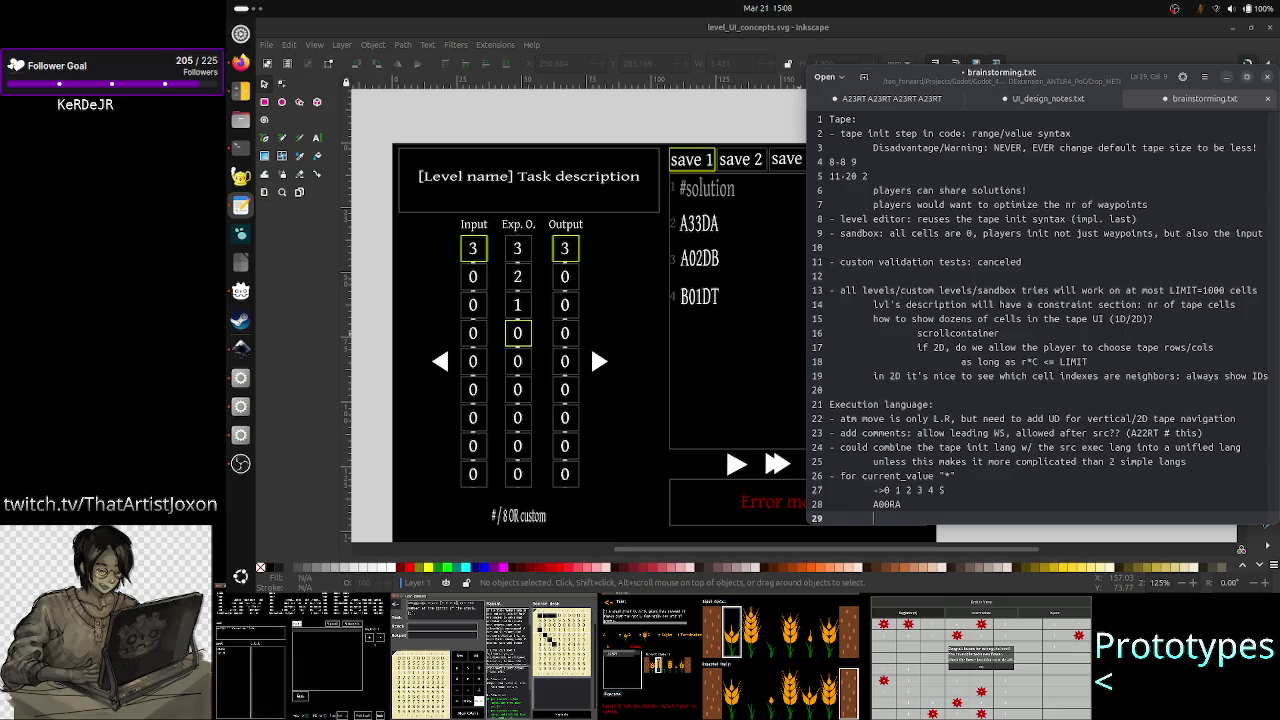
click(897, 490)
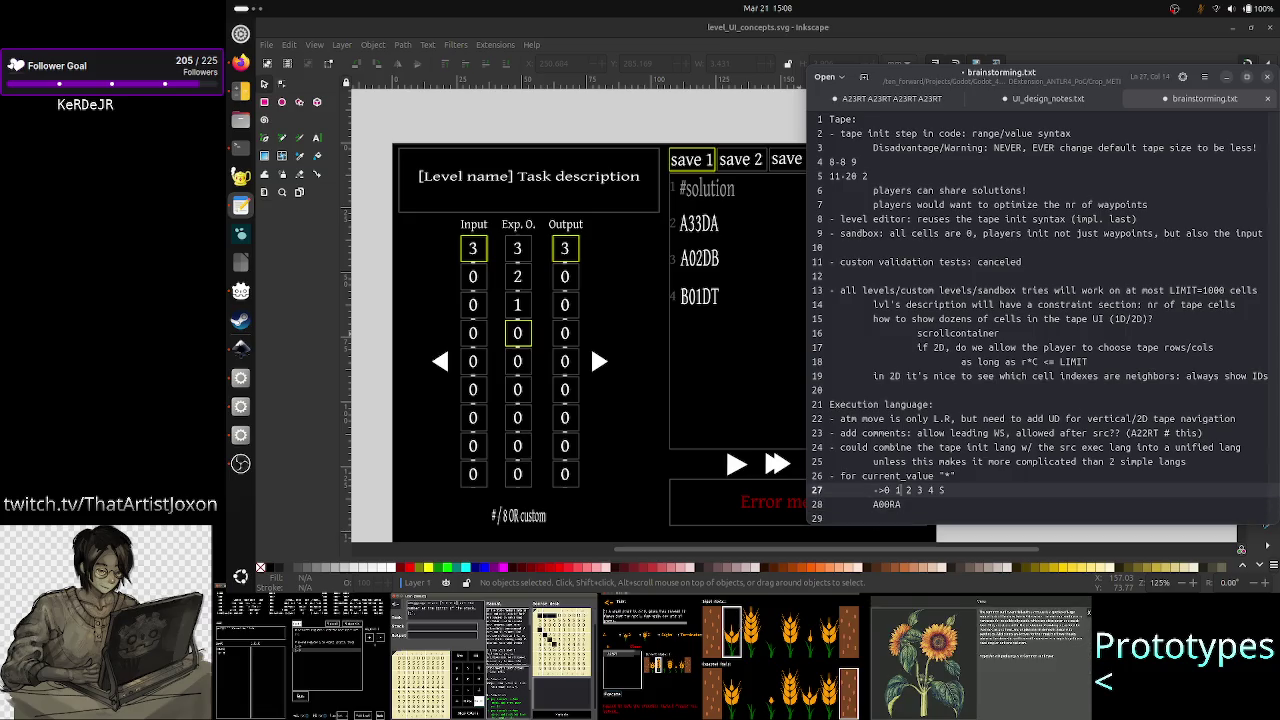
click(883, 505)
key(Left)
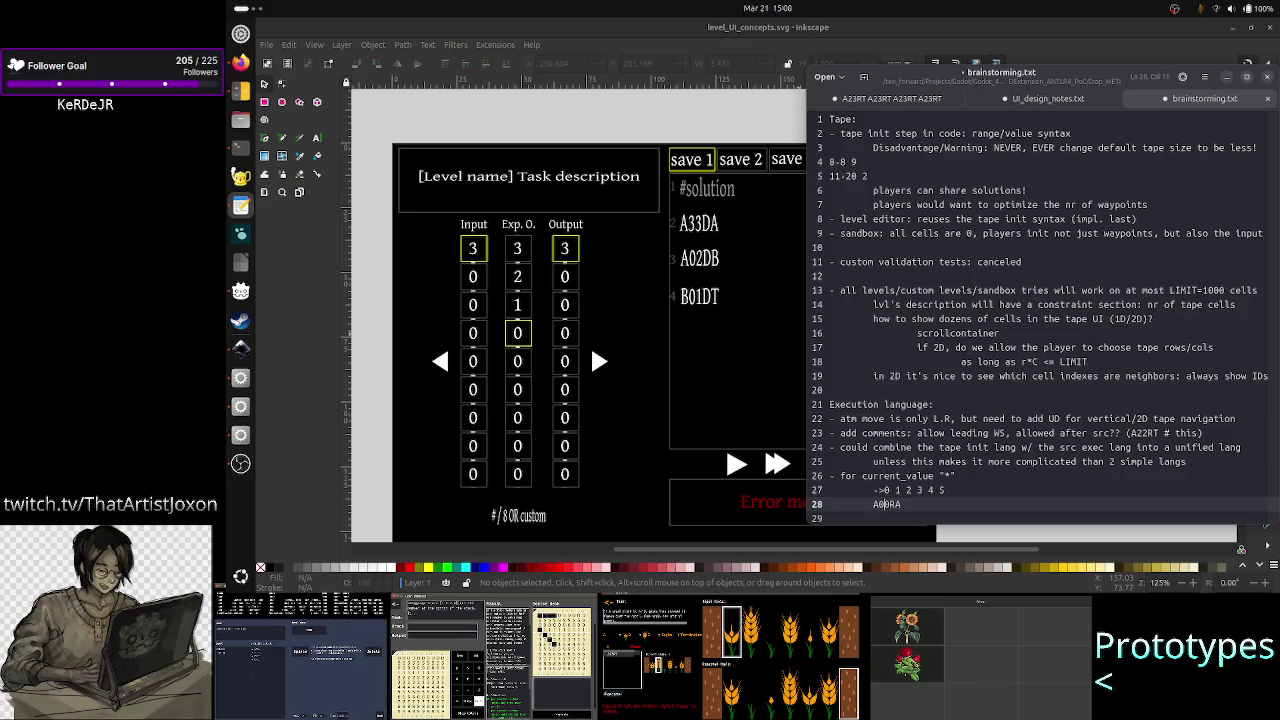
key(Right)
key(Left)
key(Left)
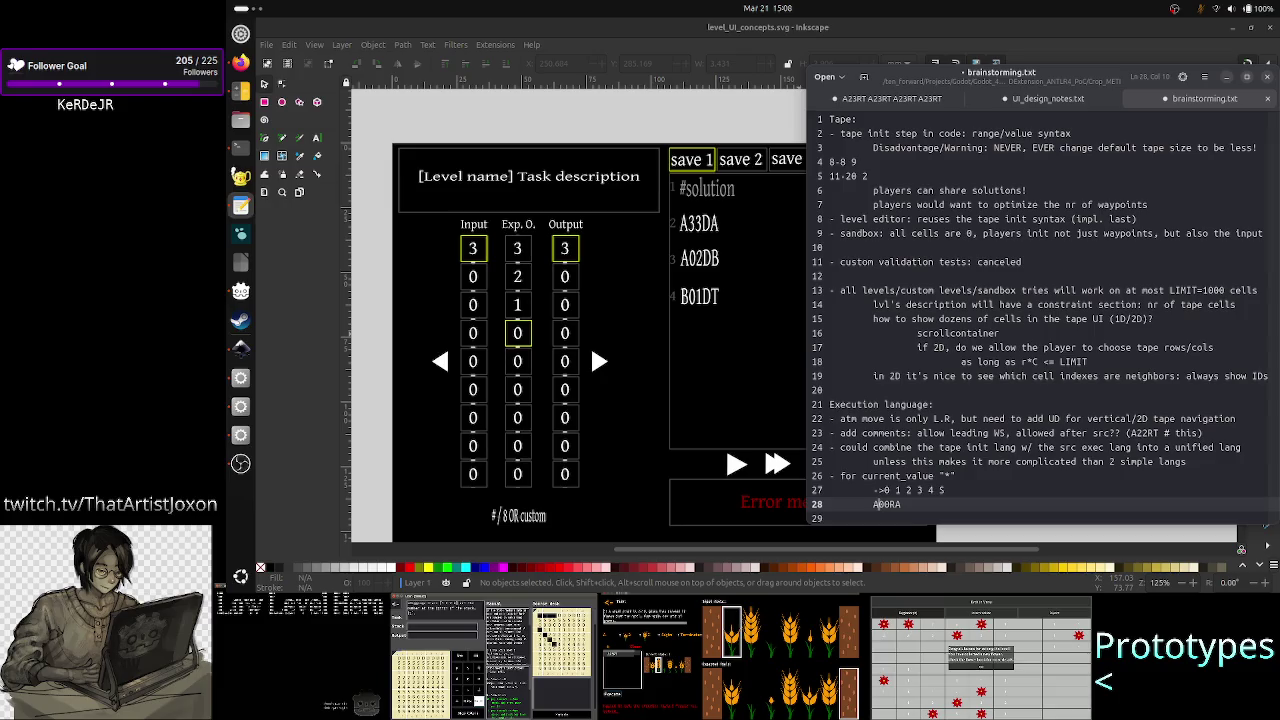
Step: Compare A00RA with the tape numbers and replace one character with '@'
key(Up)
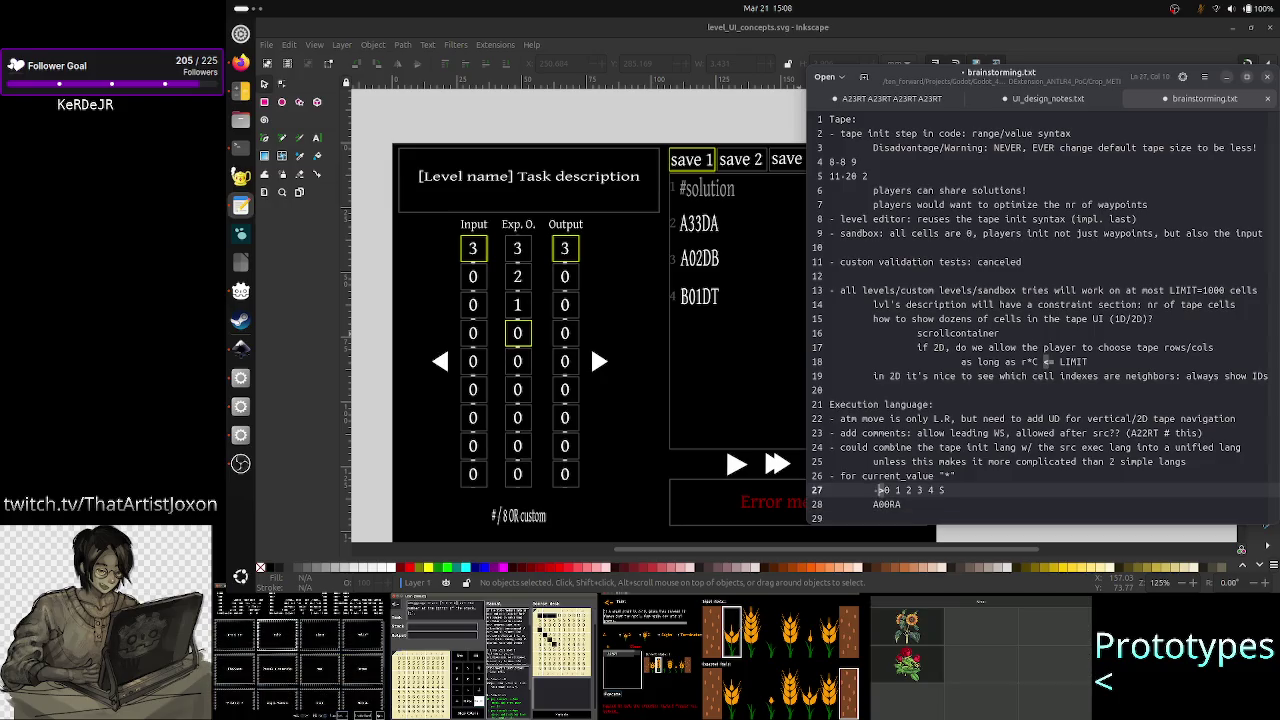
key(Down)
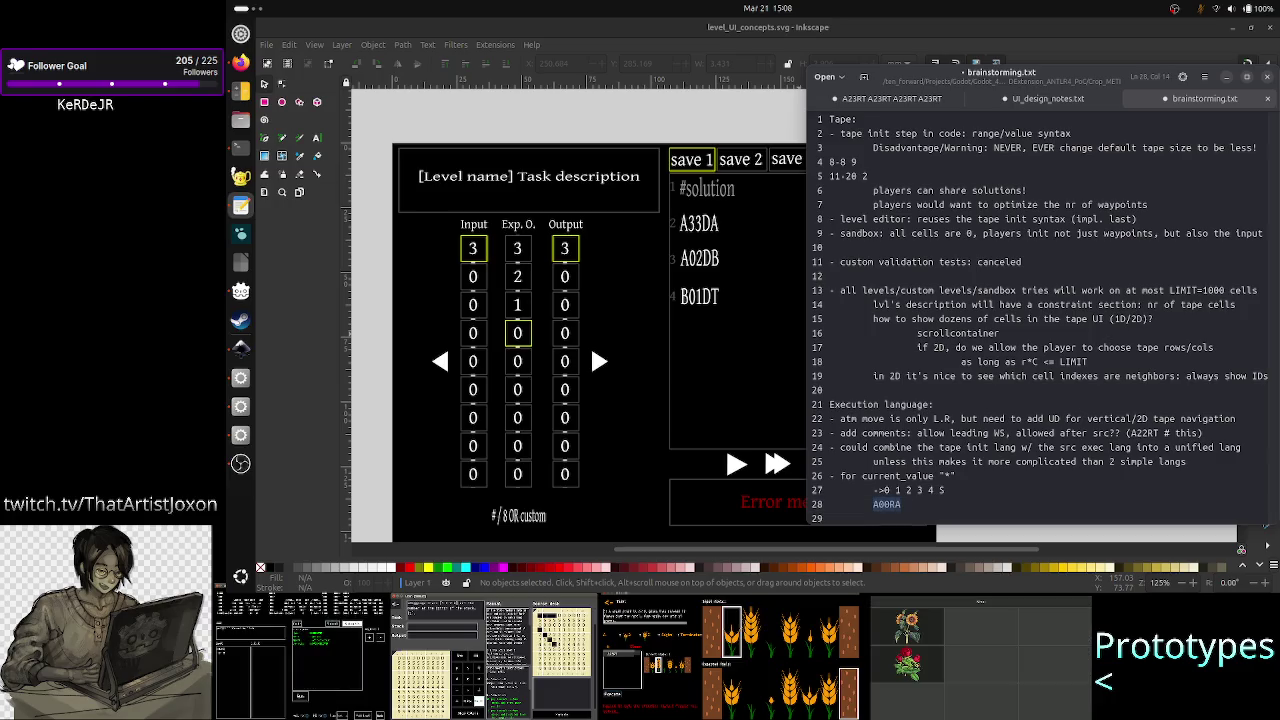
key(Home)
key(Right)
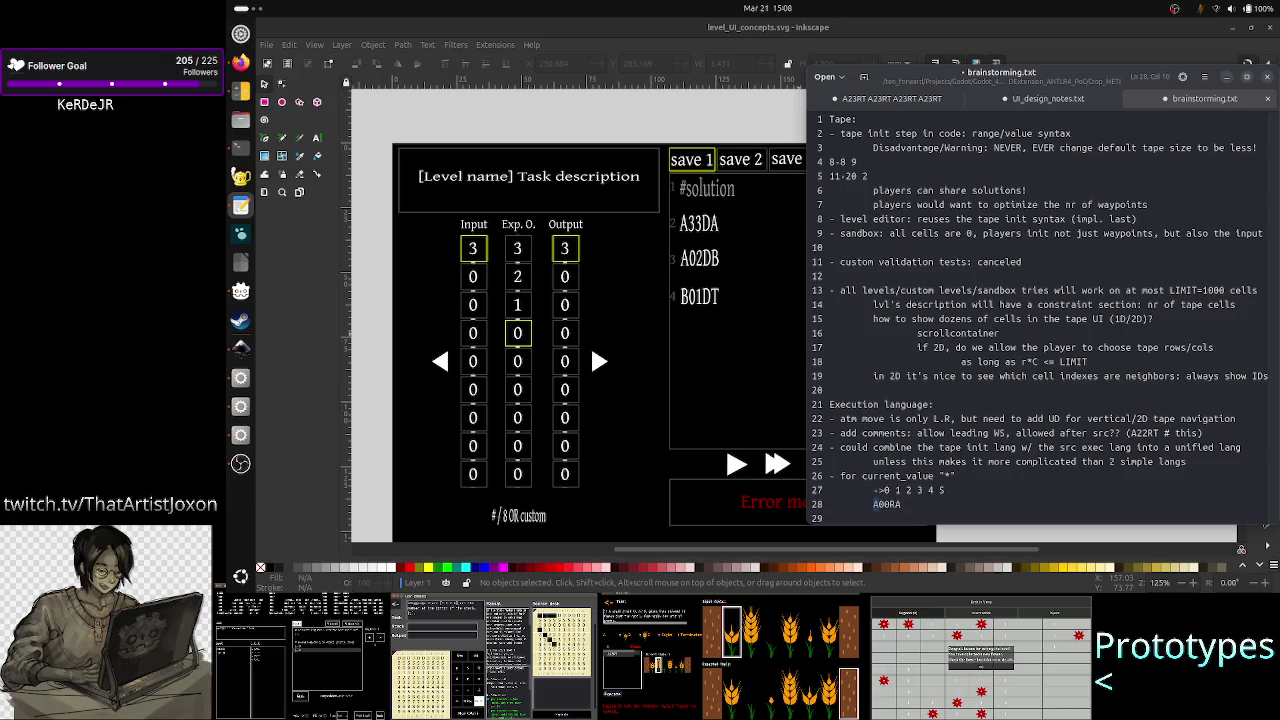
key(Delete)
text(@)
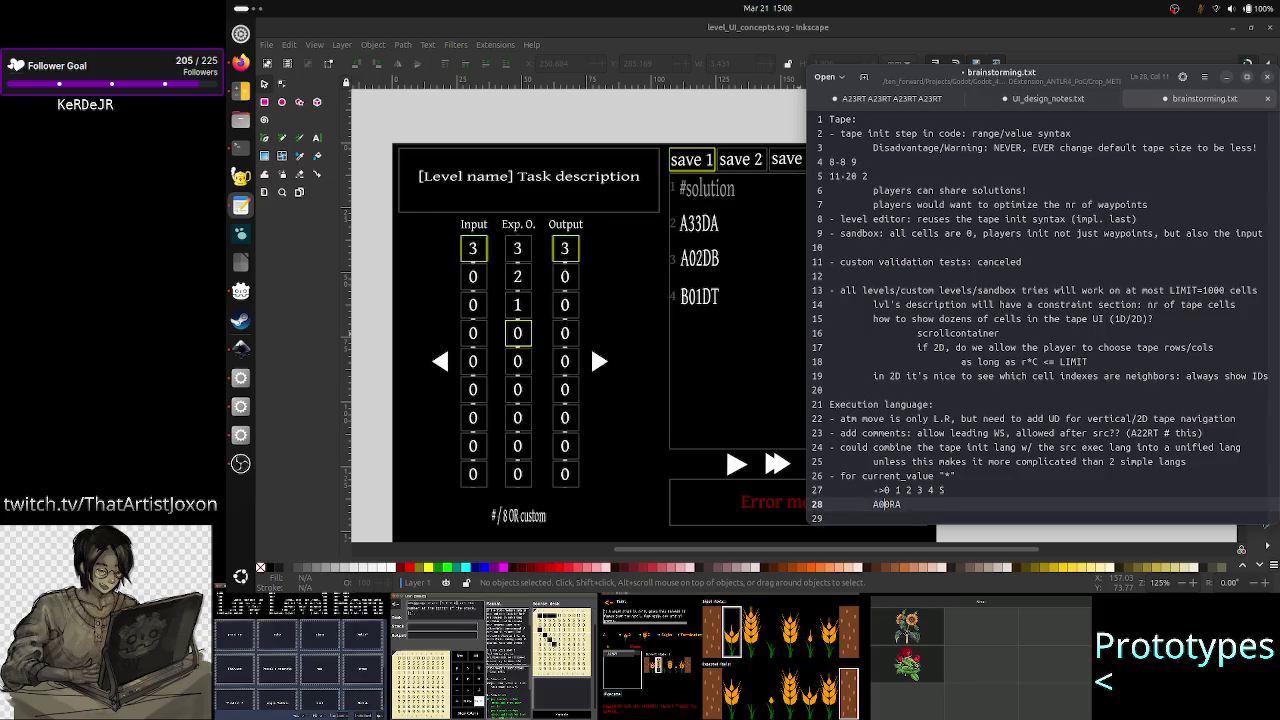
Step: Check tape cell 1, then add the A11RA instruction on line 29
key(Up)
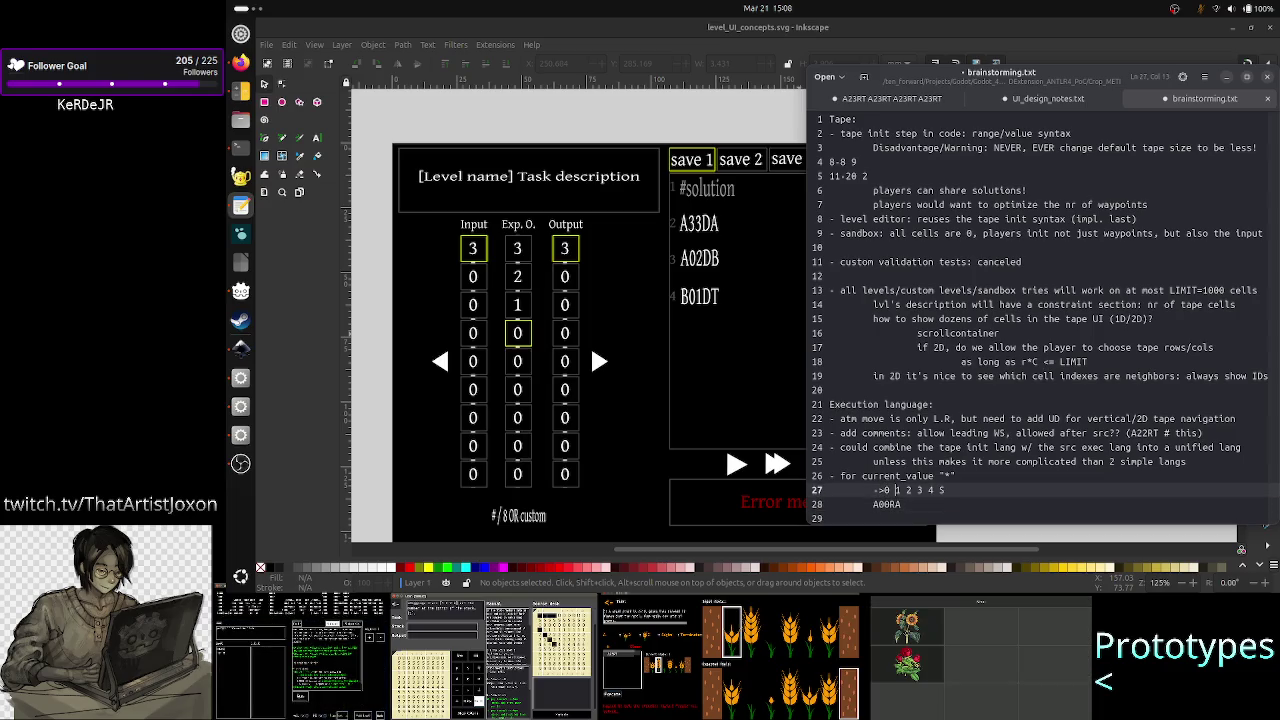
key(shift+Right)
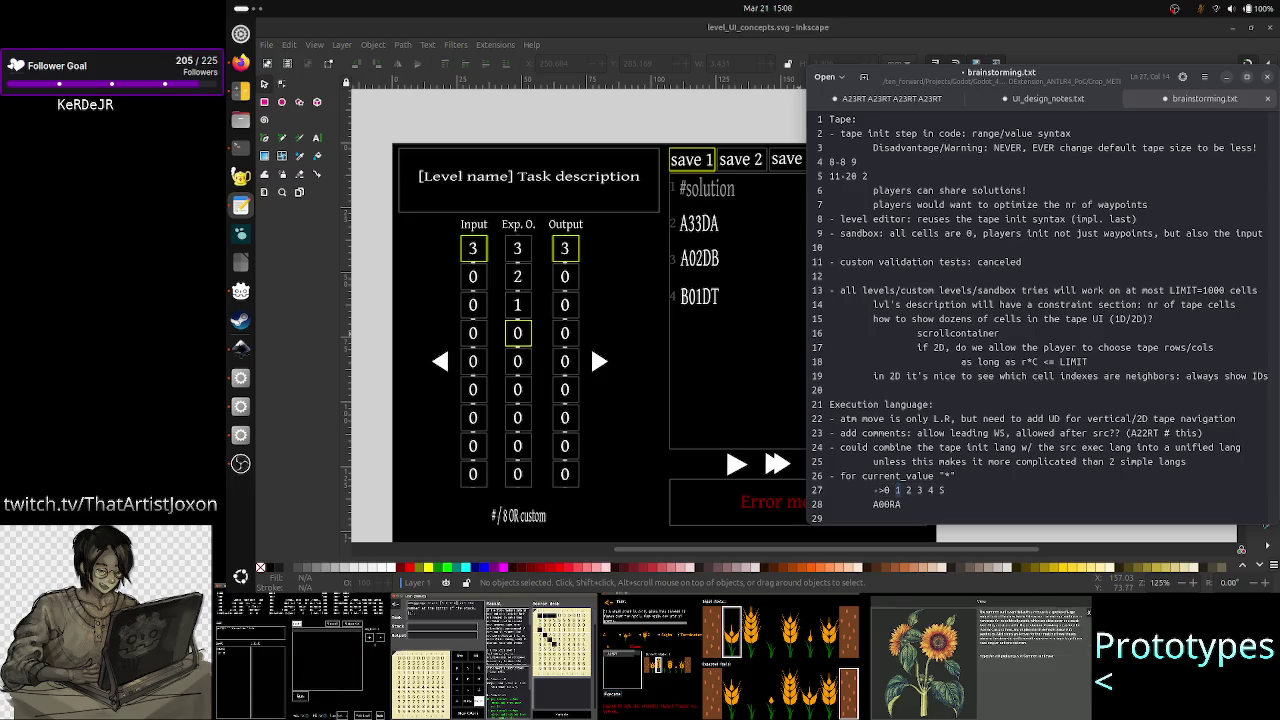
key(Down)
key(Up)
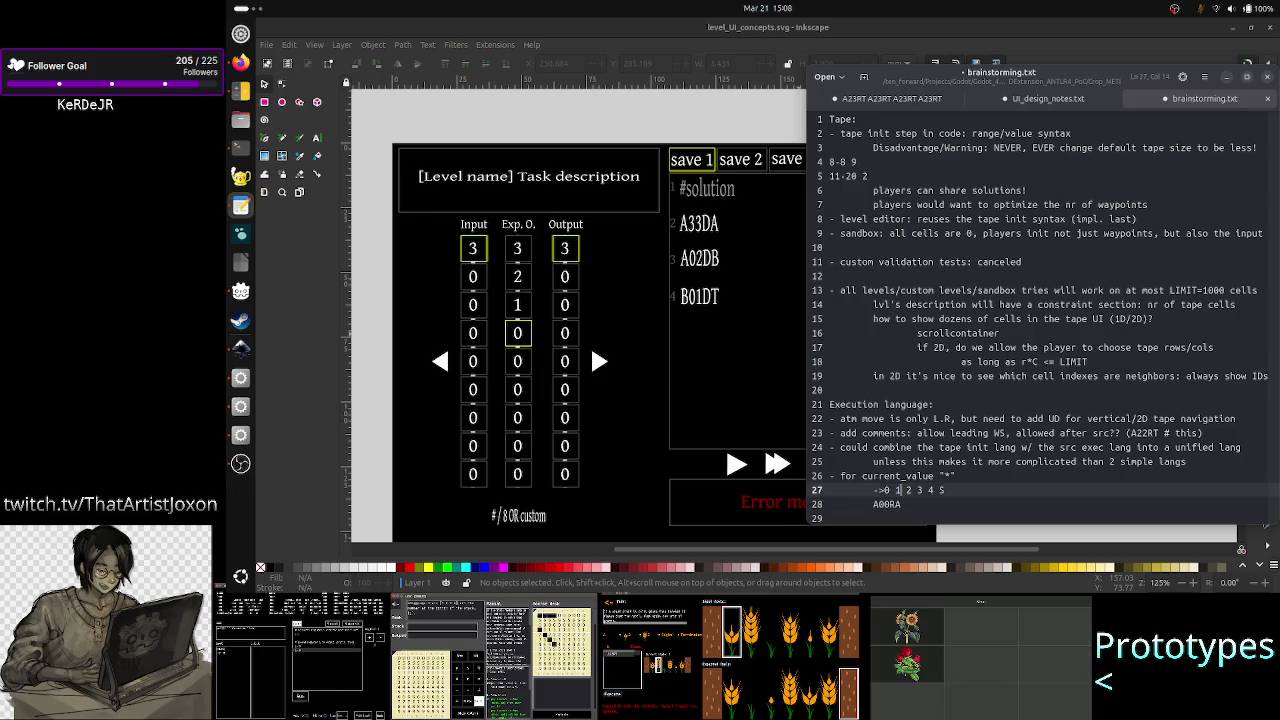
key(Down)
key(Down)
text(A11RA)
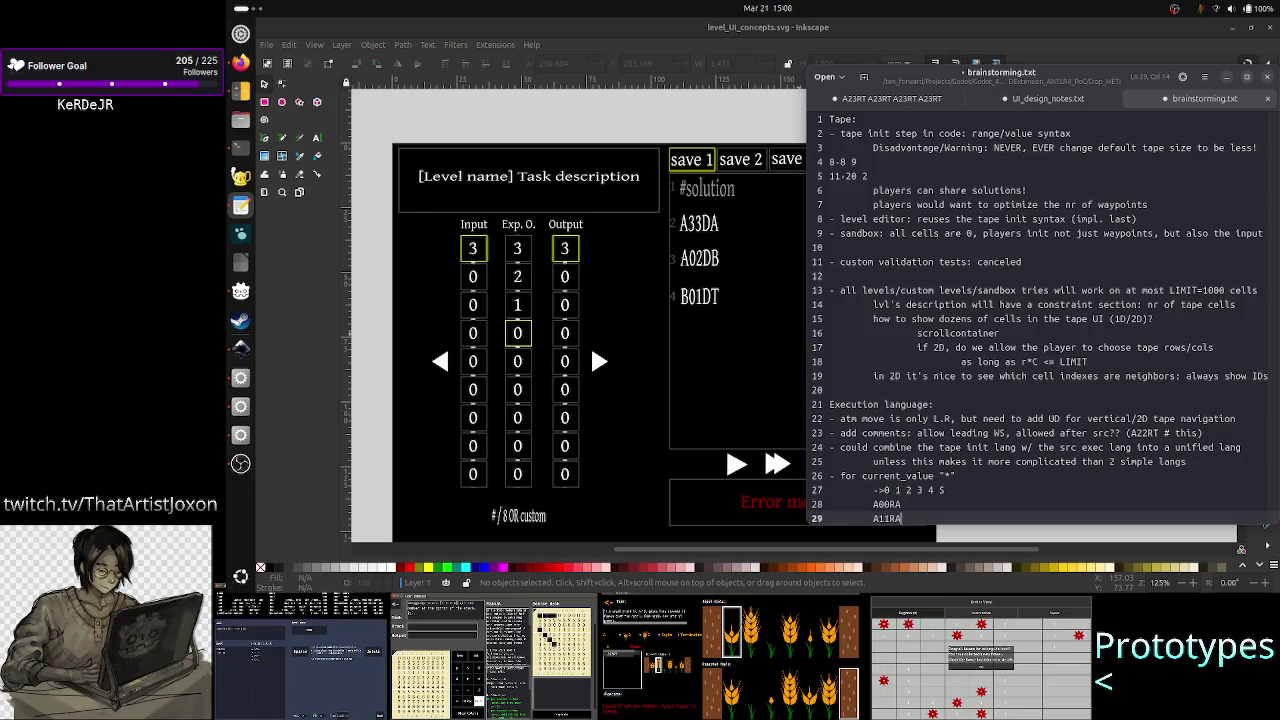
key(Return)
Step: Add the A22RA, A33RA and A44RA instruction lines
text(A22RA)
key(Return)
text(A33RA)
key(Return)
text(A3)
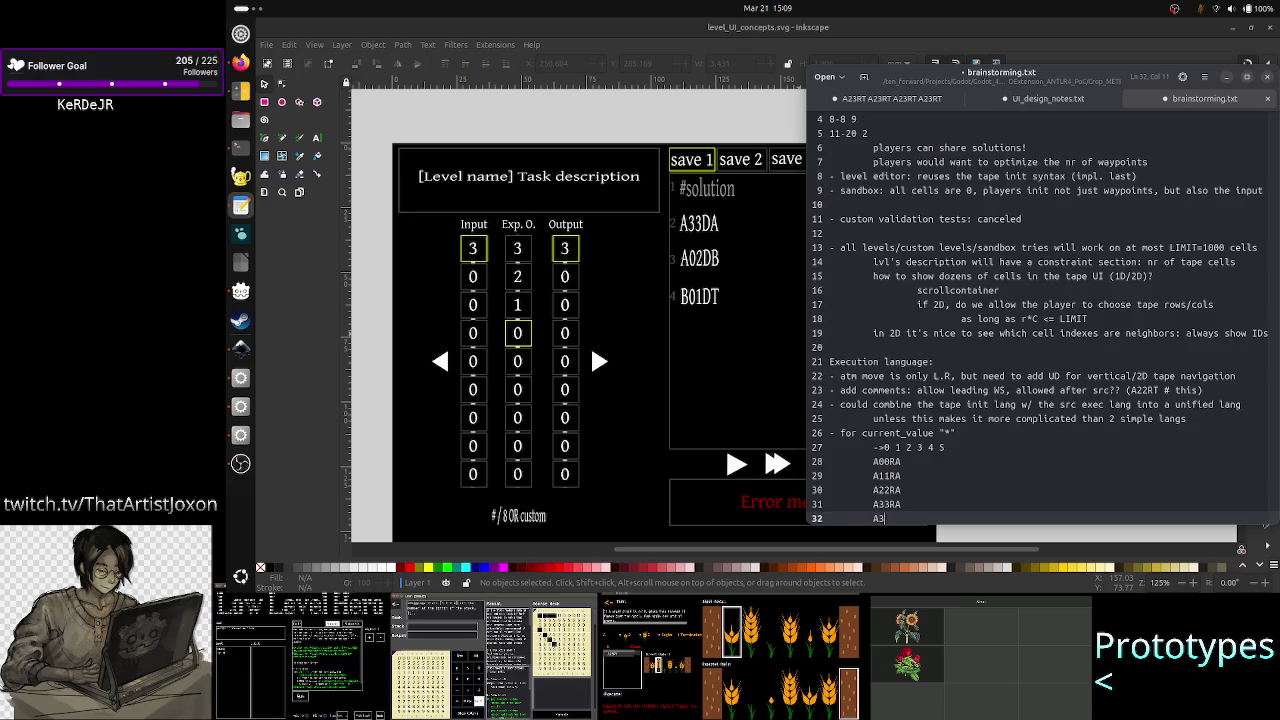
key(BackSpace)
text(44RA)
key(Return)
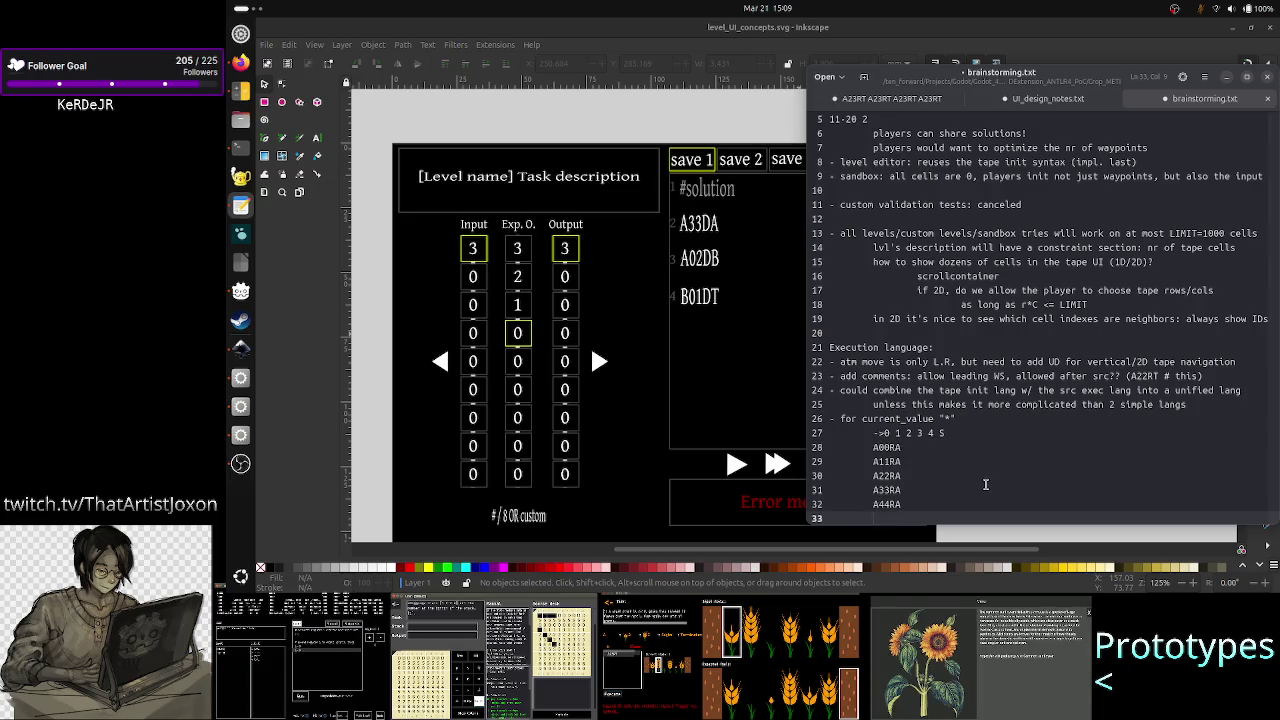
text(A55L)
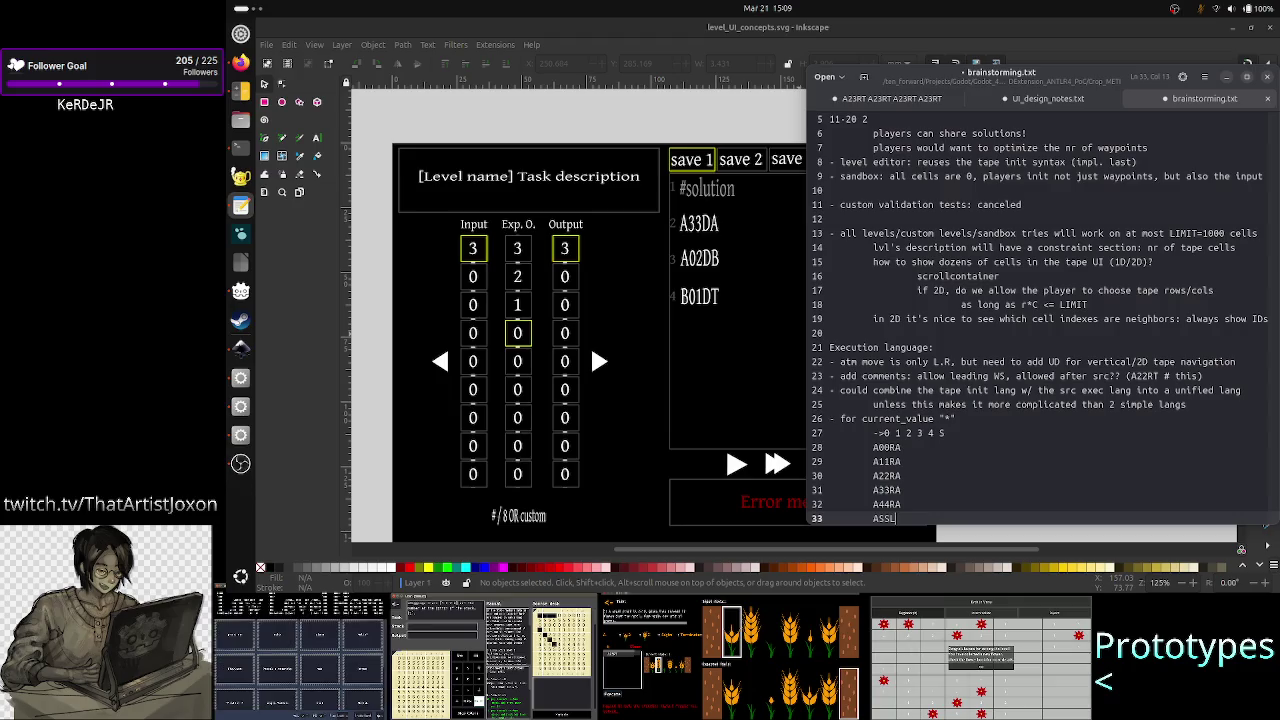
text(B)
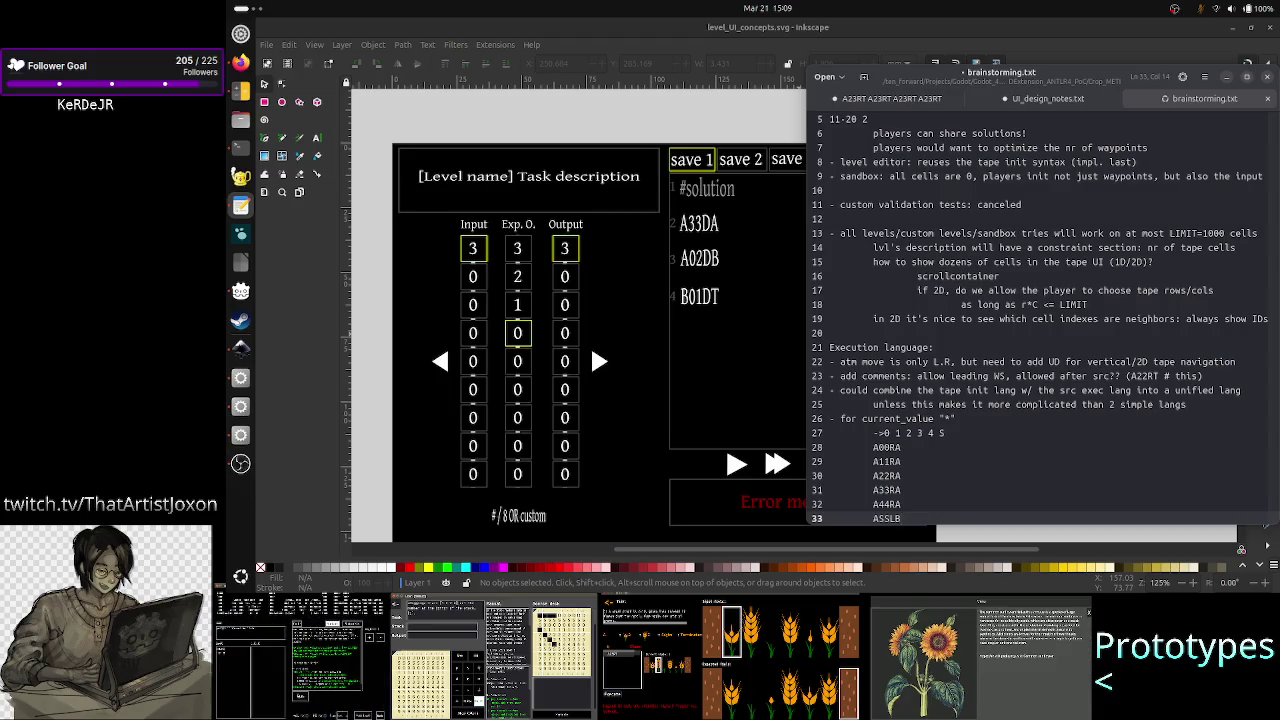
key(ctrl+shift+Left)
key(Up)
key(Up)
key(Up)
key(Up)
key(Up)
key(Down)
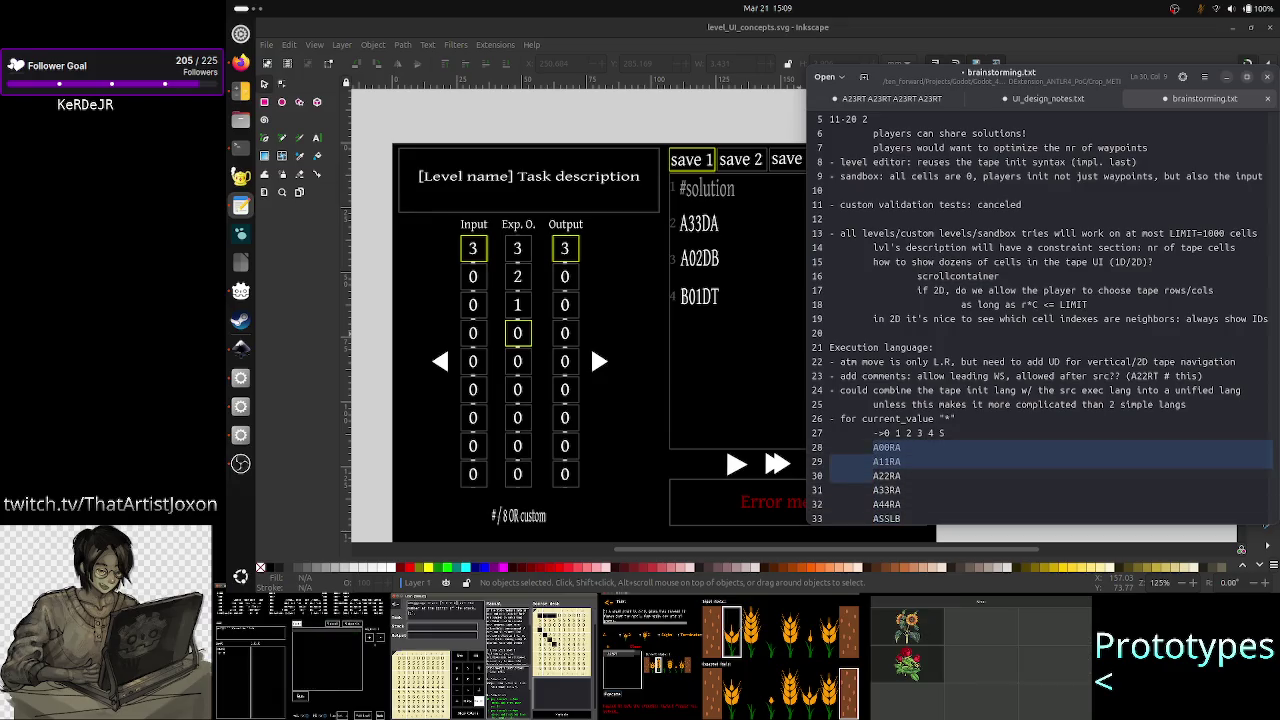
key(Down)
key(Down)
key(Down)
key(End)
key(Up)
key(Return)
key(Up)
key(Up)
key(Up)
key(Up)
key(Up)
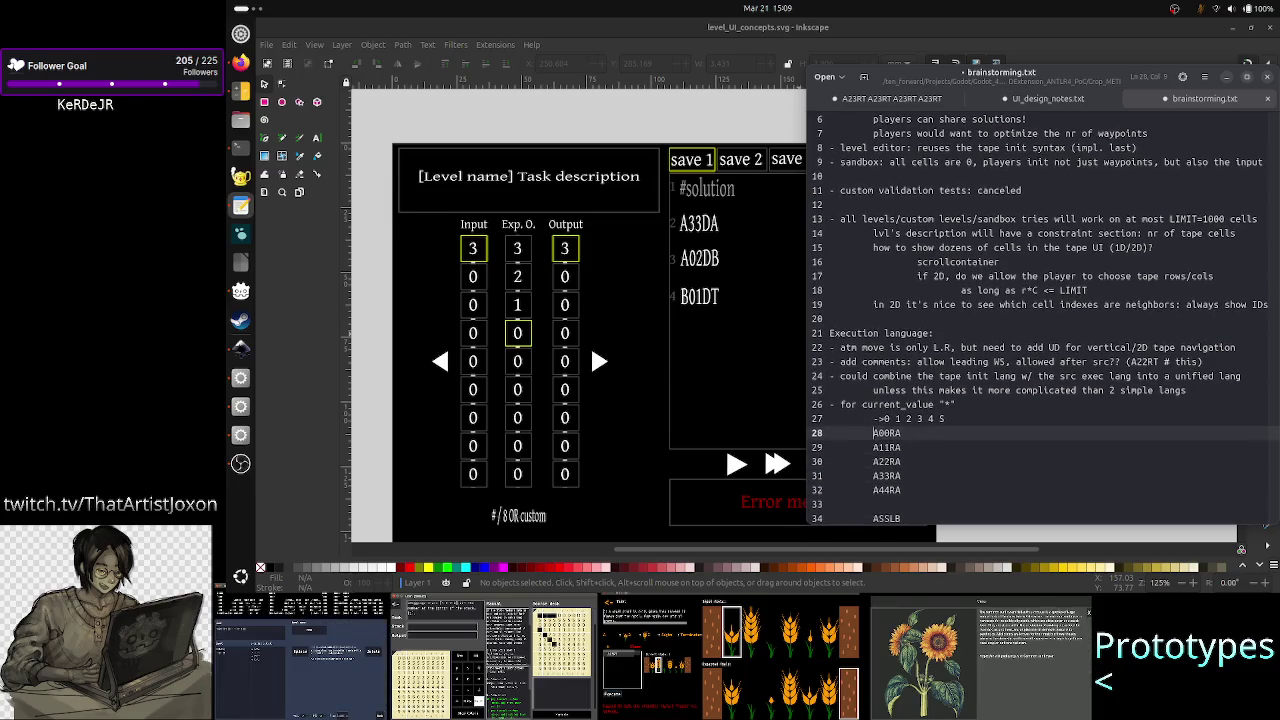
key(Up)
key(Up)
key(Right)
key(Right)
key(Right)
key(Right)
key(Right)
key(Right)
key(Right)
key(Right)
key(Right)
key(Down)
key(Down)
key(Left)
key(Left)
key(Left)
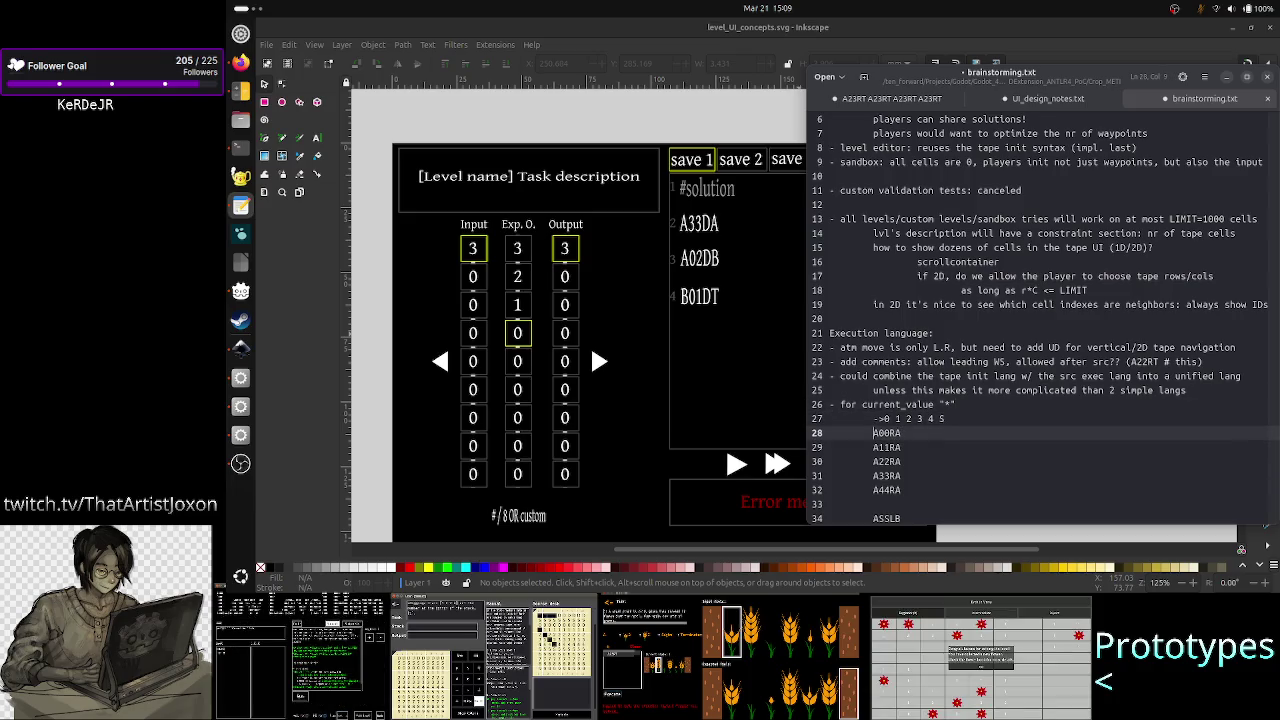
key(BackSpace)
text(@)
key(ctrl+z)
key(Right)
key(Down)
key(Down)
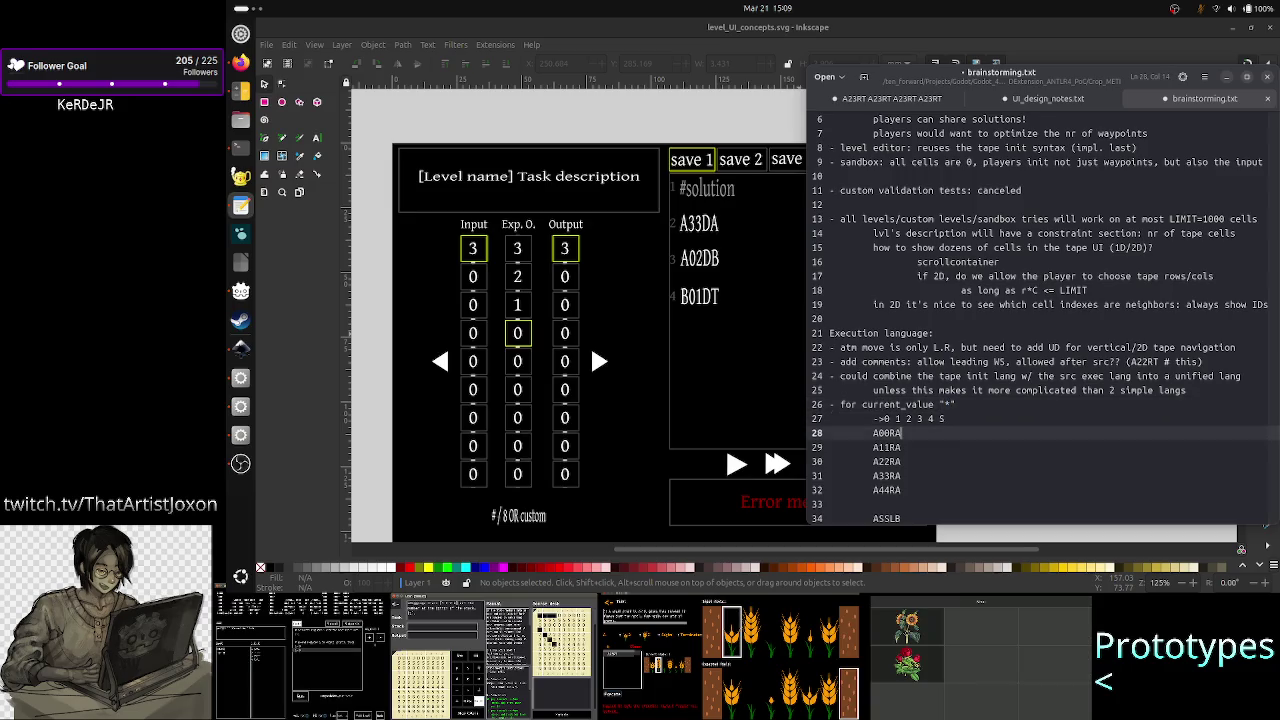
key(Down)
key(Up)
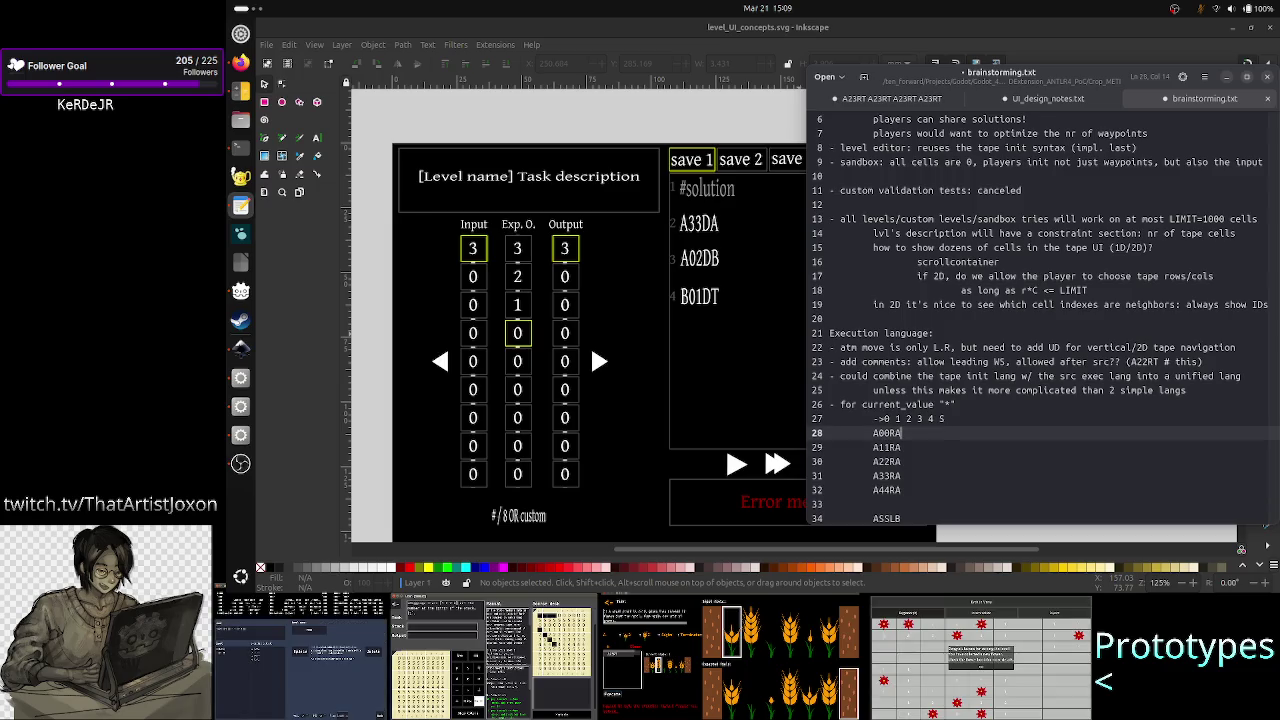
key(Up)
key(Up)
Step: Add an indented 'A*?RA' line under the for current_value line
key(Return)
key(Tab)
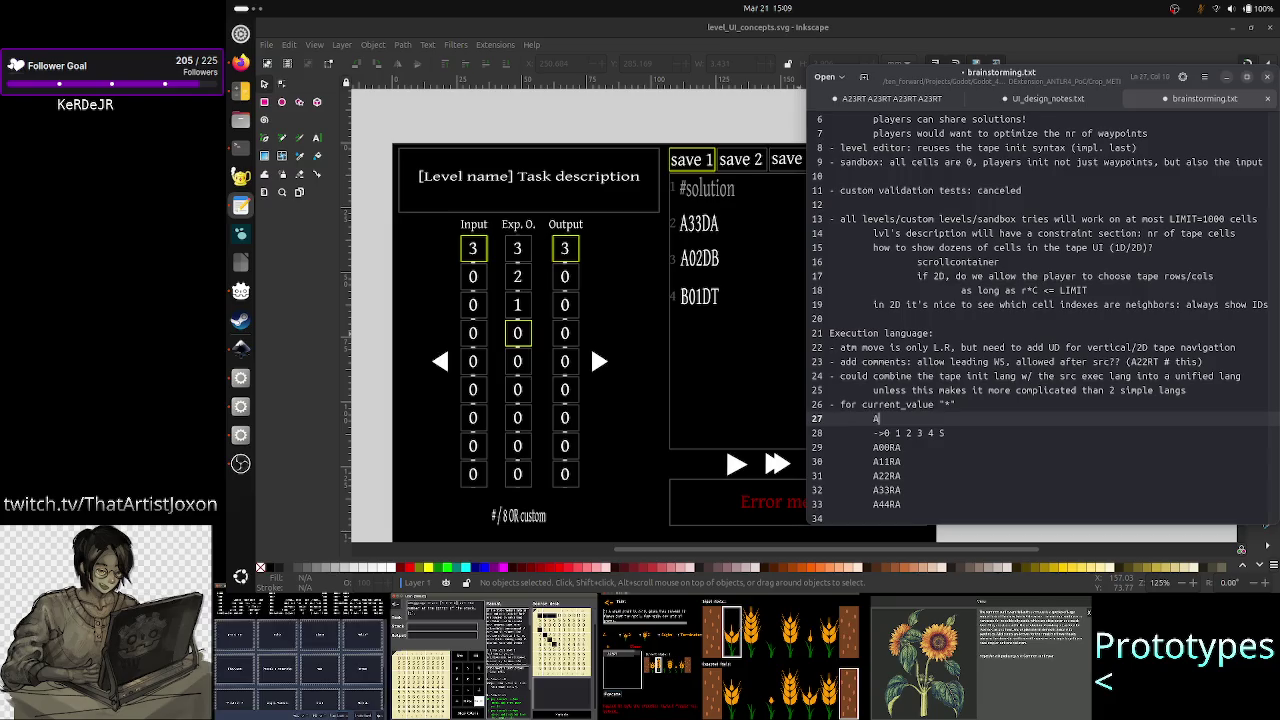
text(*)
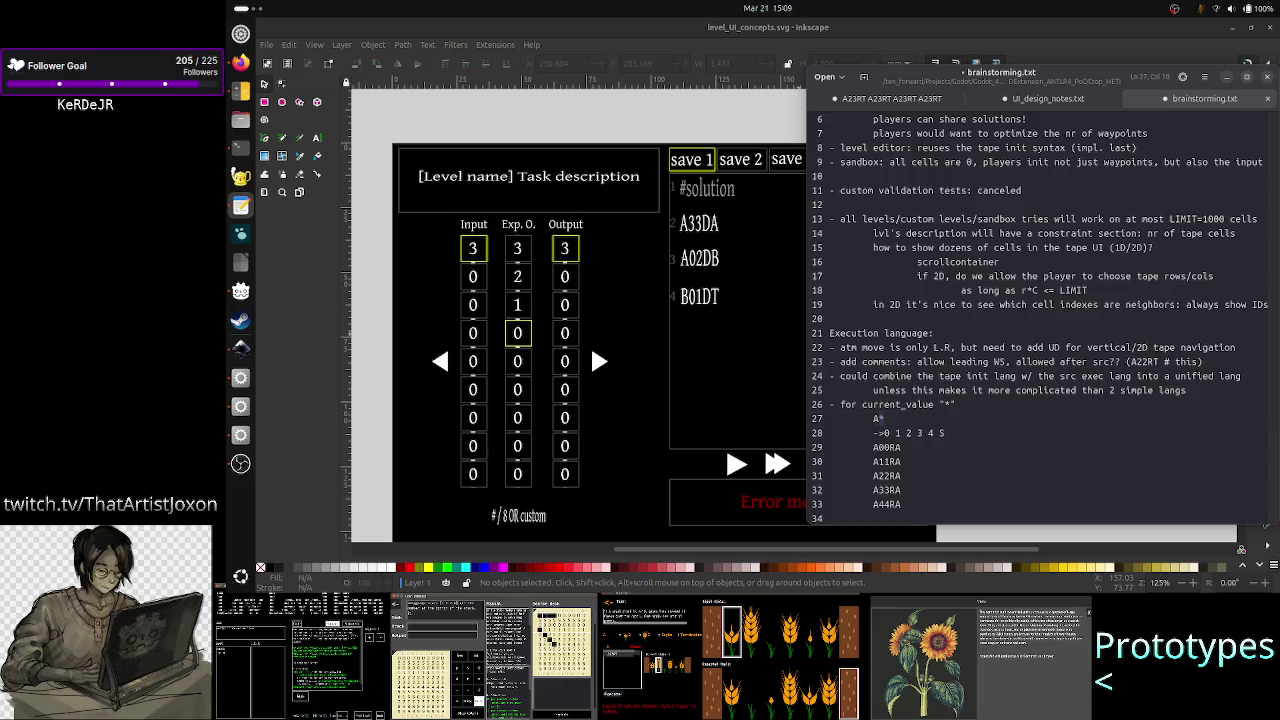
text(?)
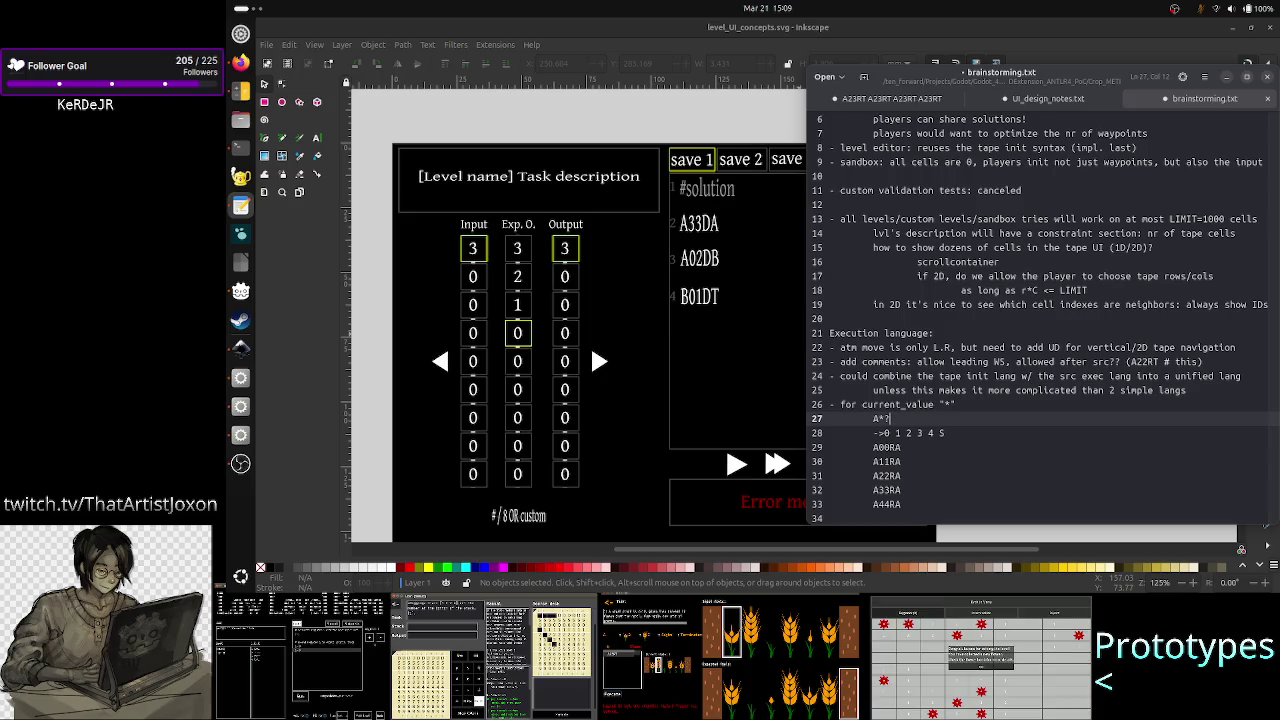
text(R)
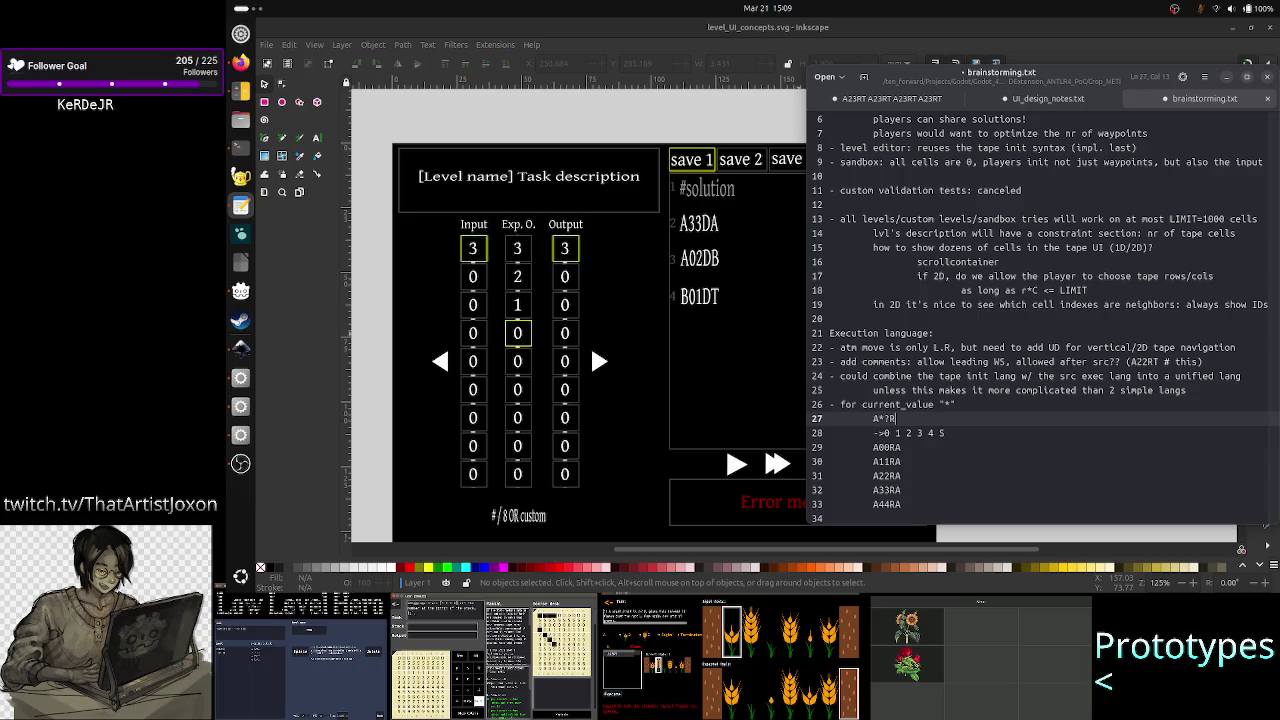
text(A)
click(829, 418)
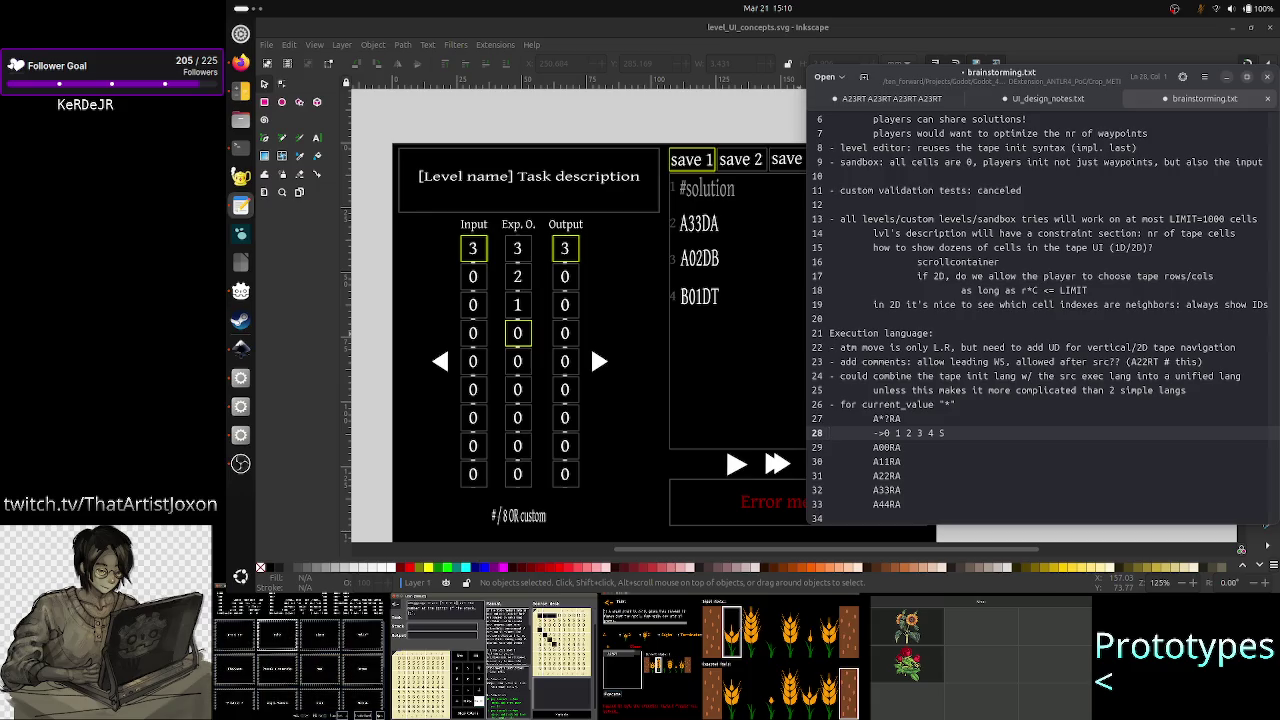
click(901, 418)
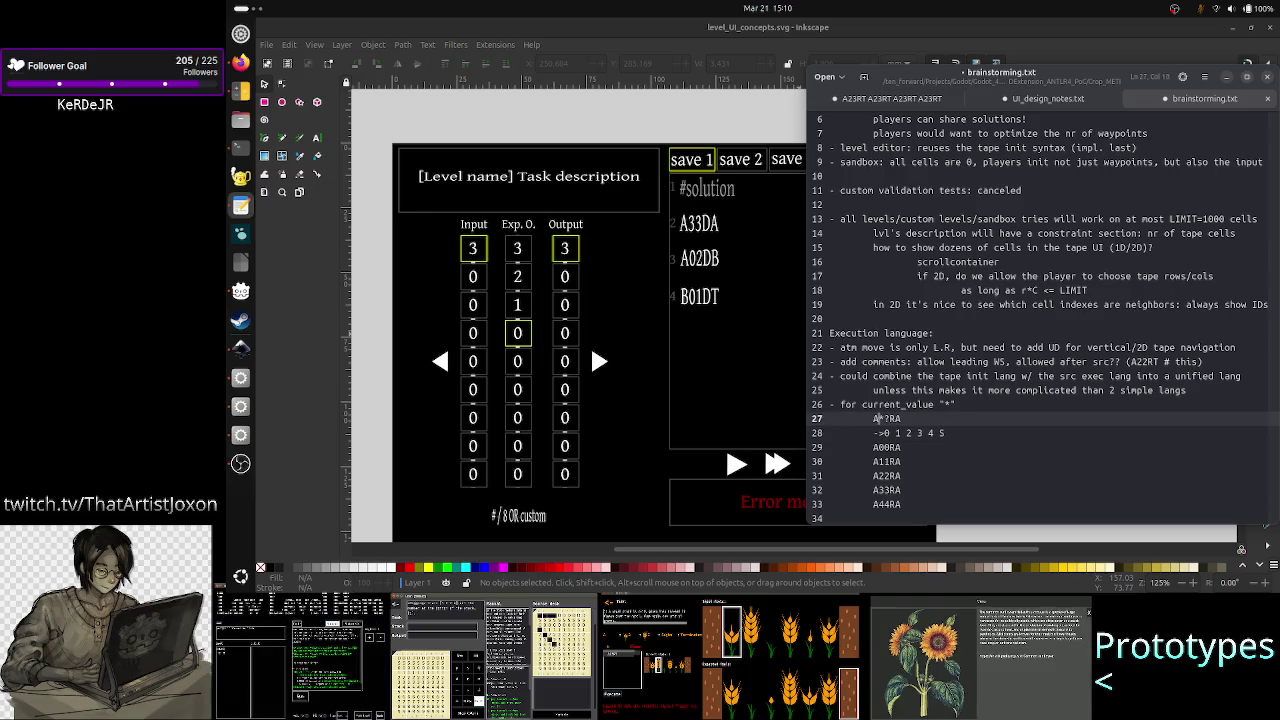
Step: Insert an 'ASSLB' line directly above A*?RA
key(Home)
key(Return)
text(ASS)
key(Home)
key(Down)
key(Down)
key(Down)
key(Down)
key(Down)
key(Down)
key(Down)
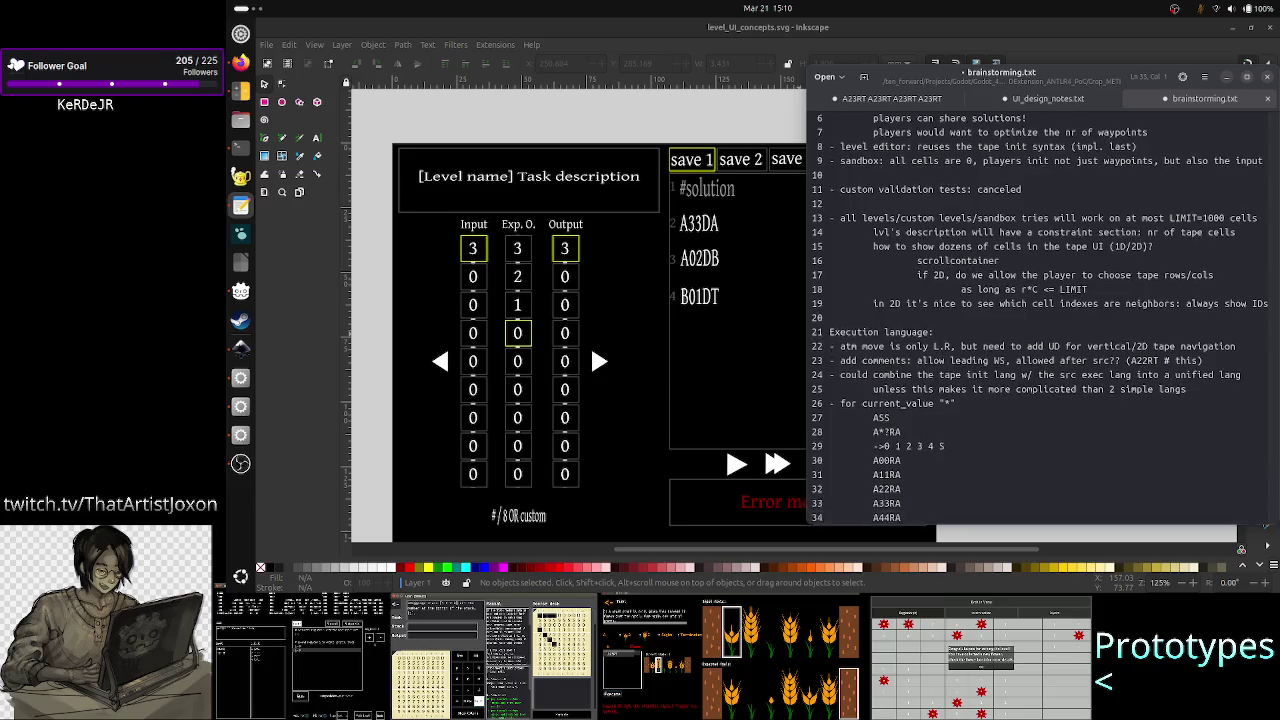
key(Down)
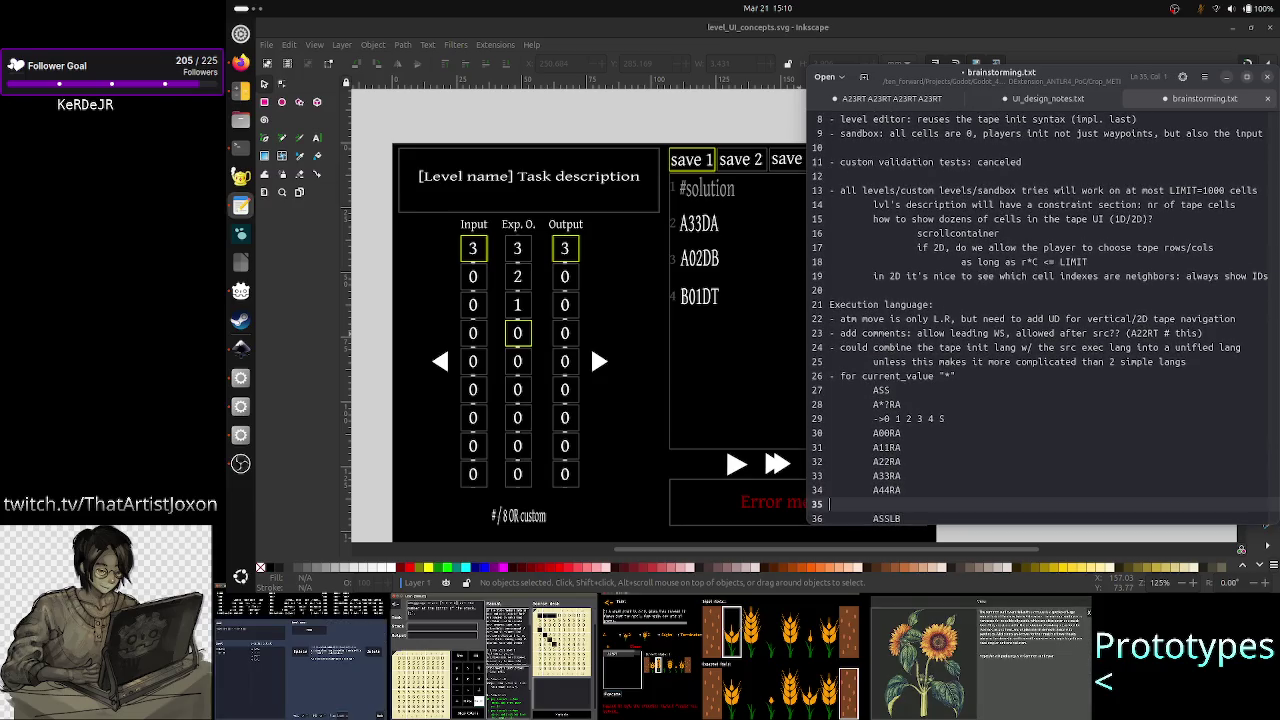
key(Up)
key(Up)
key(Up)
key(Up)
key(Up)
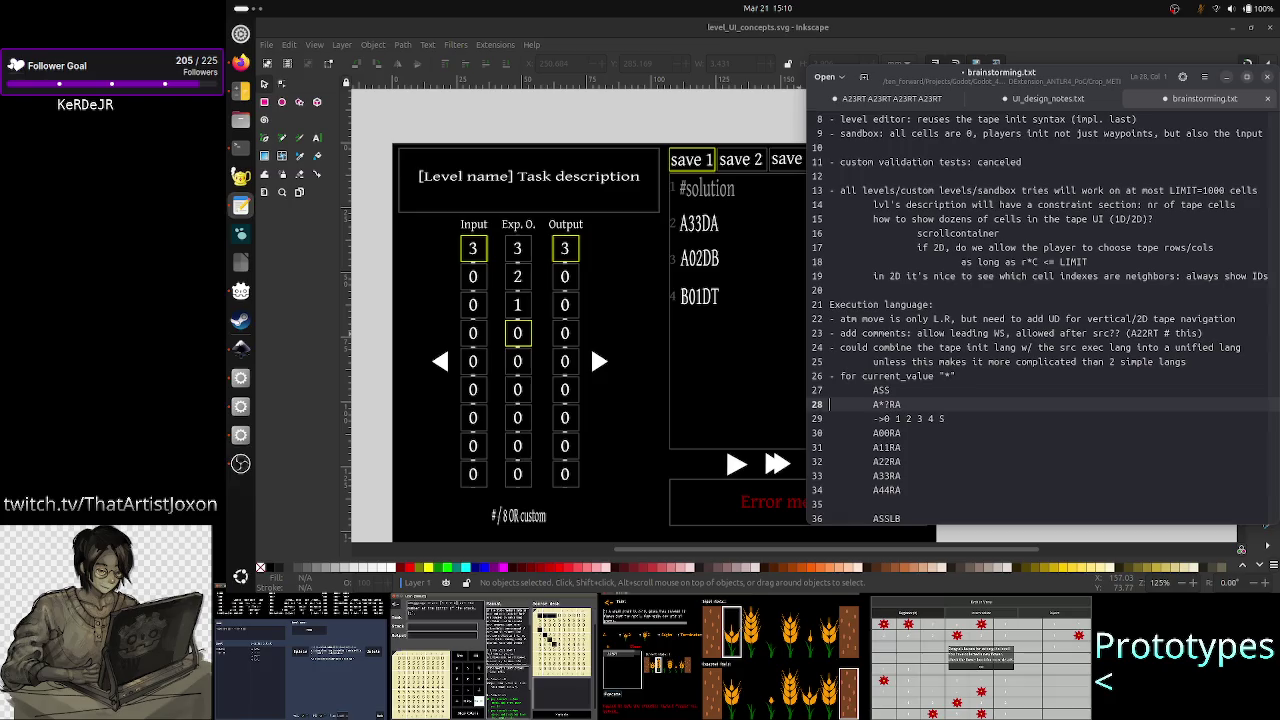
key(Left)
text(L)
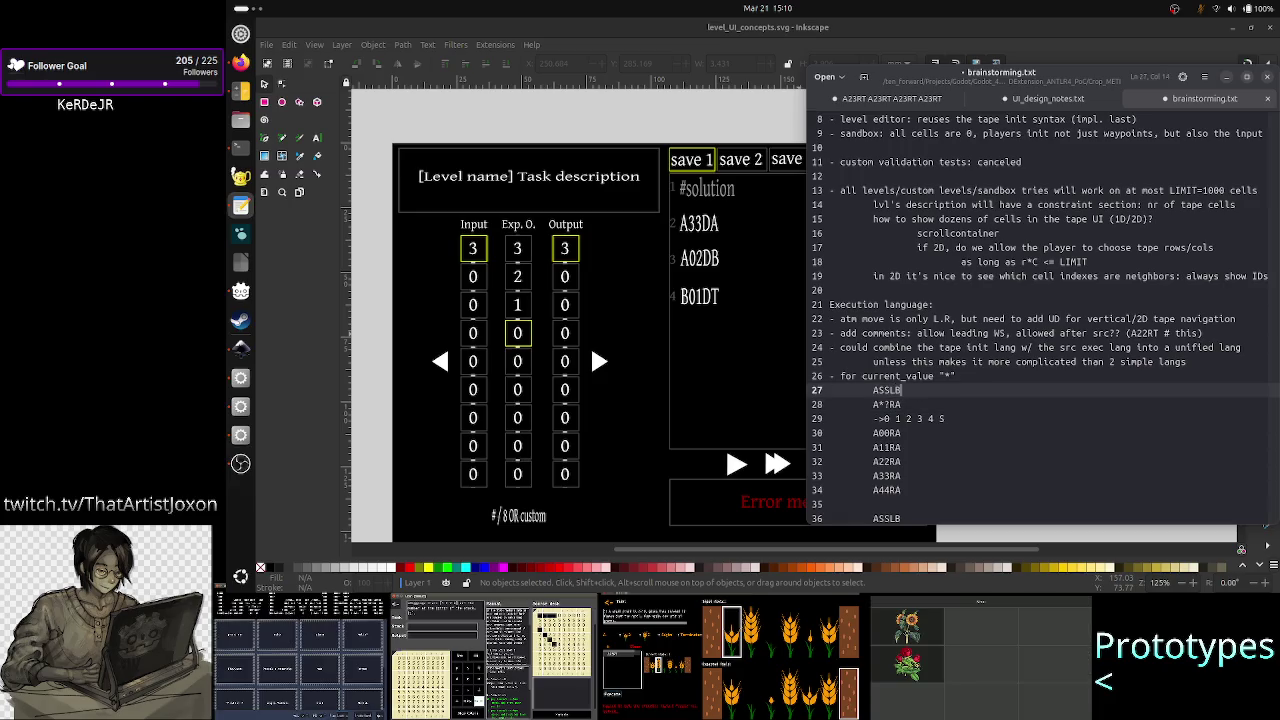
text(B)
Step: Select the A00RA–A33RA lines, then the ASSLB and A*?RA lines, to review them
key(Down)
key(Down)
key(Down)
key(shift+Down)
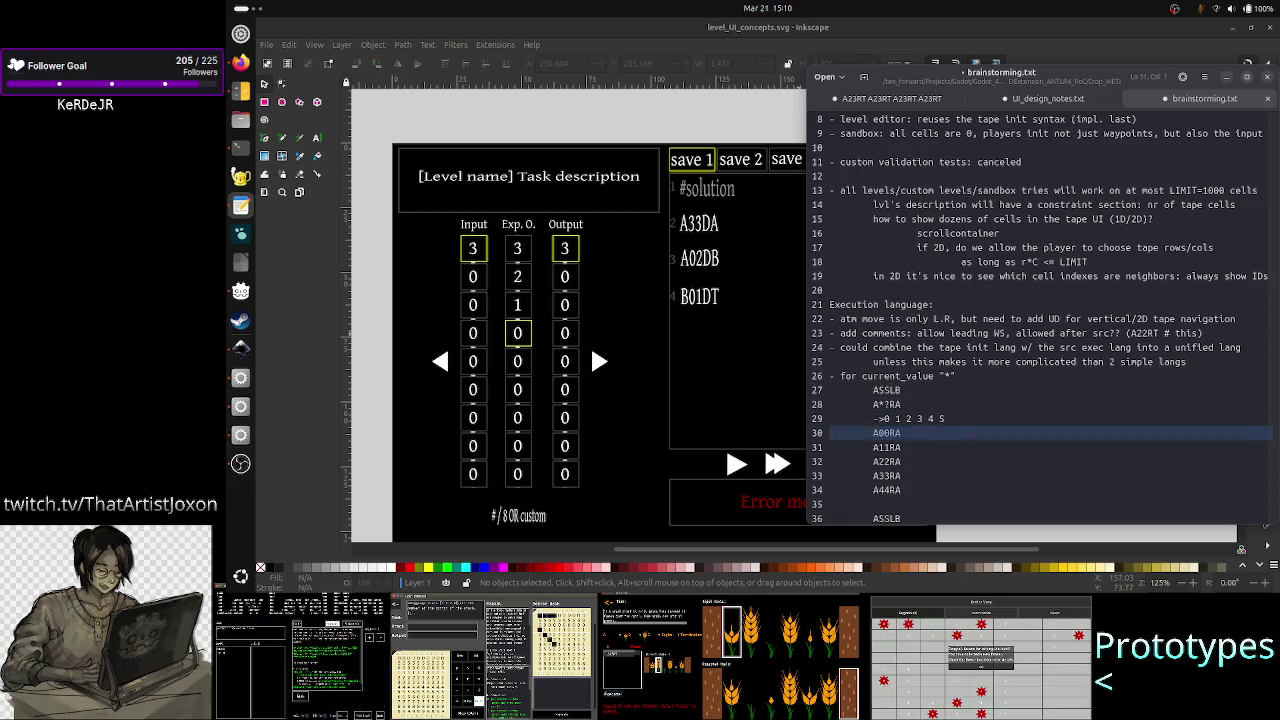
key(shift+Down)
key(shift+Down)
key(shift+Down)
key(shift+Down)
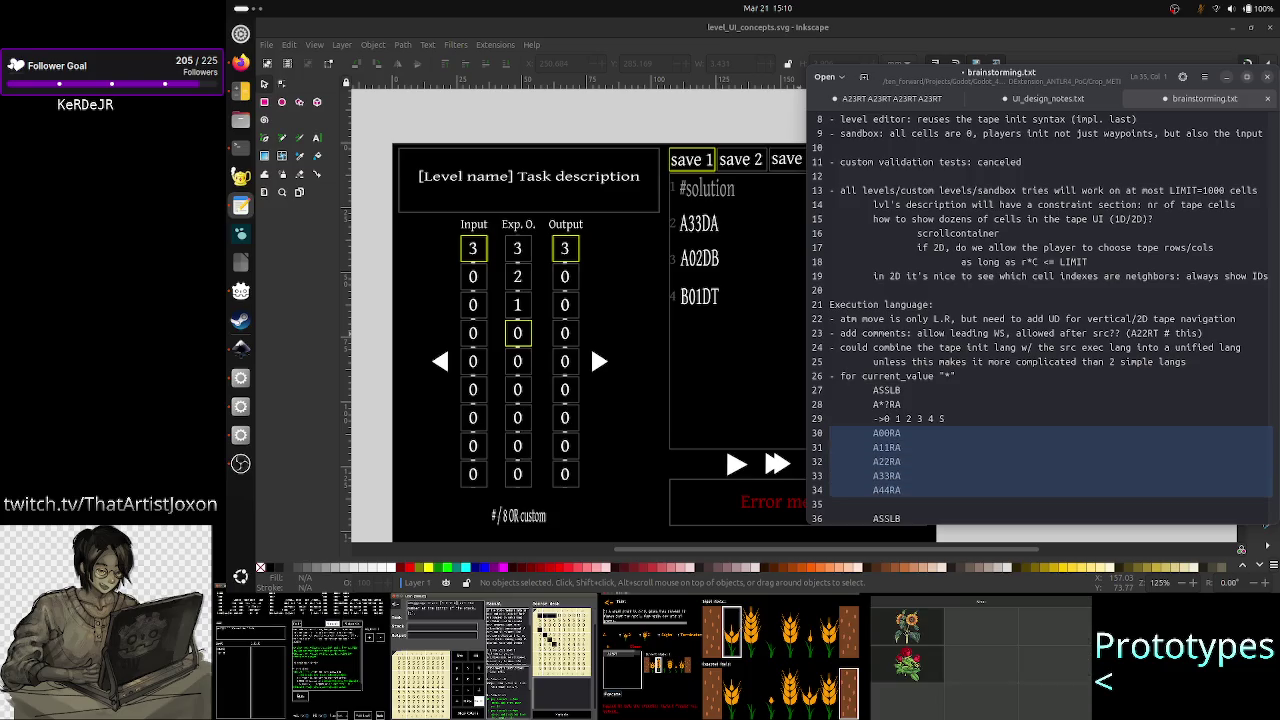
key(shift+Down)
key(shift+Down)
click(830, 390)
key(Home)
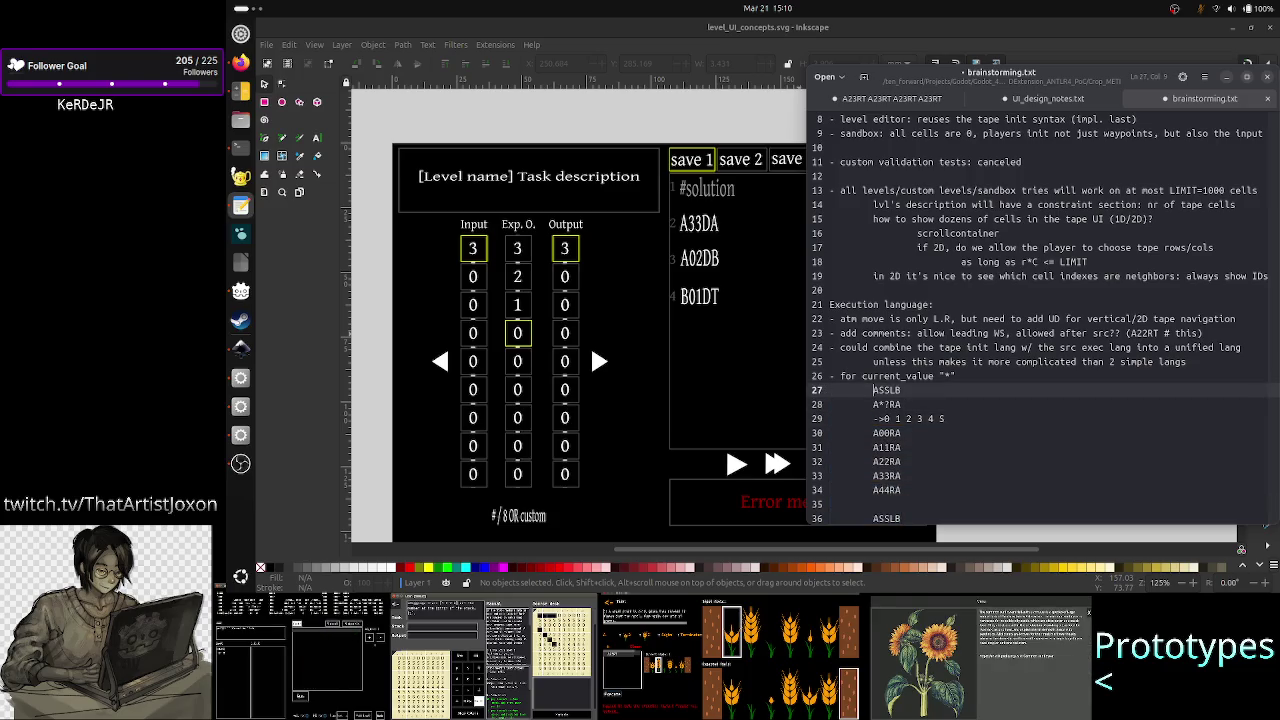
key(shift+Down)
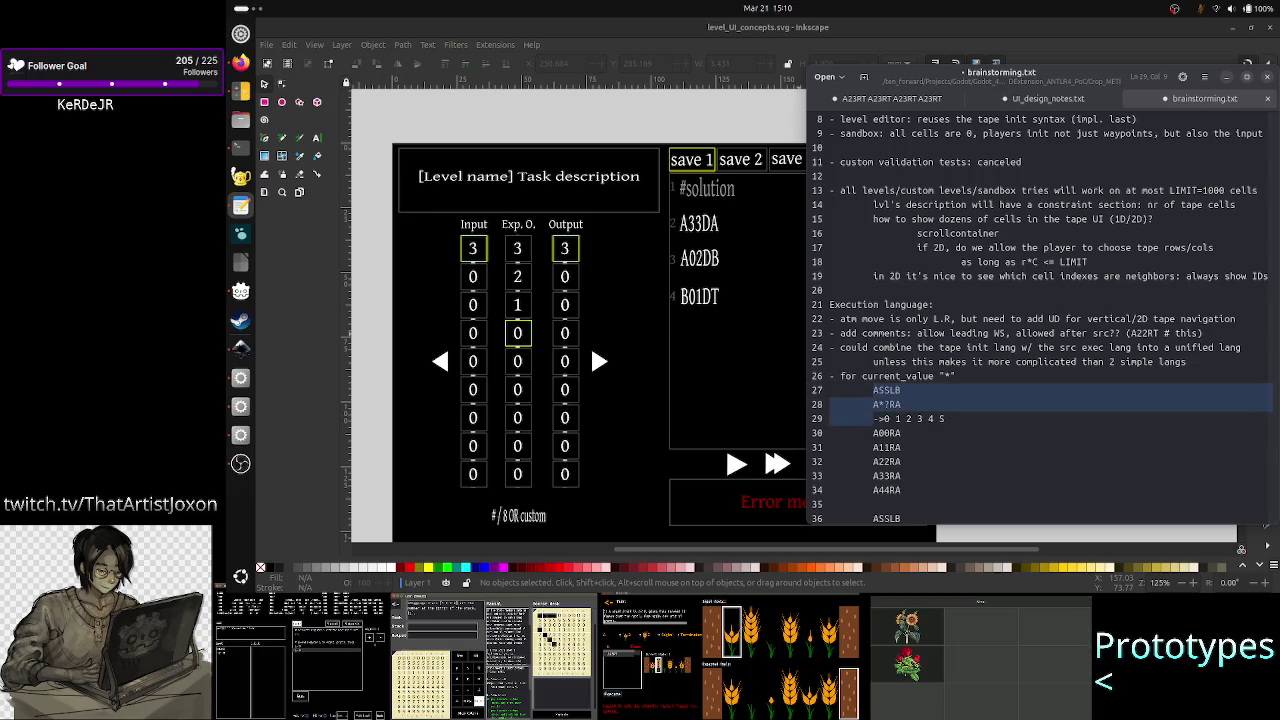
key(shift+End)
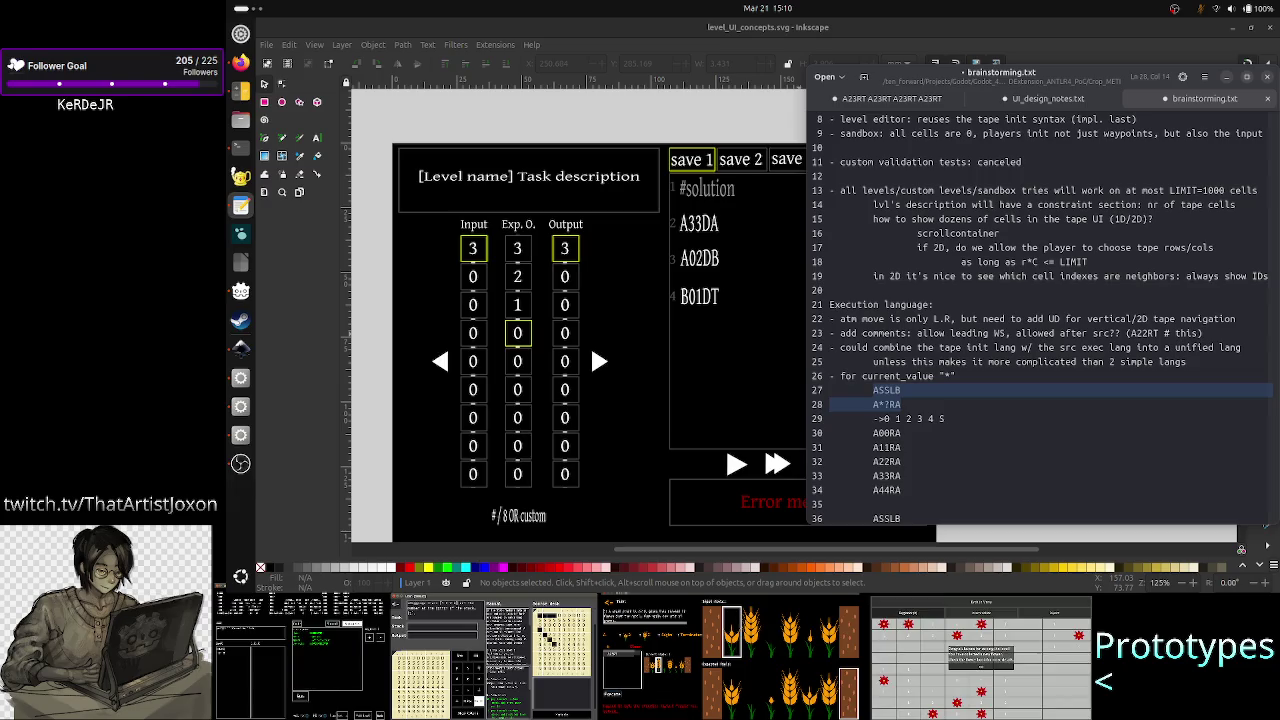
Step: Select the tape numbers, the SS in ASSLB and the A*?RA text for comparison
click(895, 418)
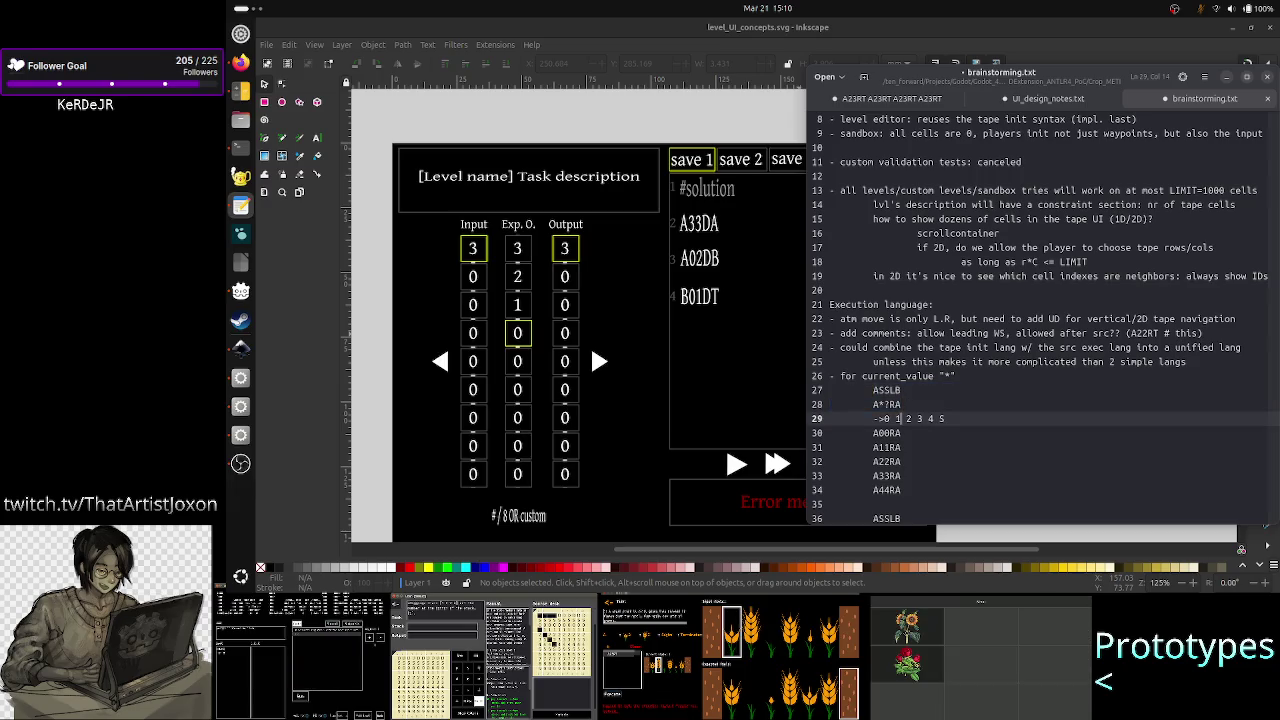
key(shift+Left)
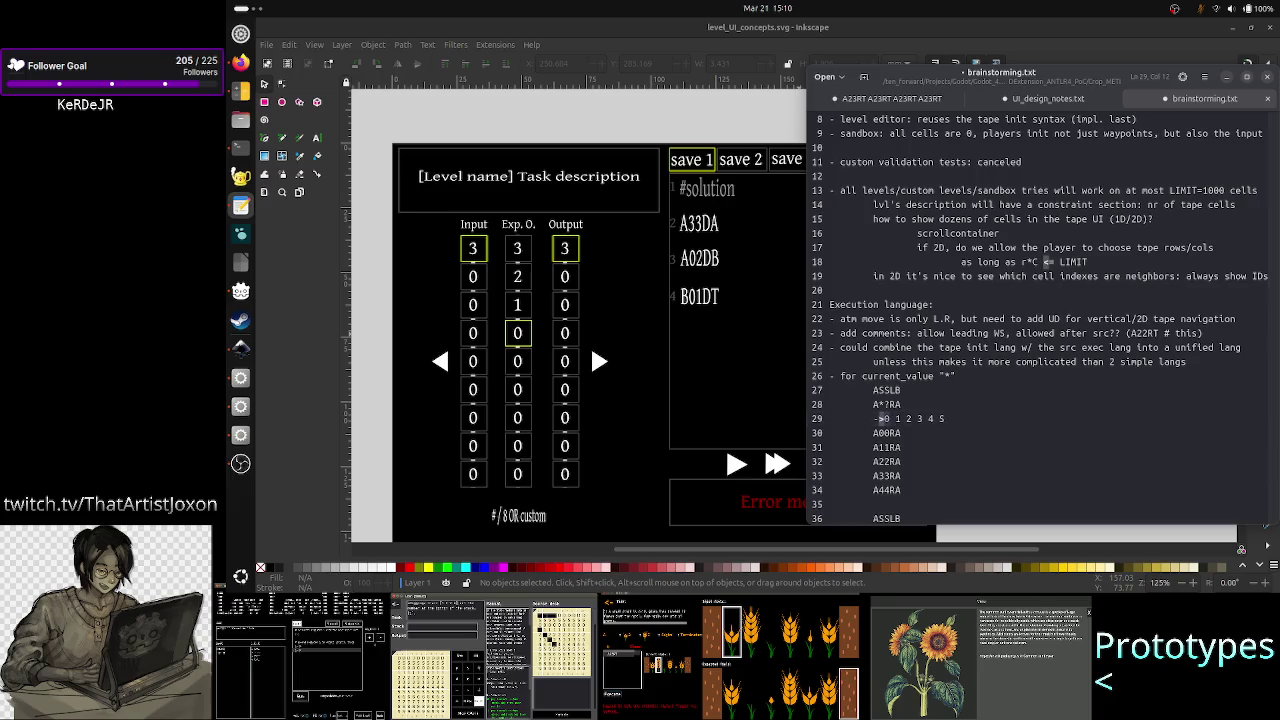
key(shift+Right)
key(shift+Right)
key(shift+Right)
key(shift+Right)
key(shift+Right)
key(shift+Right)
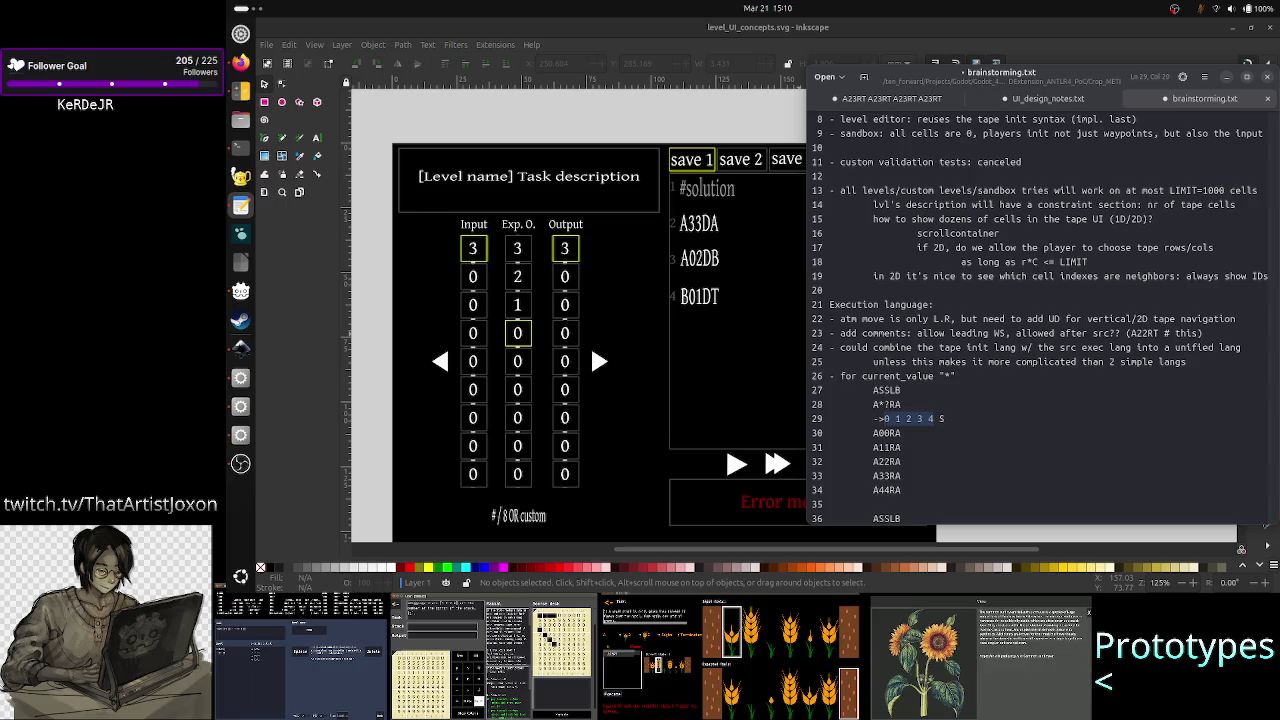
key(shift+Right)
key(shift+Right)
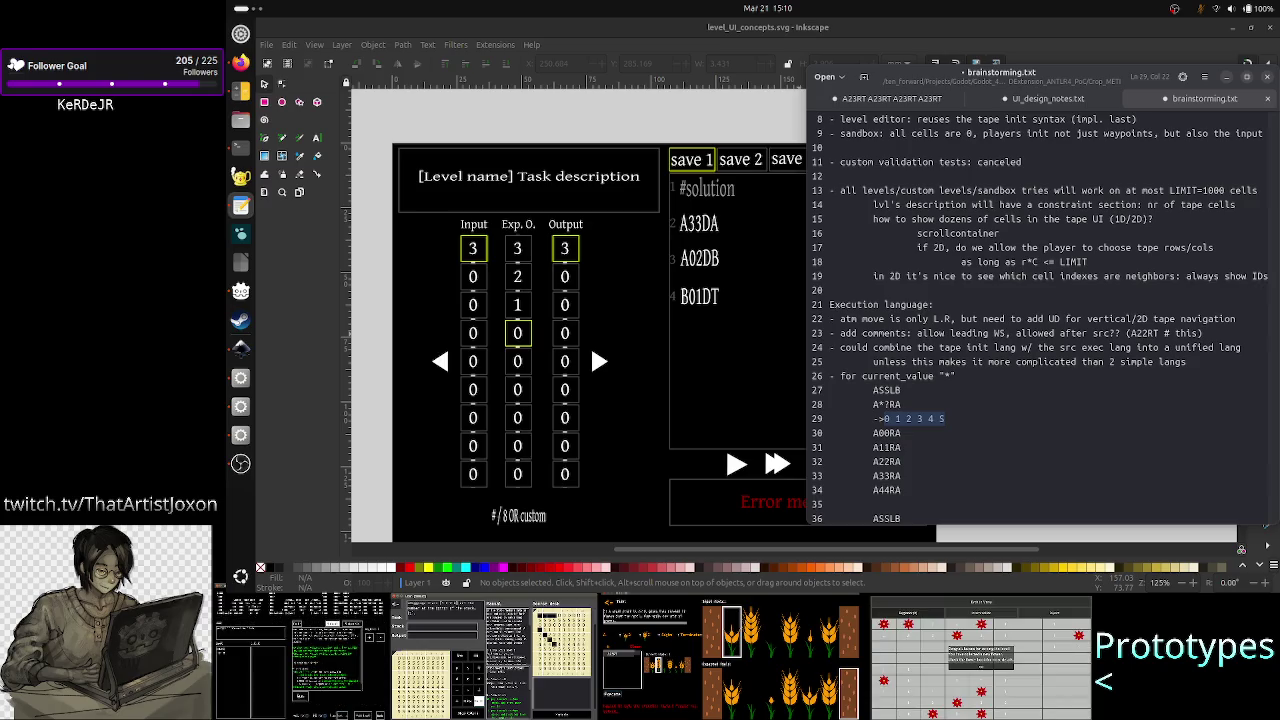
drag(880, 390, 893, 390)
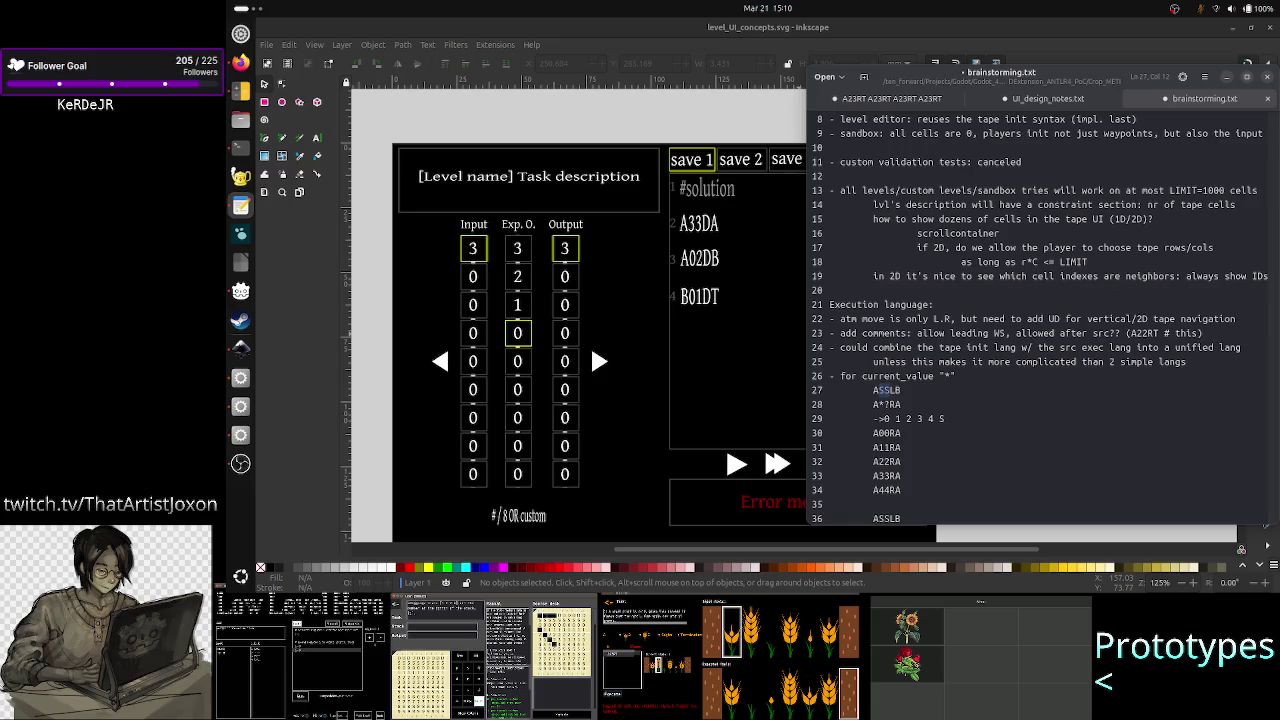
click(885, 404)
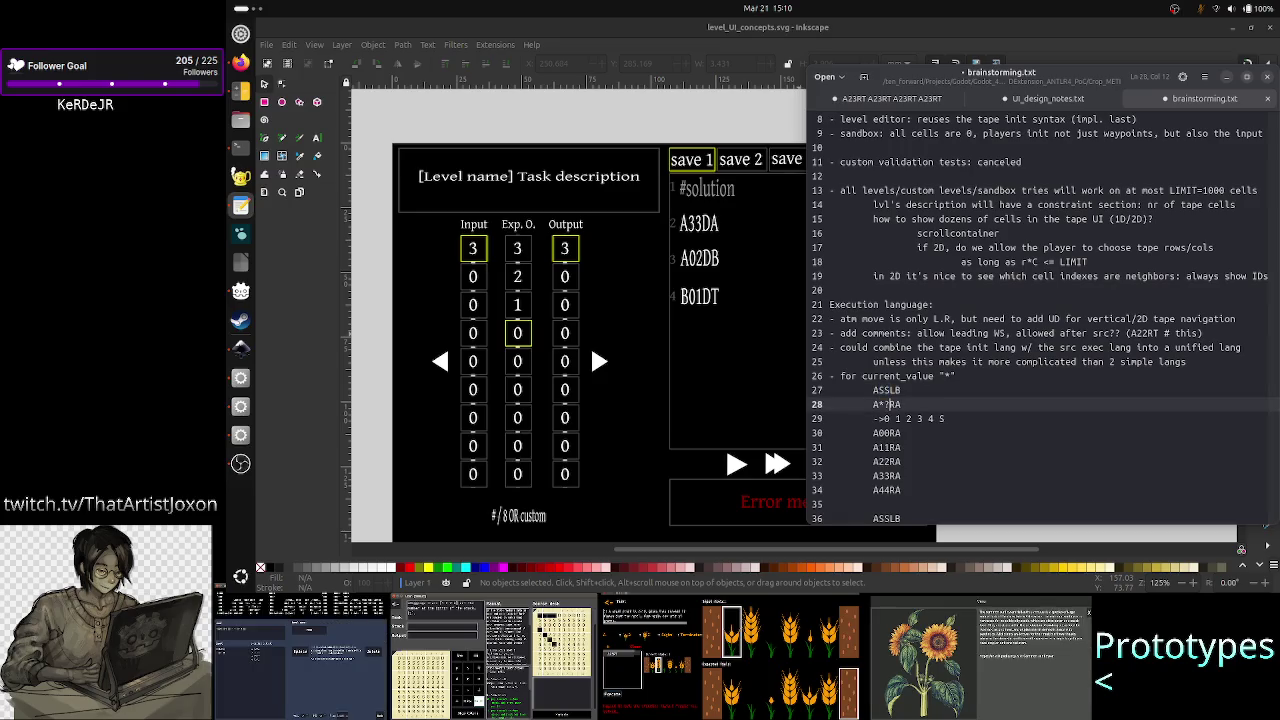
key(shift+End)
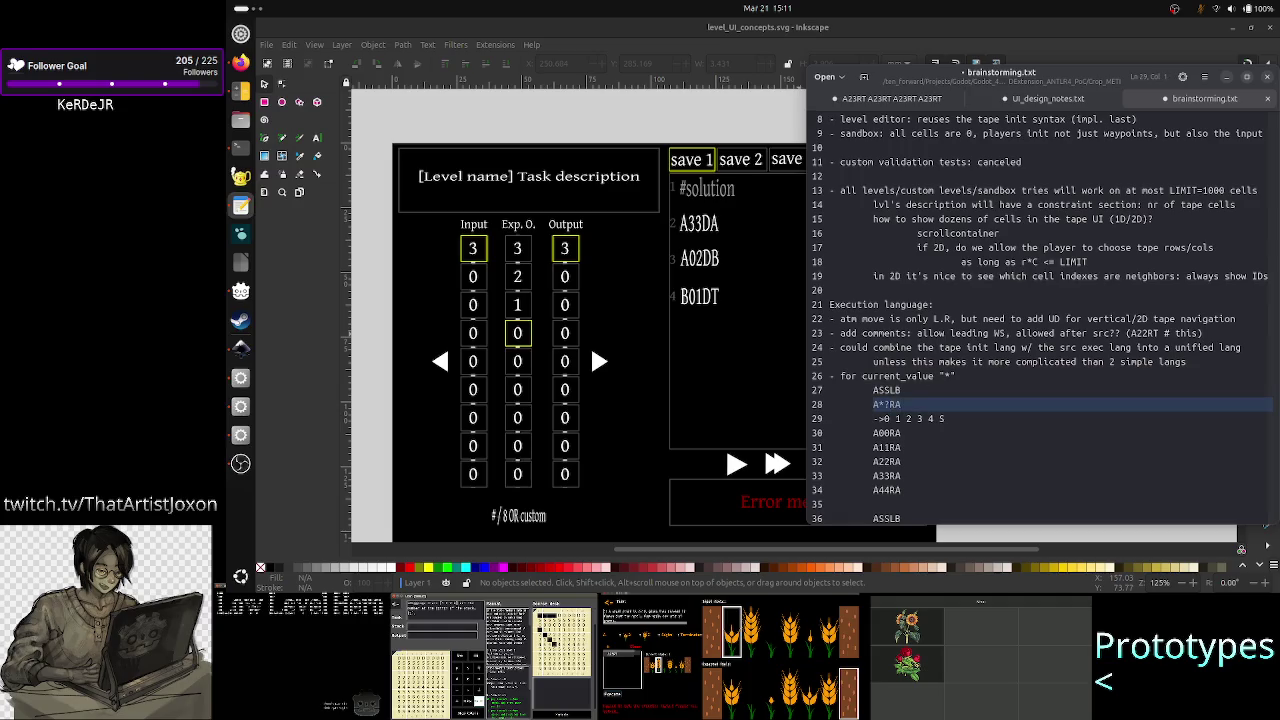
Step: Move the ASSLB line below A*?RA with Alt+Down and save the file
key(End)
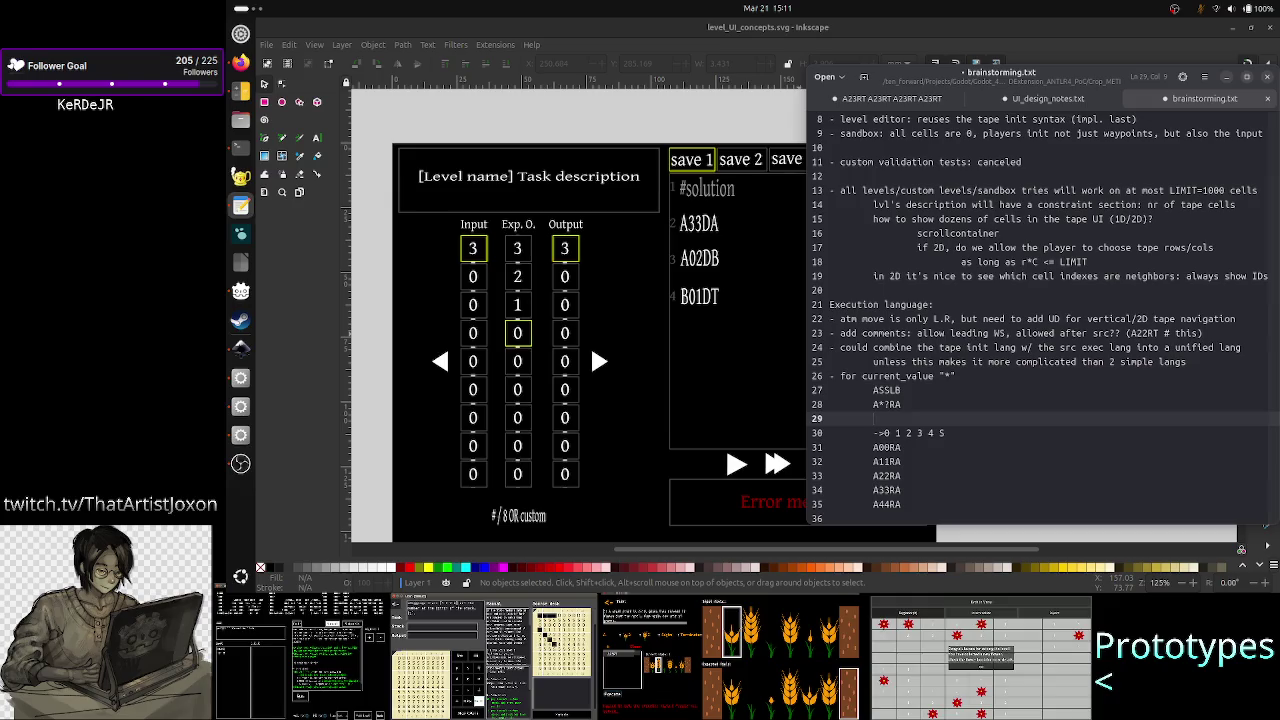
key(Return)
key(Up)
key(Up)
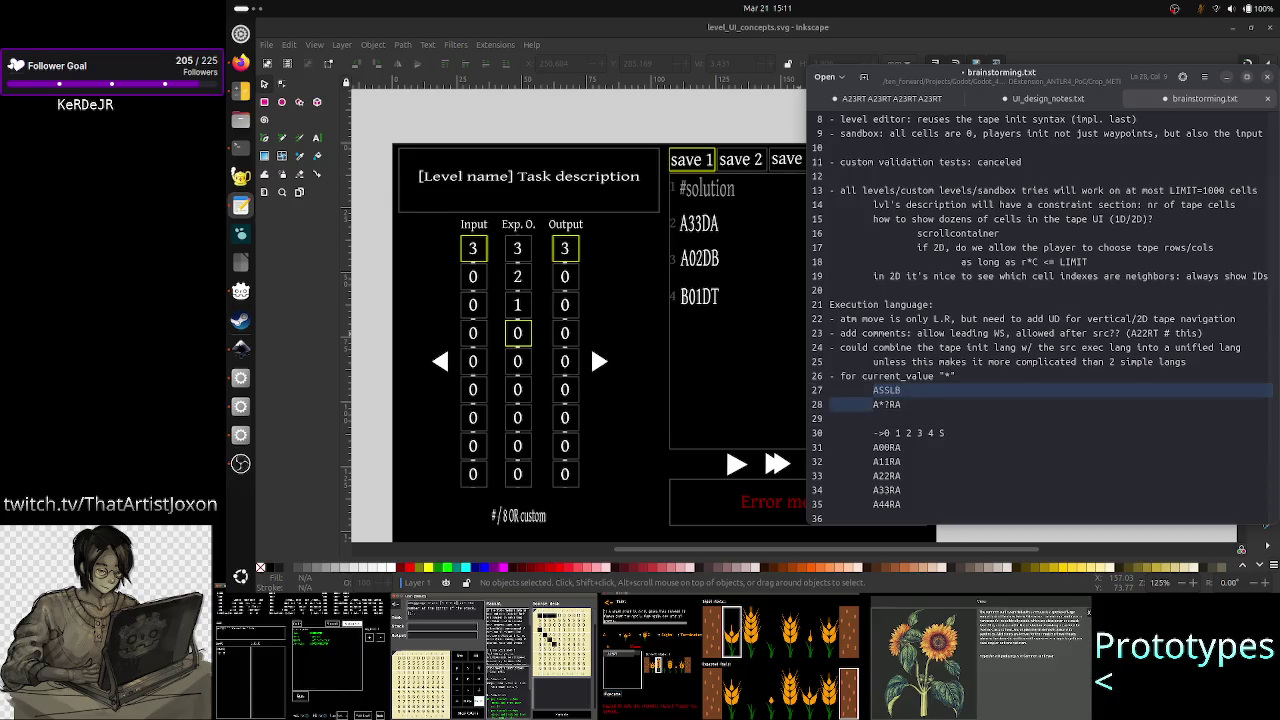
key(shift+End)
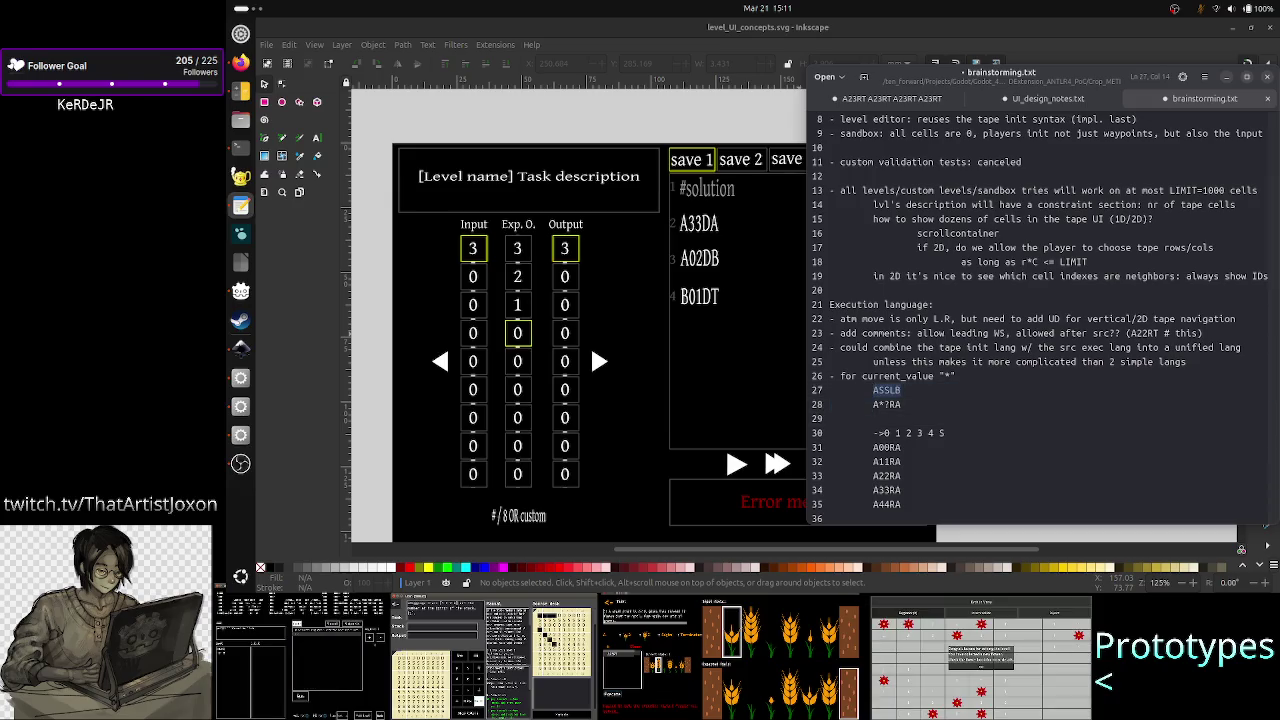
key(alt+Down)
key(alt+Down)
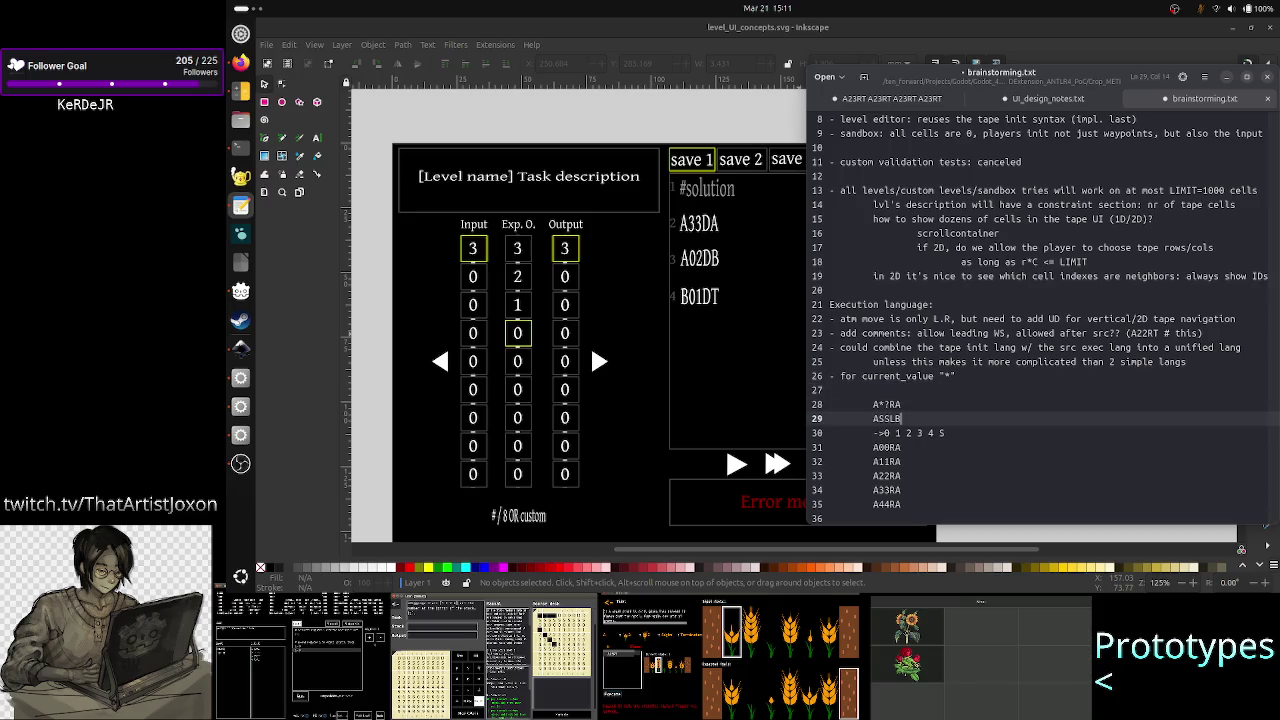
key(ctrl+s)
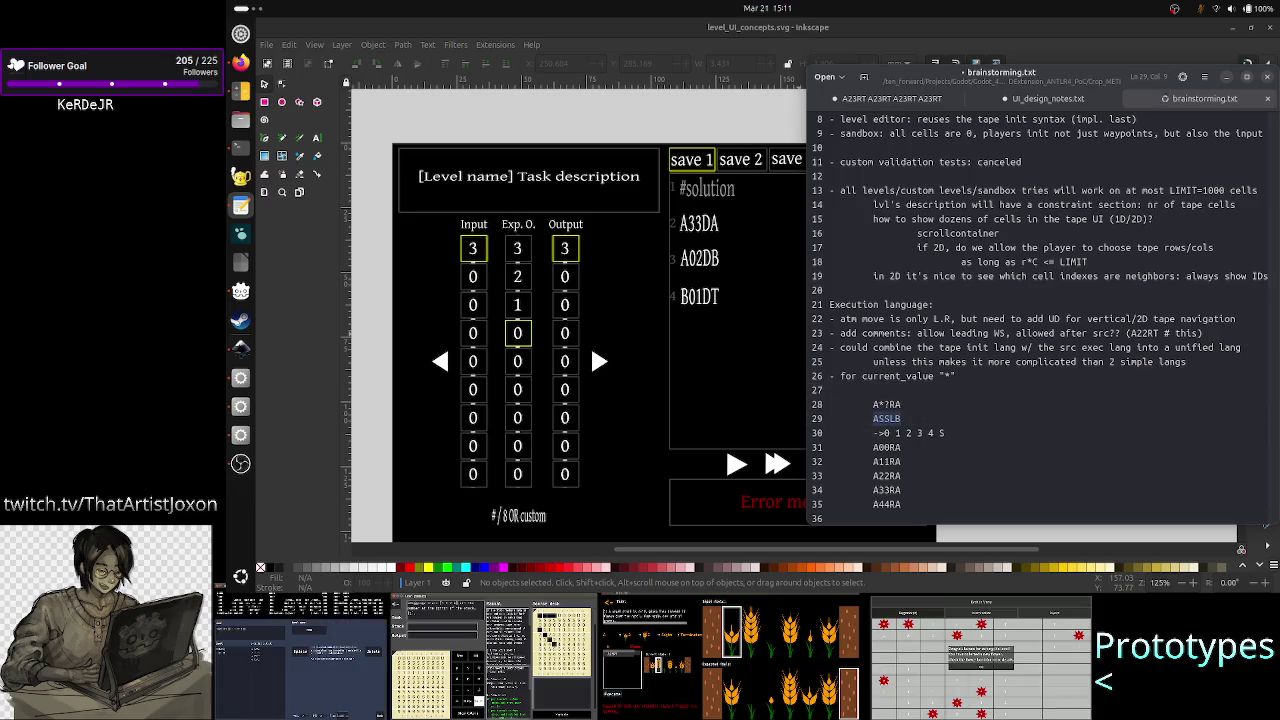
Step: Inspect the question mark in A*?RA against the tape number row
key(Down)
key(Right)
key(Right)
key(Right)
key(Right)
key(Right)
key(Right)
key(Right)
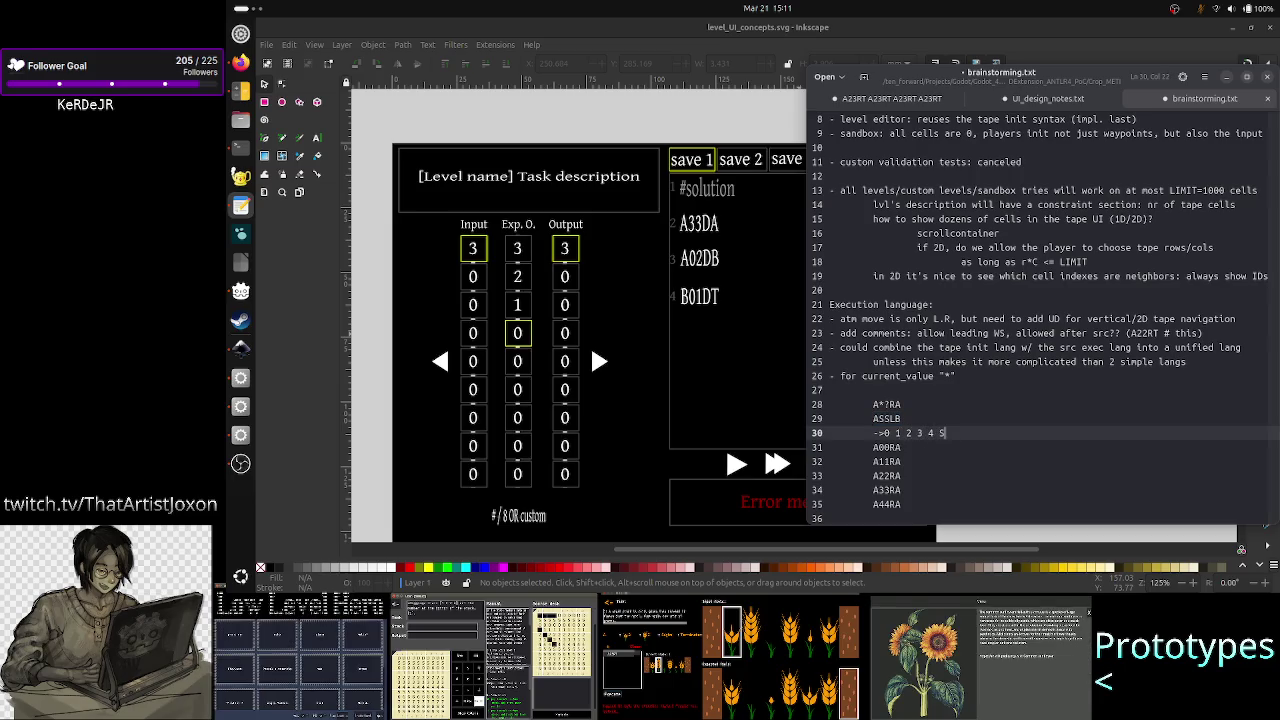
key(Up)
key(Up)
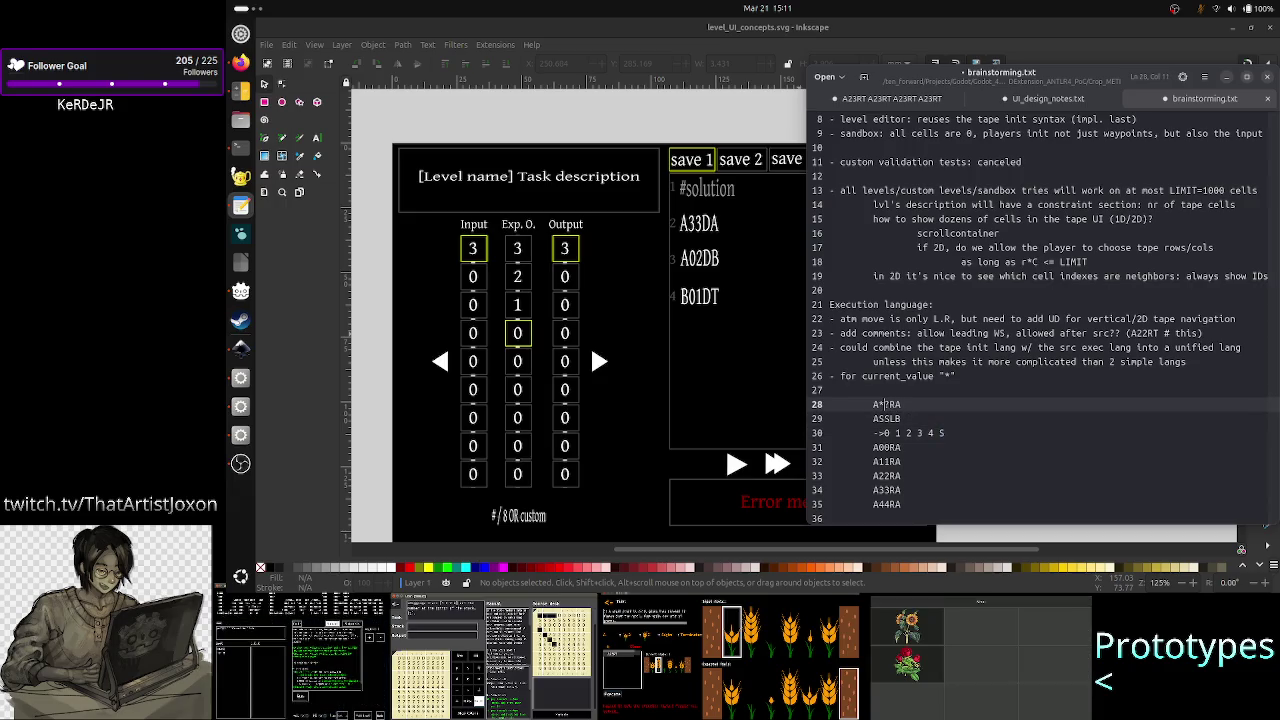
key(Left)
key(Left)
key(Left)
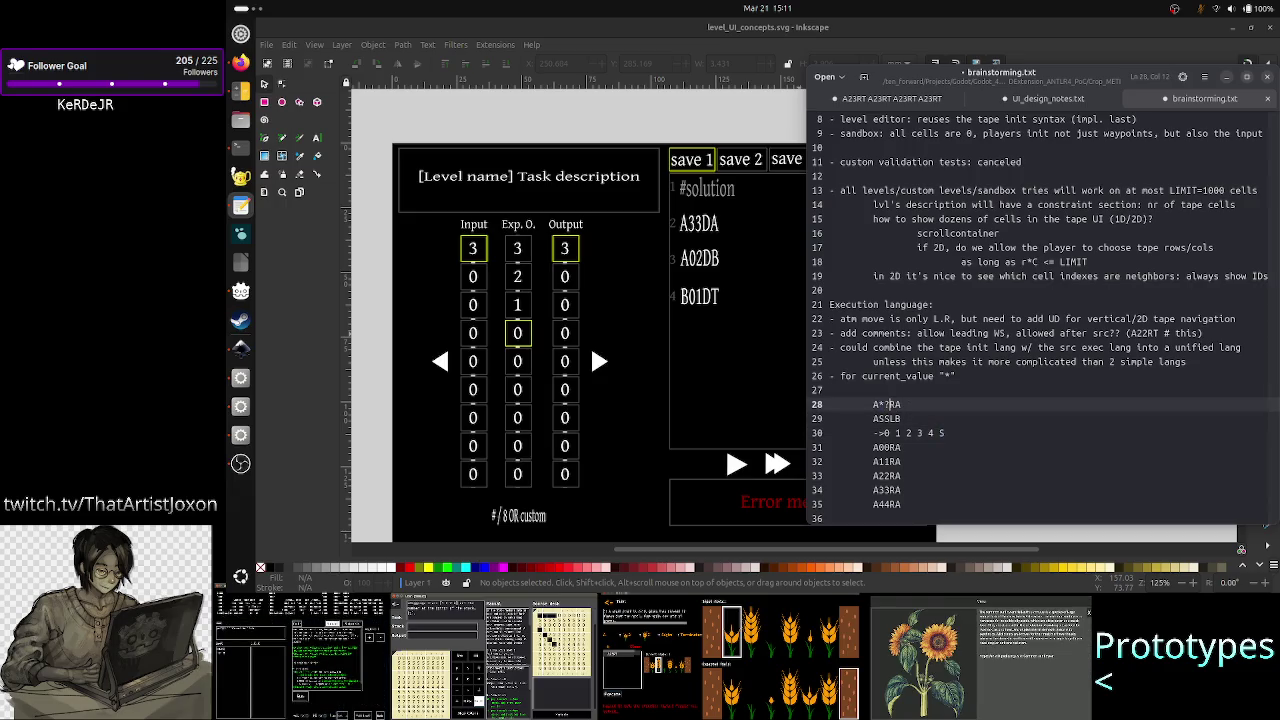
key(shift+Right)
key(Down)
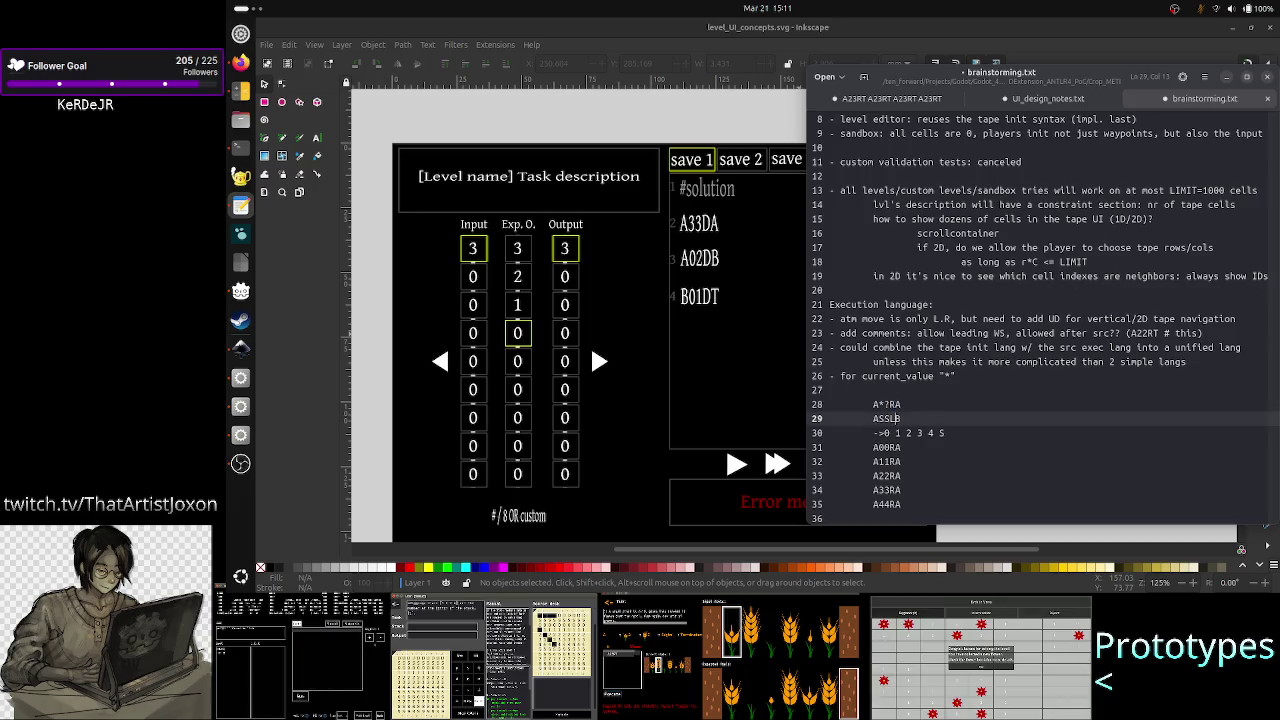
key(Down)
key(Right)
key(Right)
key(Right)
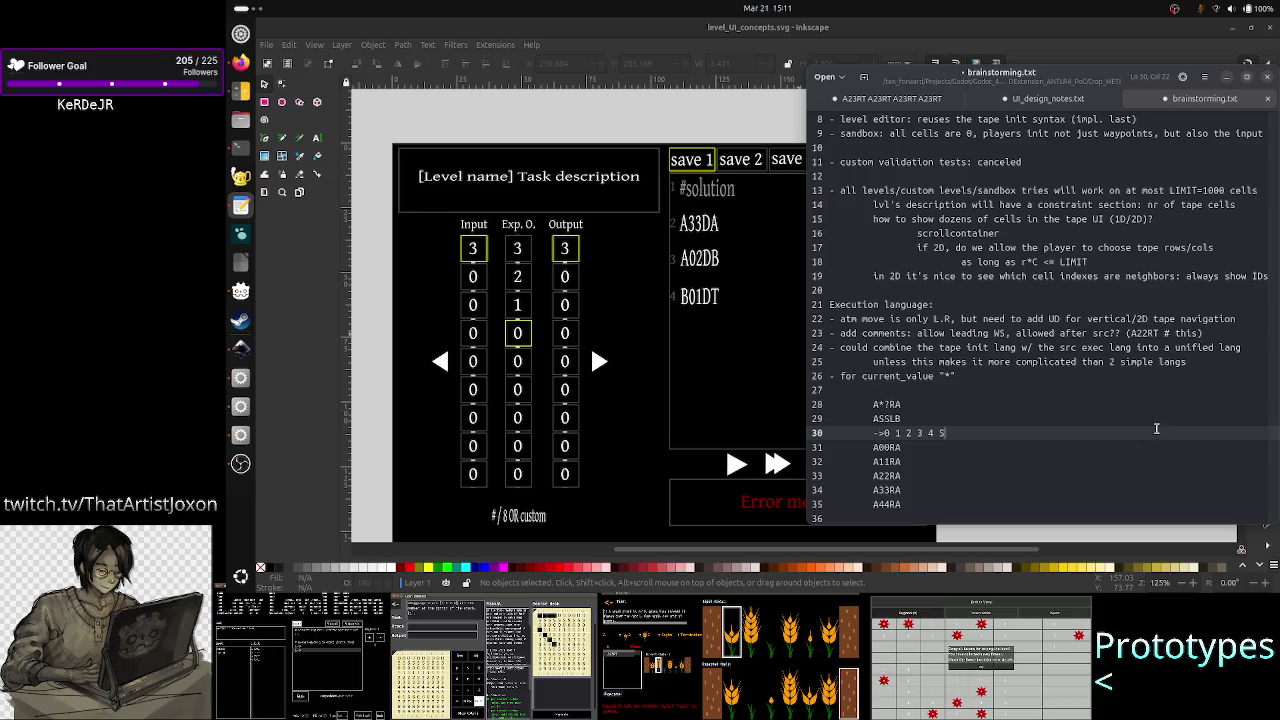
click(1264, 432)
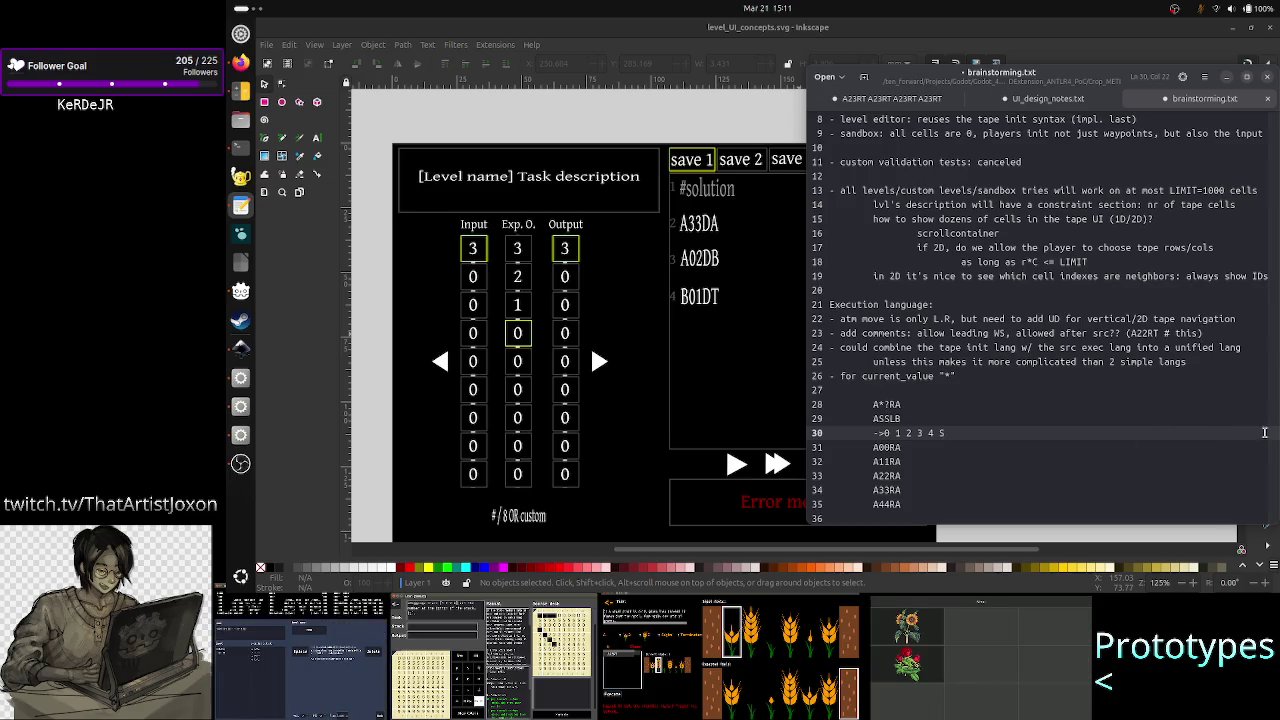
Step: Retype 'RA' in the A*?RA line and review it against ASSLB and the tape cells
click(879, 404)
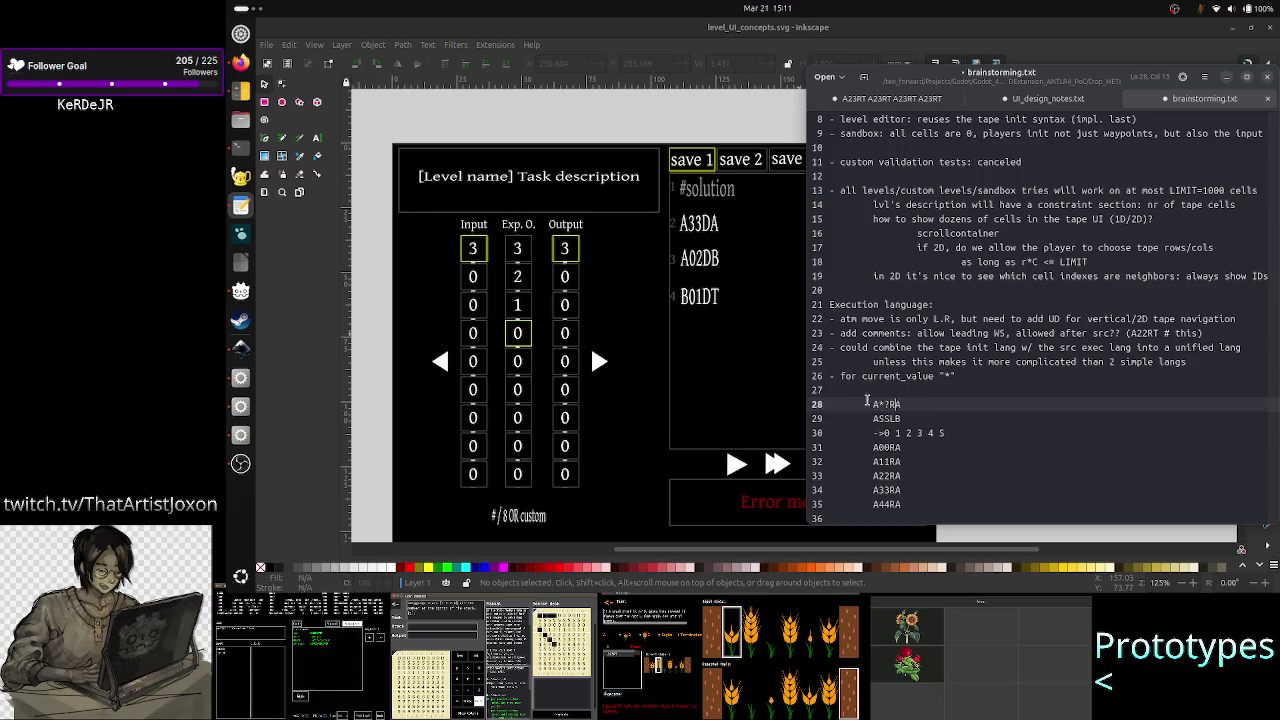
drag(870, 404, 902, 404)
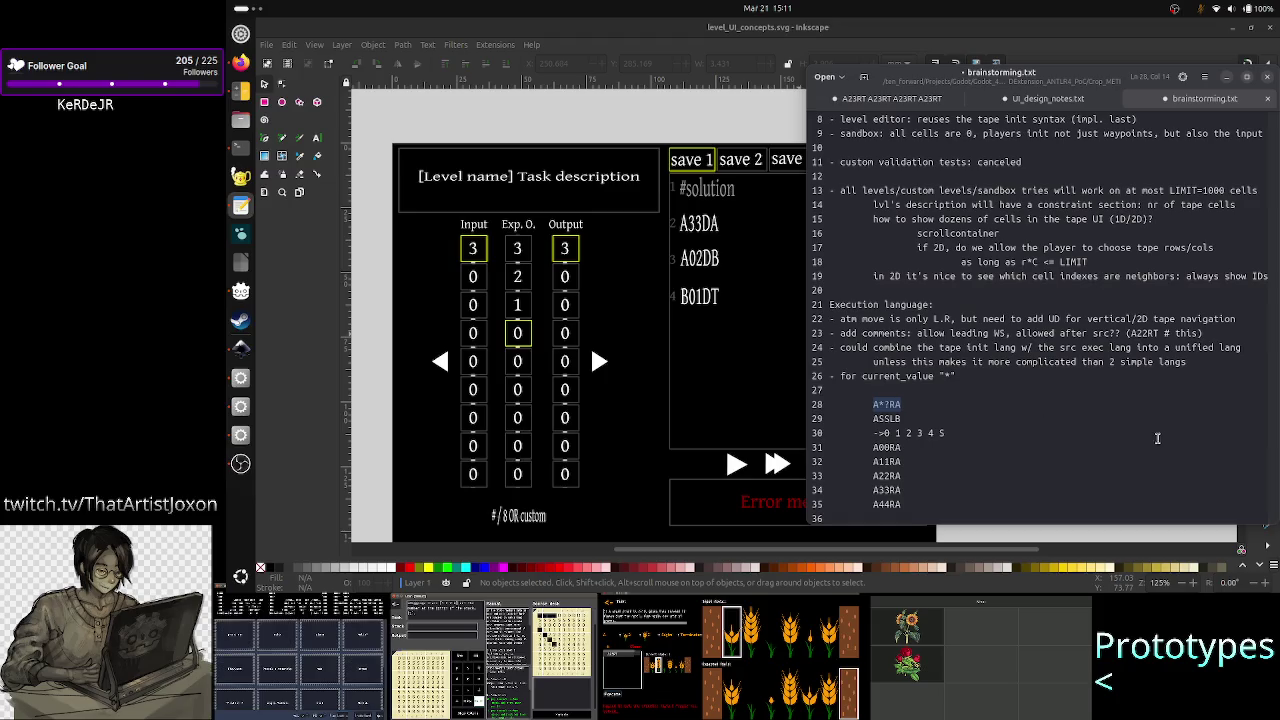
click(927, 405)
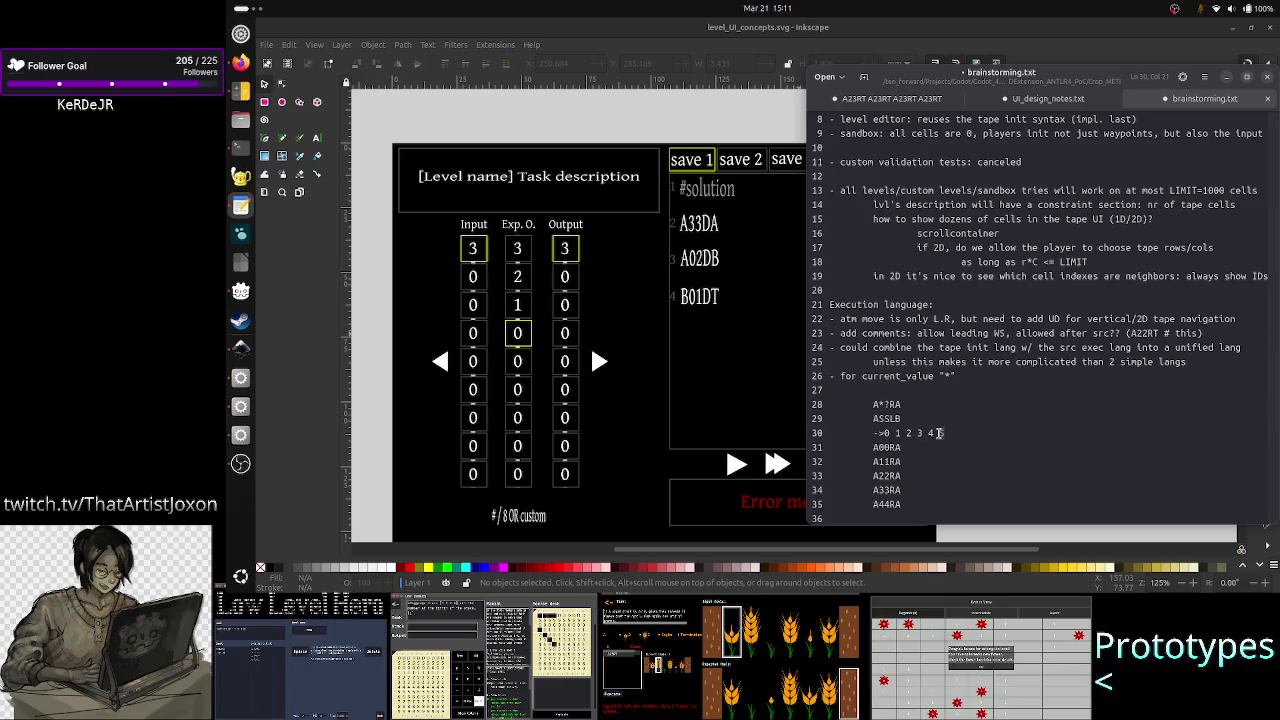
click(903, 418)
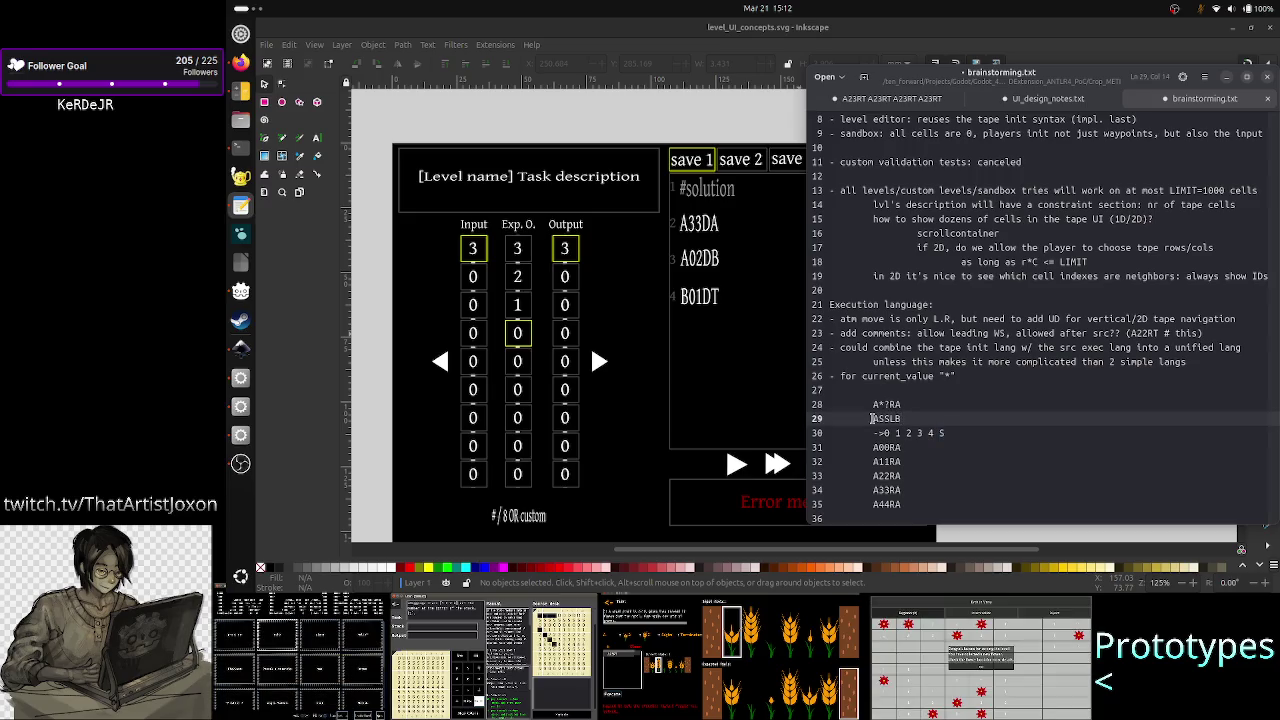
double_click(877, 418)
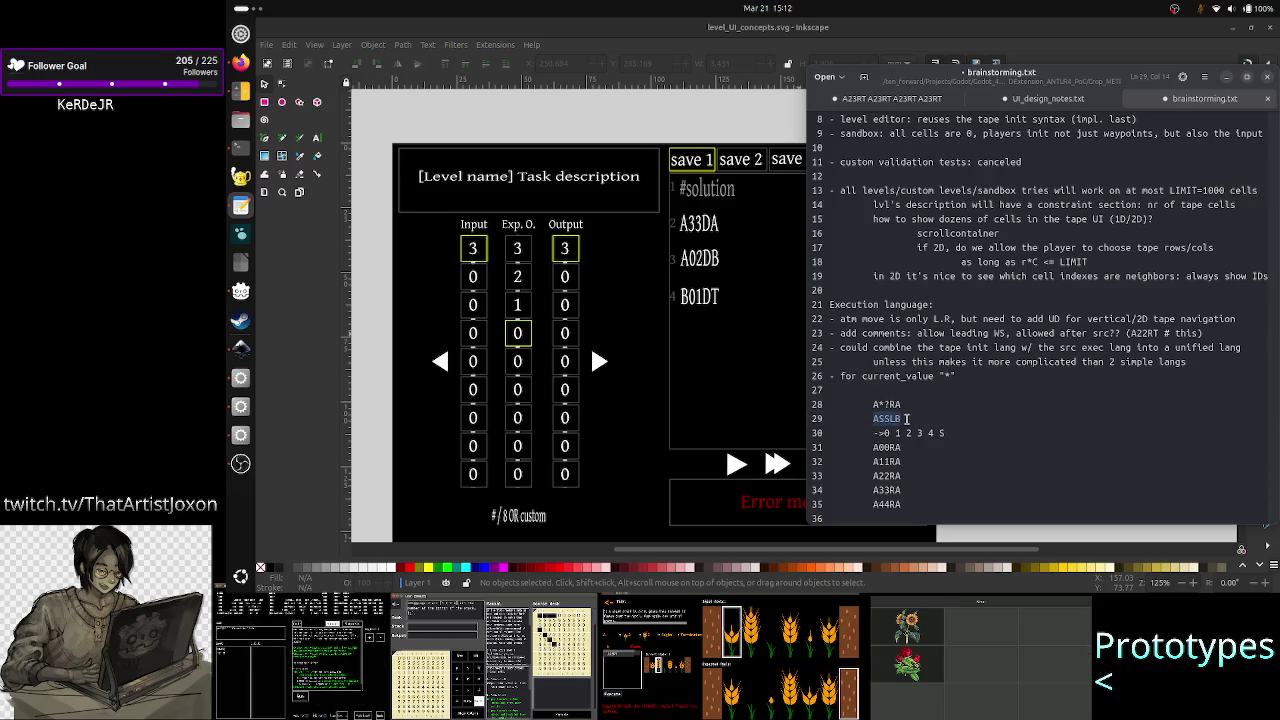
click(884, 404)
text(RA)
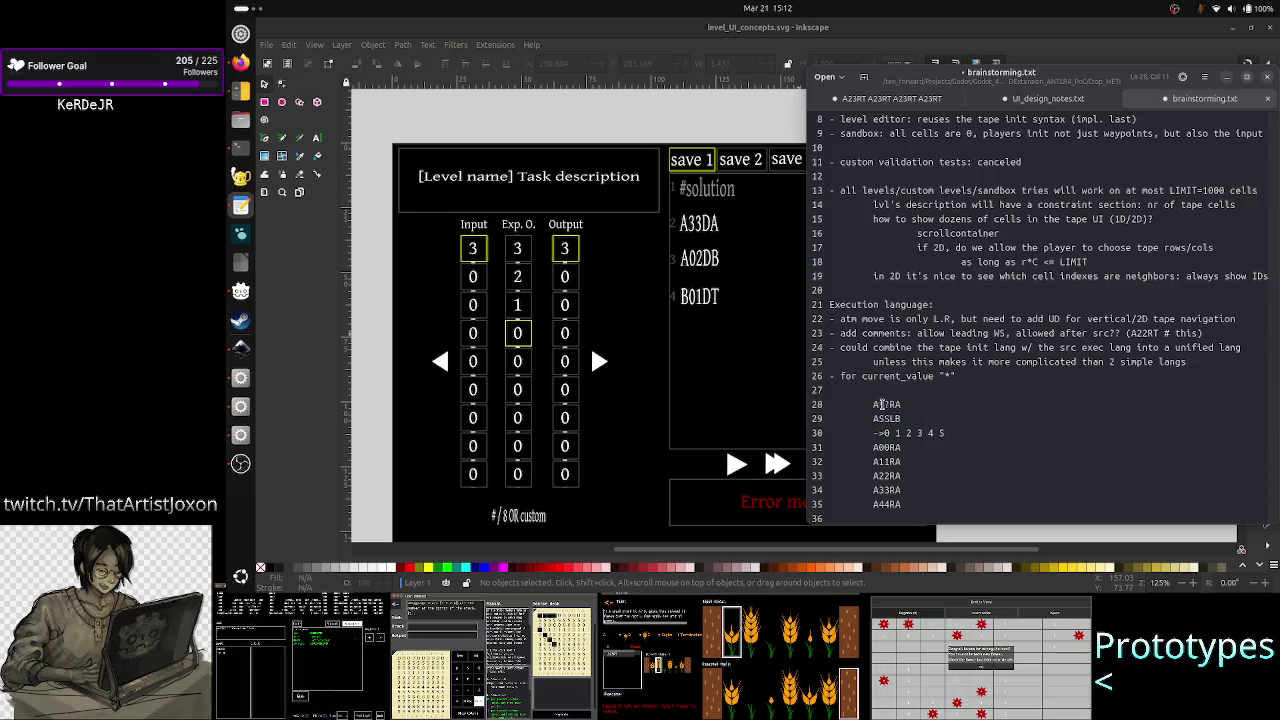
drag(944, 432, 885, 432)
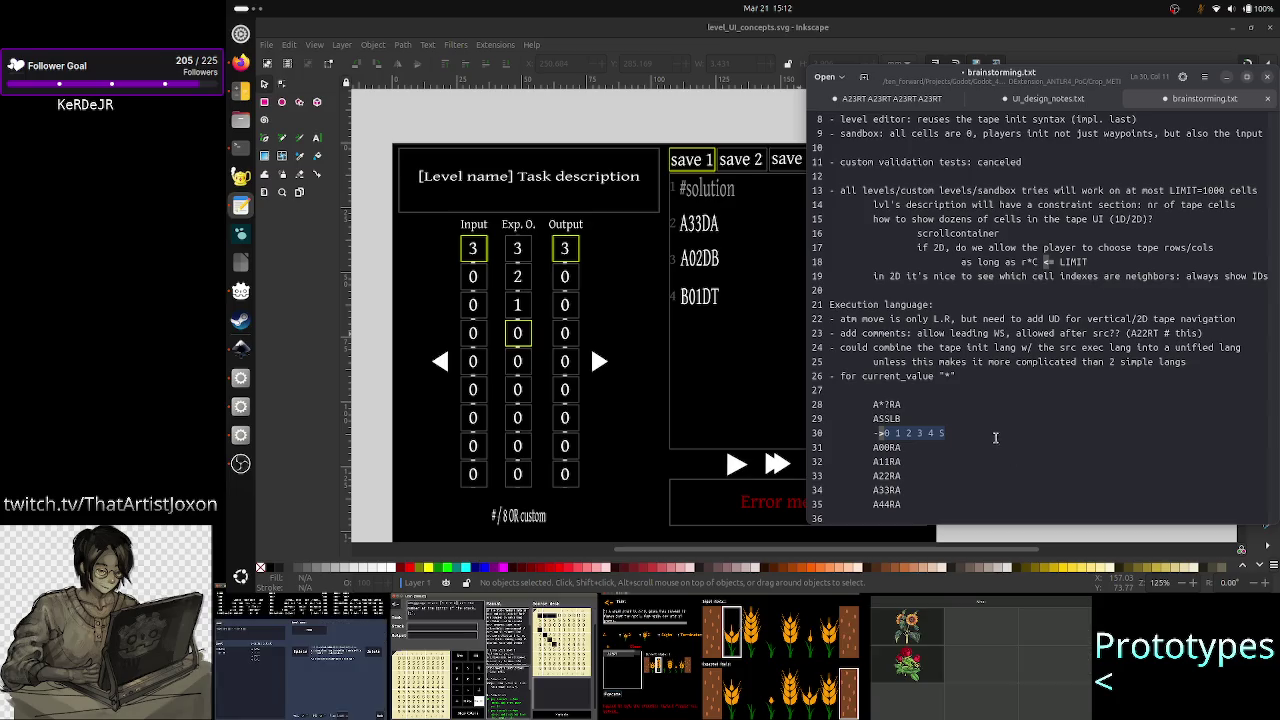
click(935, 401)
key(Down)
key(Home)
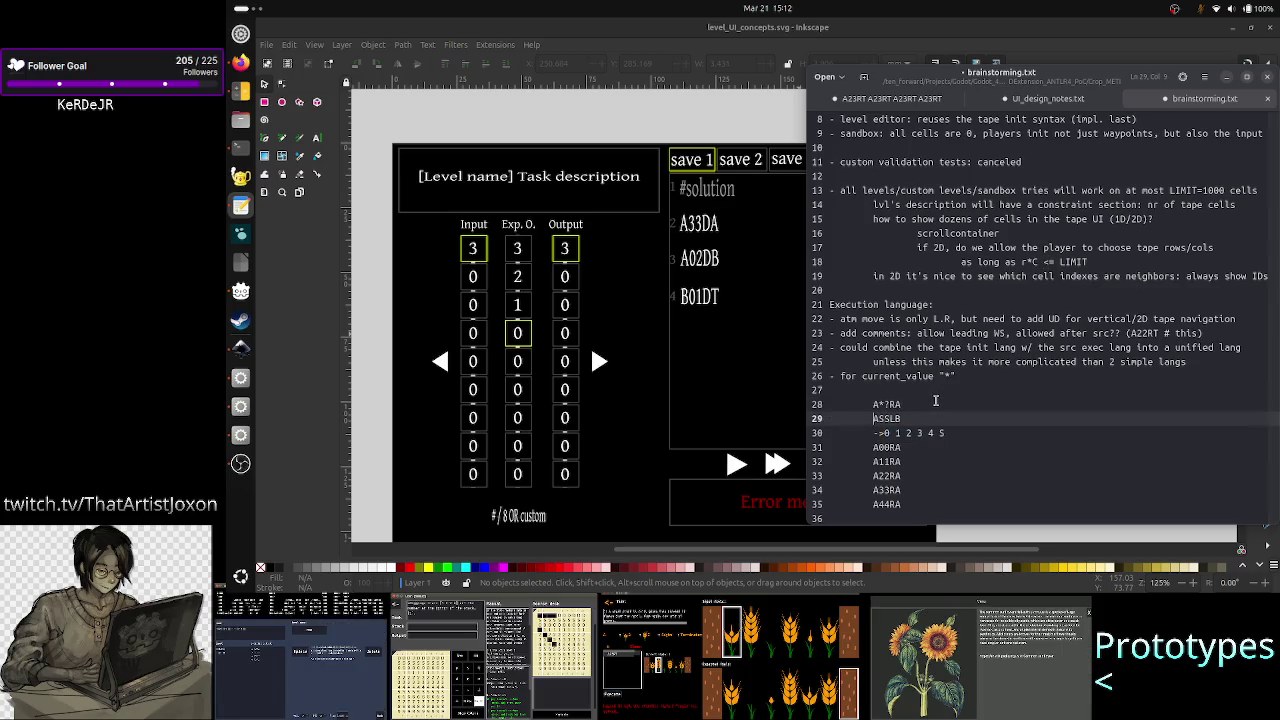
Step: Cut the ASSLB line and paste it back above A*?RA
key(shift+End)
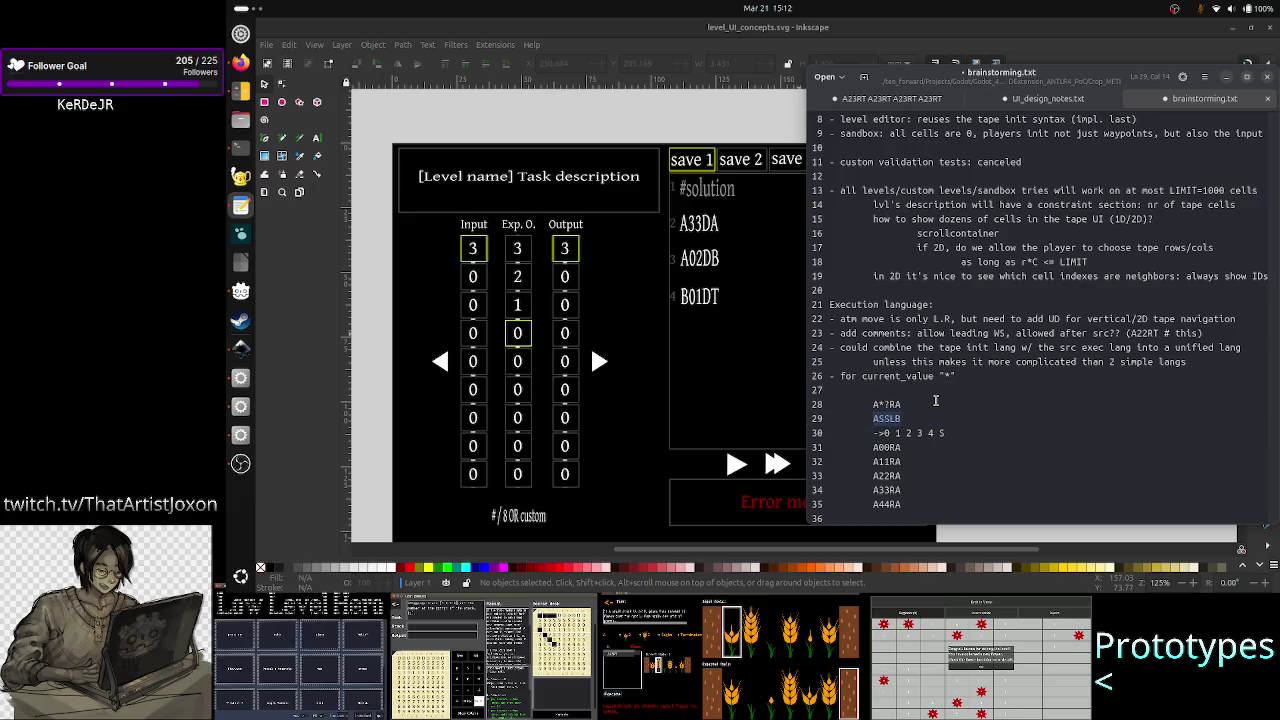
key(ctrl+x)
key(BackSpace)
key(BackSpace)
key(Up)
key(ctrl+v)
key(Left)
key(Left)
key(Left)
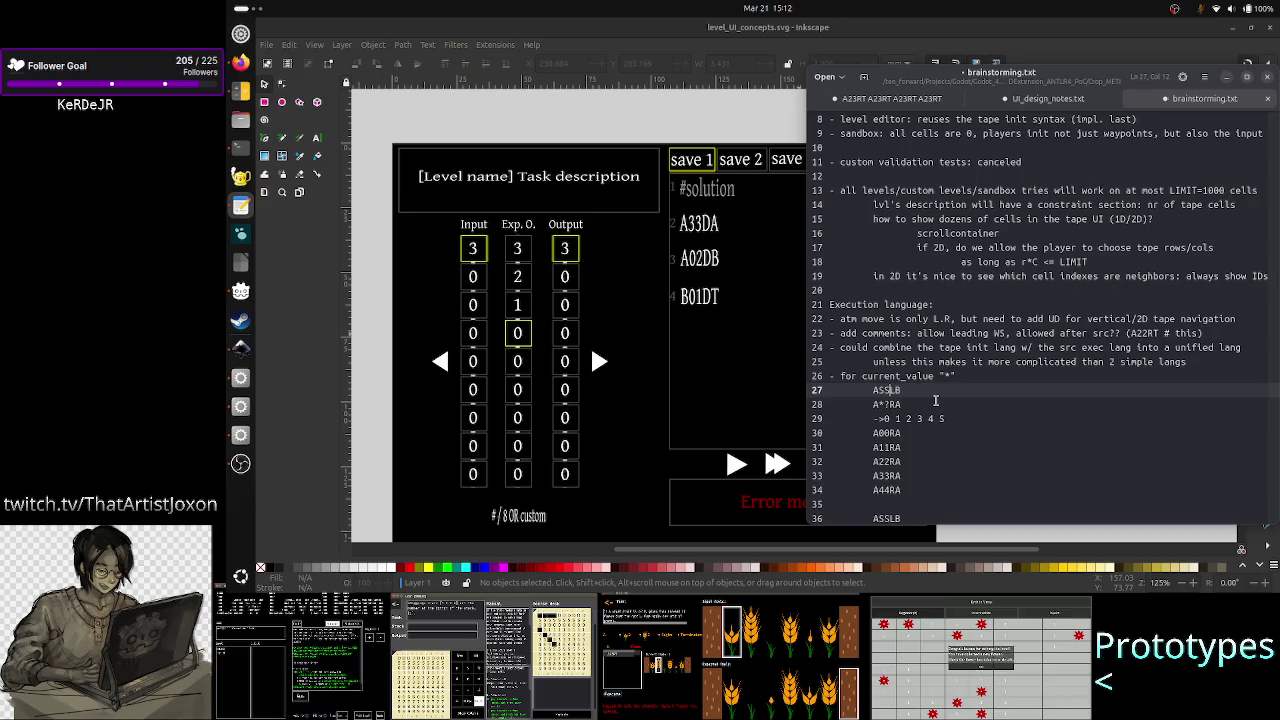
click(880, 390)
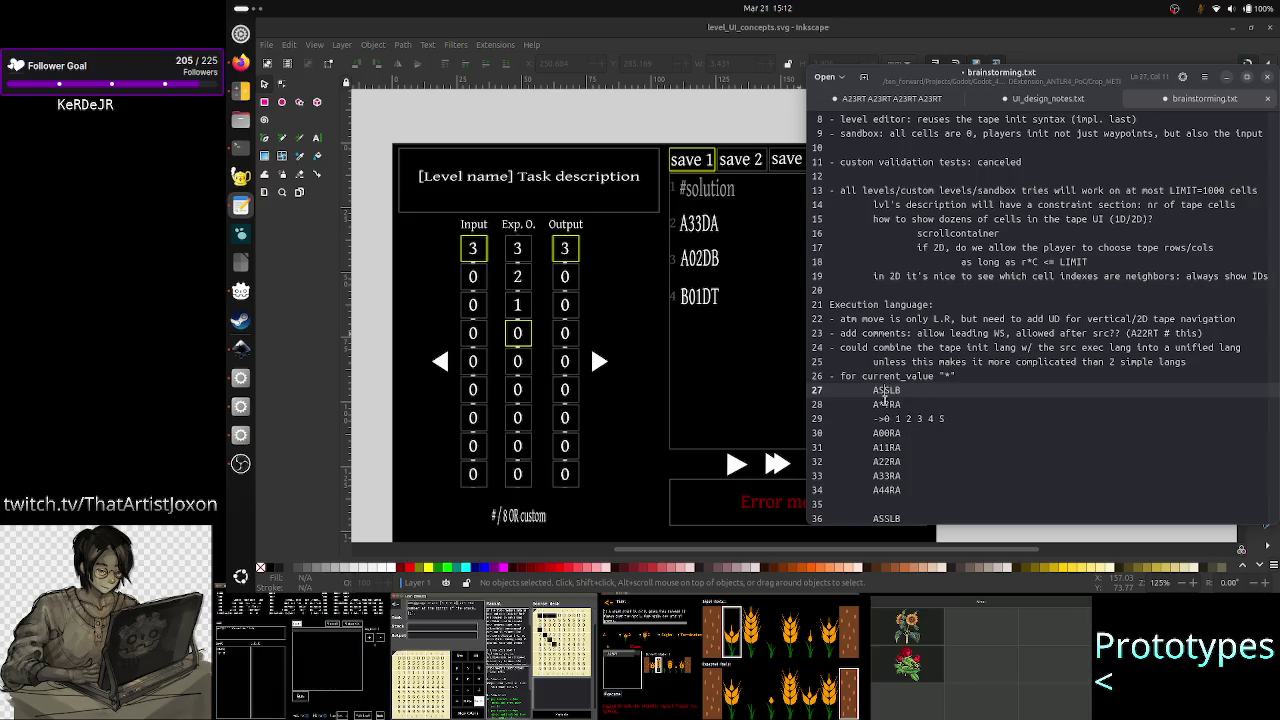
click(947, 378)
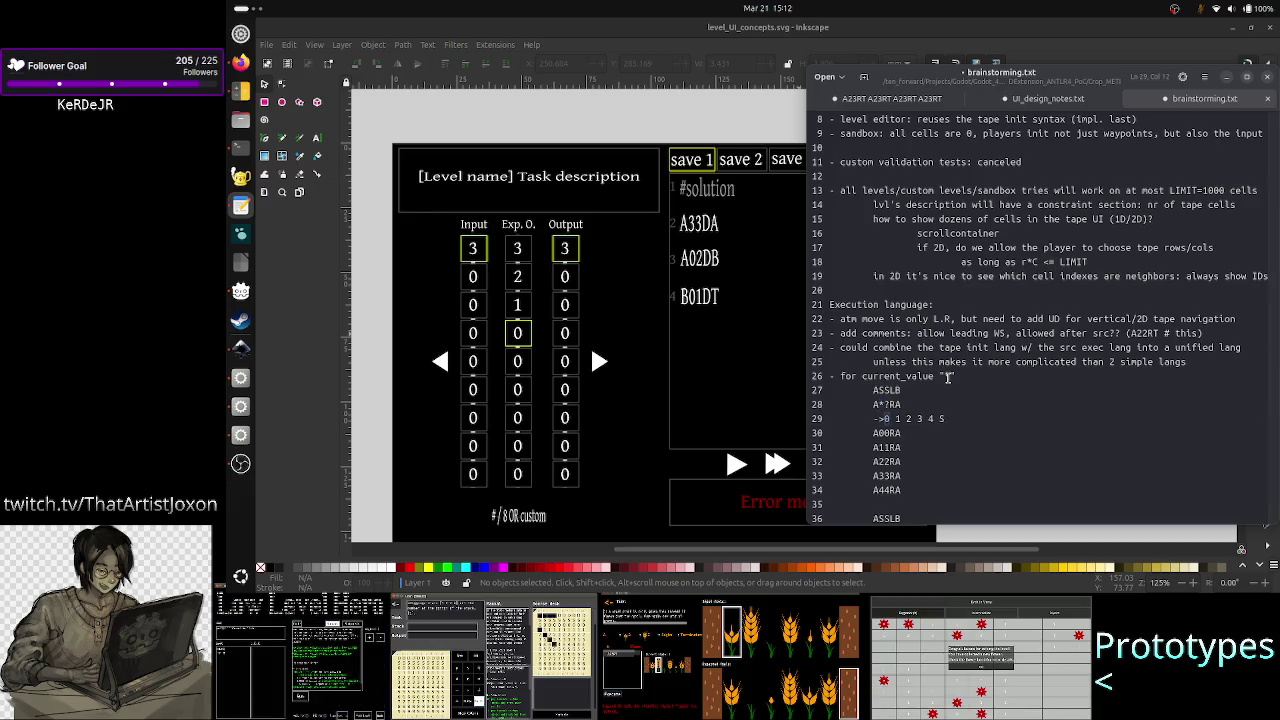
key(Right)
Step: Move the tape arrow so the row reads '0 ->1 2 3 4 5'
text(->)
key(Left)
key(Left)
key(Left)
key(BackSpace)
key(BackSpace)
key(Up)
key(Up)
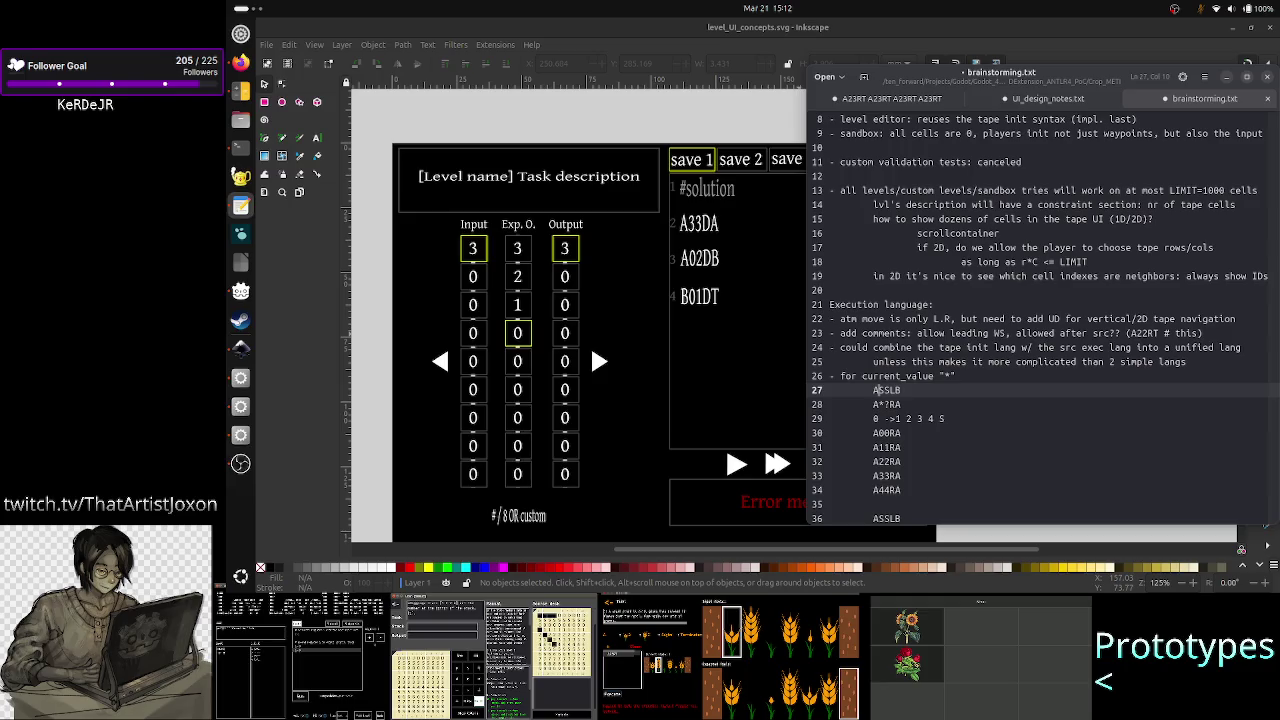
key(Right)
key(Right)
key(Down)
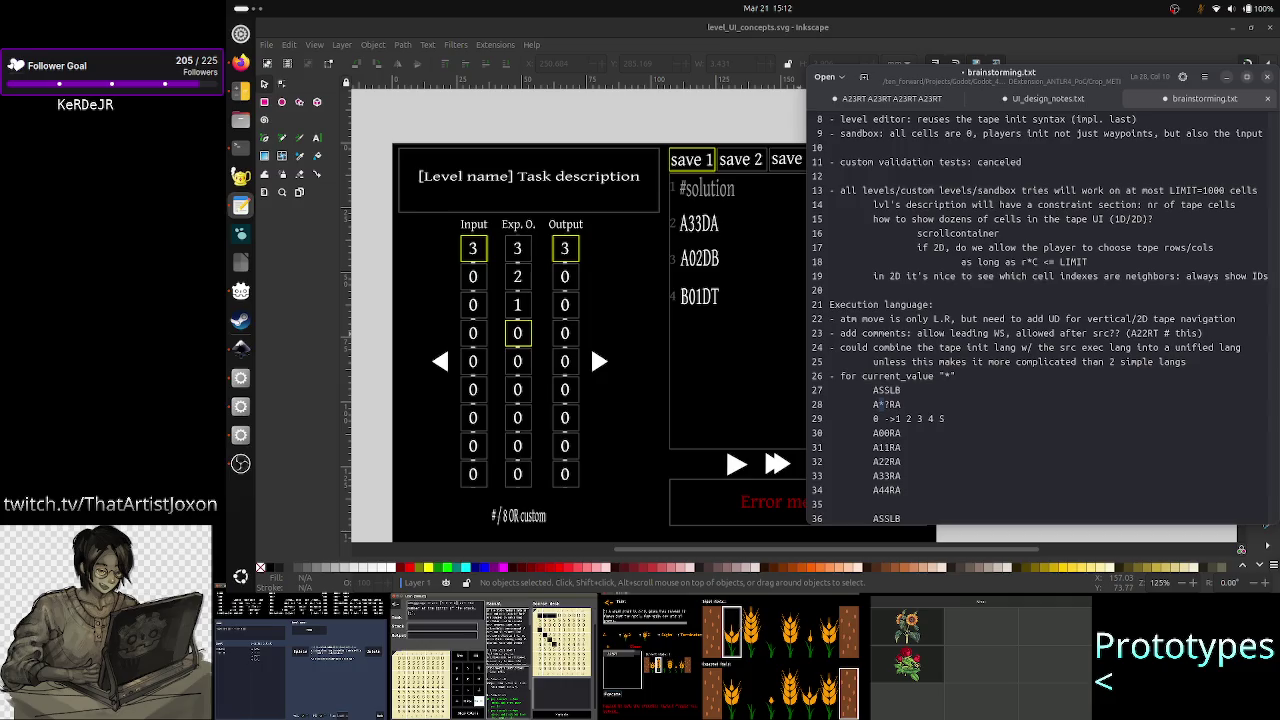
key(Down)
key(BackSpace)
key(BackSpace)
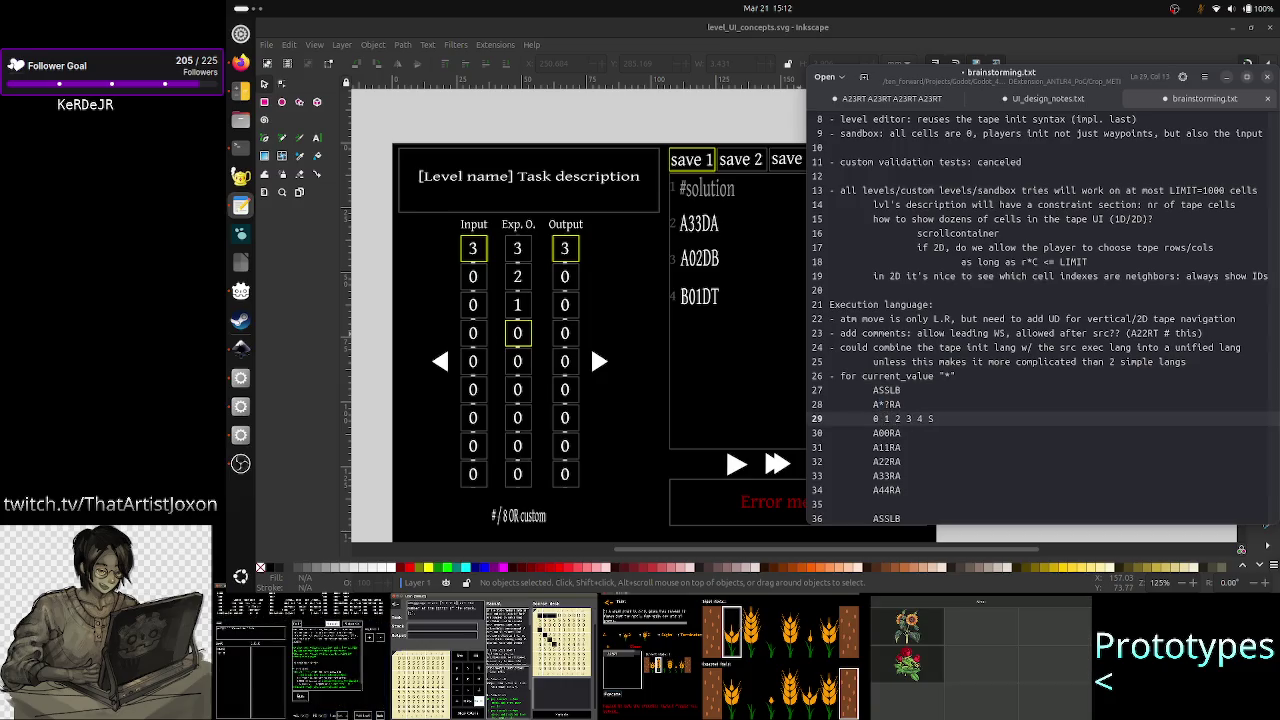
Step: Review the tape row and the ASSLB and A*?RA example lines
key(Right)
key(Right)
key(Right)
key(Right)
key(Right)
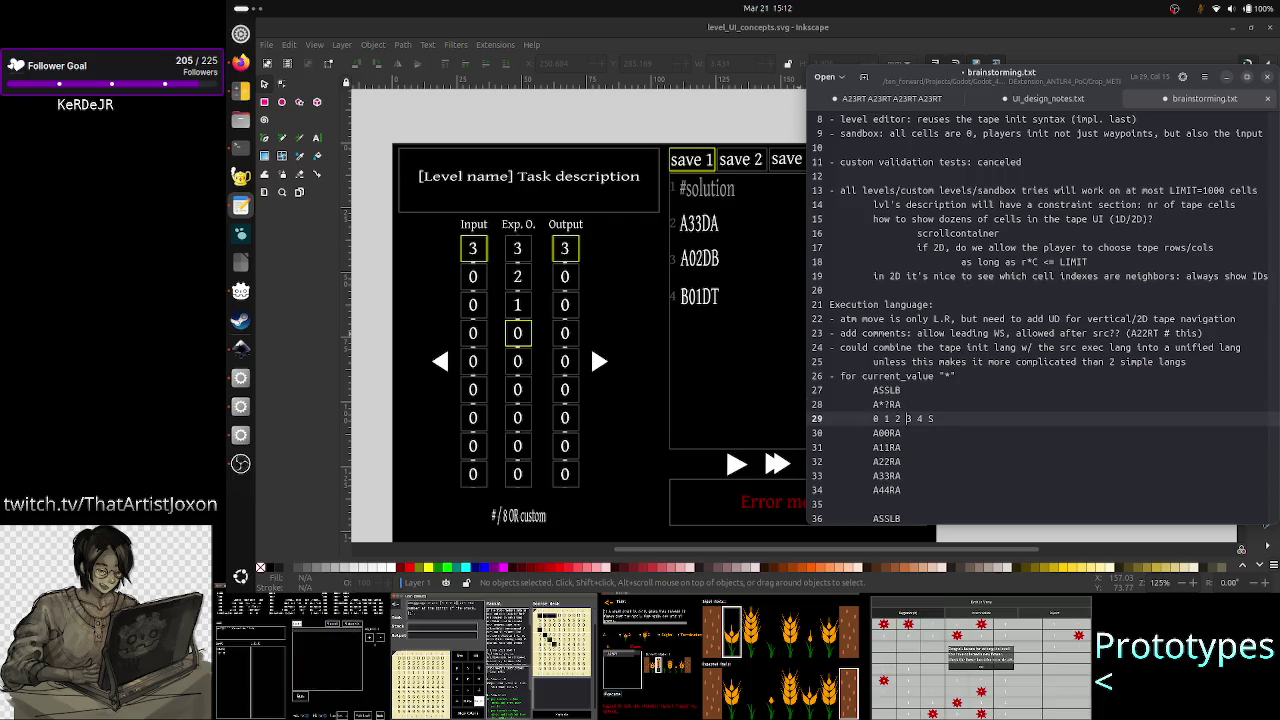
key(Right)
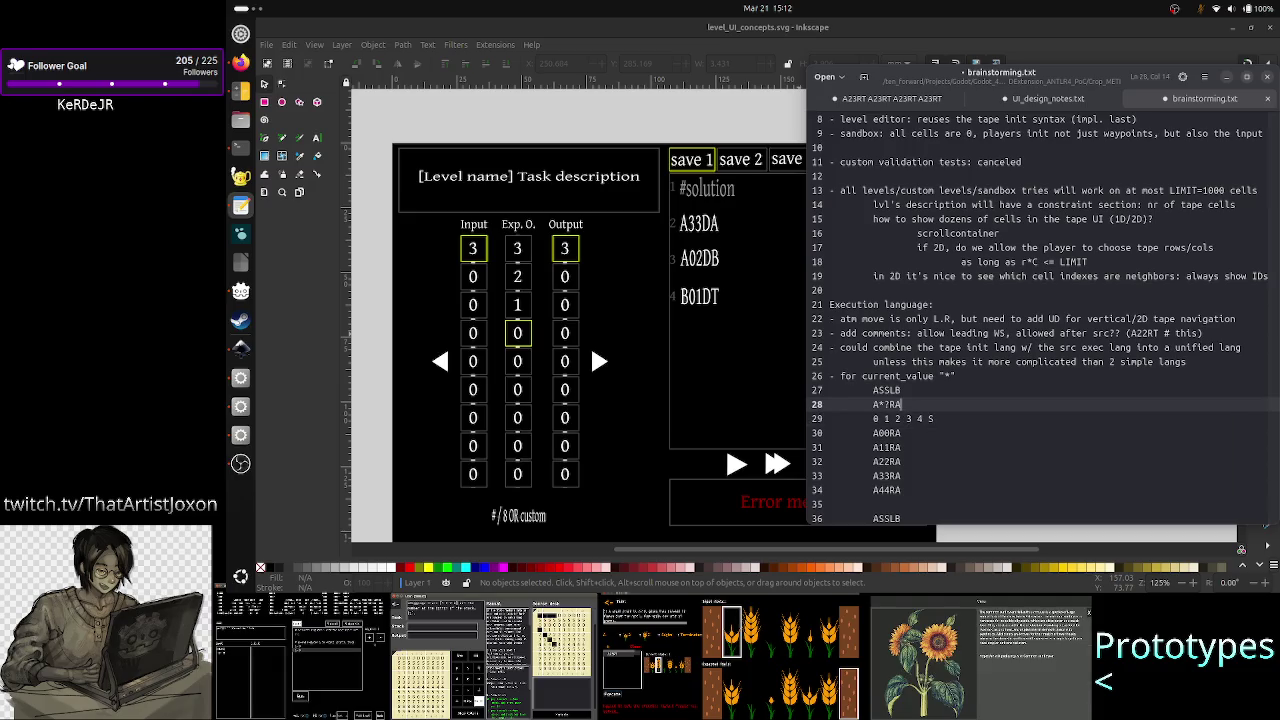
key(Right)
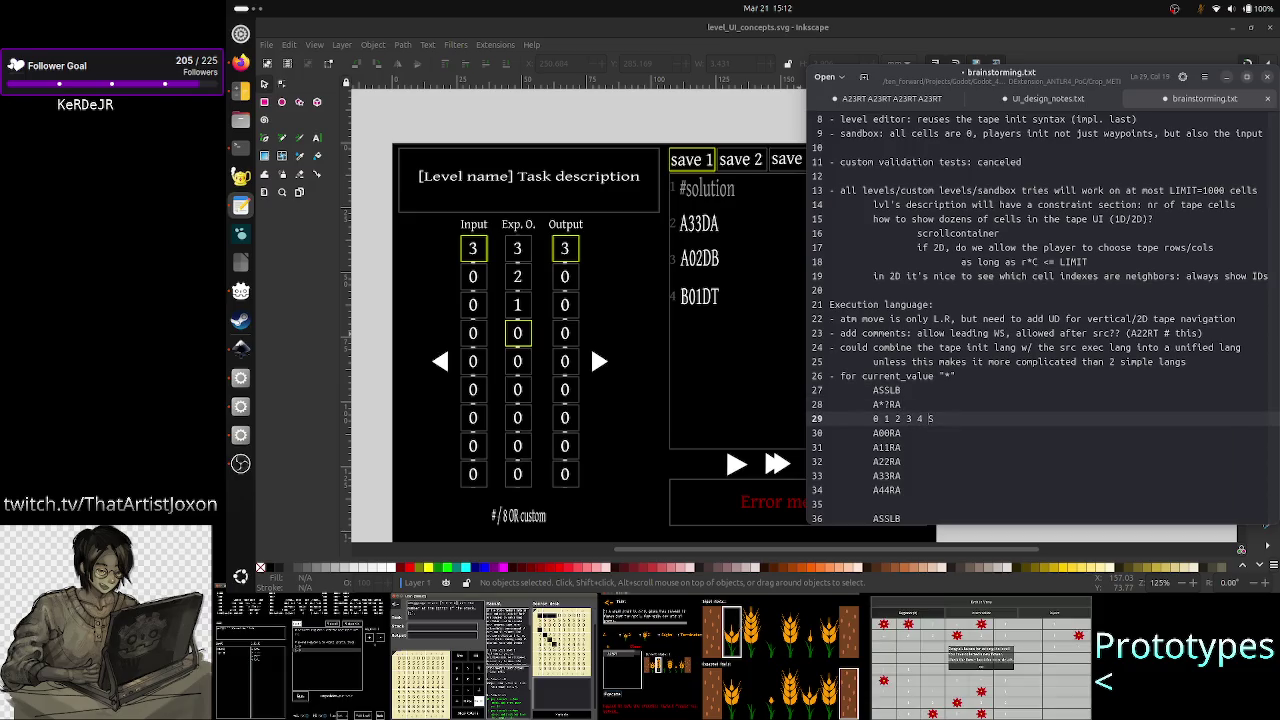
key(Up)
key(Up)
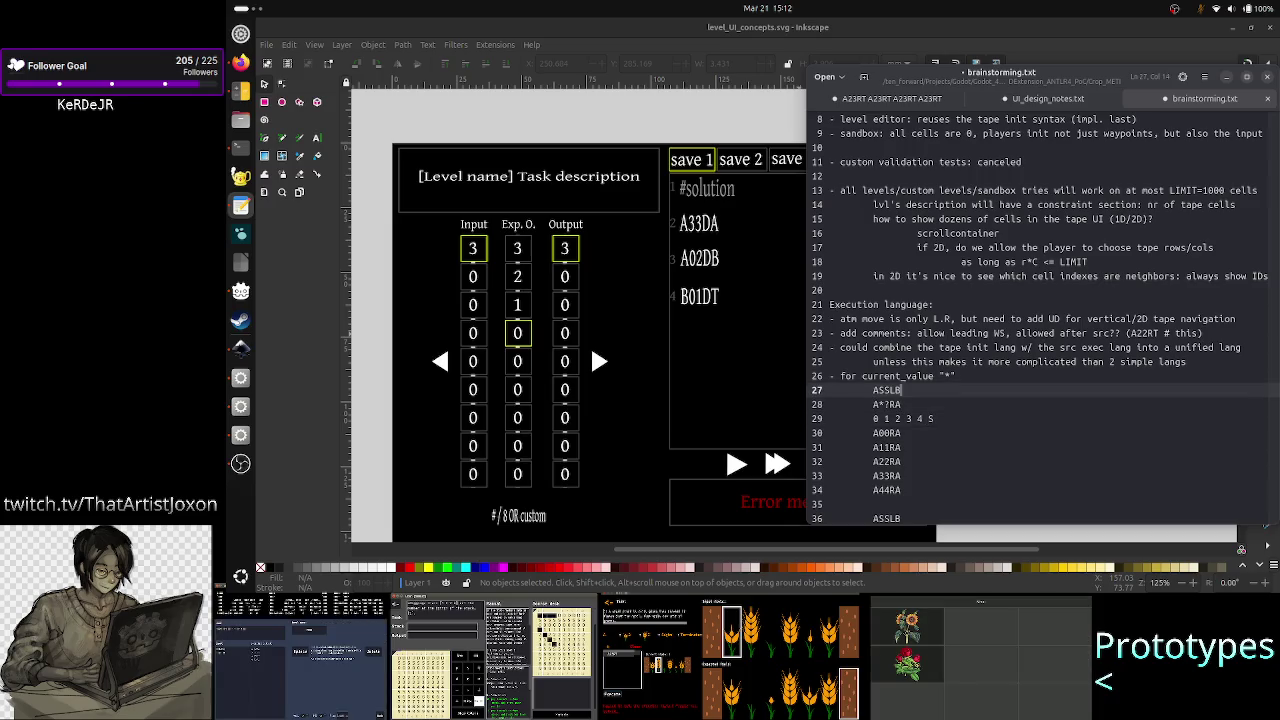
key(ctrl+shift+Left)
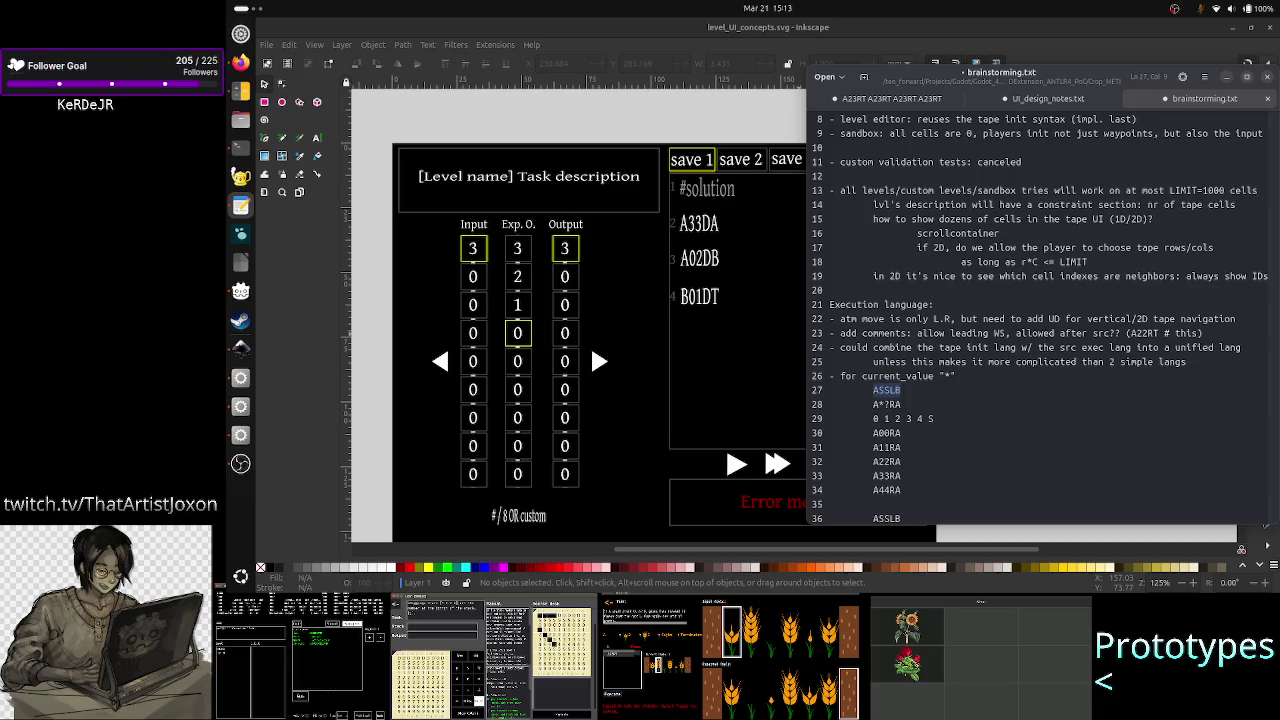
click(897, 390)
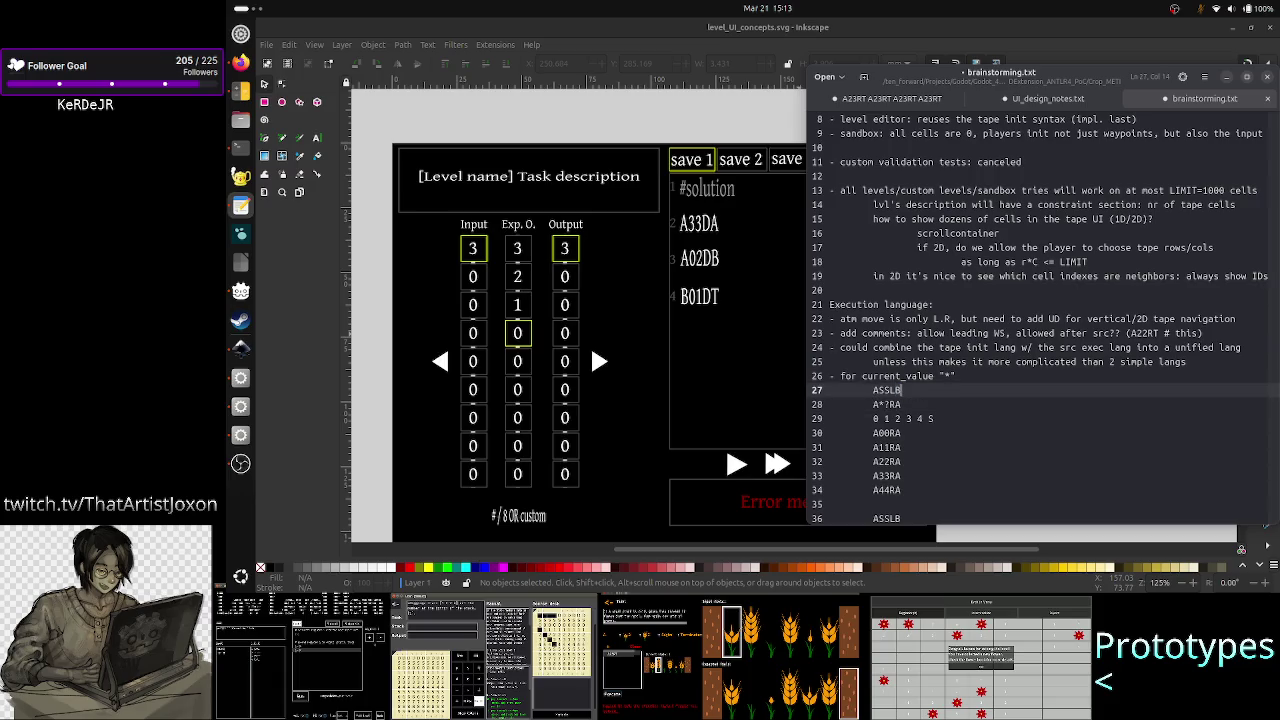
click(897, 404)
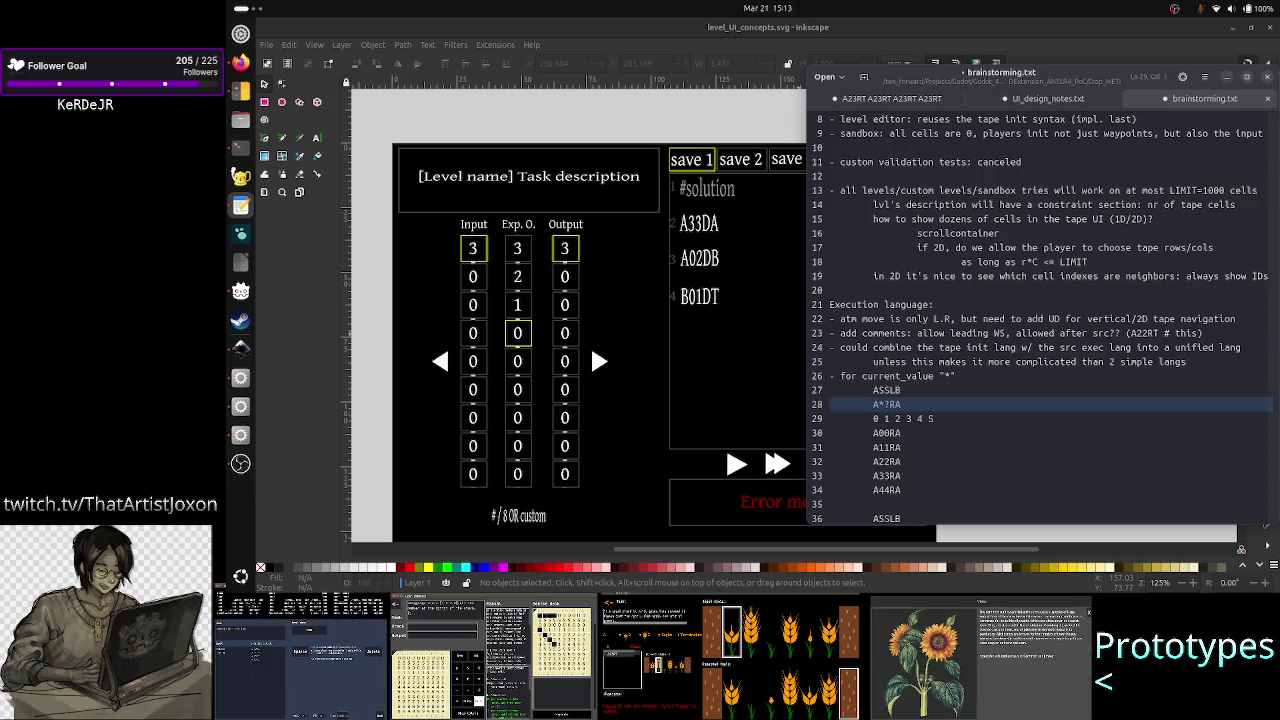
click(877, 404)
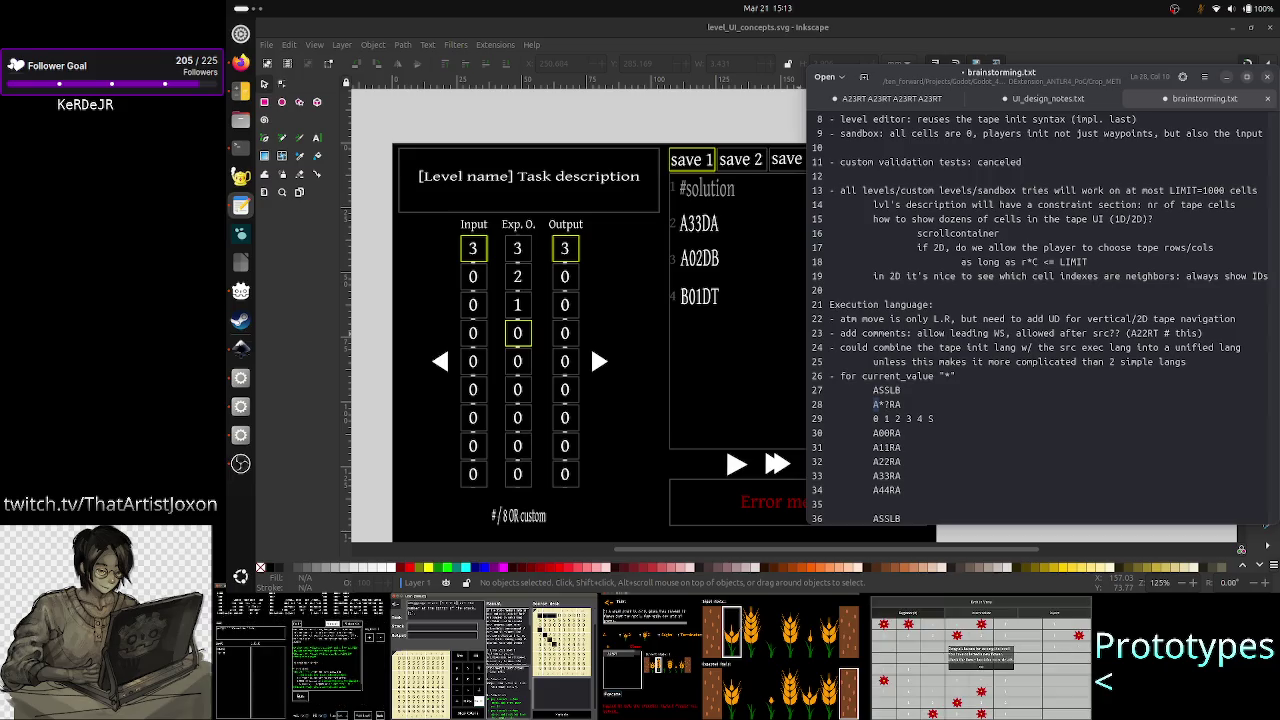
click(874, 390)
drag(874, 390, 900, 390)
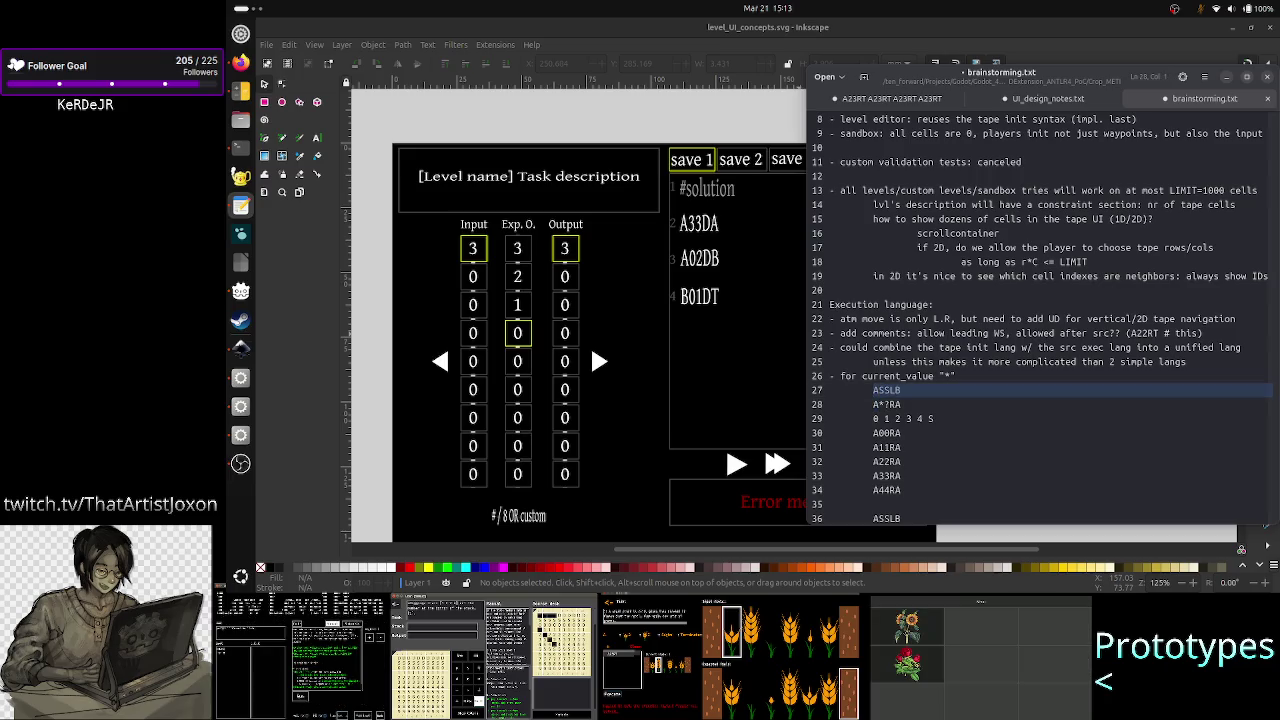
click(873, 404)
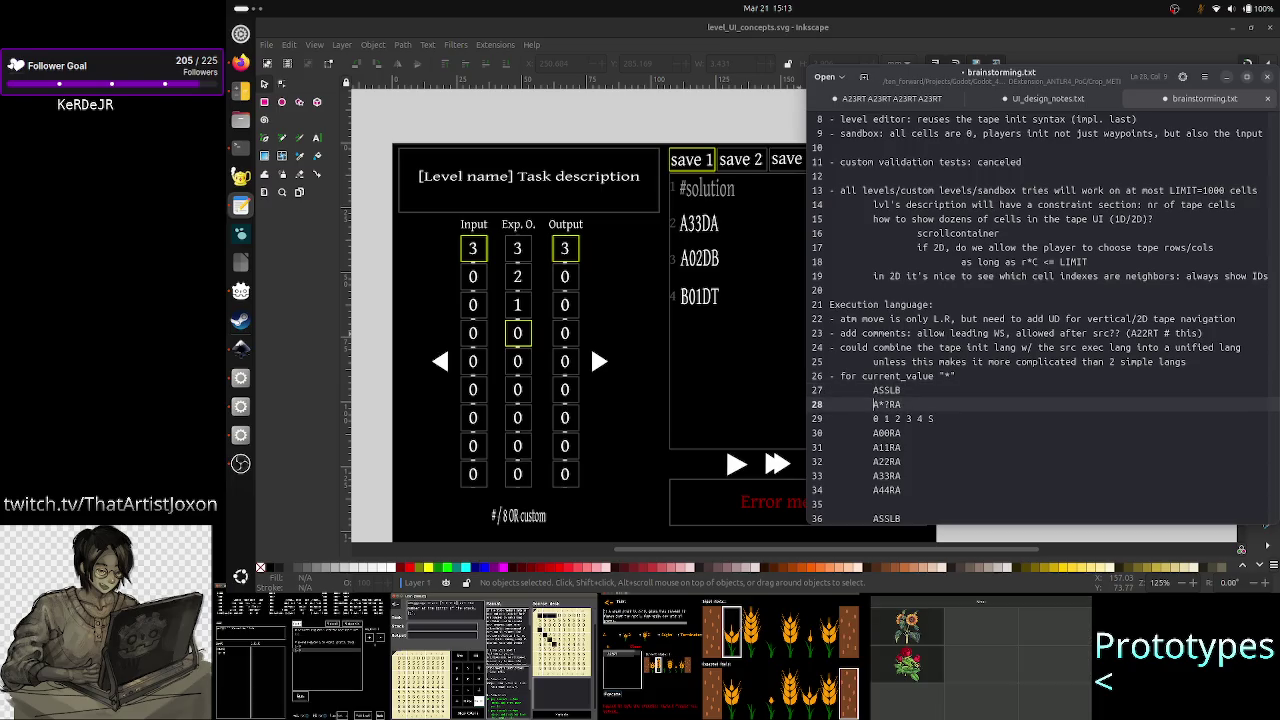
Step: Compare the ASSLB and A*?RA lines, then enlarge the gedit window and scroll to the top
key(Up)
key(Down)
key(Up)
key(Down)
key(Up)
key(Down)
key(Up)
key(Down)
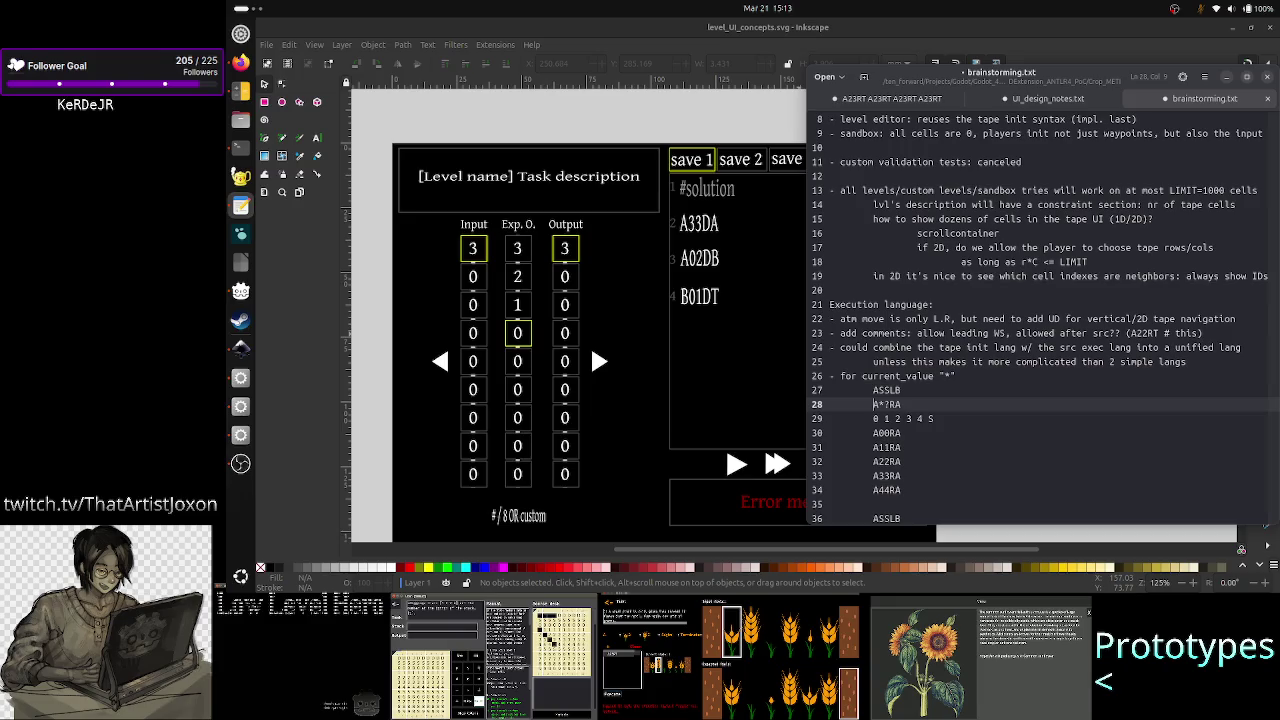
key(Up)
key(Down)
key(Up)
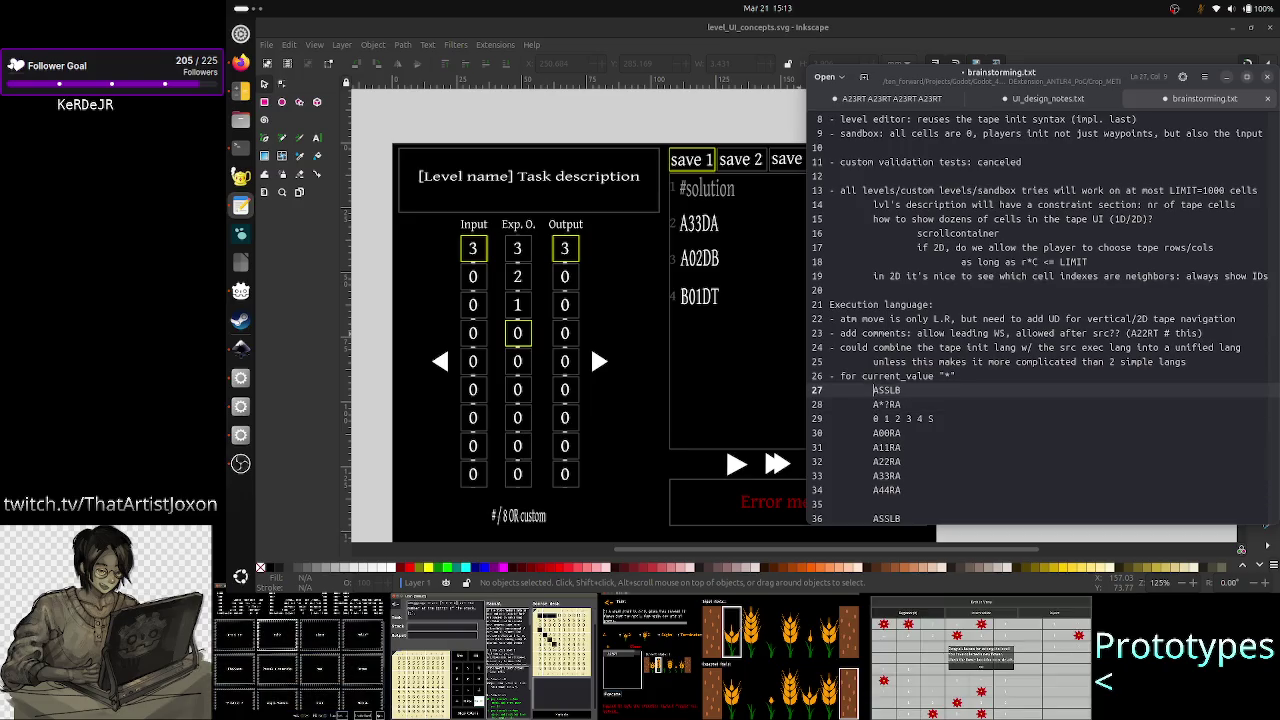
key(Down)
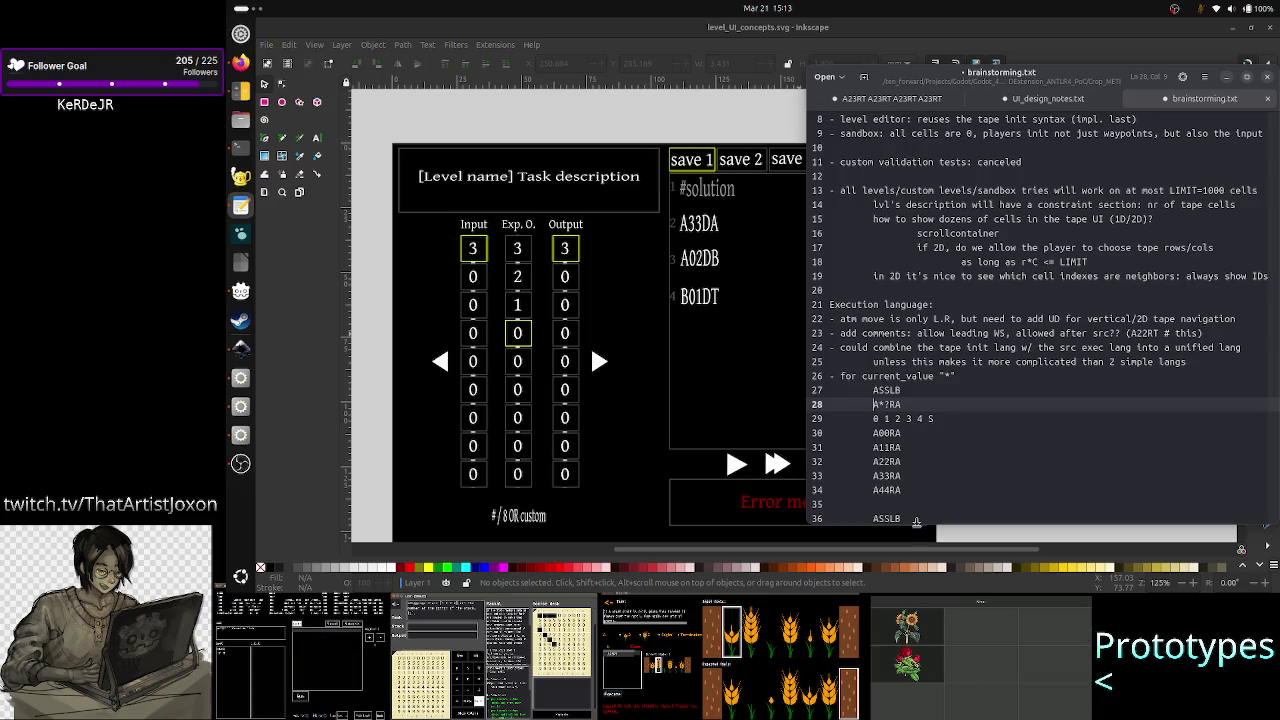
drag(916, 521, 906, 570)
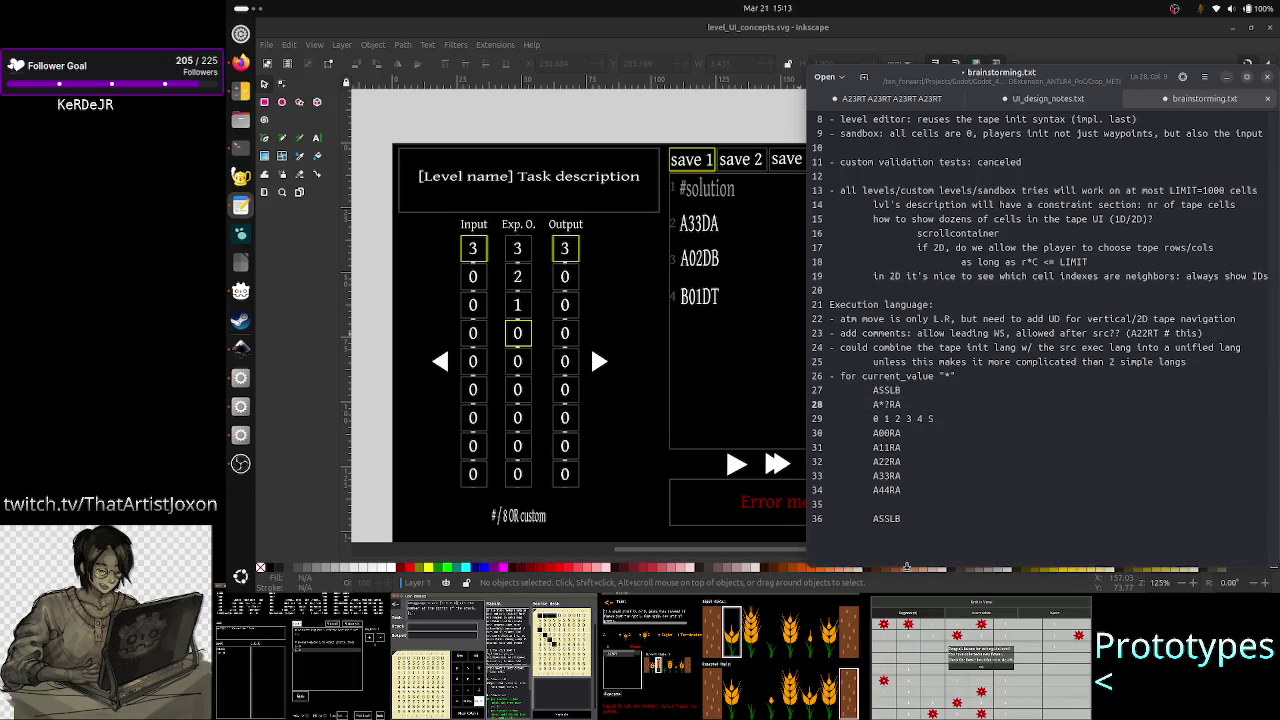
scroll(999, 397, up, 3)
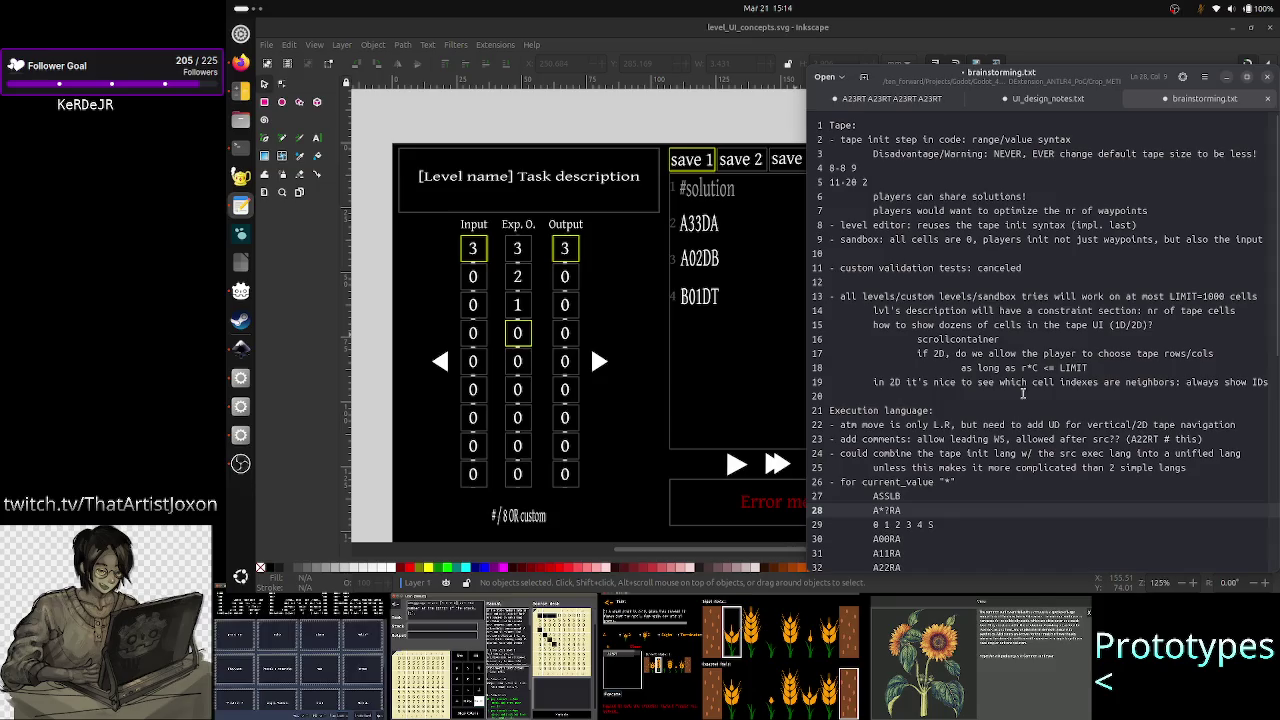
Step: Review lines 14–29 by selecting and then deselecting them
click(948, 526)
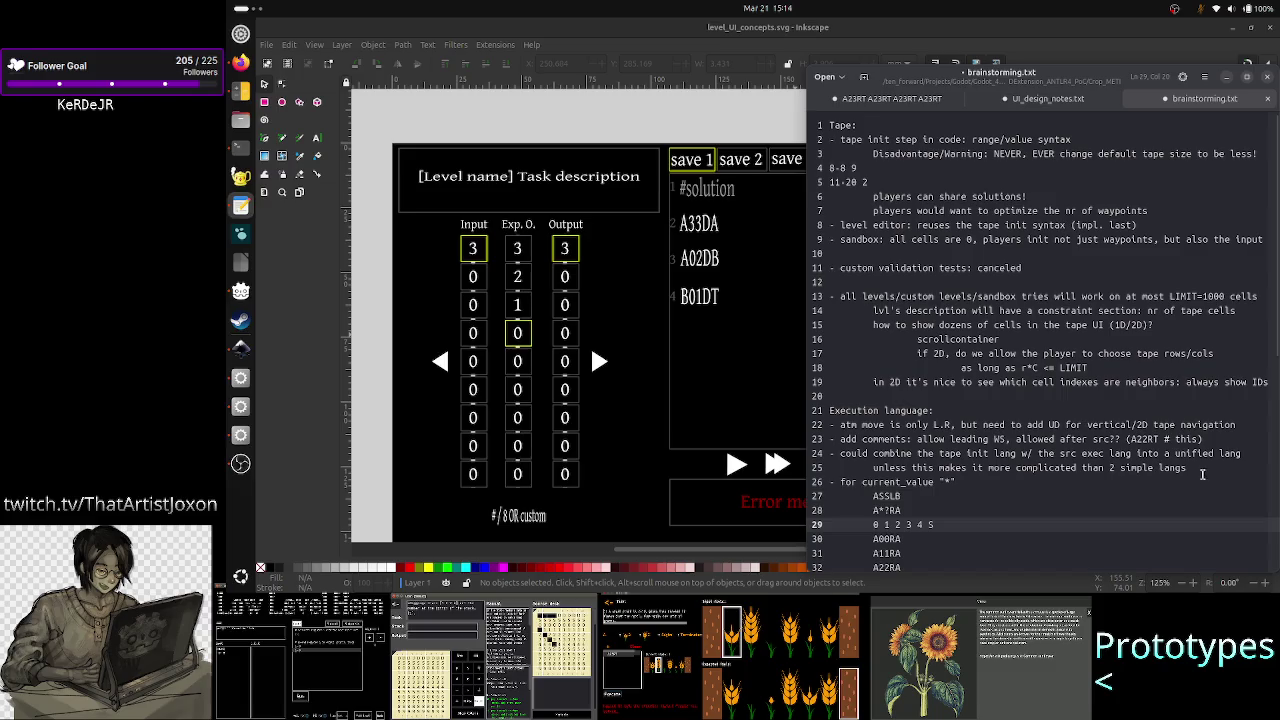
drag(975, 481, 935, 468)
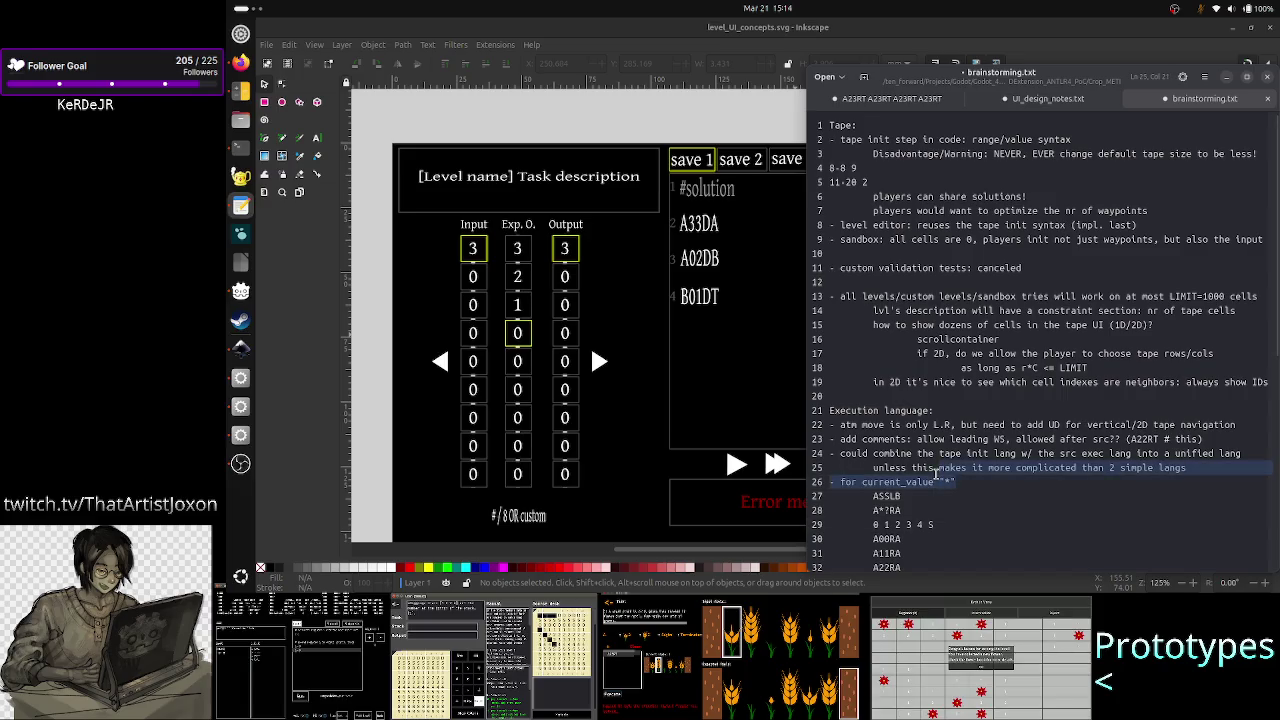
drag(935, 468, 892, 263)
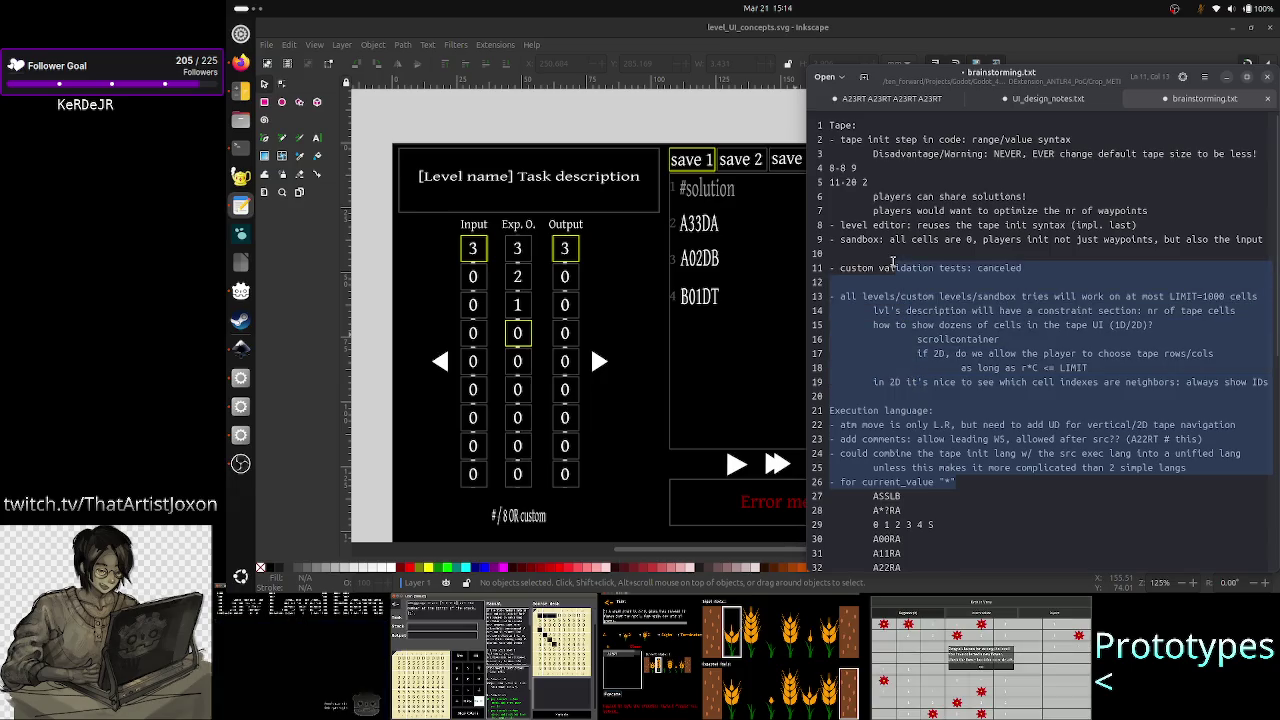
click(879, 254)
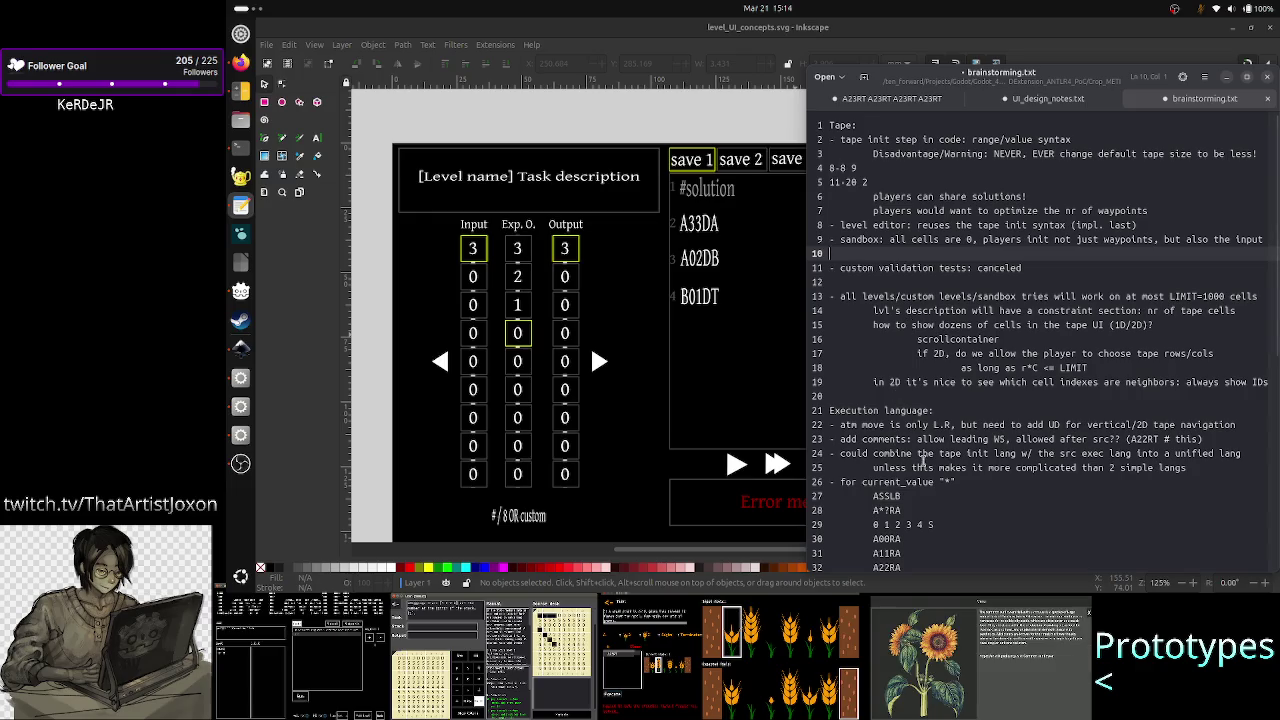
Step: Save brainstorming.txt, then append '1 2 0 0 0 0 0 s' to the line 29 tape row
scroll(921, 468, down, 2)
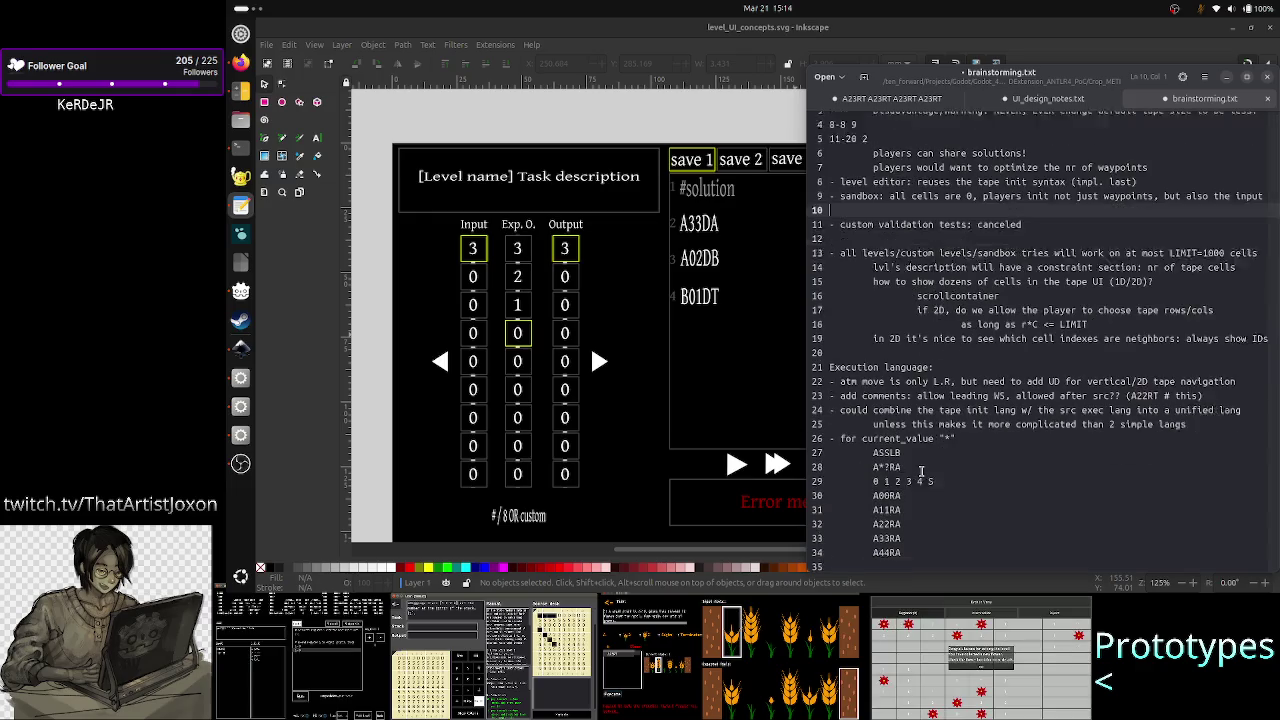
click(954, 445)
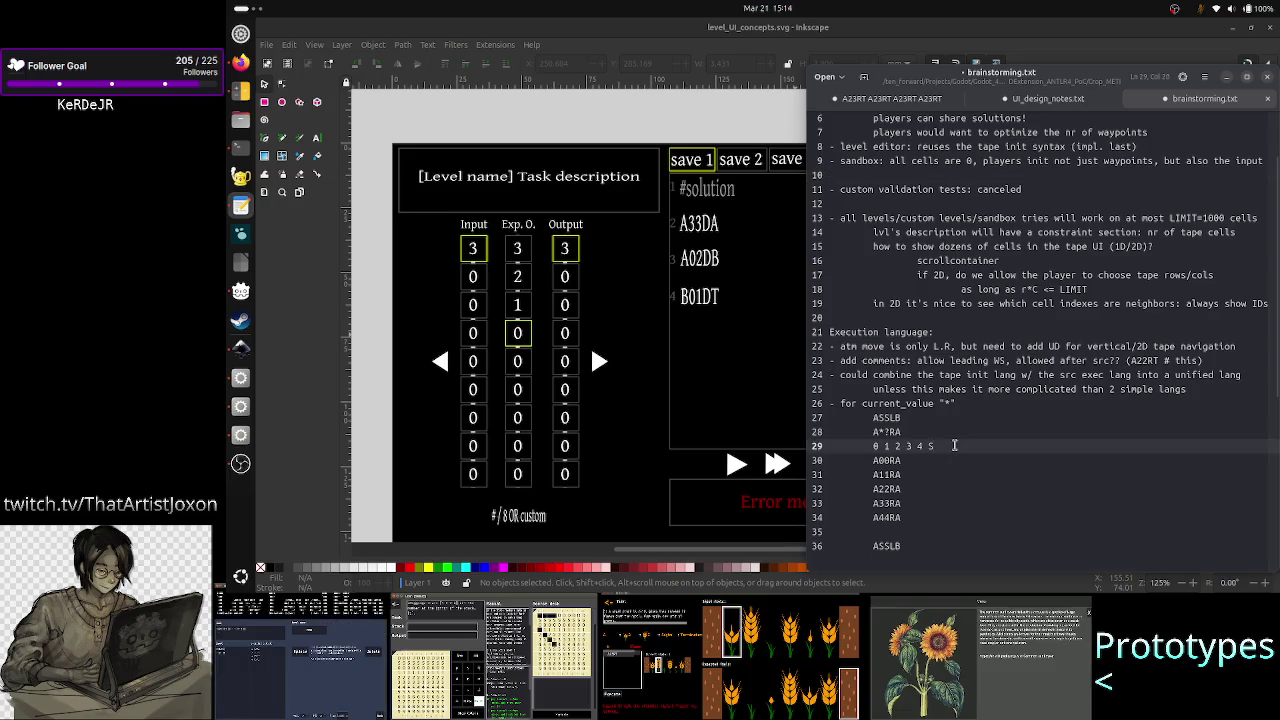
key(ctrl+s)
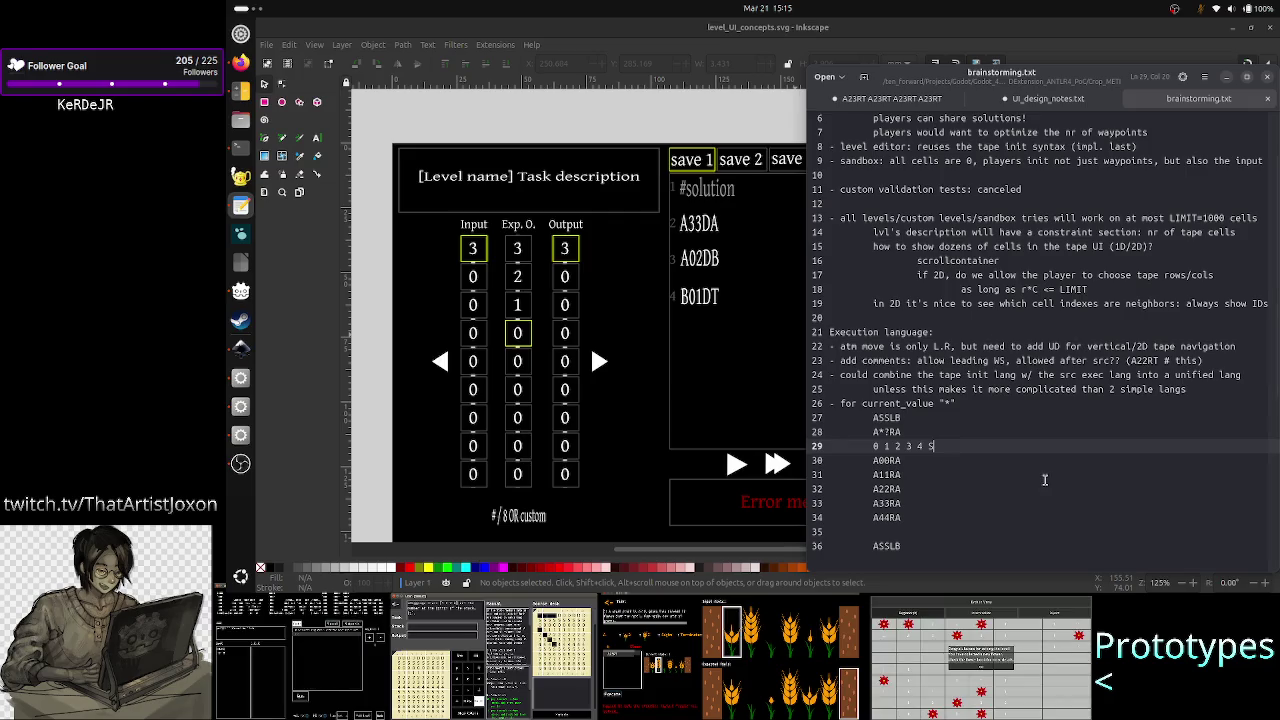
text(1)
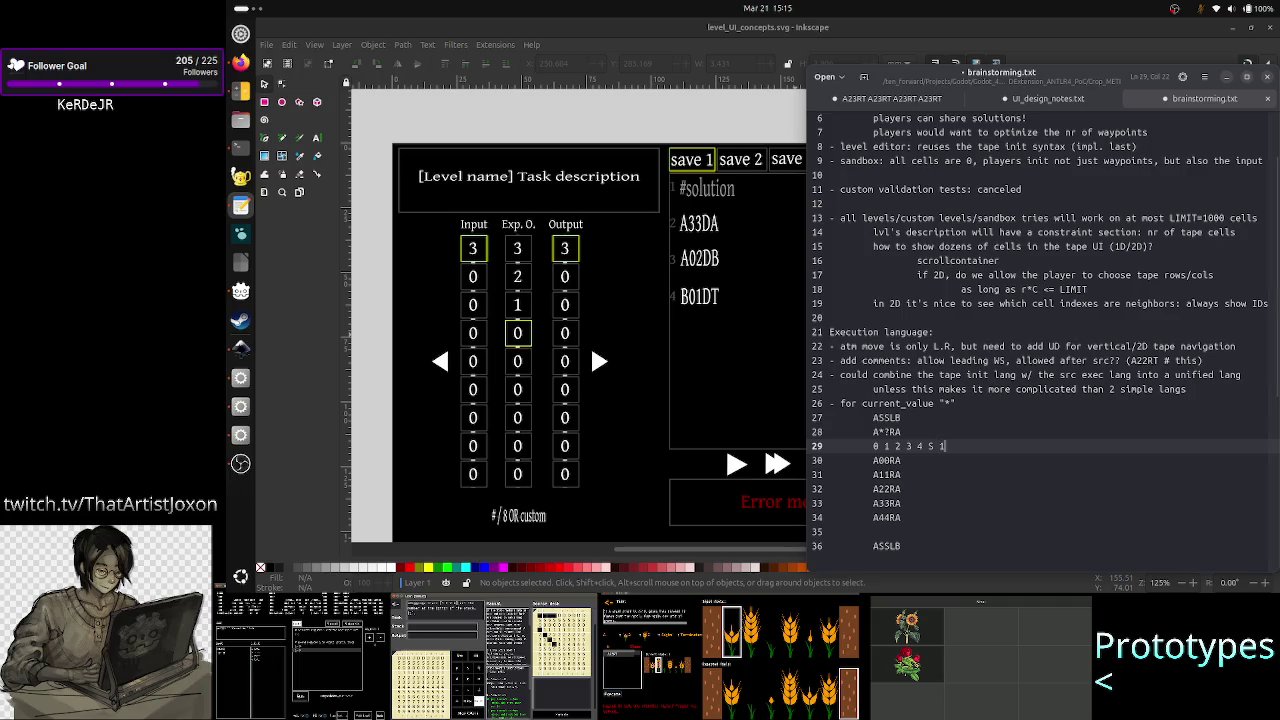
text( 2 0 0 0 0 0 s)
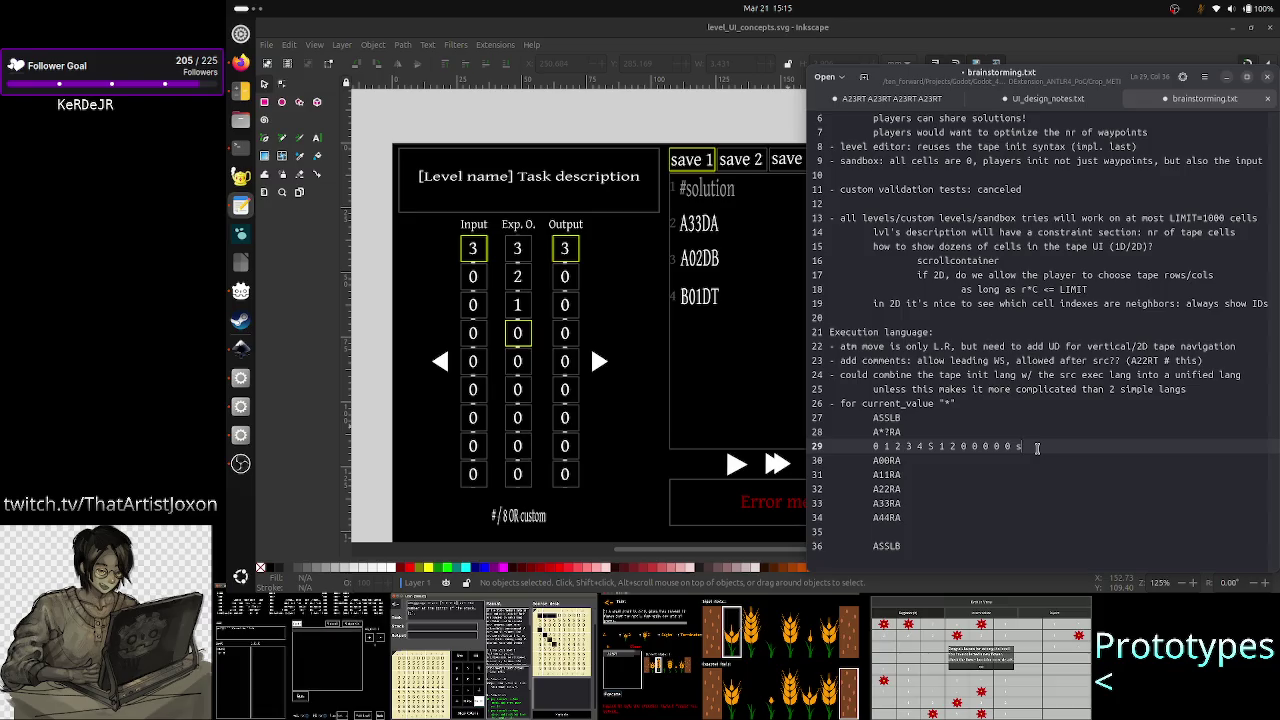
Step: Add an indented 'brainfuck' line beneath the tape row
key(Return)
key(Tab)
text(brain)
text(k)
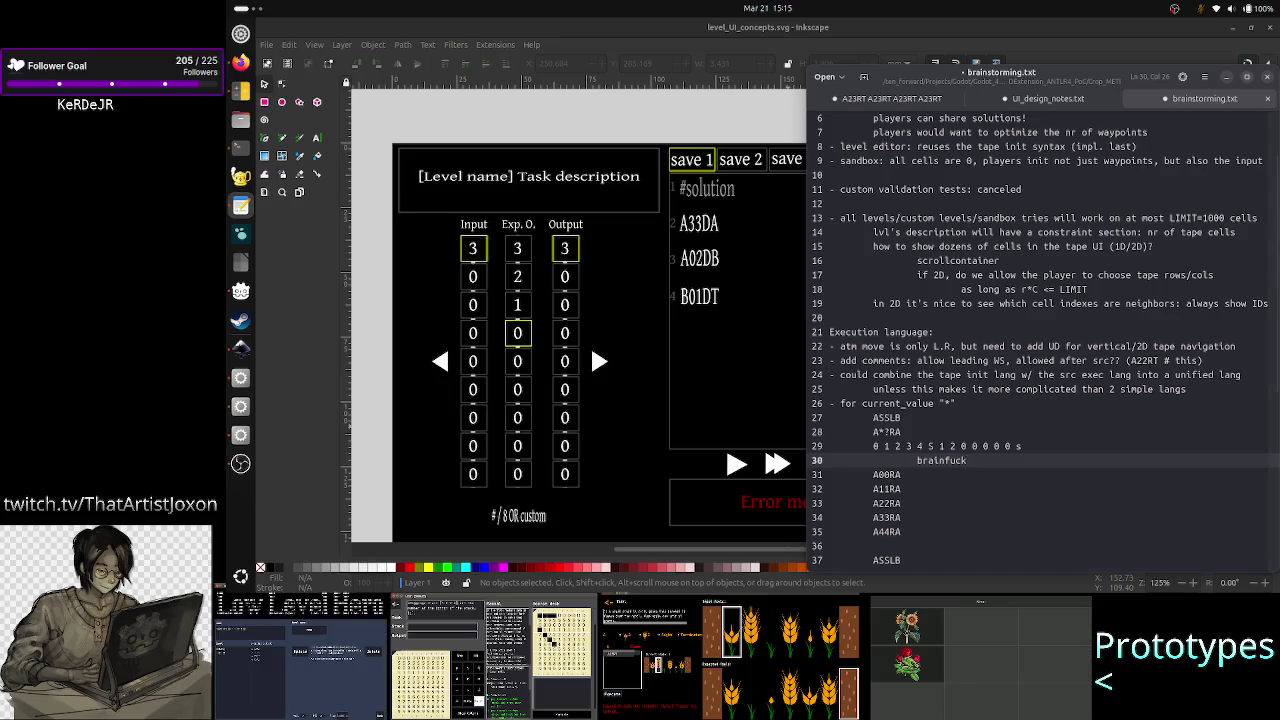
Step: Add '2) the language is Turing Complete' after a blank line below brainfuck
key(Return)
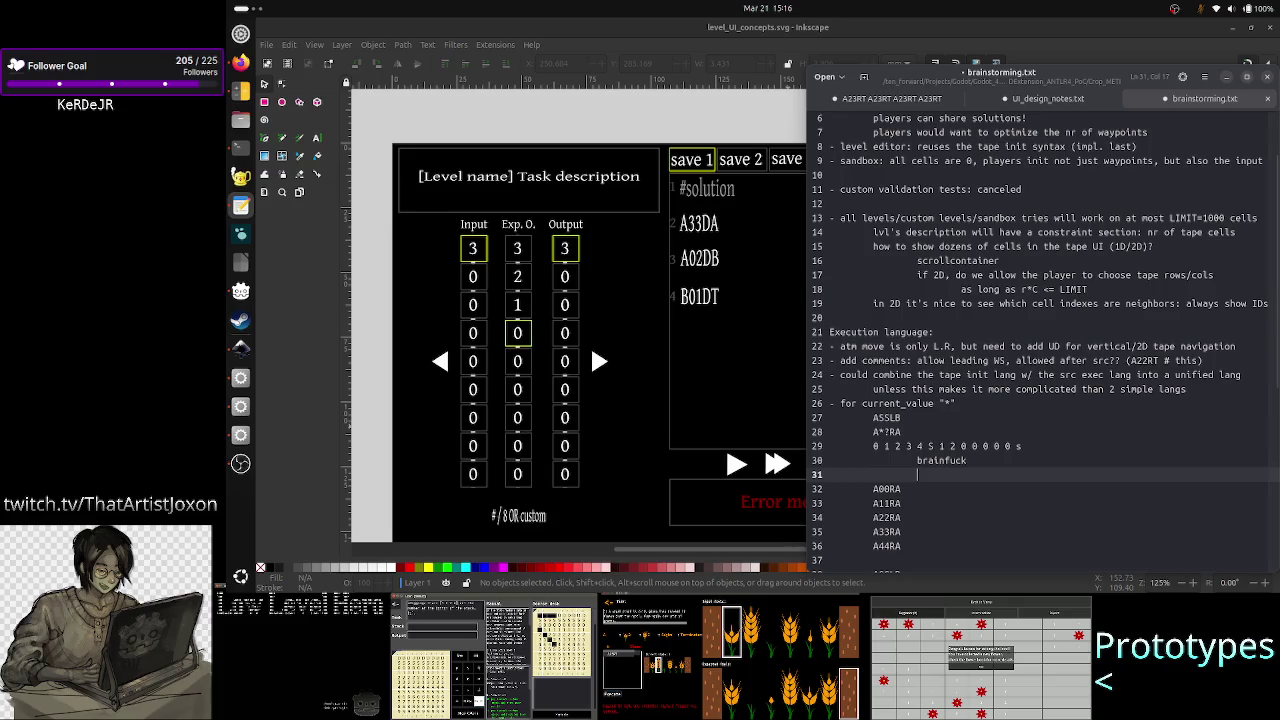
key(Return)
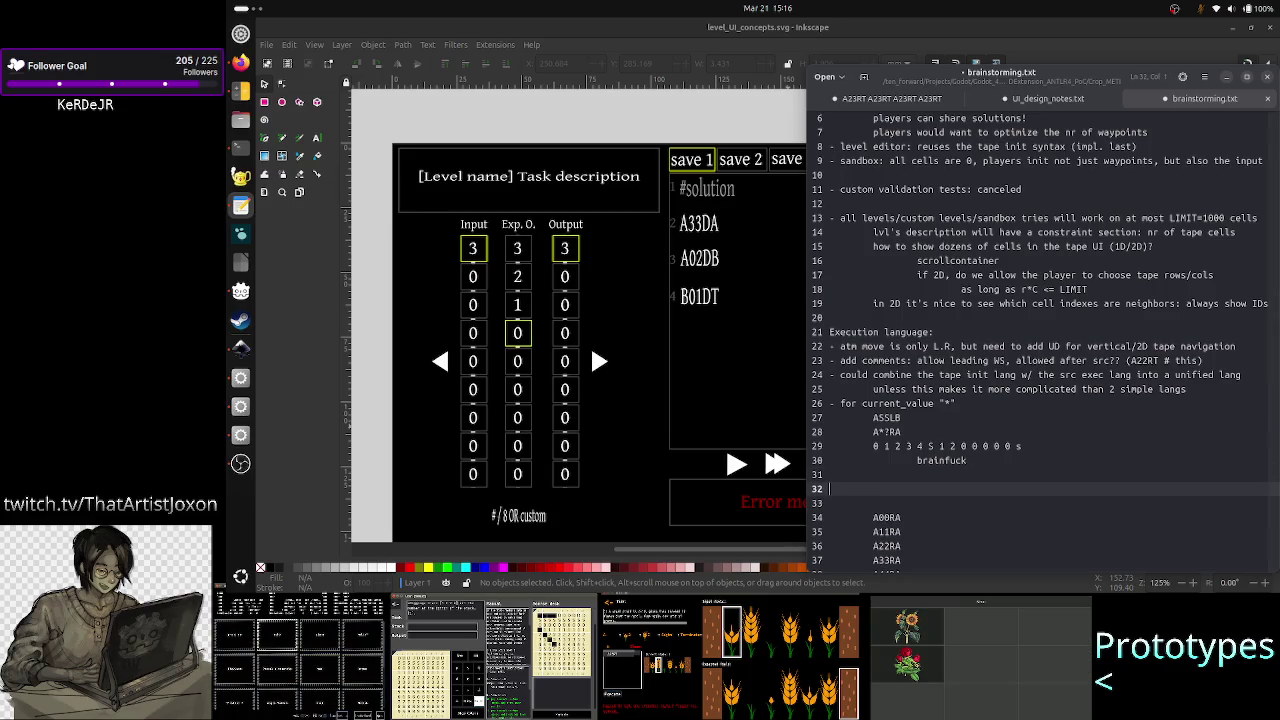
text(2)
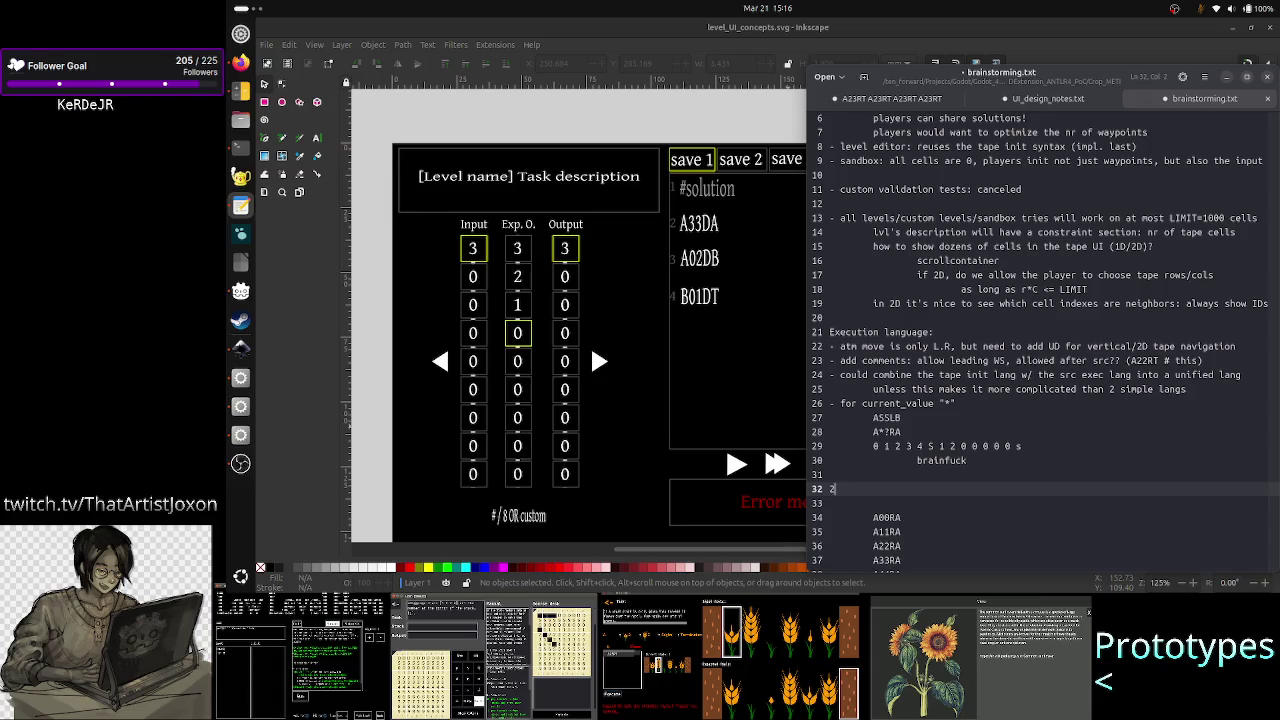
text() the language is Turing Com)
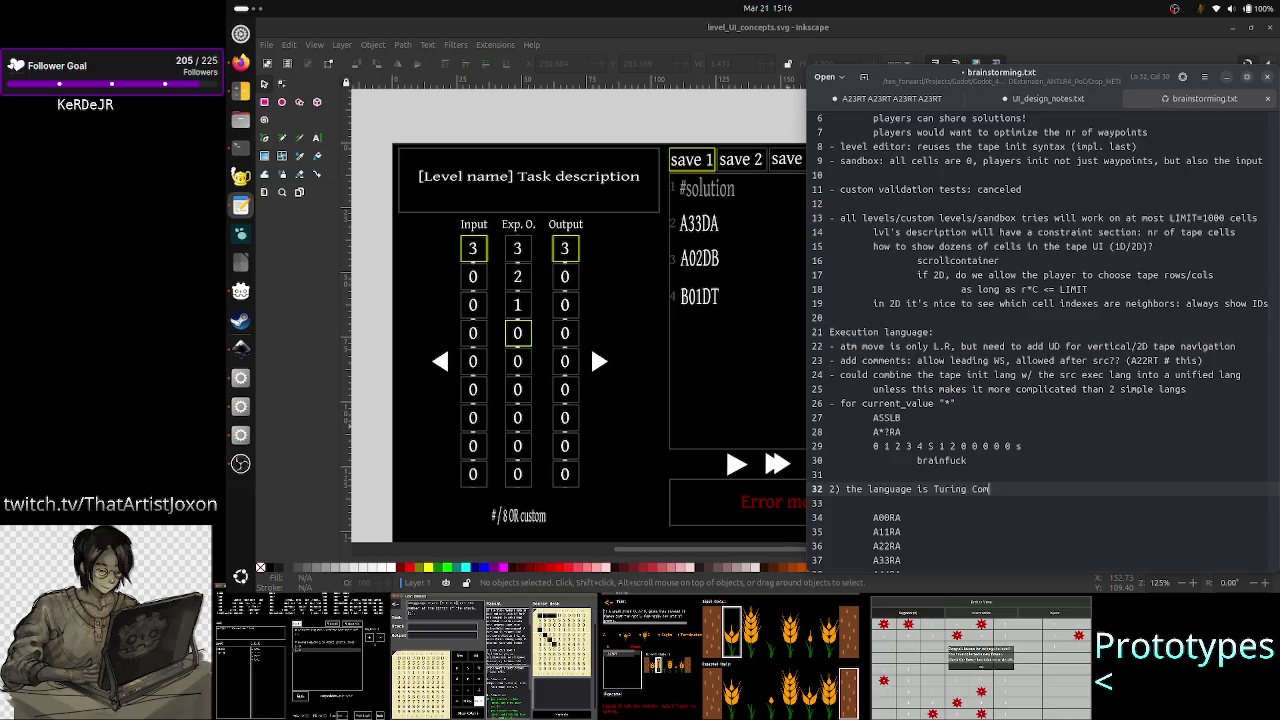
text(plete)
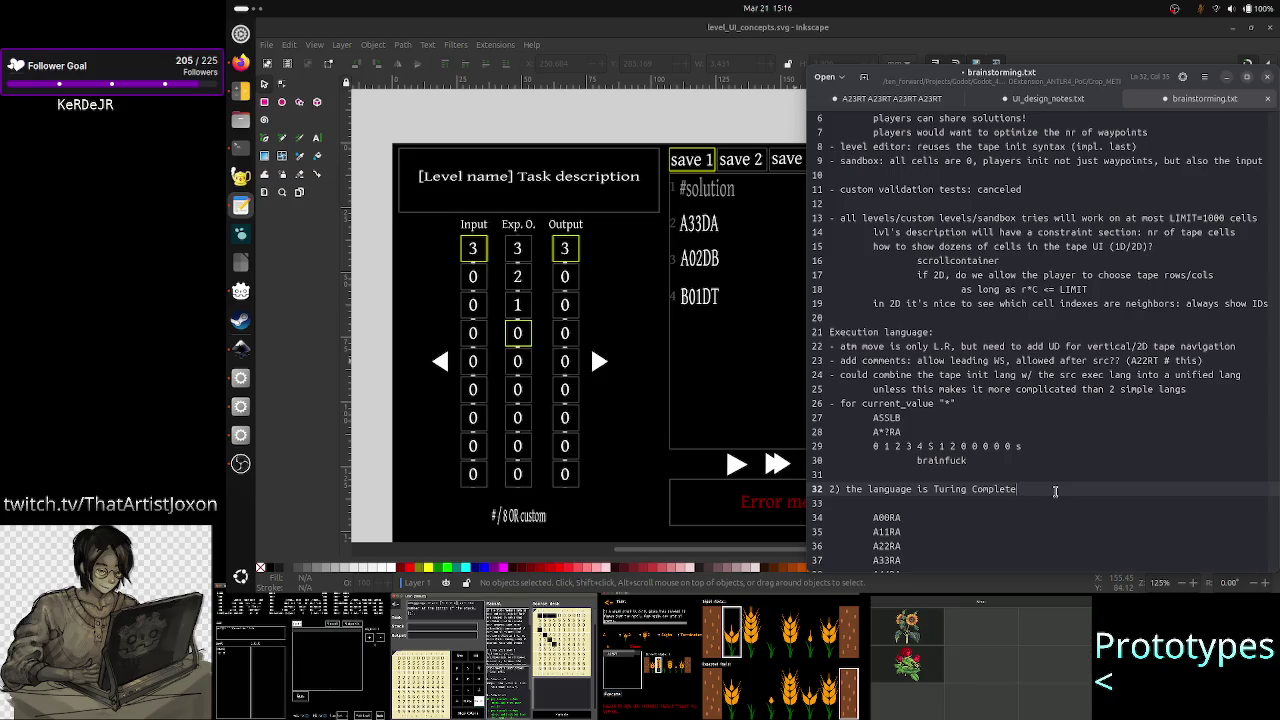
drag(1055, 491, 846, 490)
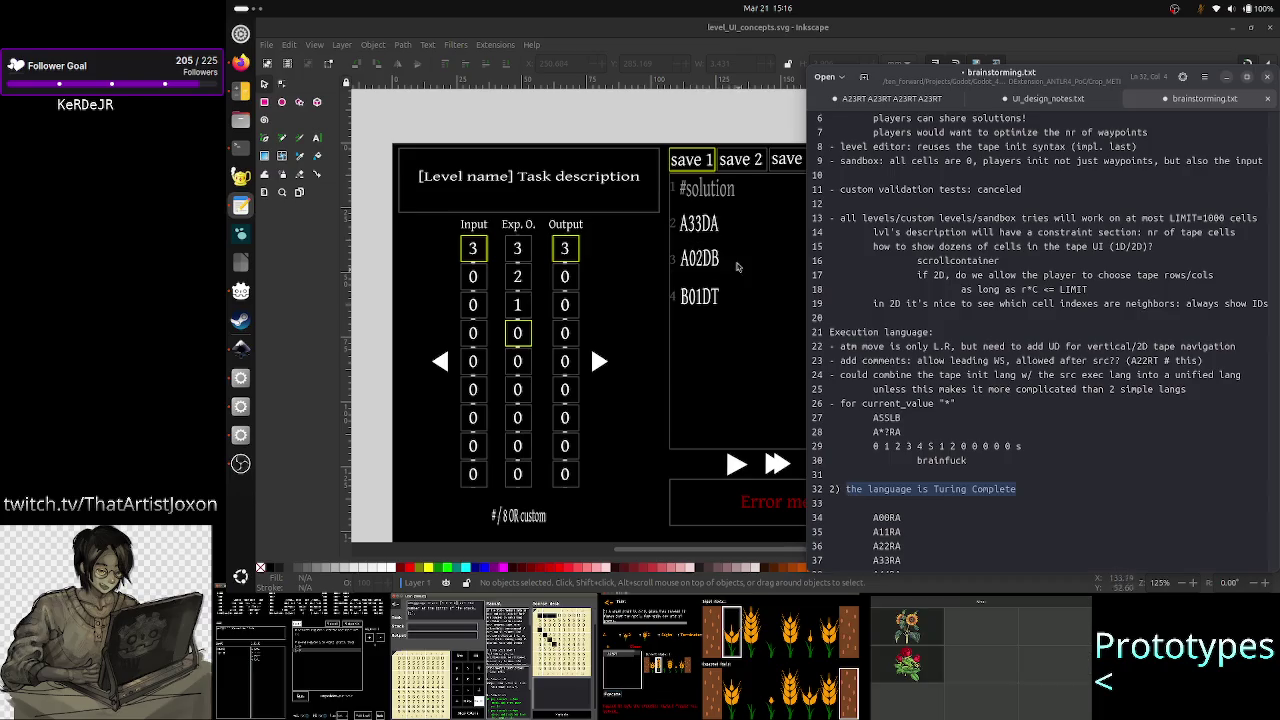
Step: Add an indented 'I/O, peripherals' line under the Turing Complete point
click(1064, 500)
key(Return)
key(Up)
key(Tab)
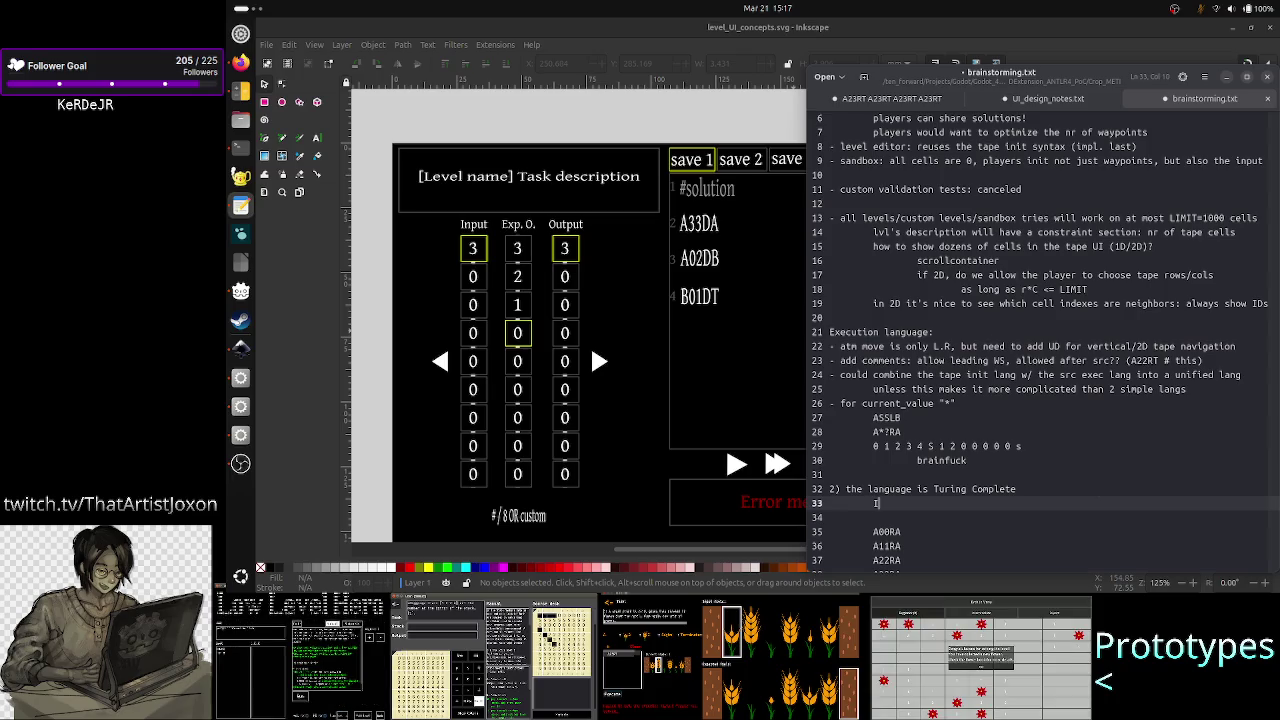
text(I/O, )
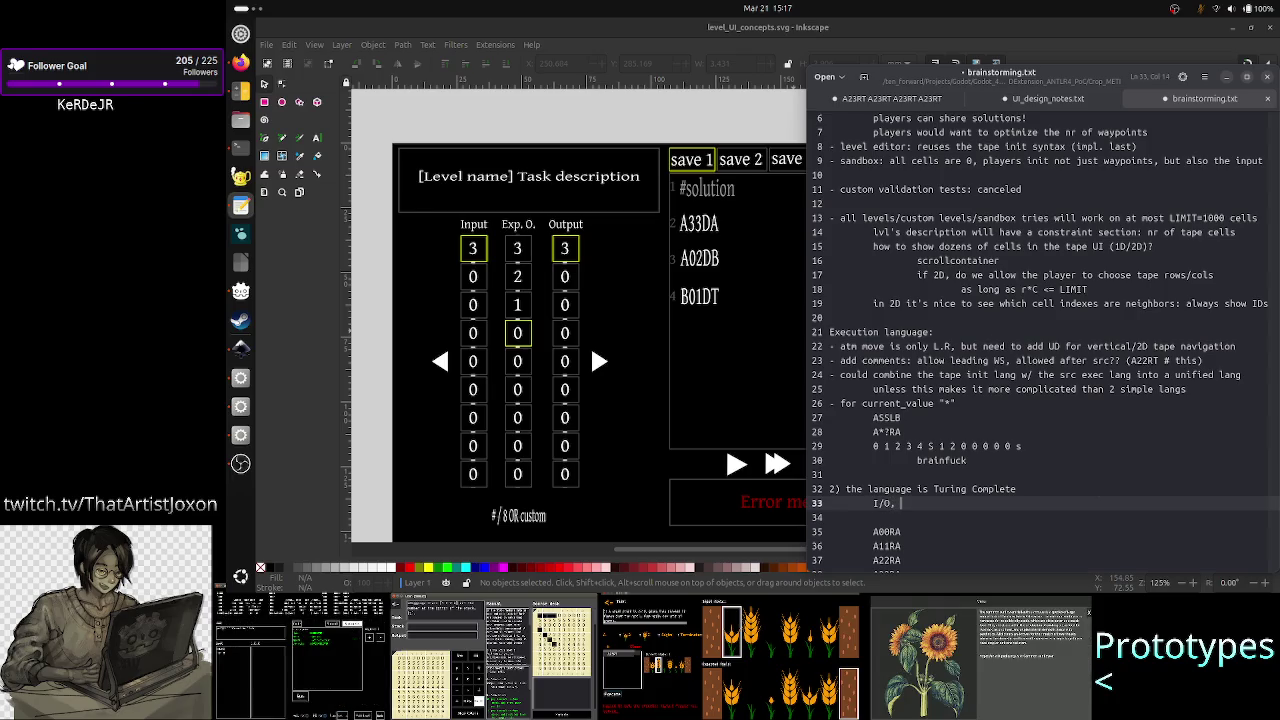
text(peripherals)
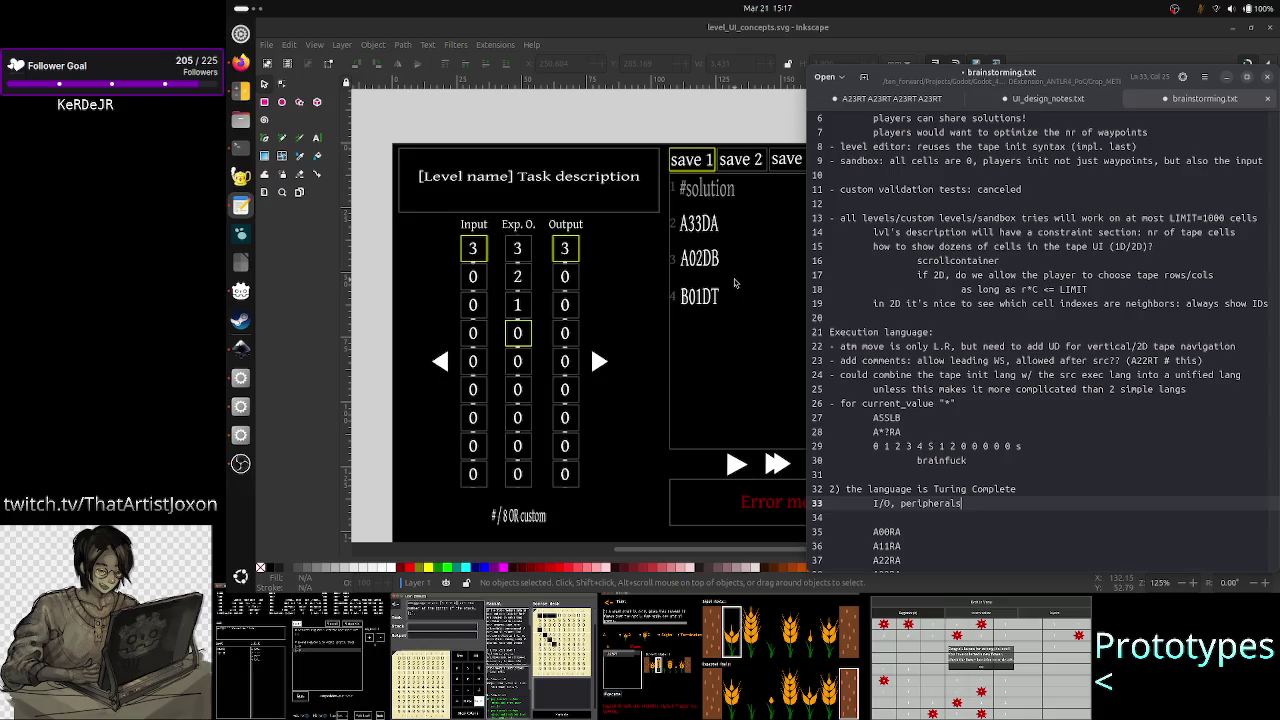
drag(1025, 447, 870, 446)
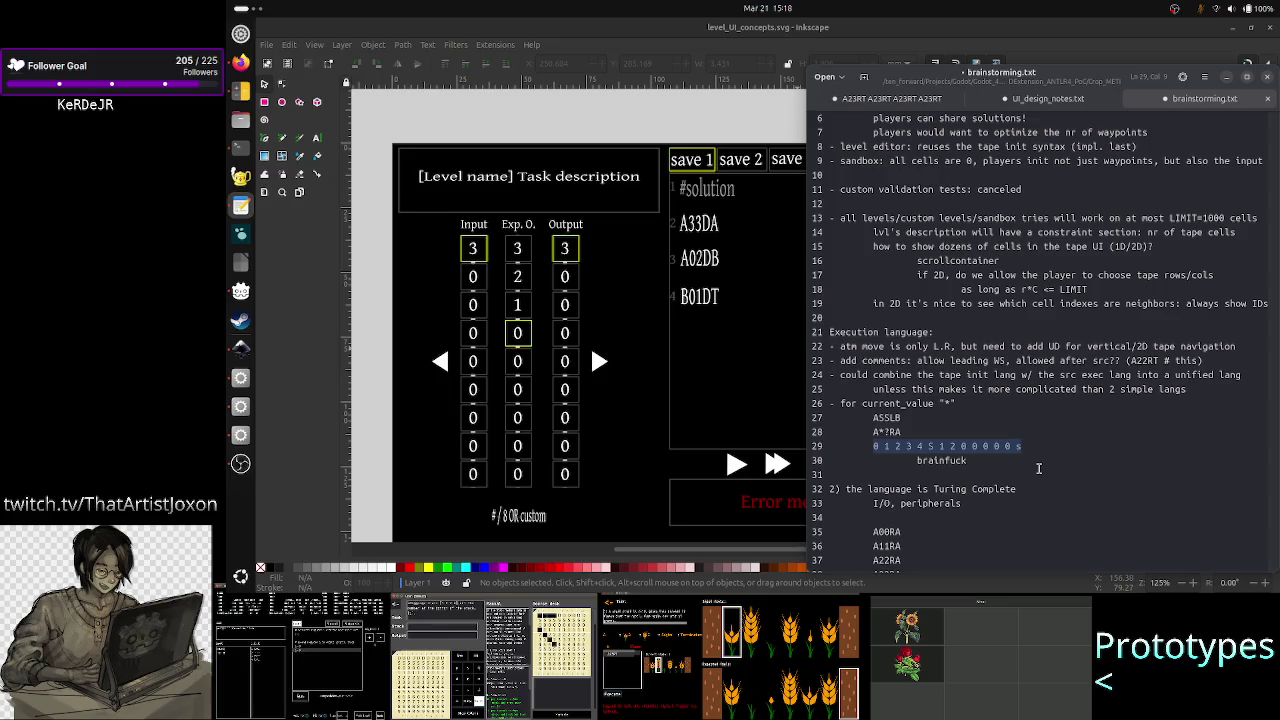
Step: Review the tape values on line 29 by selecting and deselecting them
click(1050, 454)
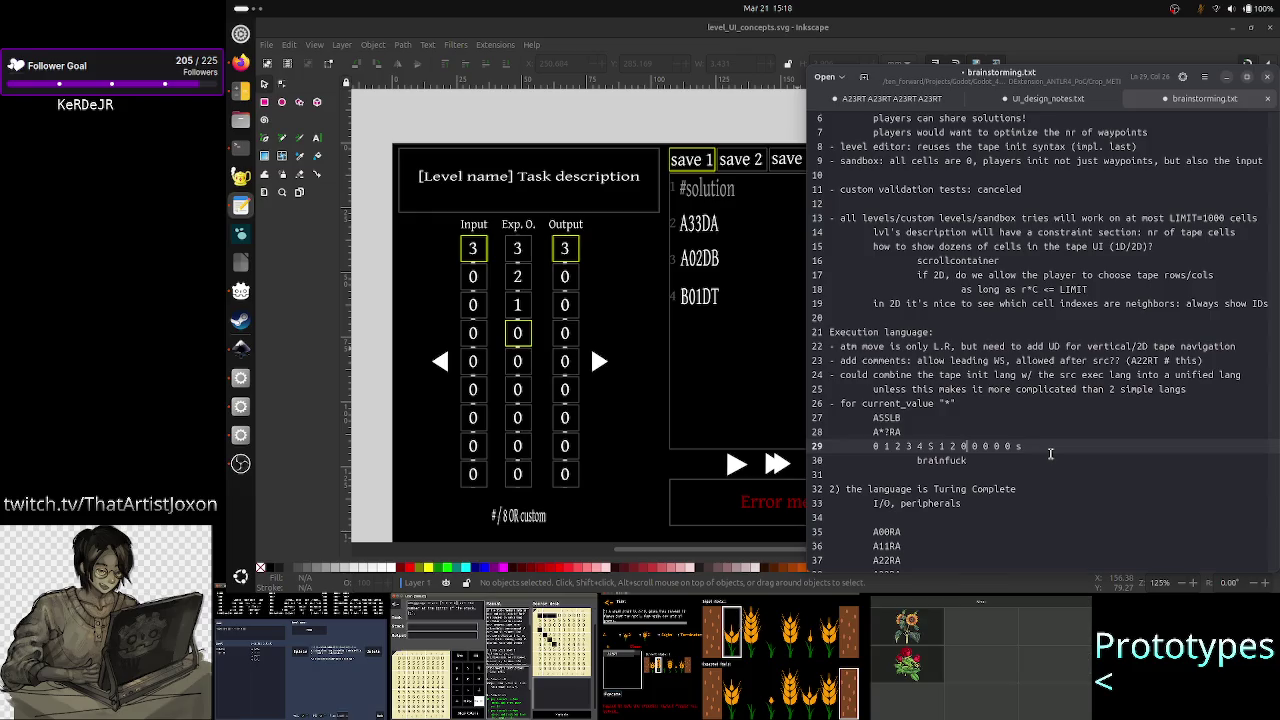
key(shift+Left)
key(shift+Left)
key(shift+Left)
key(shift+Left)
key(shift+Left)
key(shift+Left)
key(shift+Left)
key(shift+Left)
key(shift+Left)
key(shift+Left)
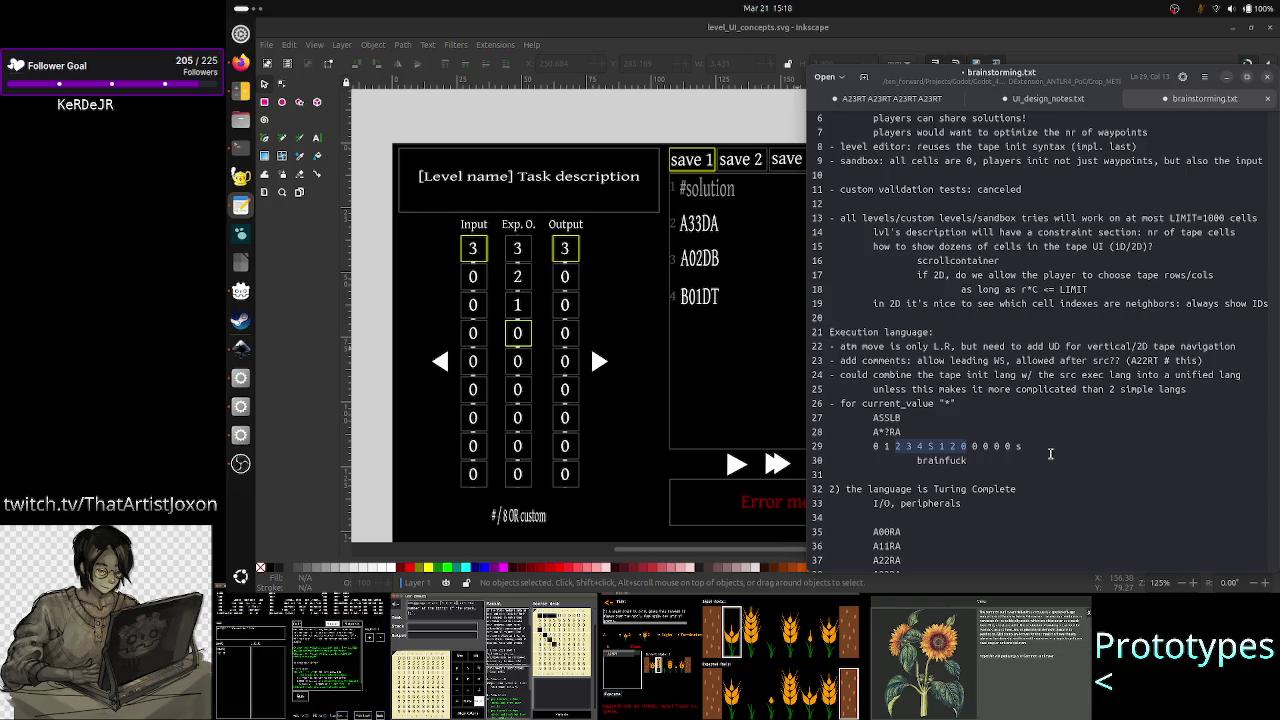
click(1050, 454)
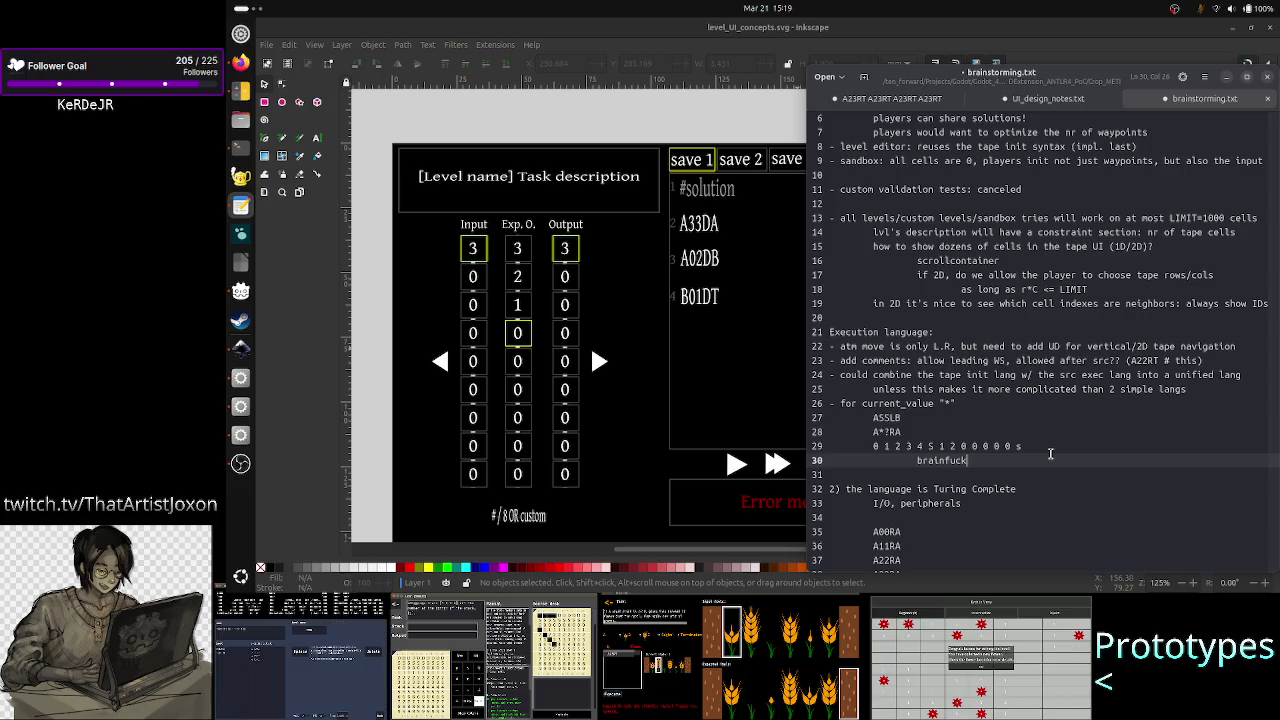
Step: Renumber the Turing Complete point to 1) and type '2) the tape has to be infinite...' below
key(Down)
key(Down)
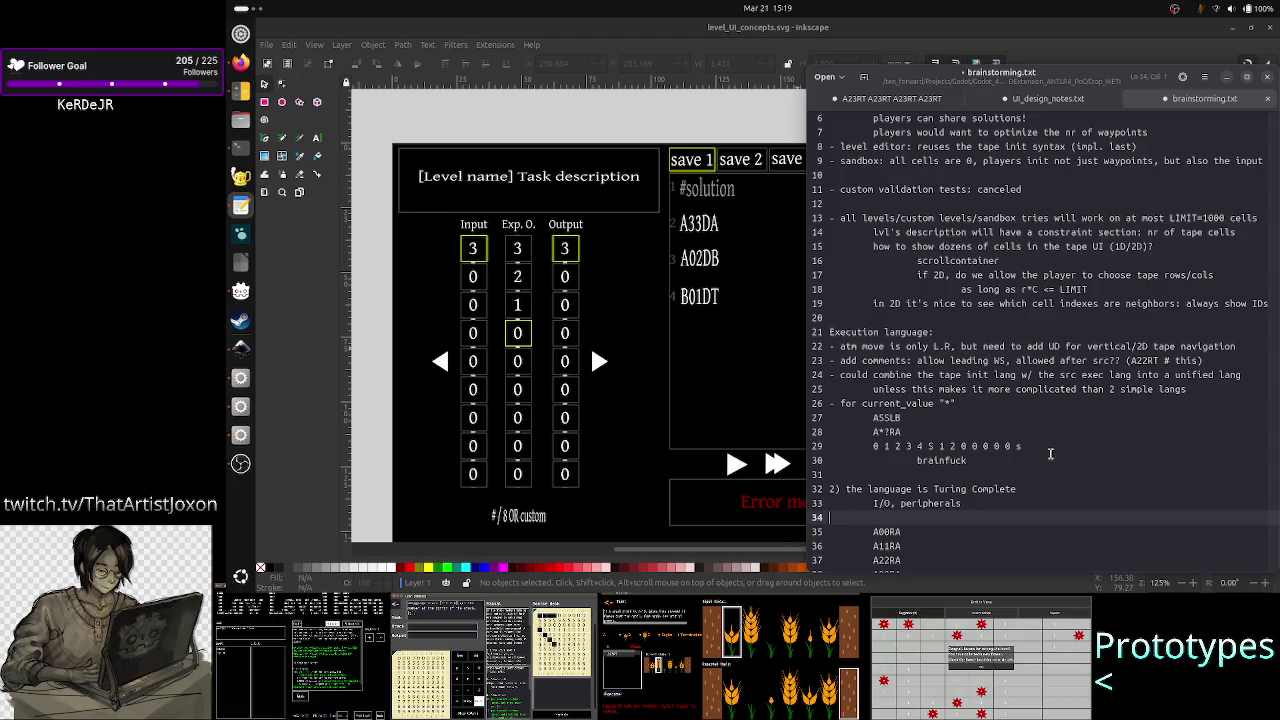
key(Up)
key(Up)
key(Up)
key(Down)
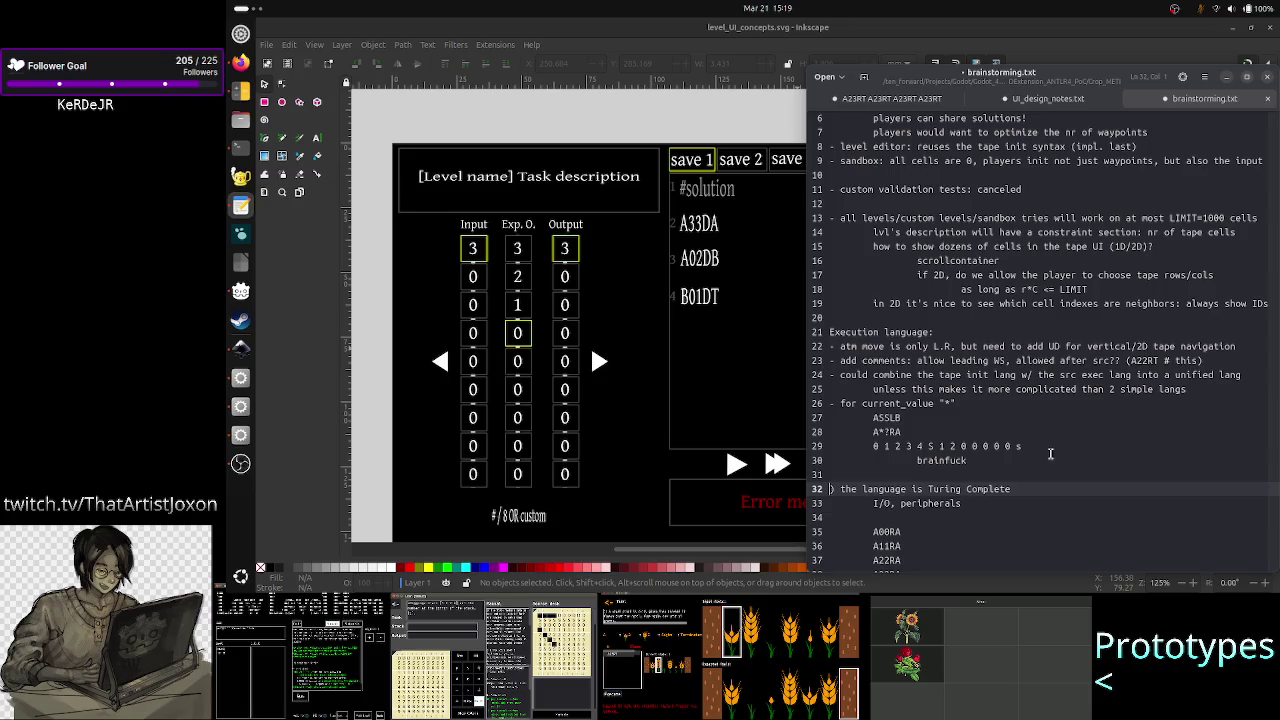
key(Down)
key(Down)
text(2))
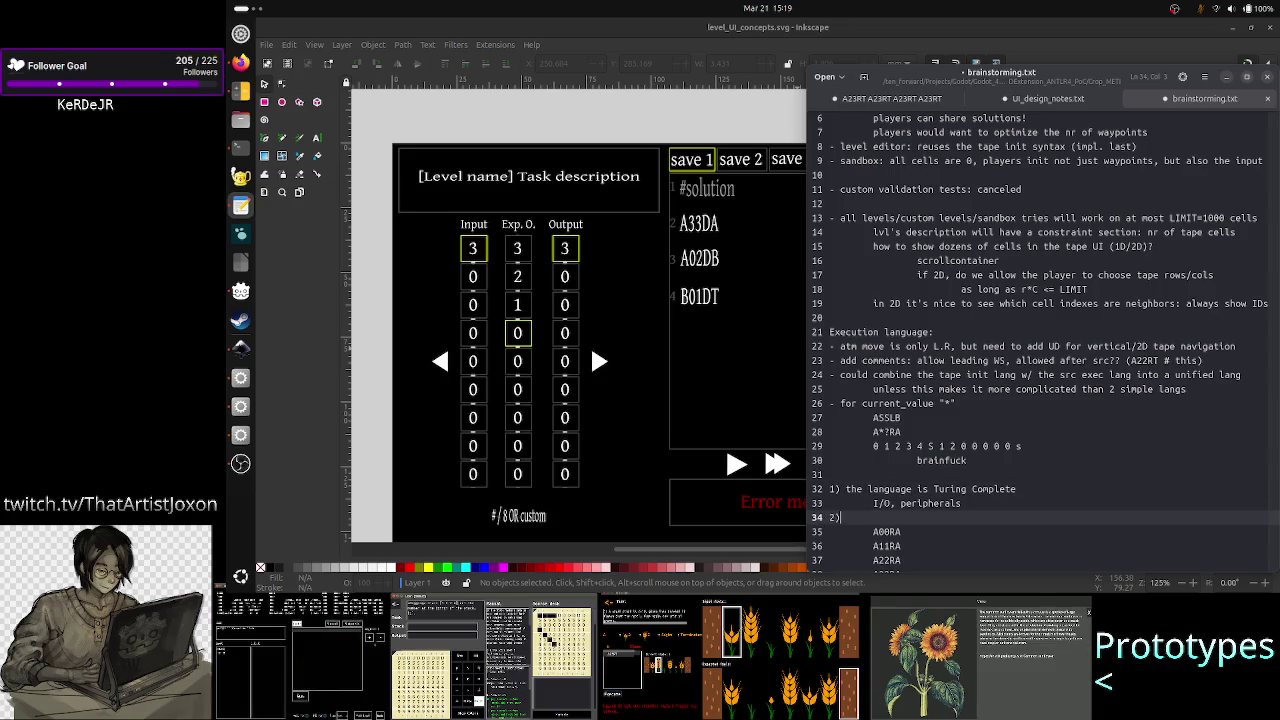
text( the tape has to be infinite, bu)
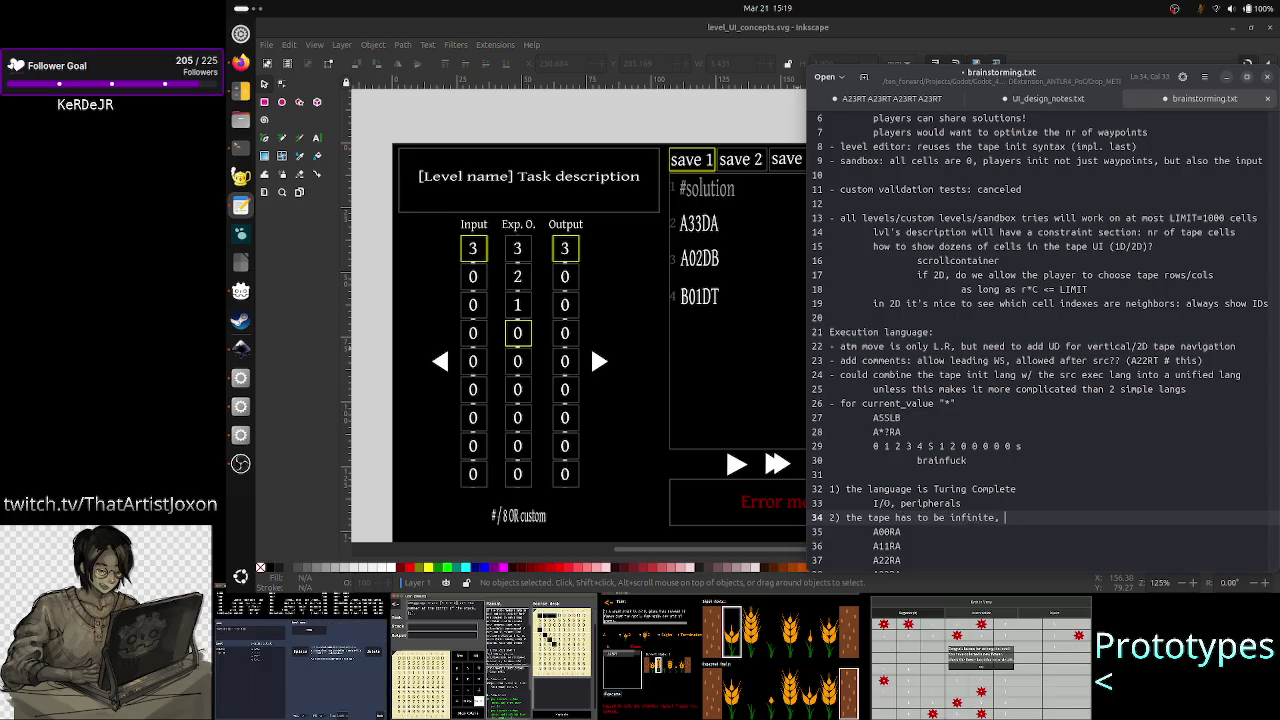
text(t practically ver)
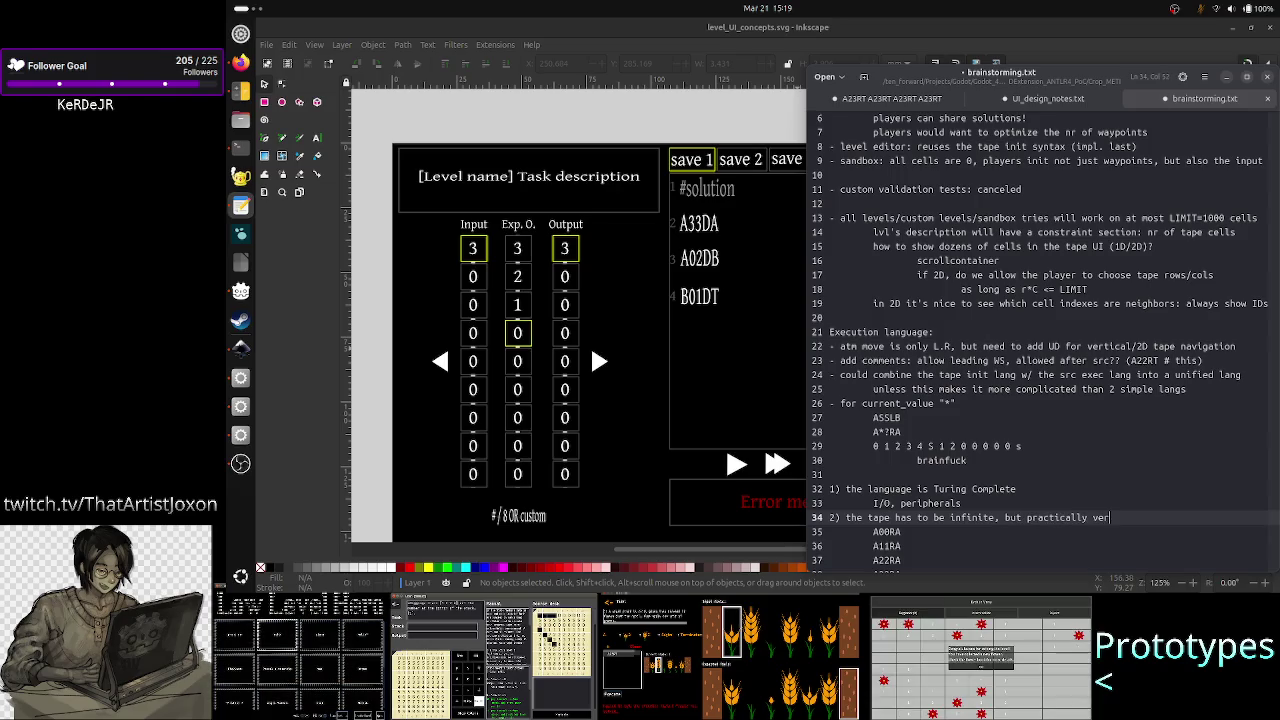
text(y very )
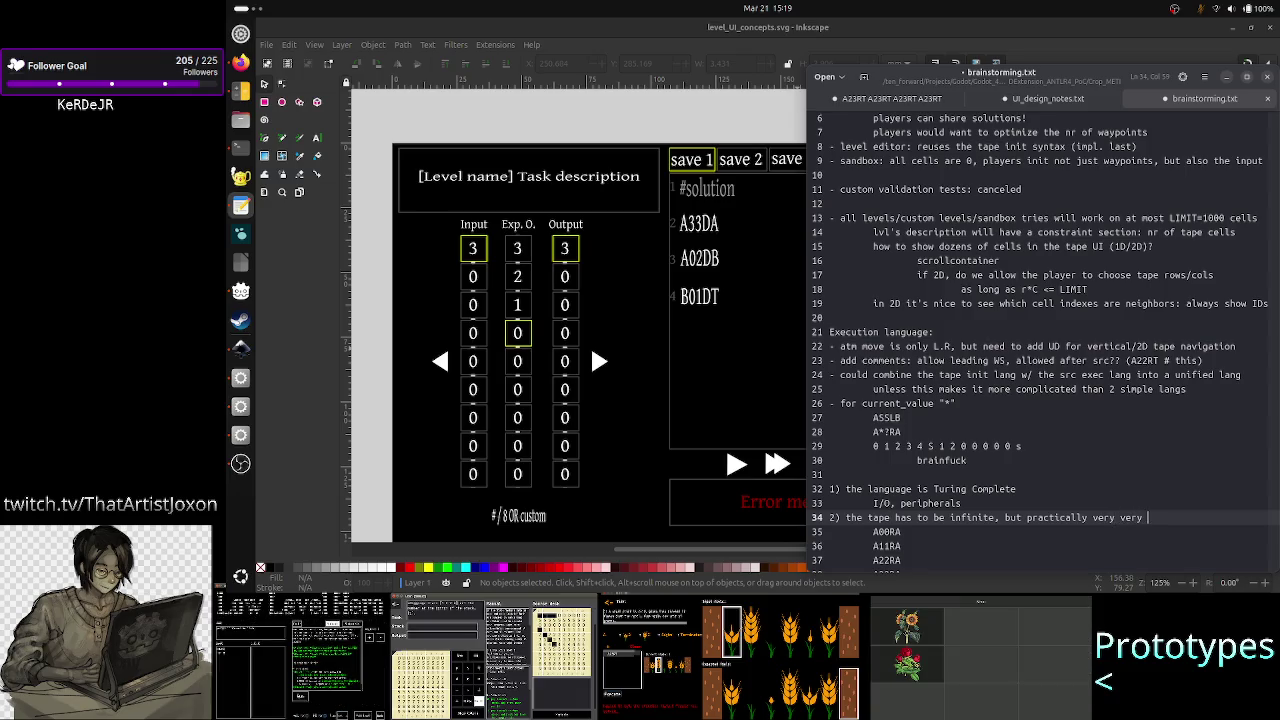
text(large)
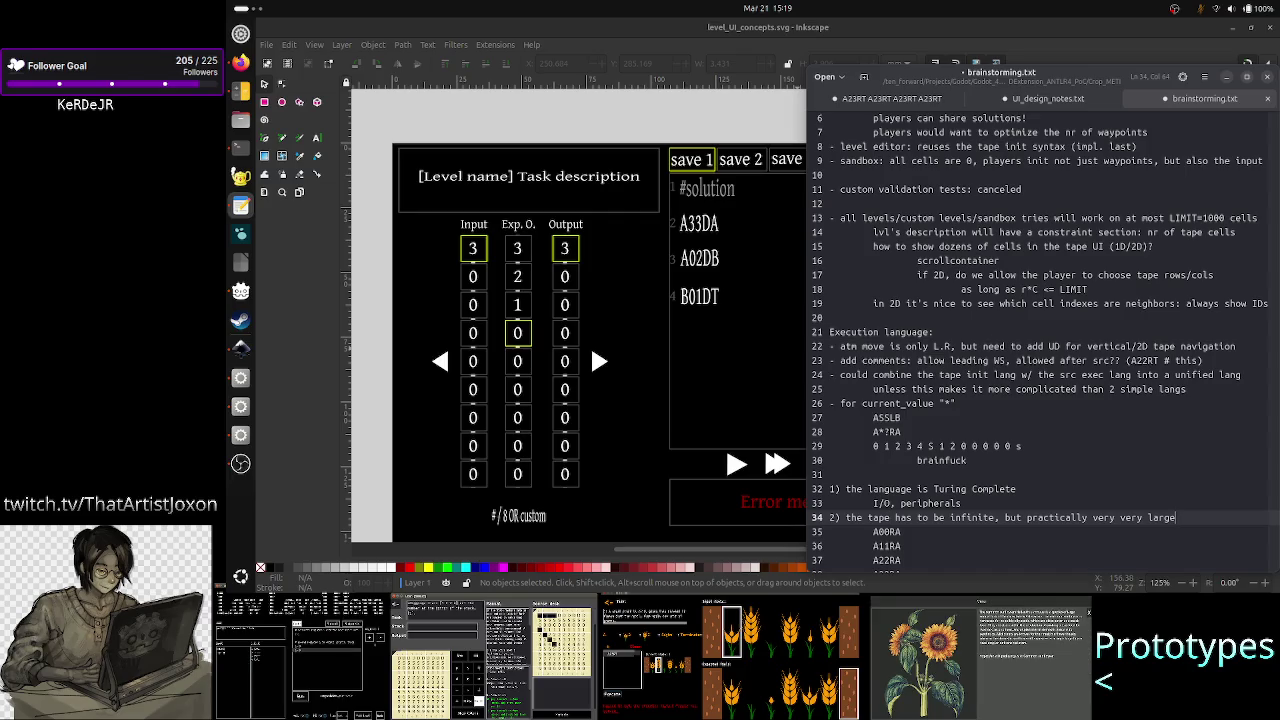
Step: Review the A00RA line and the wording of the tape point on line 34
click(902, 532)
key(shift+Left)
key(shift+Left)
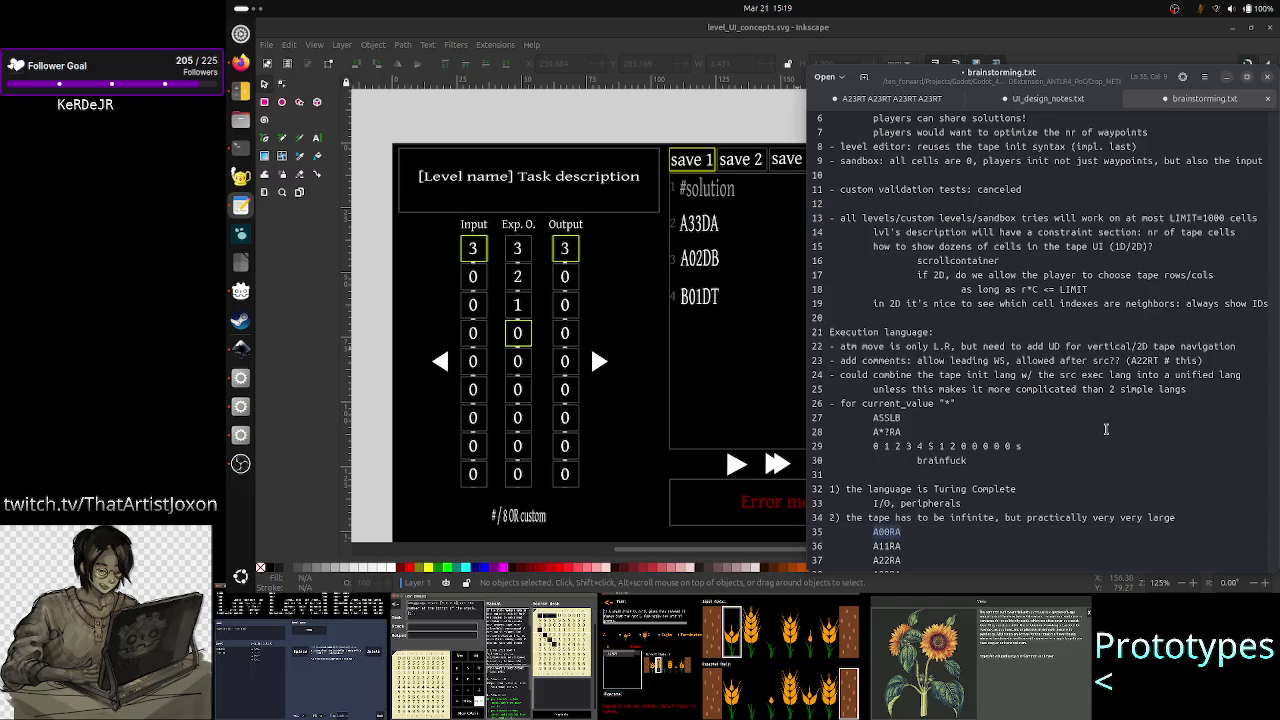
click(1120, 517)
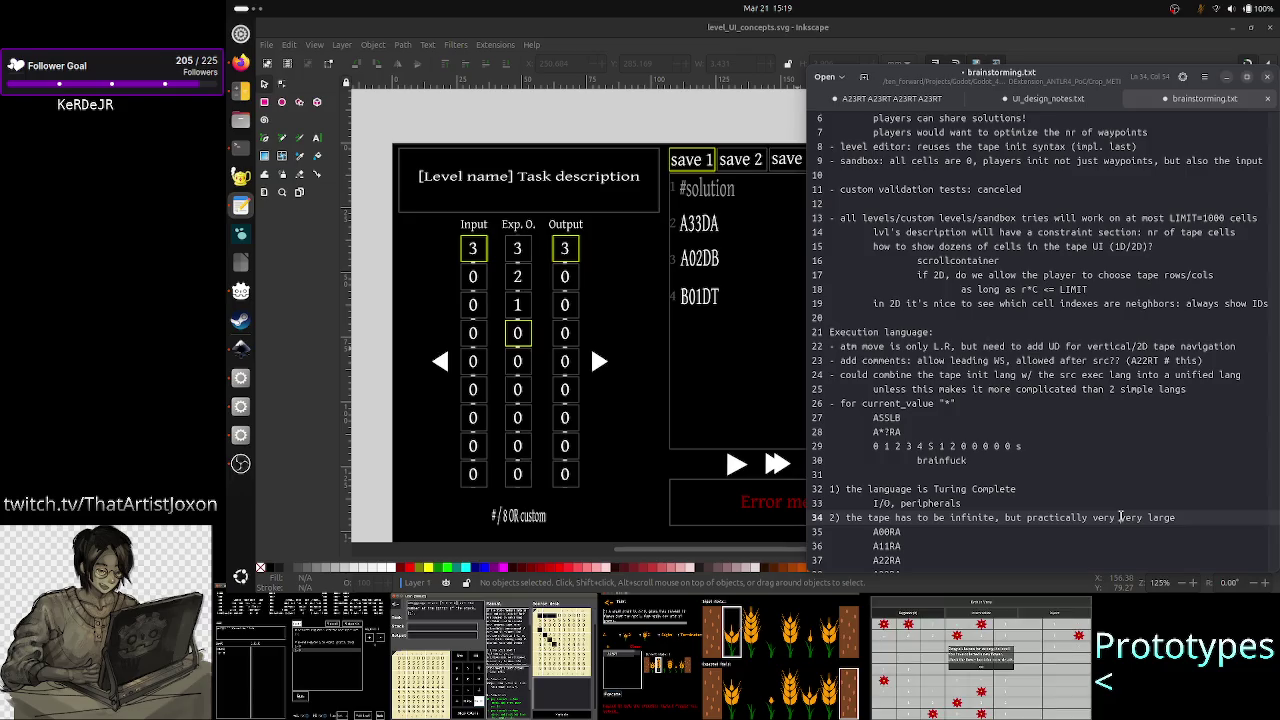
click(1121, 516)
key(Right)
key(Right)
key(Right)
key(Right)
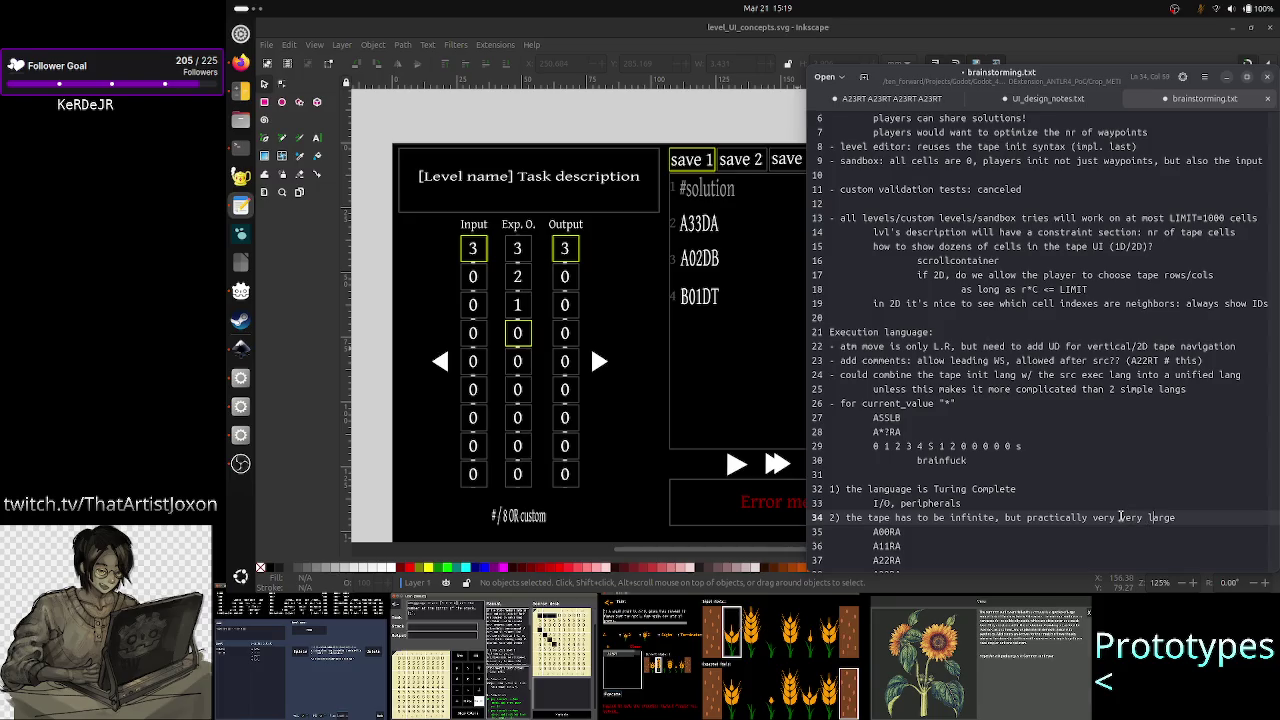
key(Right)
key(Right)
key(Right)
key(Right)
Step: Type 'log(n), sin(x), 10!' on a new indented line under the tape point
key(Return)
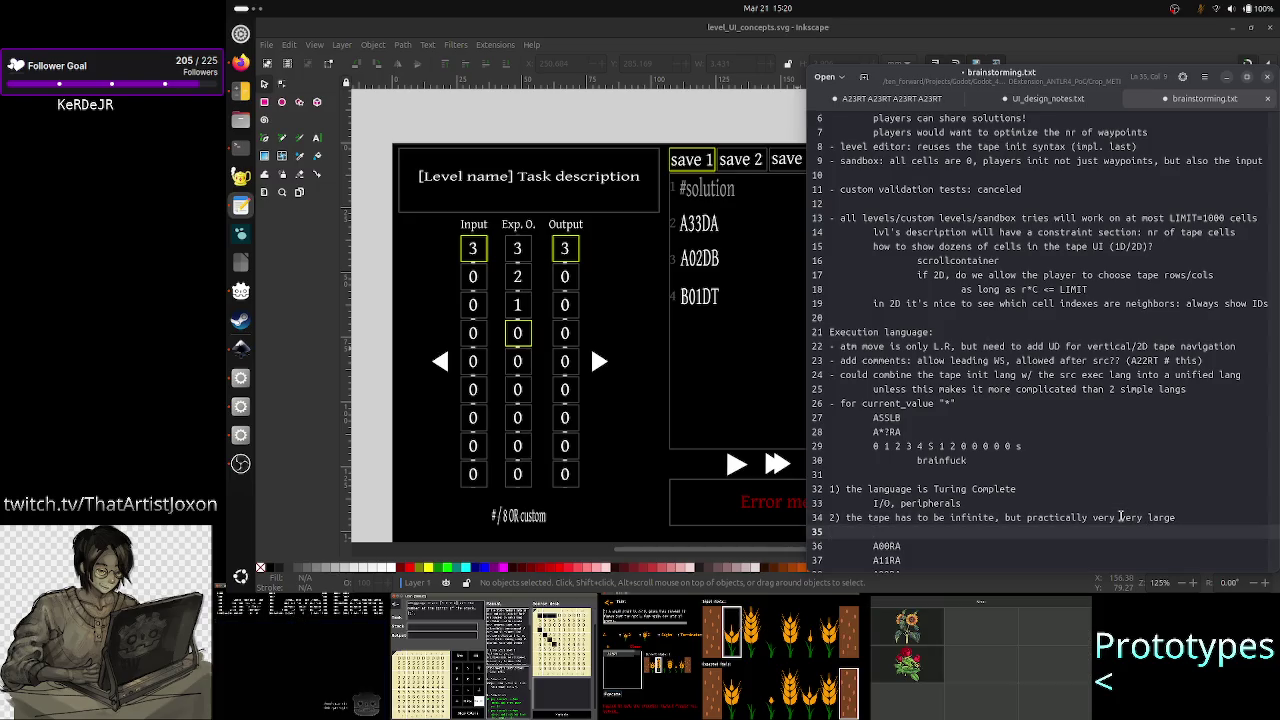
text(log()
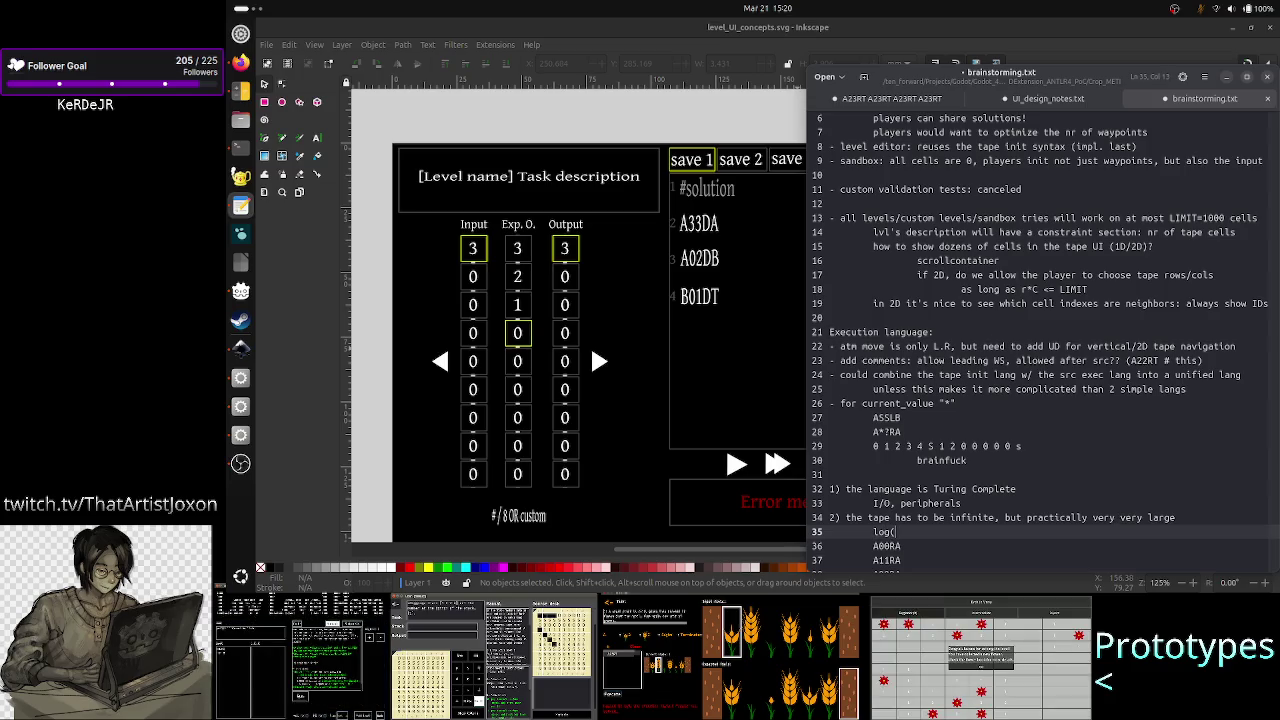
text(n), sin(x), )
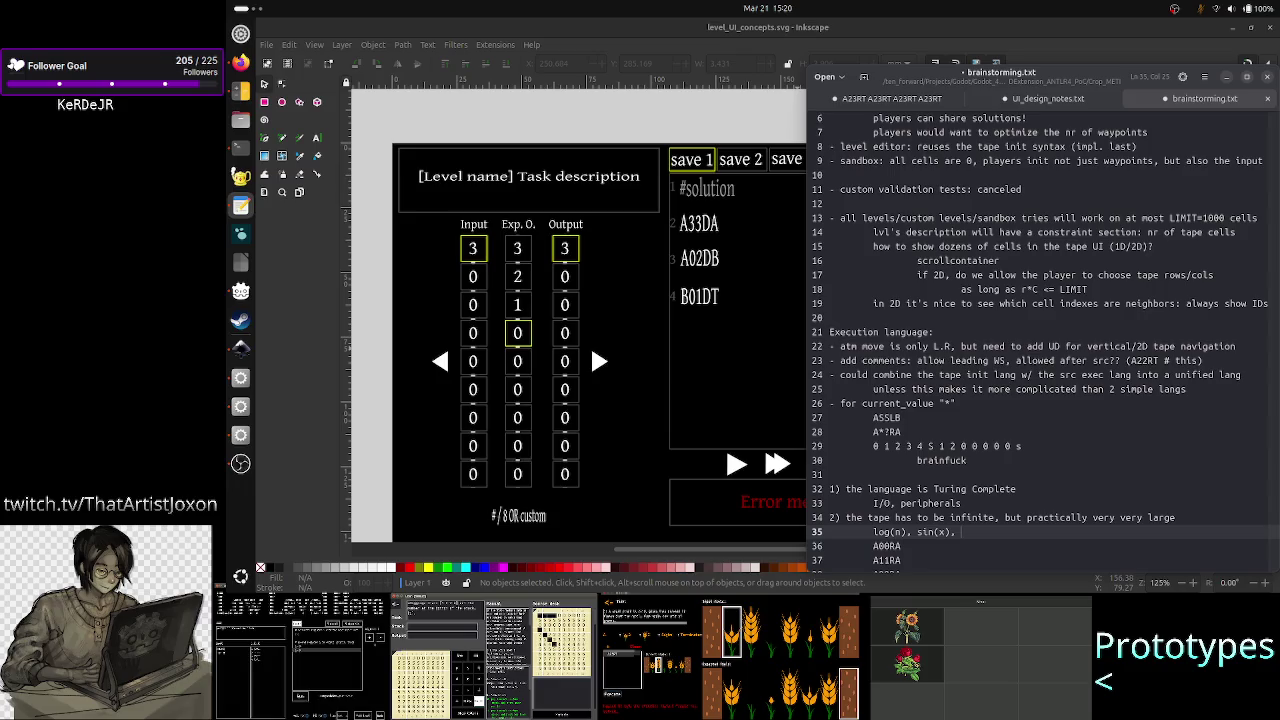
text(10!)
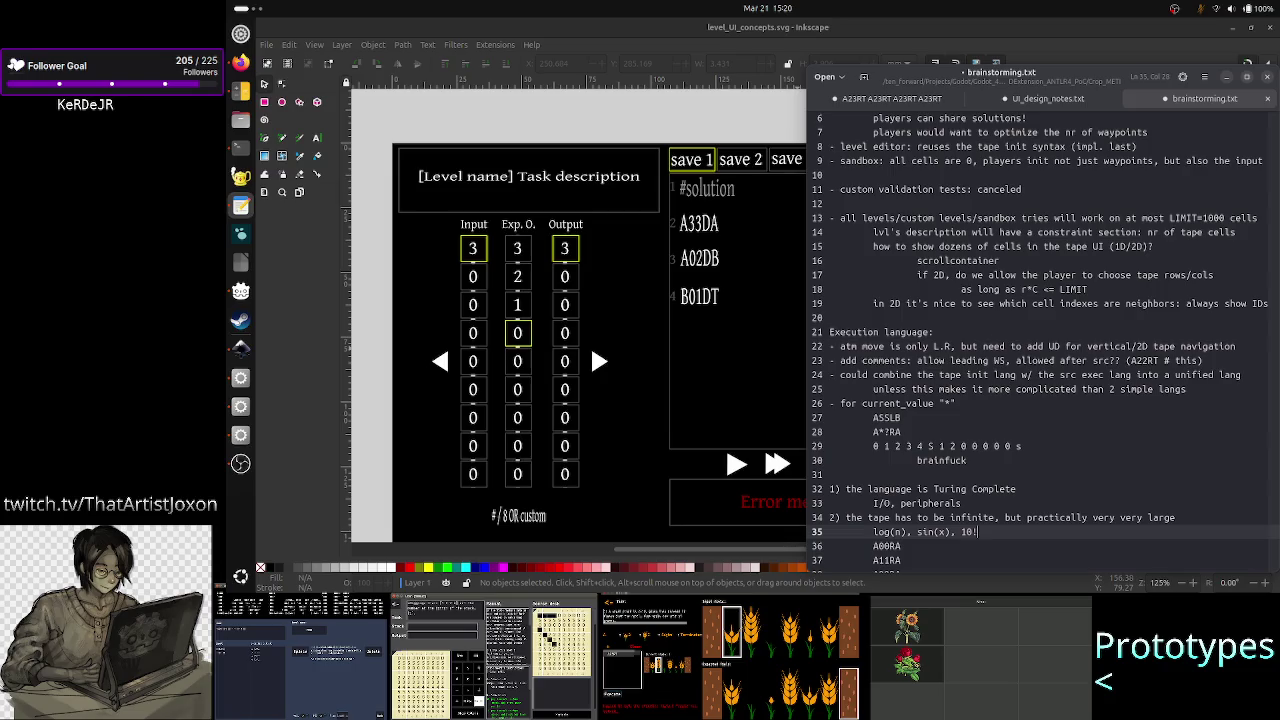